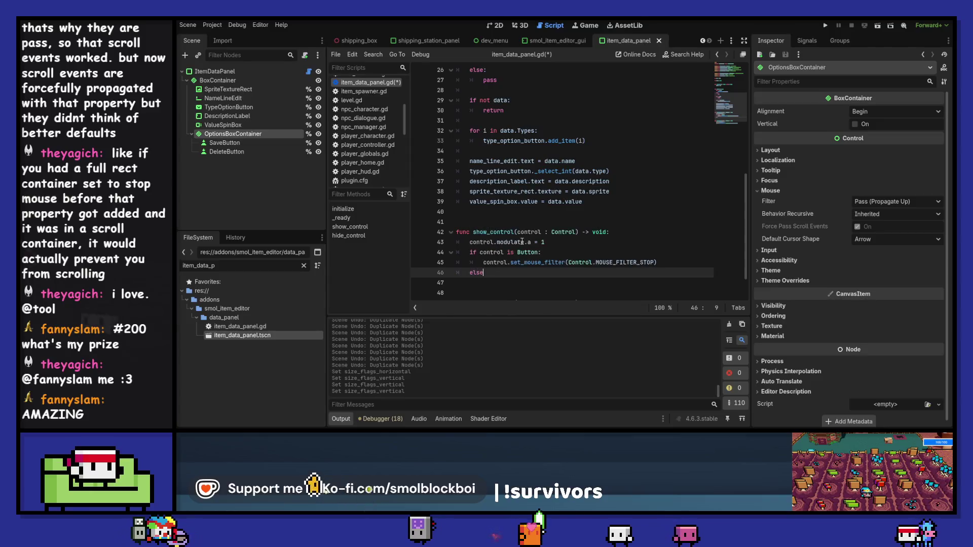
Add an else branch to show_control that sets the mouse filter to Control.MOUSE_FILTER_PASS
key(Return)
text(control.set_mouse_filter(Control.MOUSE_FILTER_STOP))
key(ctrl+Right)
key(ctrl+Right)
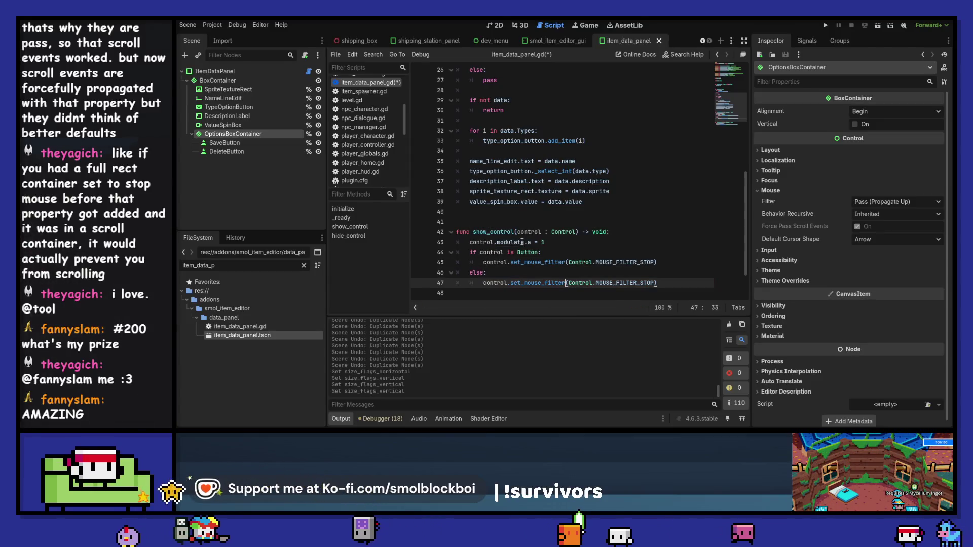
key(ctrl+shift+Right)
text(MOUSE)
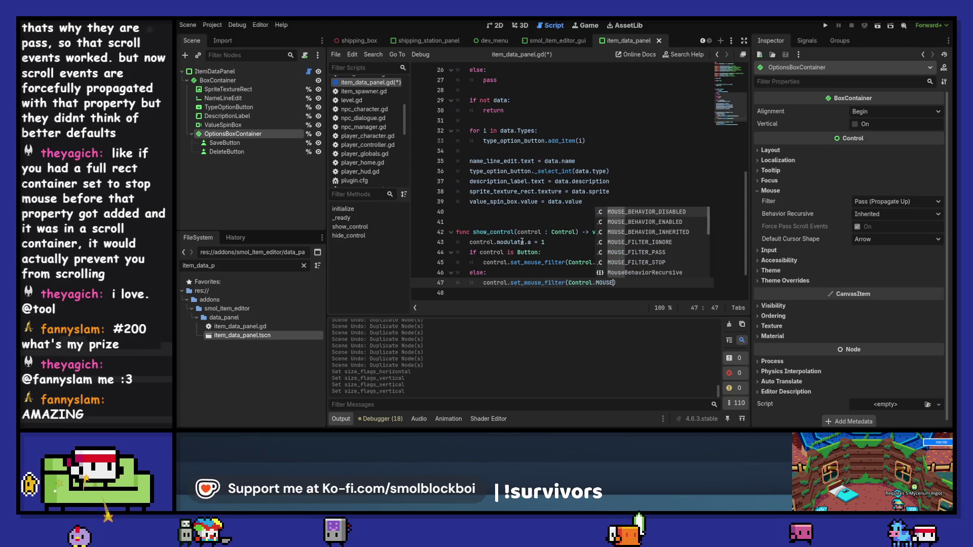
key(Down)
key(Down)
key(Down)
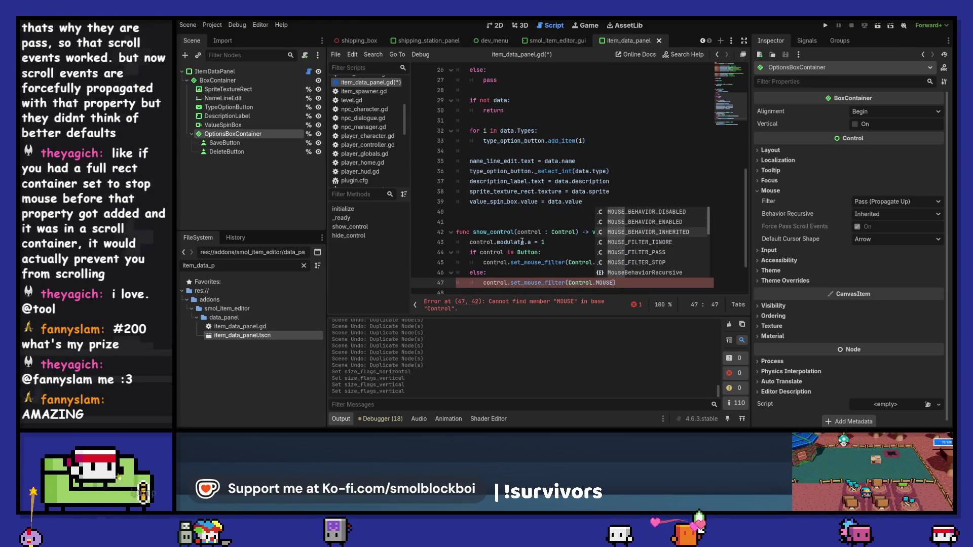
key(Return)
Save the script and bring up the Add Child Node dialog
key(ctrl+s)
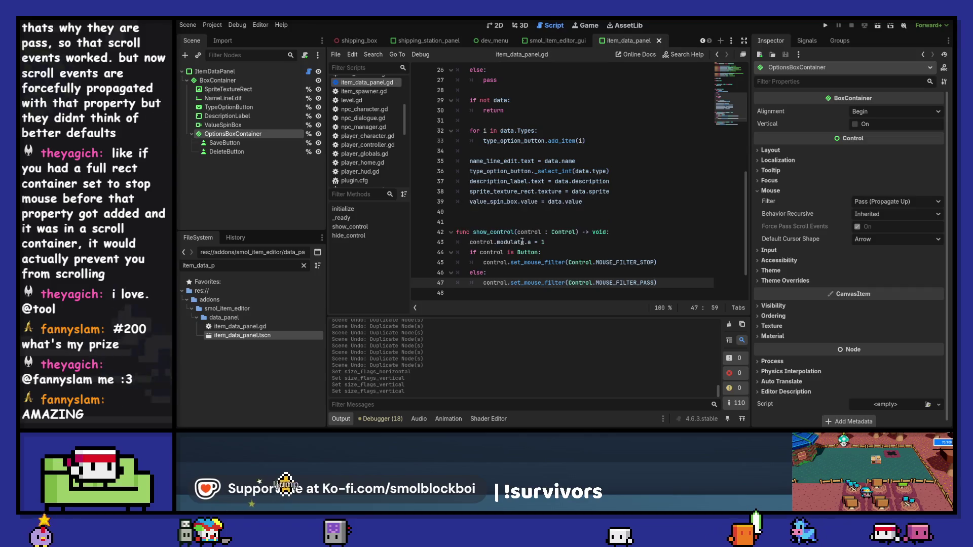
scroll(522, 242, down, 2)
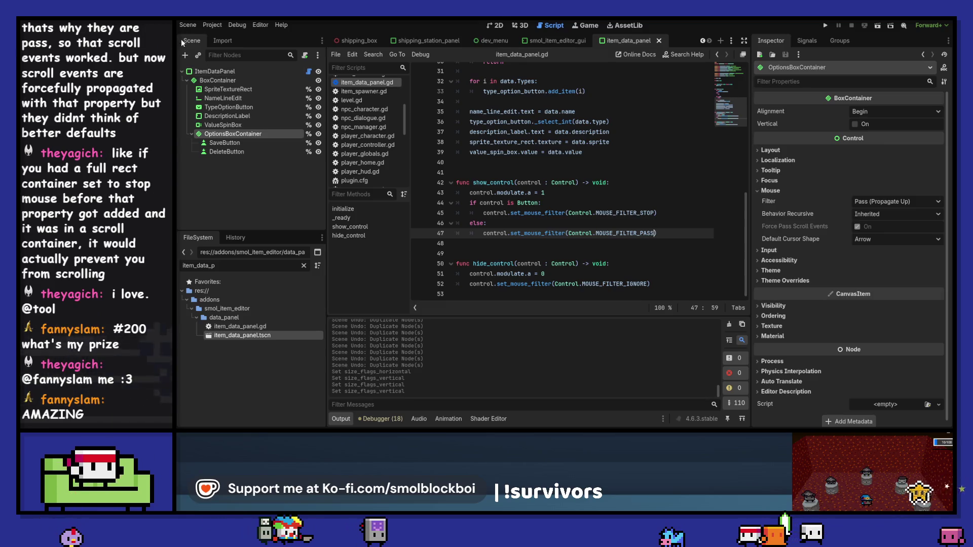
click(183, 55)
Look up BoxContainer with a 'box' node search, cancel, and change Button to Container on line 44
text(box)
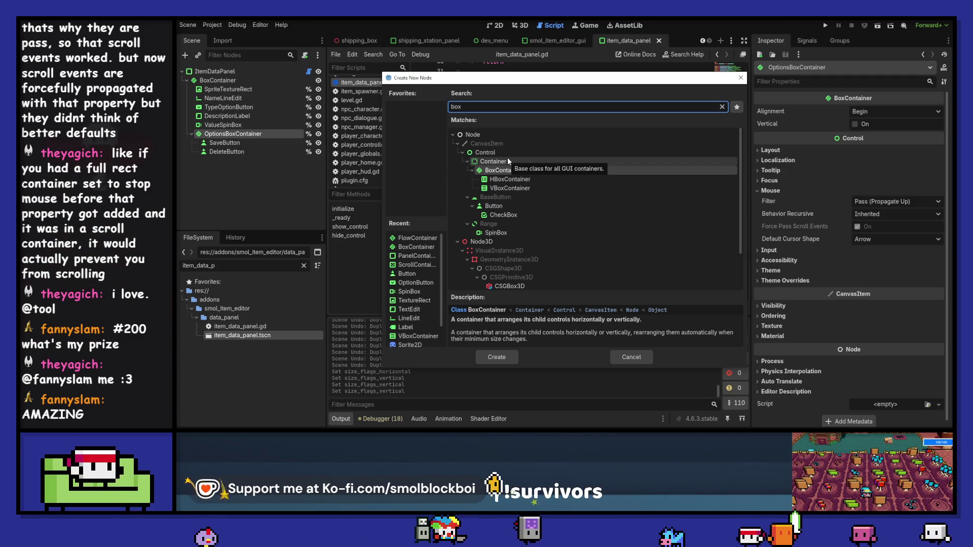
key(Escape)
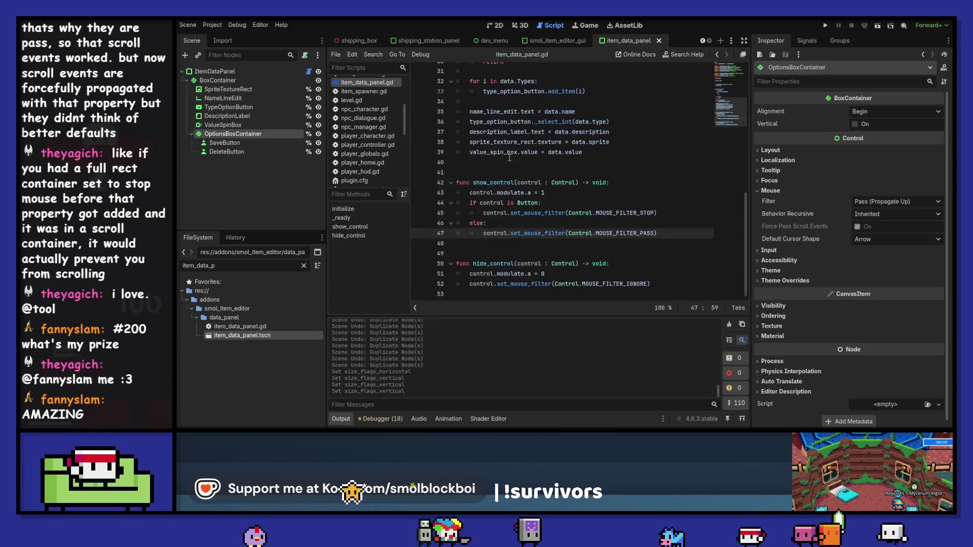
double_click(531, 202)
text(C)
text(ner)
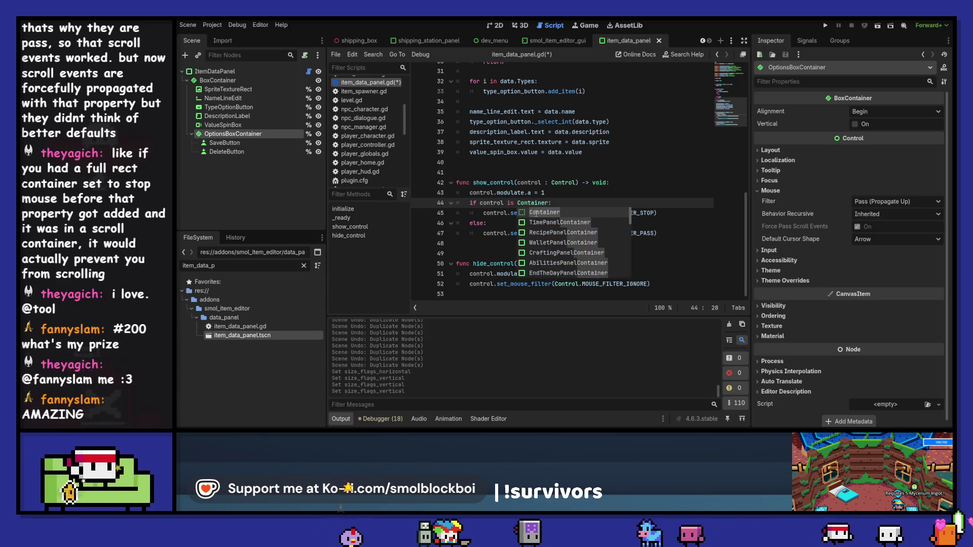
key(Escape)
Swap the PASS and STOP filter lines so containers pass, then save
key(Down)
key(alt+Down)
key(alt+Down)
key(Up)
key(alt+Up)
key(ctrl+s)
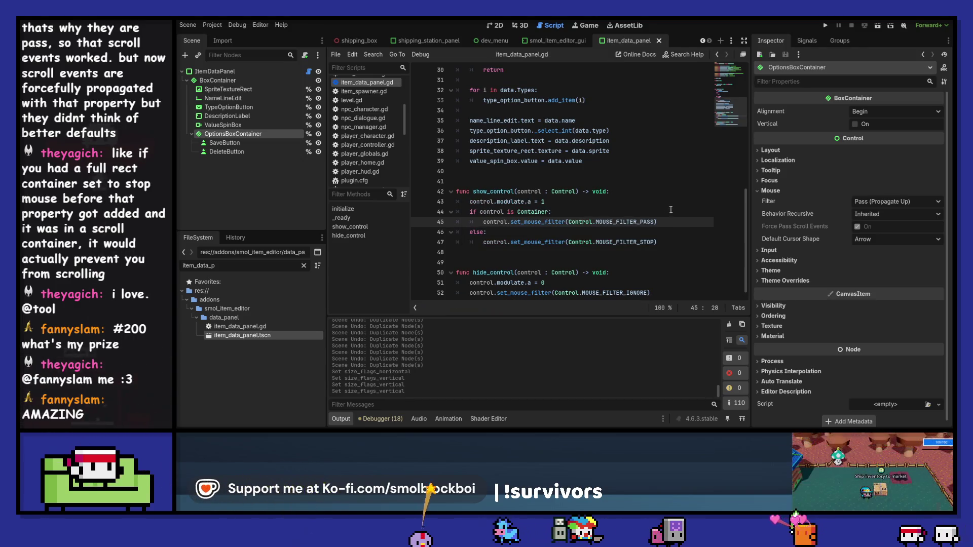
Delete the empty else/pass branch from _ready and save the script
scroll(675, 211, down, 1)
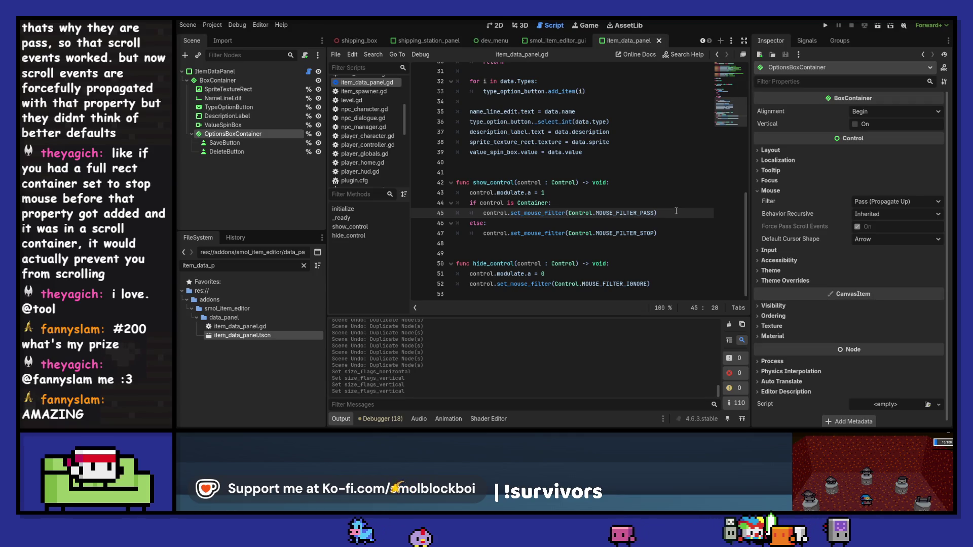
scroll(520, 188, up, 4)
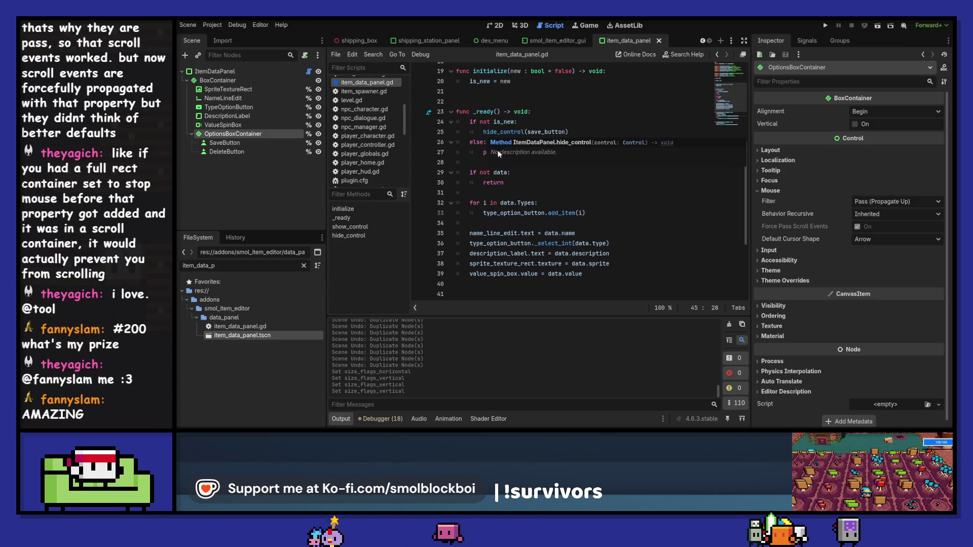
drag(528, 153, 479, 142)
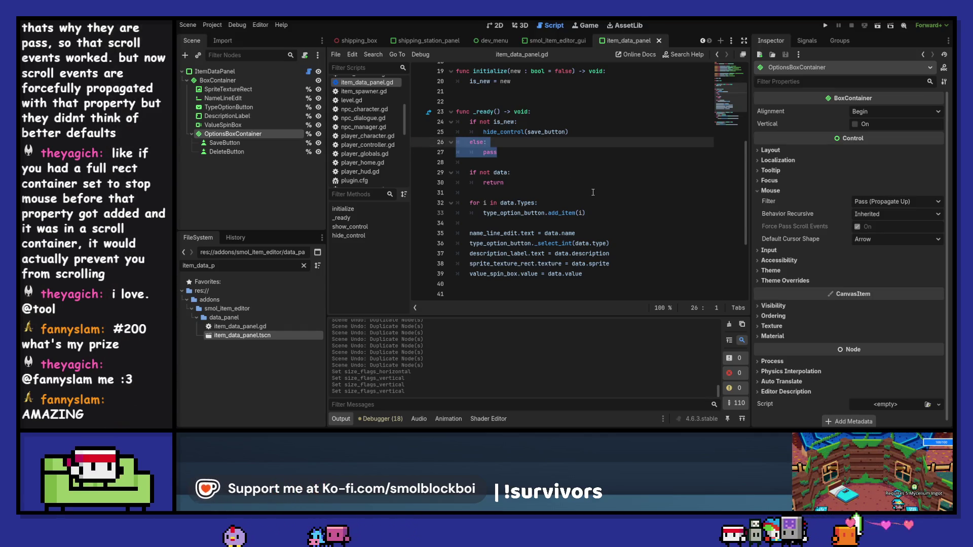
key(BackSpace)
key(BackSpace)
key(ctrl+s)
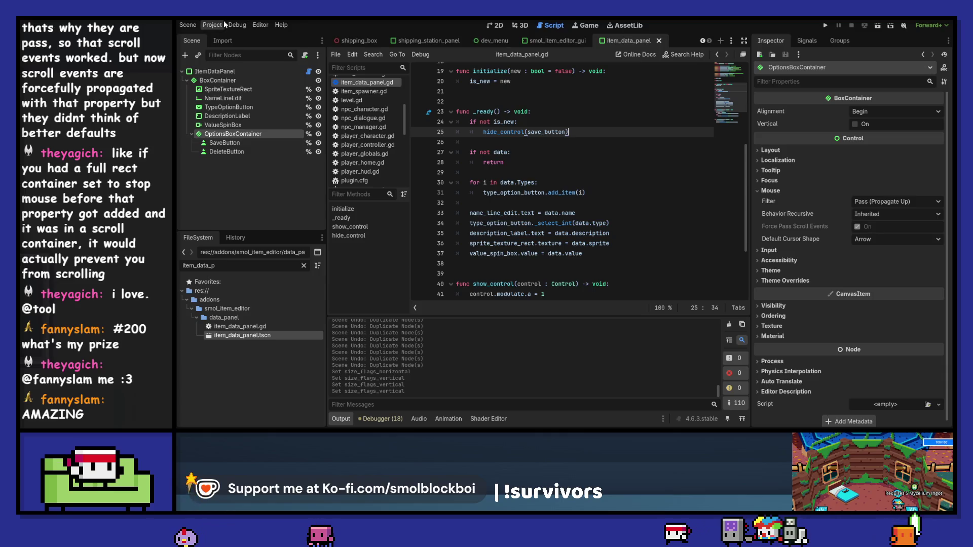
click(223, 24)
In the Smol Item Editor, load the item resources, add two empty rows, then reload to discard them
click(223, 37)
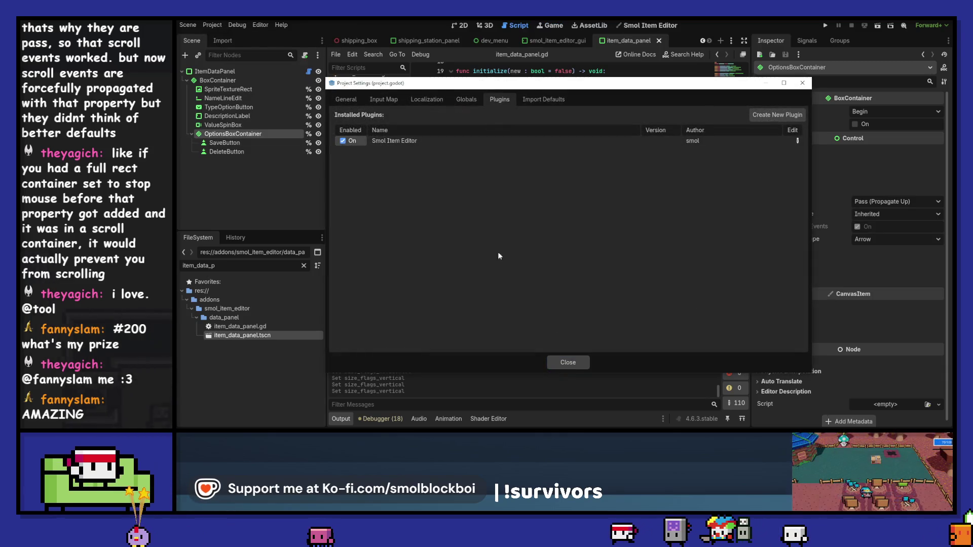
click(565, 363)
click(648, 24)
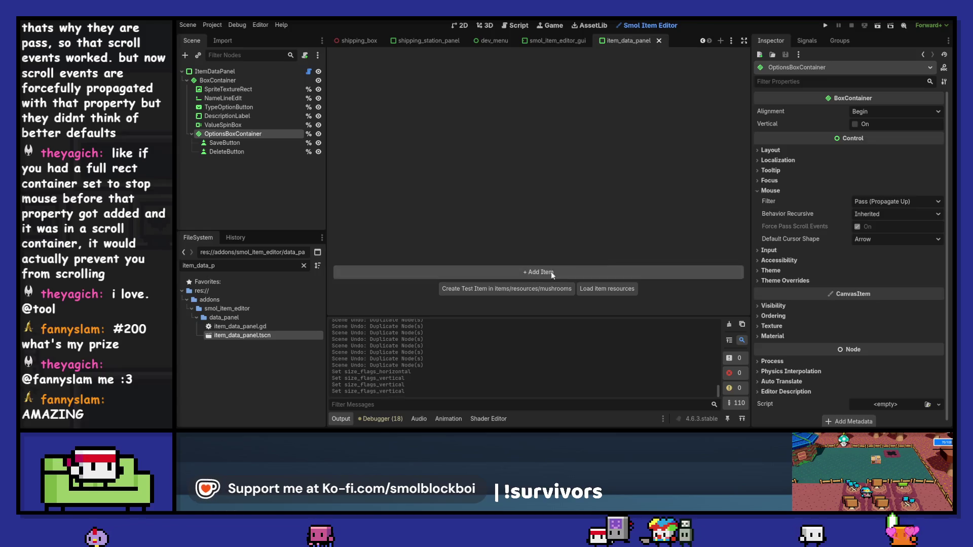
click(585, 288)
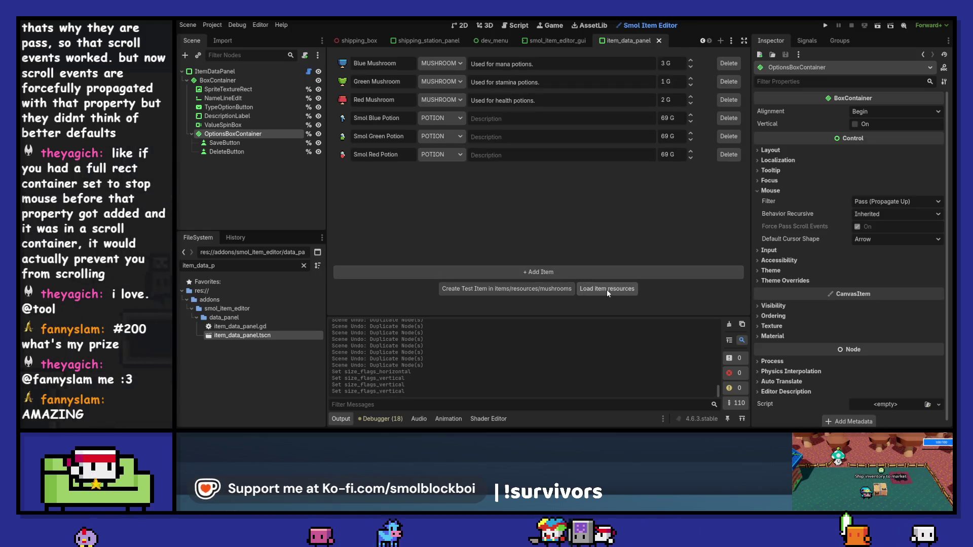
click(604, 271)
click(604, 271)
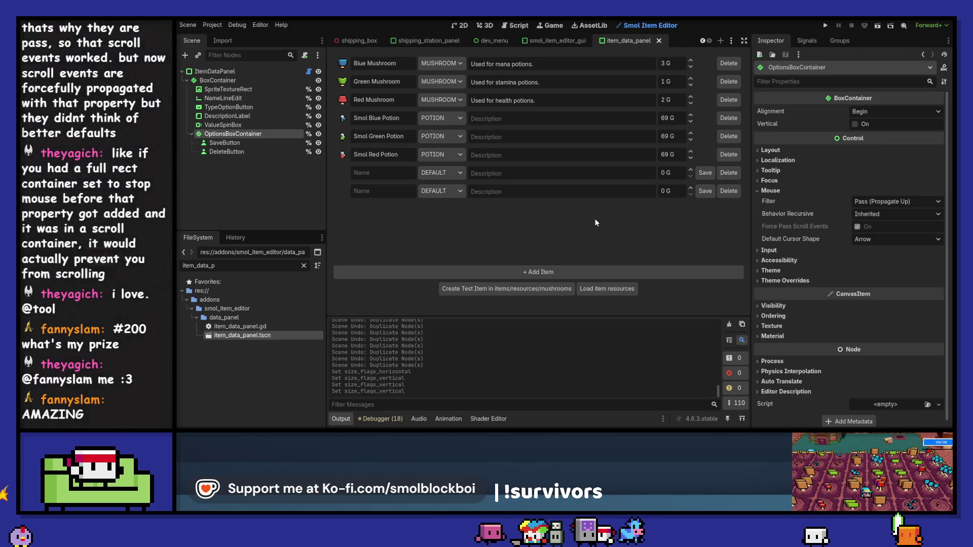
click(624, 289)
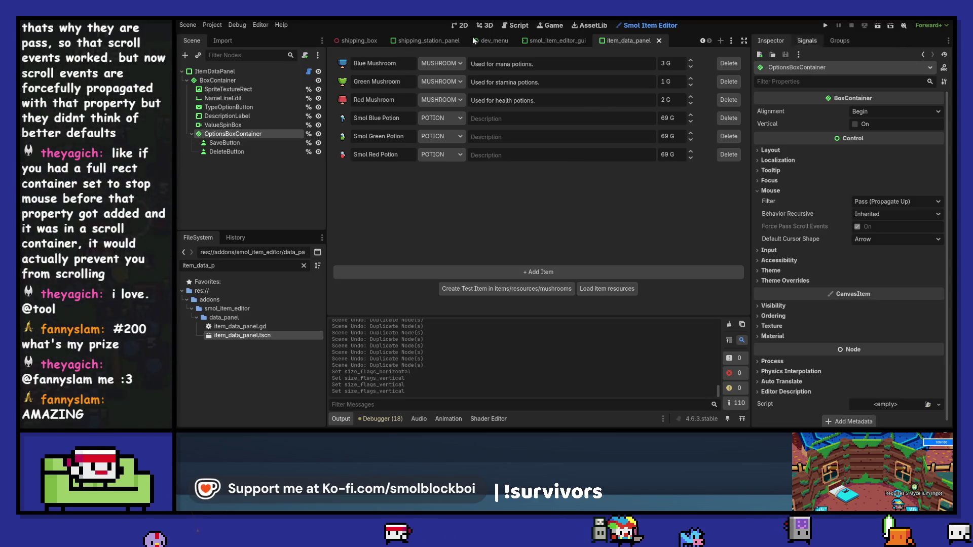
Disable the Smol Item Editor plugin in Project Settings > Plugins
click(212, 25)
click(230, 42)
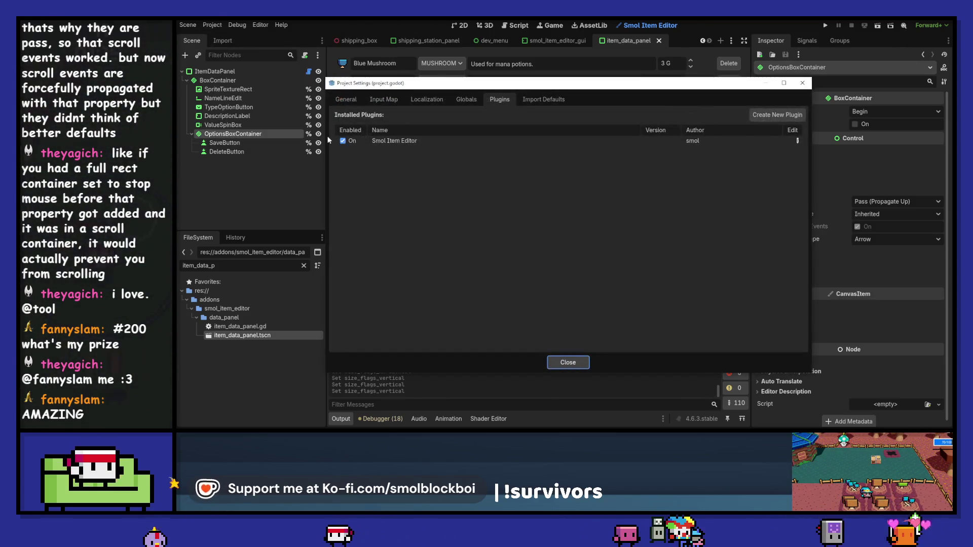
click(341, 141)
click(581, 365)
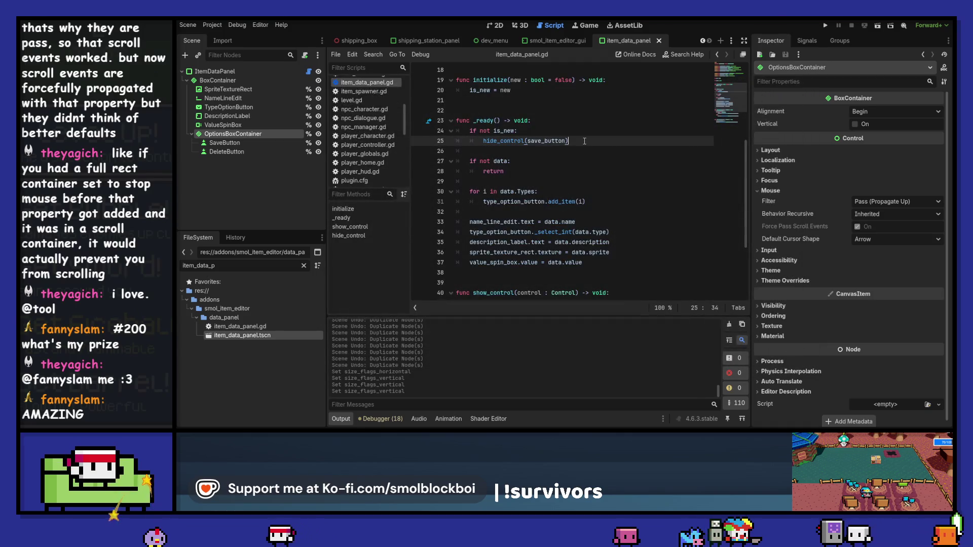
Add an assign_data() -> void function with a pass body above show_control
scroll(634, 149, up, 6)
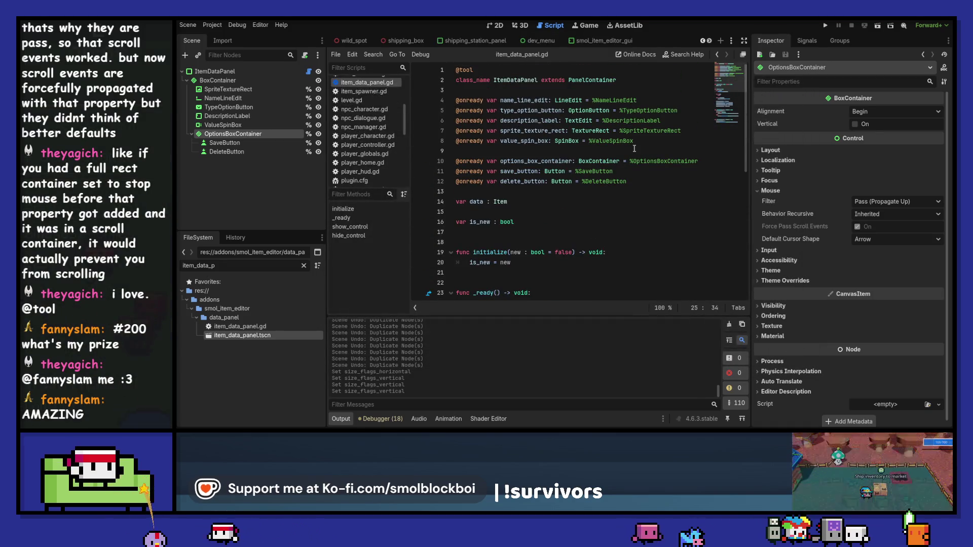
scroll(634, 149, down, 4)
scroll(633, 149, down, 5)
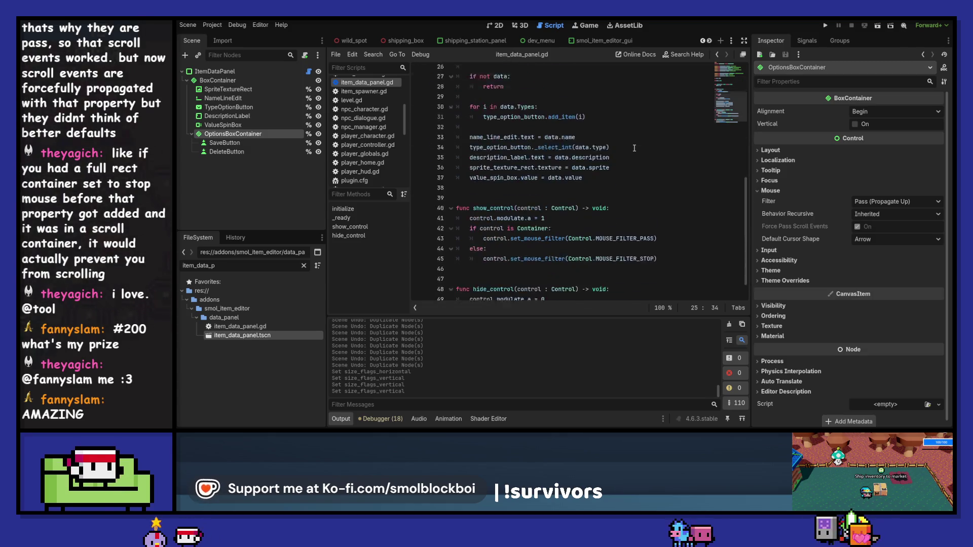
scroll(634, 148, up, 10)
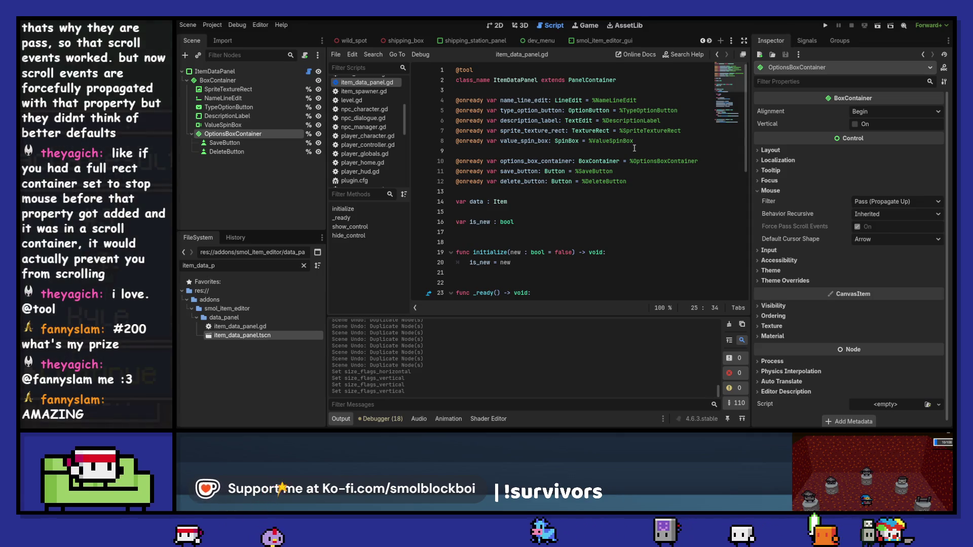
scroll(634, 148, down, 5)
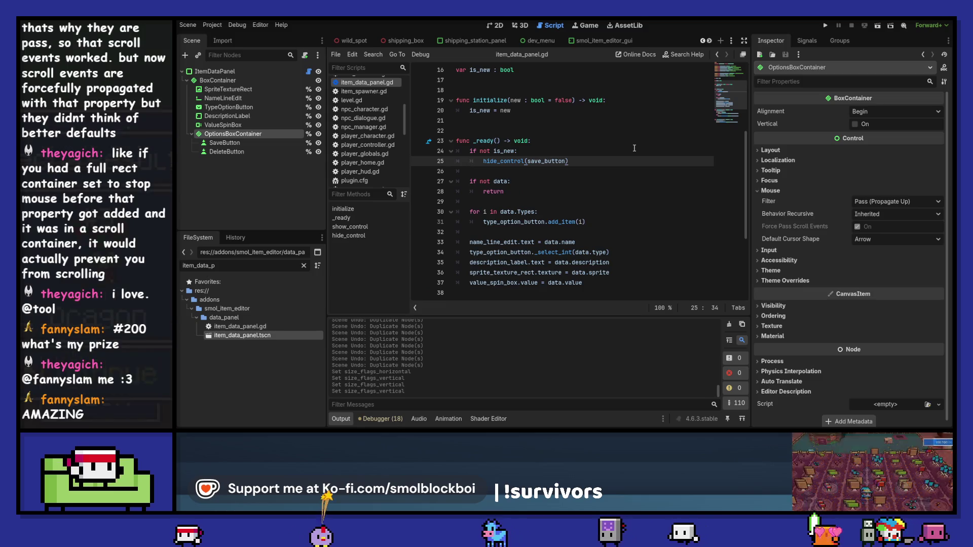
scroll(634, 148, down, 4)
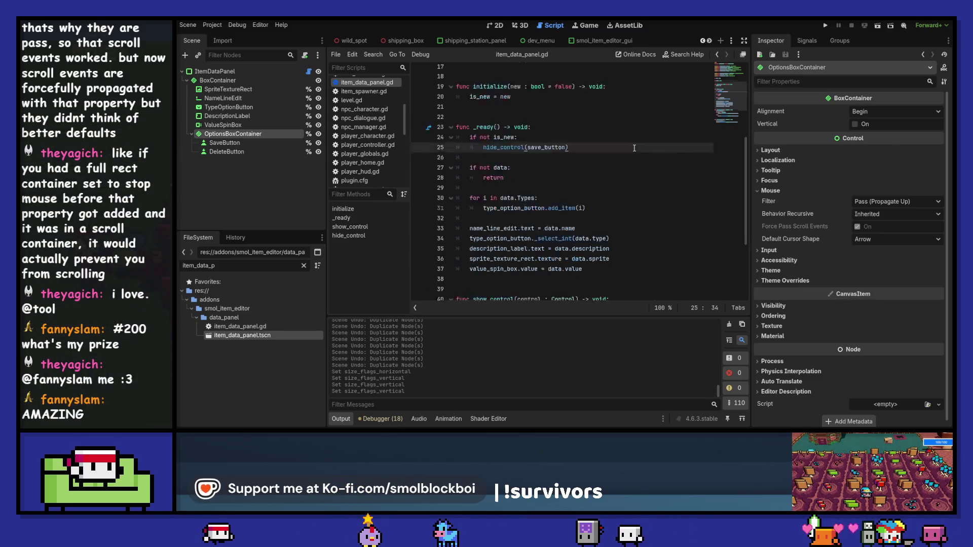
scroll(490, 175, up, 5)
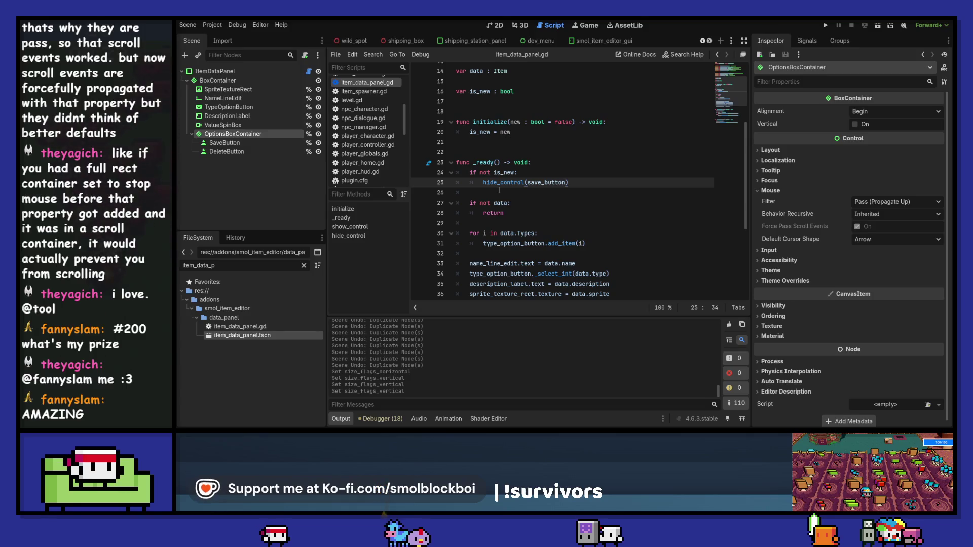
scroll(499, 191, down, 4)
click(489, 203)
key(Down)
key(alt+Up)
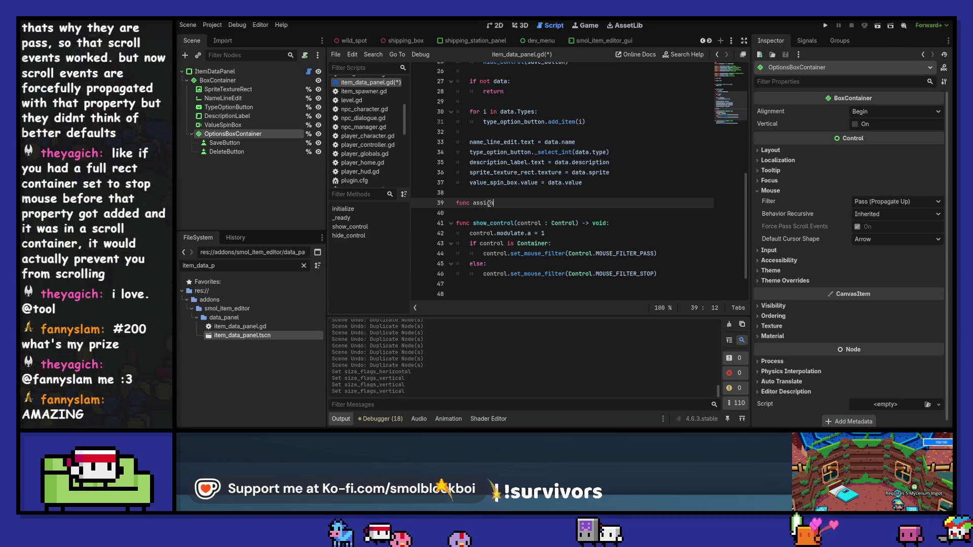
text(data() -> )
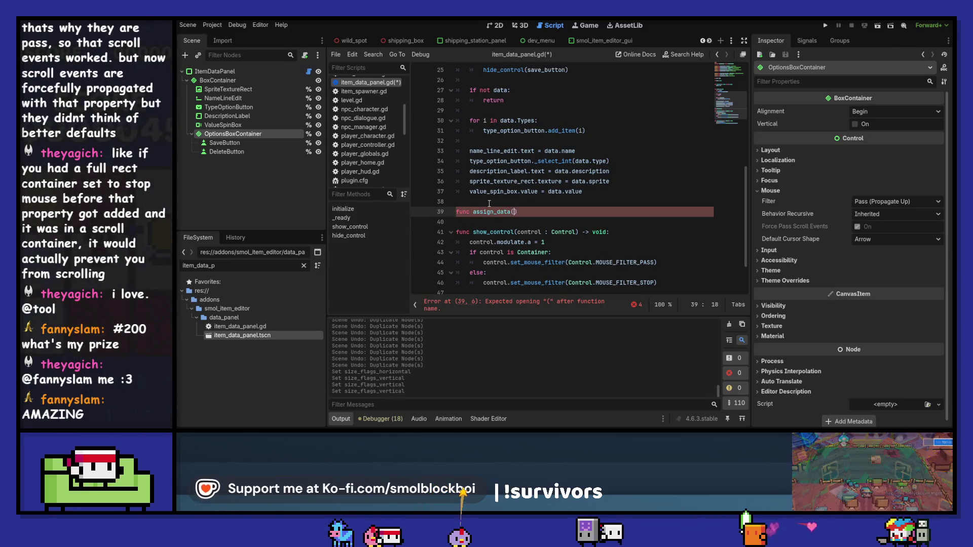
text(void:)
key(Return)
text(pass)
Move the data-filling lines from _ready into assign_data and call assign_data in their place
scroll(489, 203, up, 1)
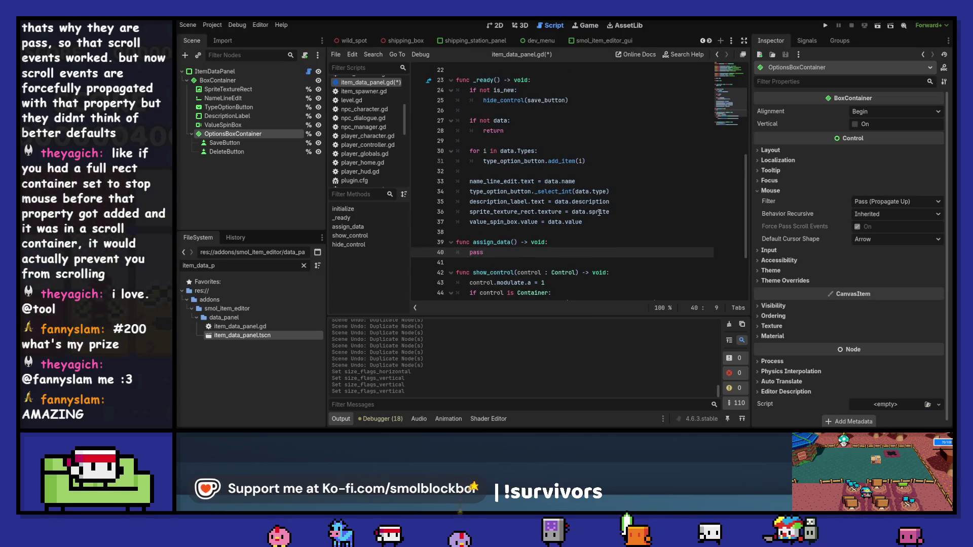
mouse_move(601, 221)
mouse_down()
mouse_move(444, 124)
mouse_move(451, 153)
mouse_up()
key(ctrl+c)
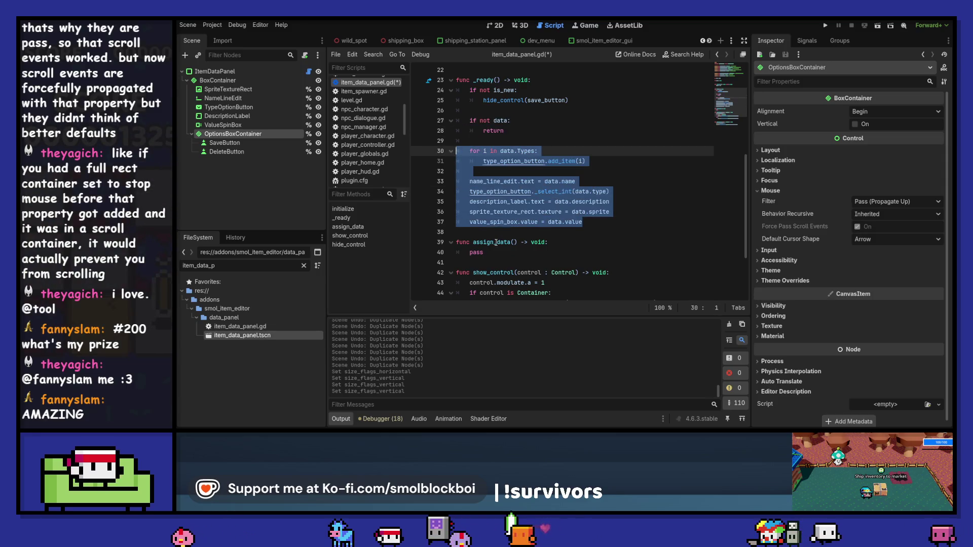
double_click(496, 251)
key(ctrl+v)
drag(473, 215, 516, 215)
mouse_move(593, 199)
mouse_down()
mouse_move(458, 122)
mouse_move(467, 117)
mouse_move(517, 157)
mouse_move(616, 193)
mouse_up()
text(assign_data())
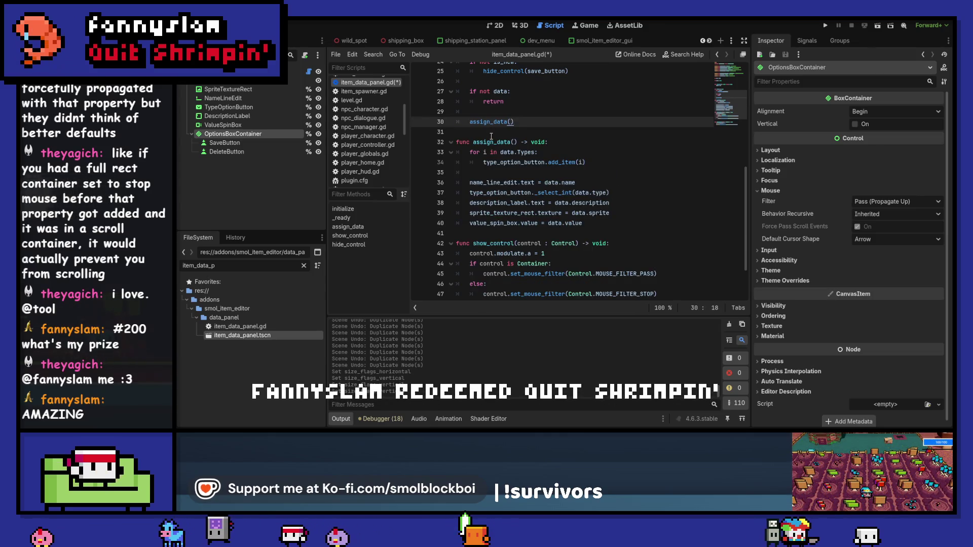
Fix the blank-line spacing around assign_data, show_control and hide_control, then save
click(491, 134)
key(Return)
click(507, 243)
key(Return)
scroll(572, 189, down, 3)
click(487, 243)
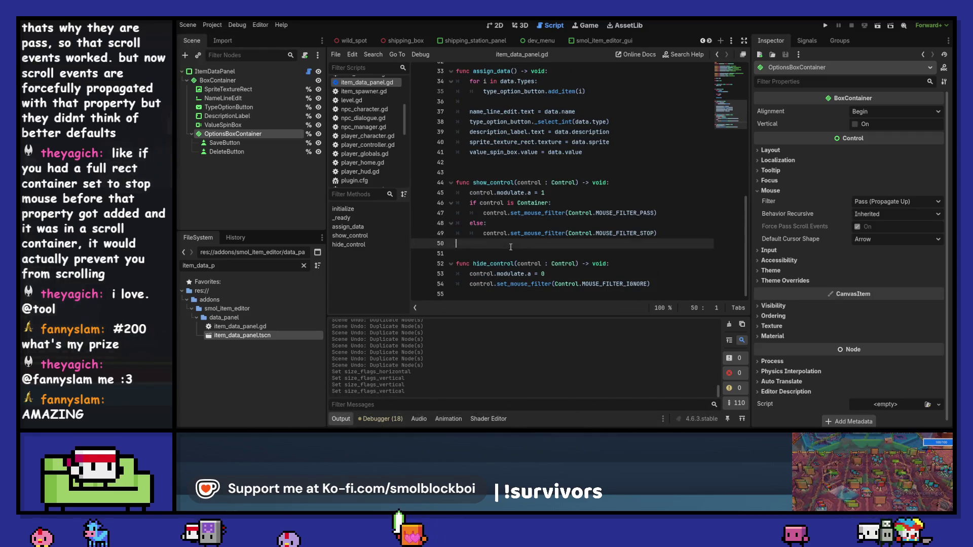
key(BackSpace)
key(ctrl+s)
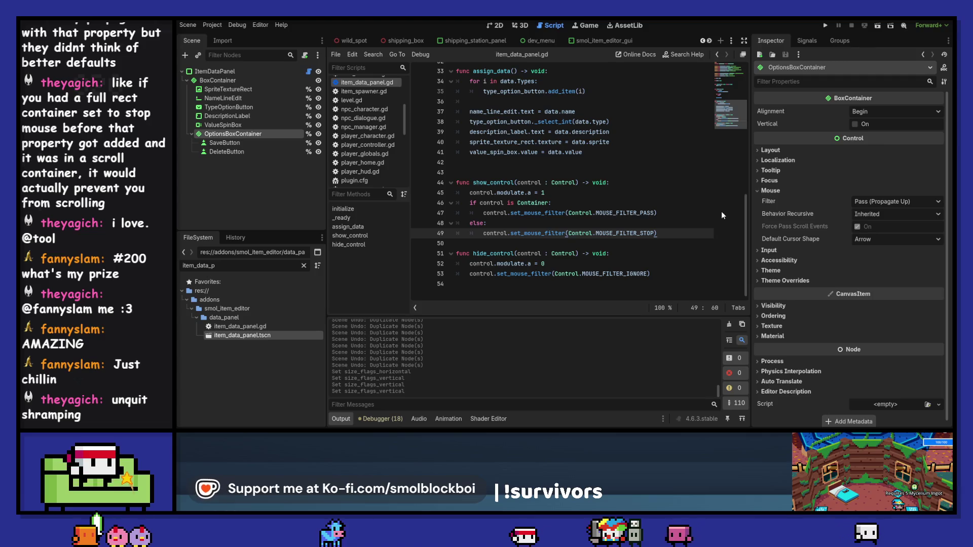
Scroll item_data_panel.gd to the top and clear the Output log to 0 messages
click(557, 244)
scroll(568, 241, up, 1)
scroll(567, 242, up, 3)
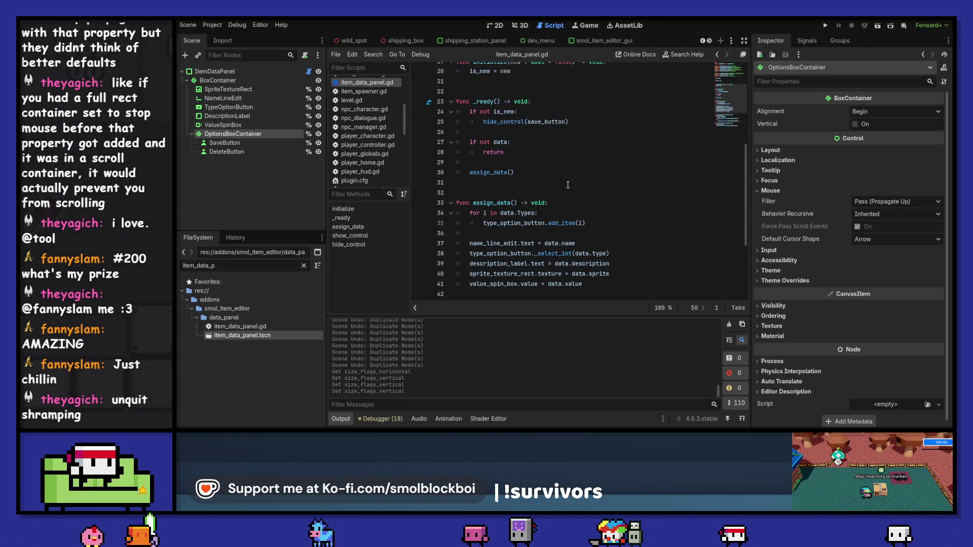
scroll(568, 185, up, 3)
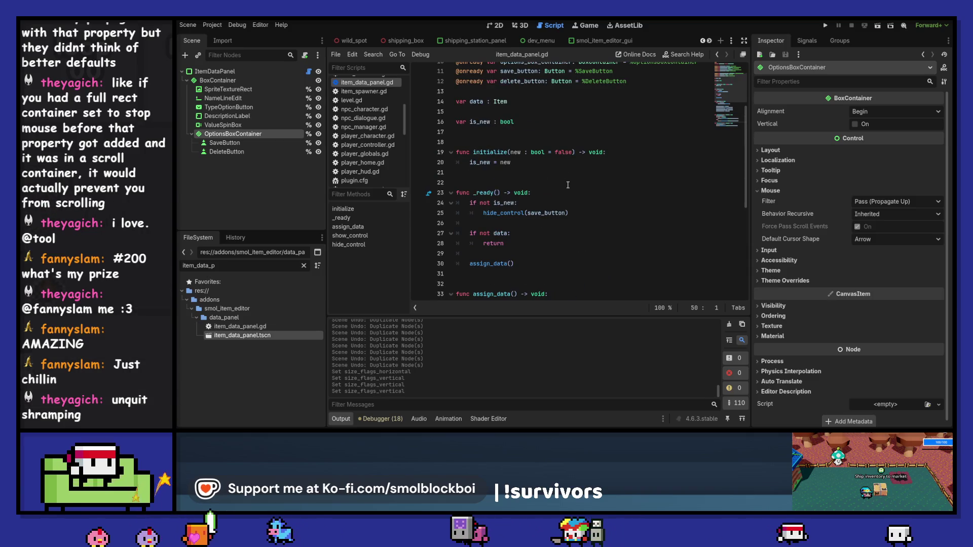
click(729, 324)
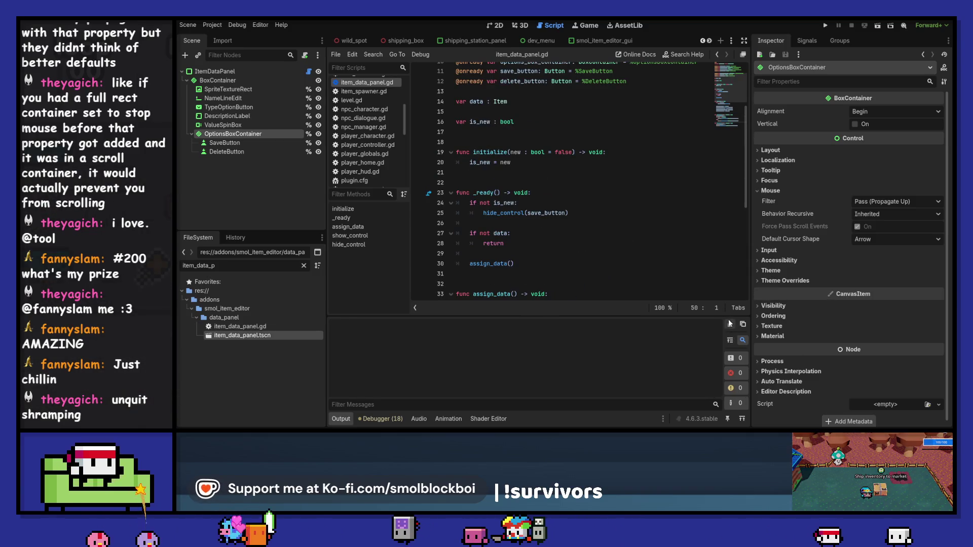
scroll(583, 202, up, 3)
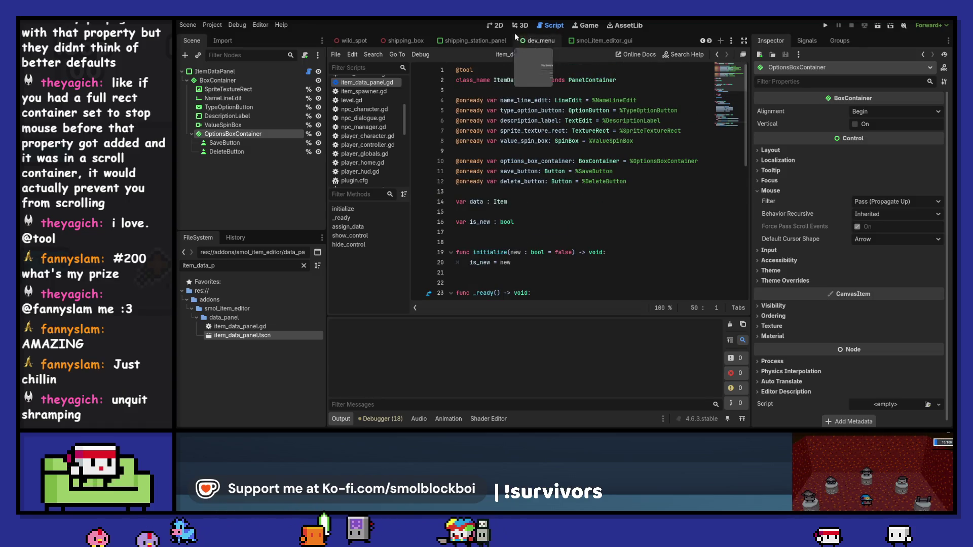
Add an empty connect_on_change_signals() -> void function after assign_data and save
key(ctrl+F1)
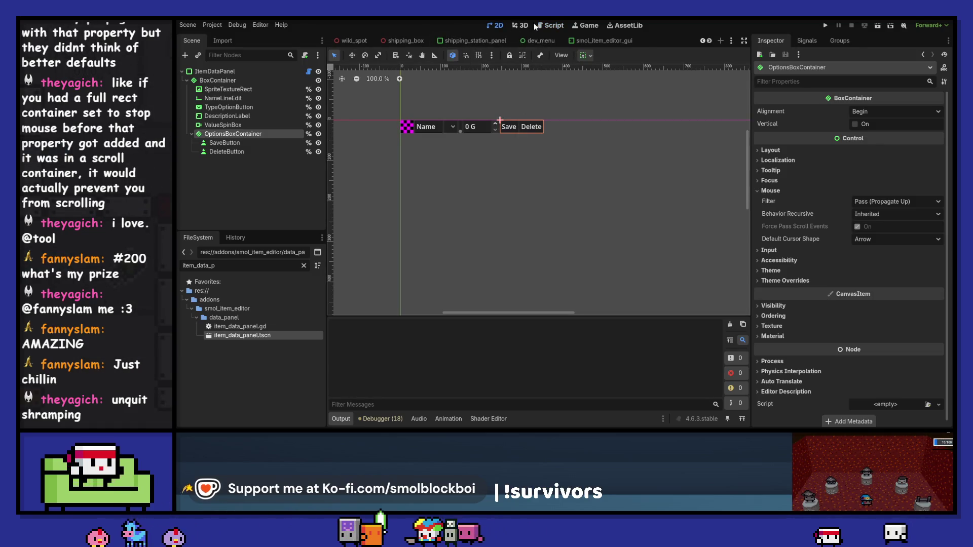
click(537, 26)
click(522, 101)
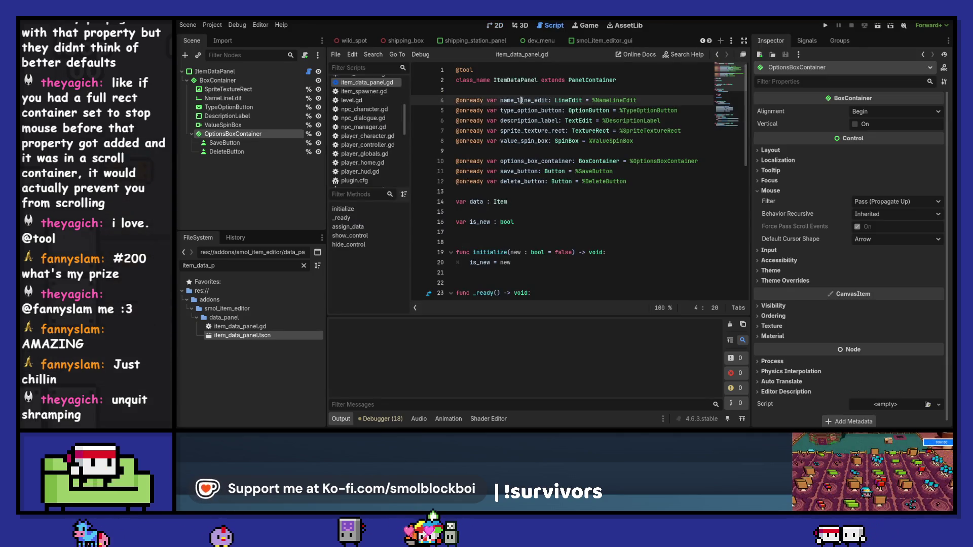
scroll(522, 100, down, 10)
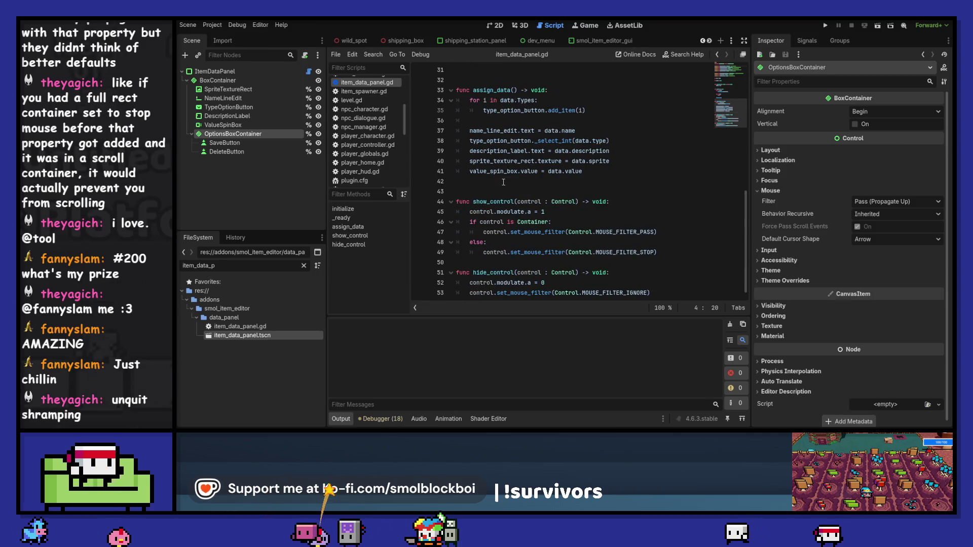
click(503, 181)
key(Return)
text(func c)
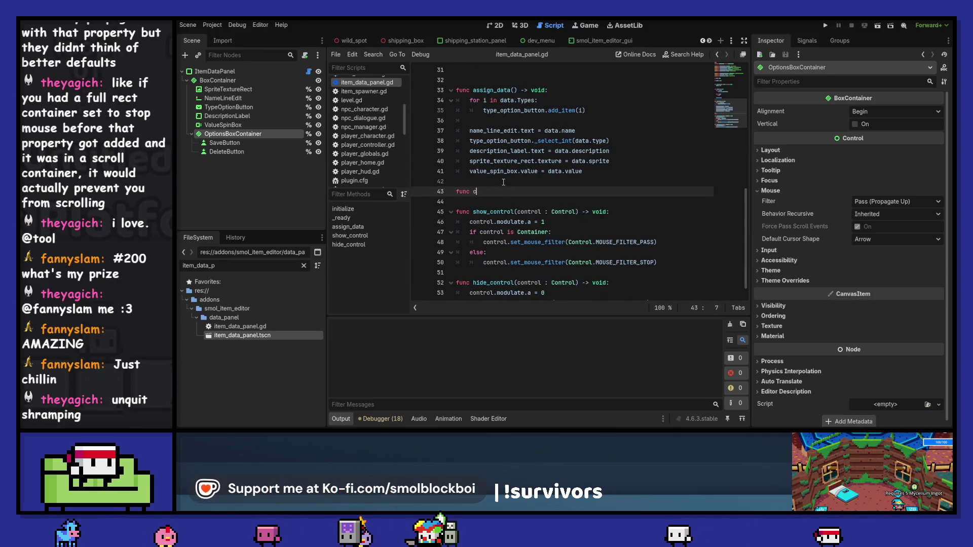
text(onnect_on_ch)
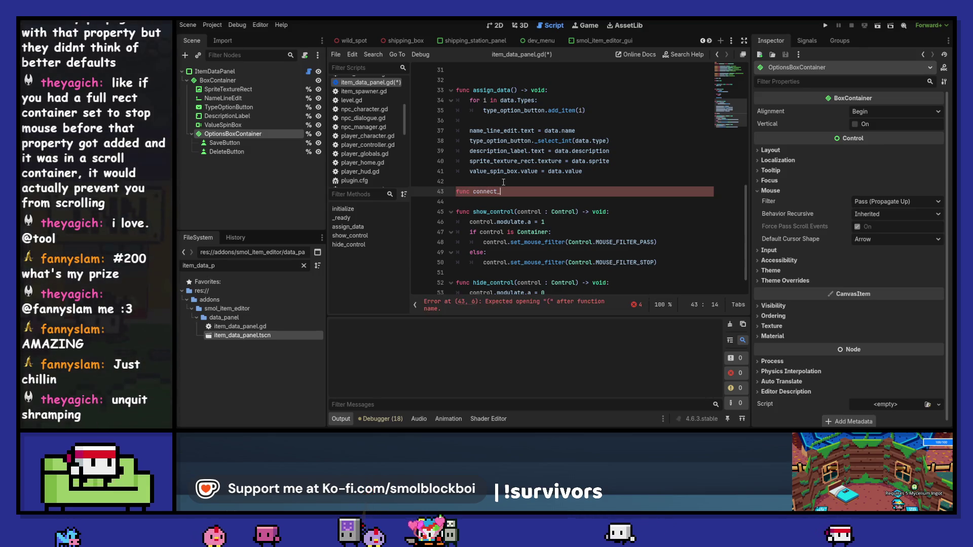
text(ange_signals)
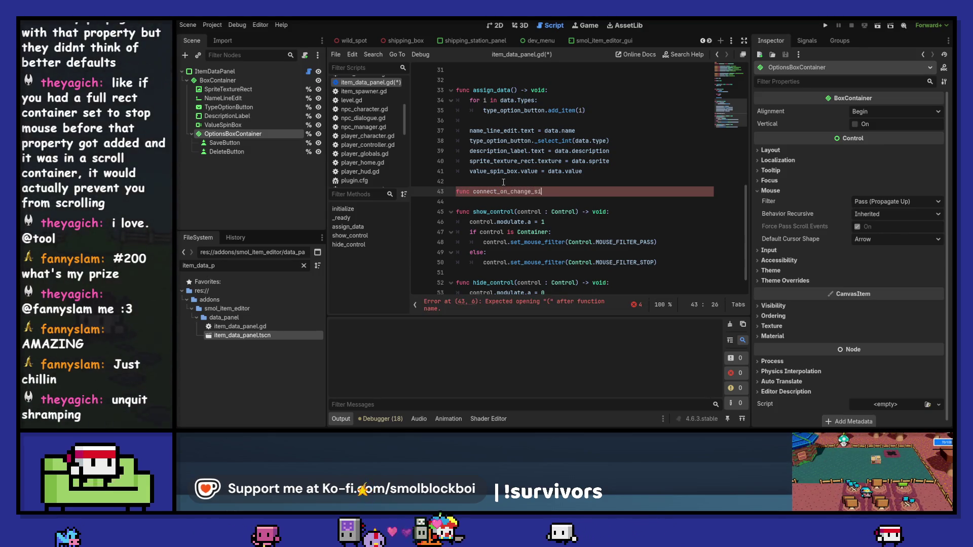
text(() -> v)
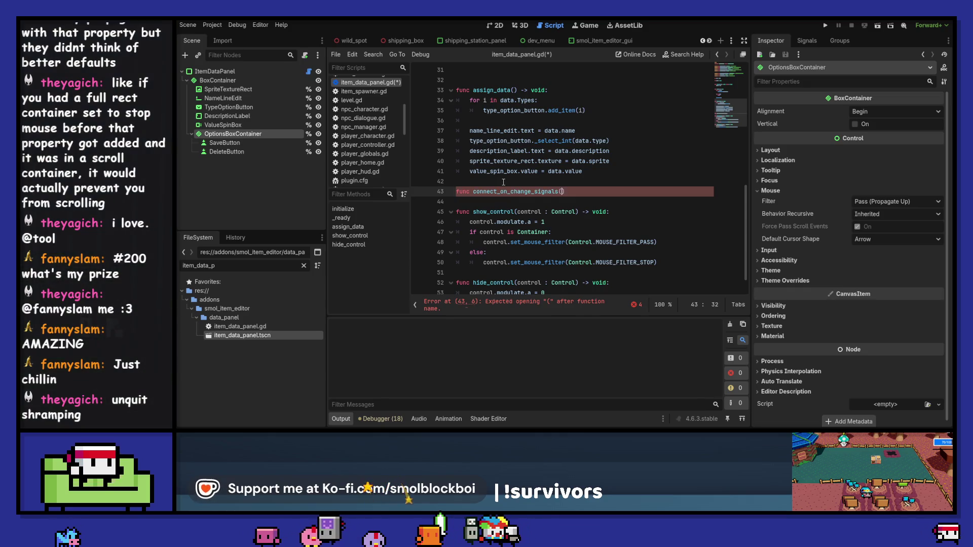
text(oid:)
key(Return)
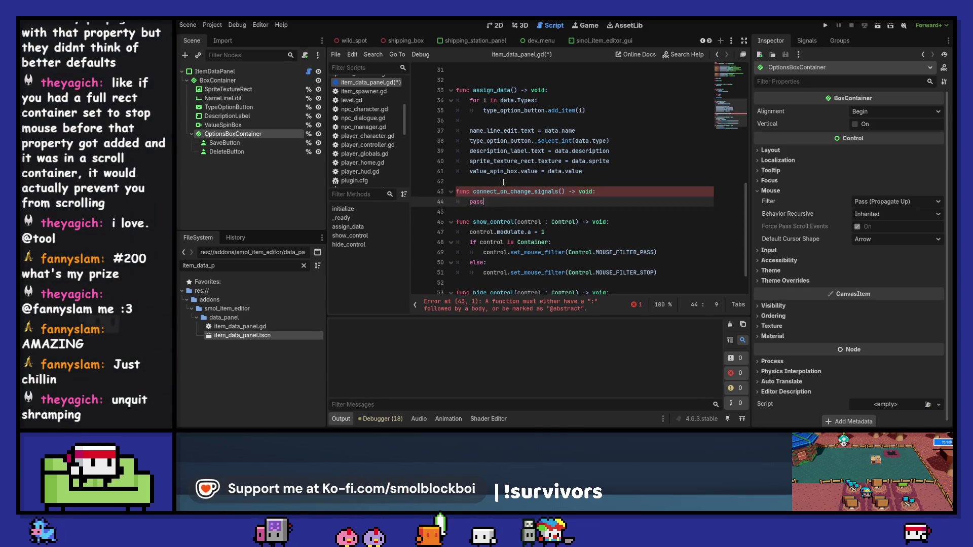
text(pass)
key(Return)
click(530, 182)
key(Return)
key(ctrl+s)
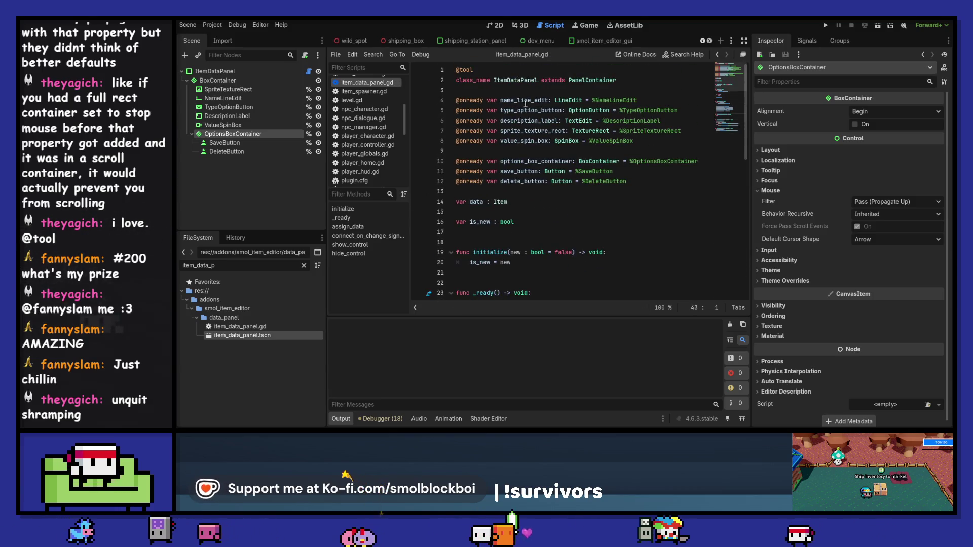
Make connect_on_change_signals call name_line_edit.text_changed.connect(_on_item_changed)
ctrl+click(494, 131)
scroll(505, 183, down, 3)
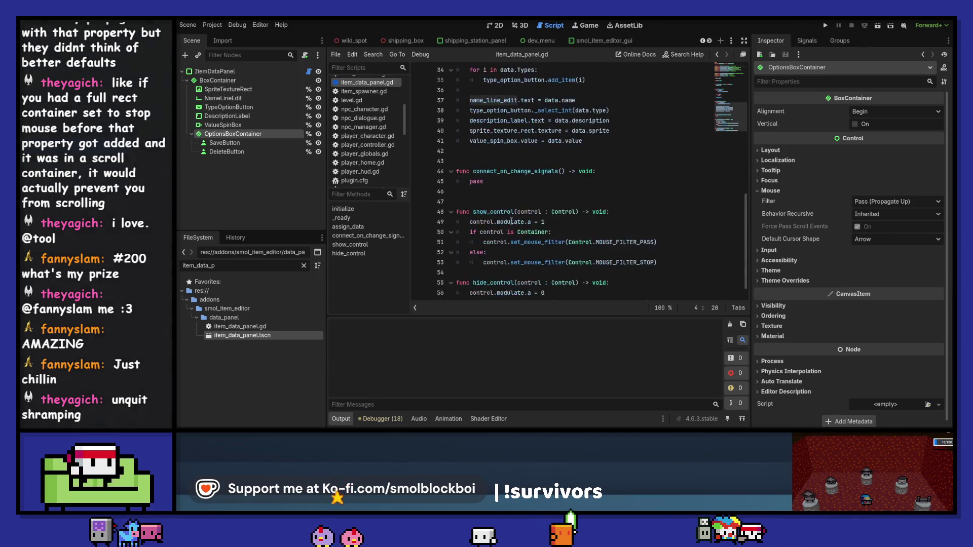
click(506, 215)
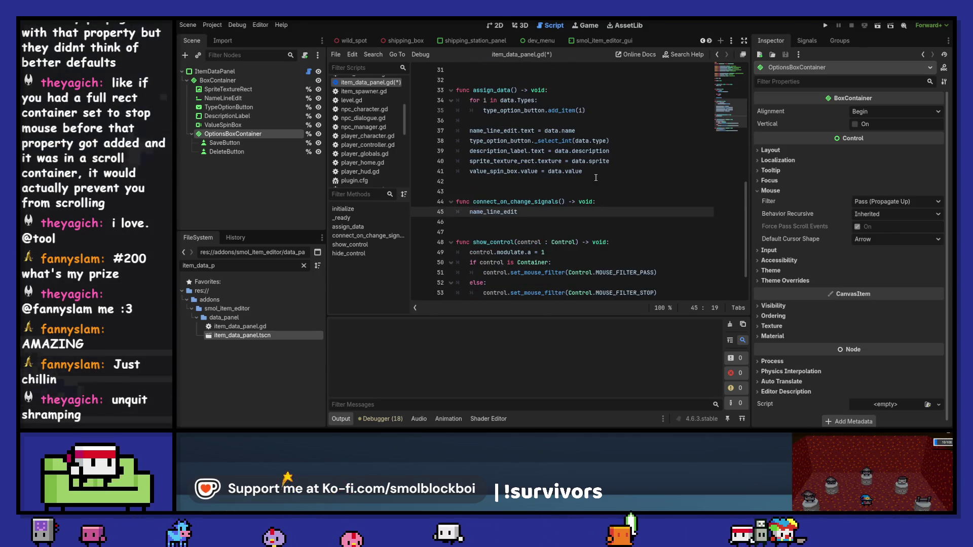
key(BackSpace)
key(BackSpace)
key(BackSpace)
text(name_line_edit.change)
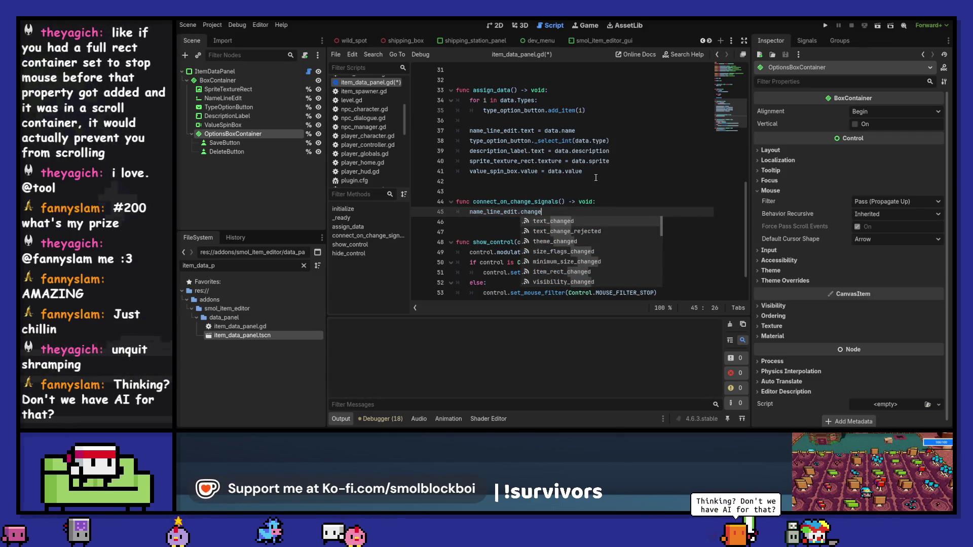
key(Return)
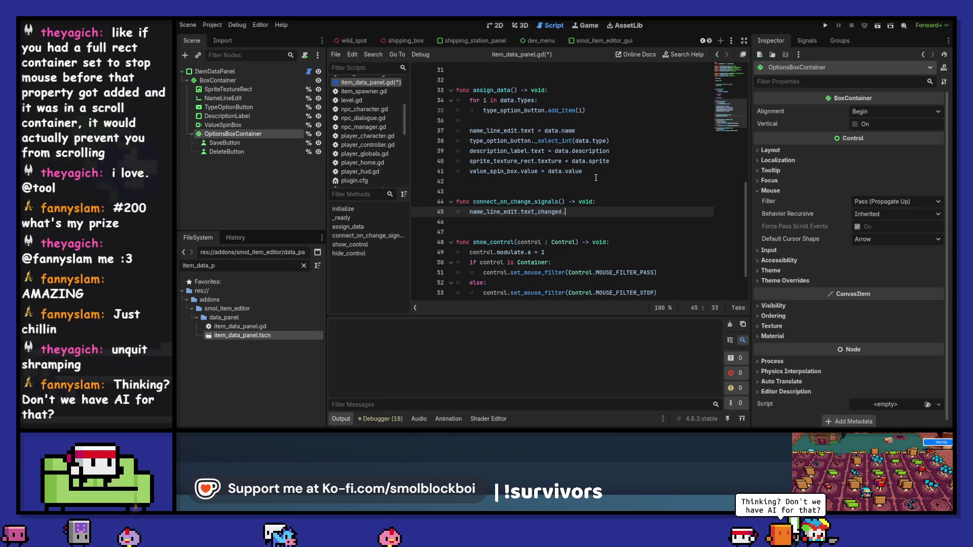
text(.conn)
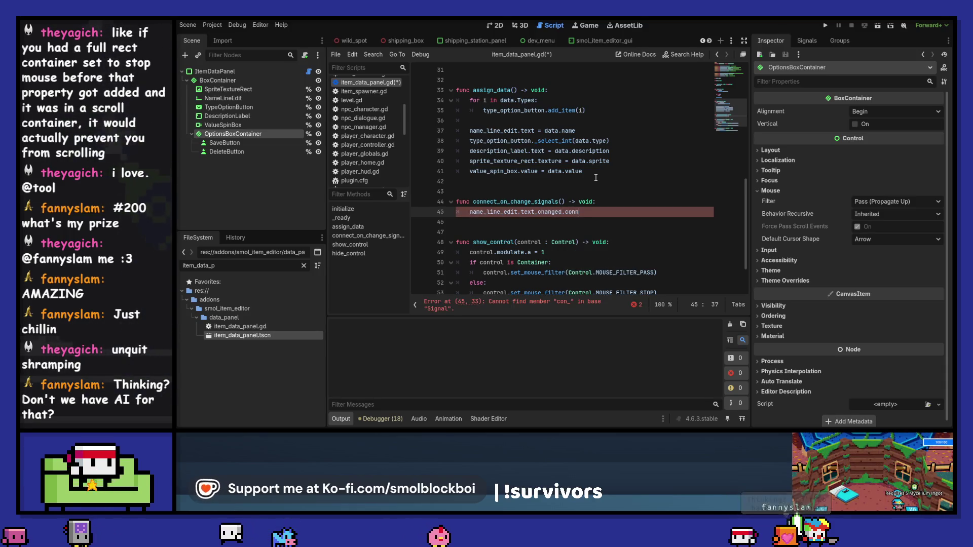
text(ect()
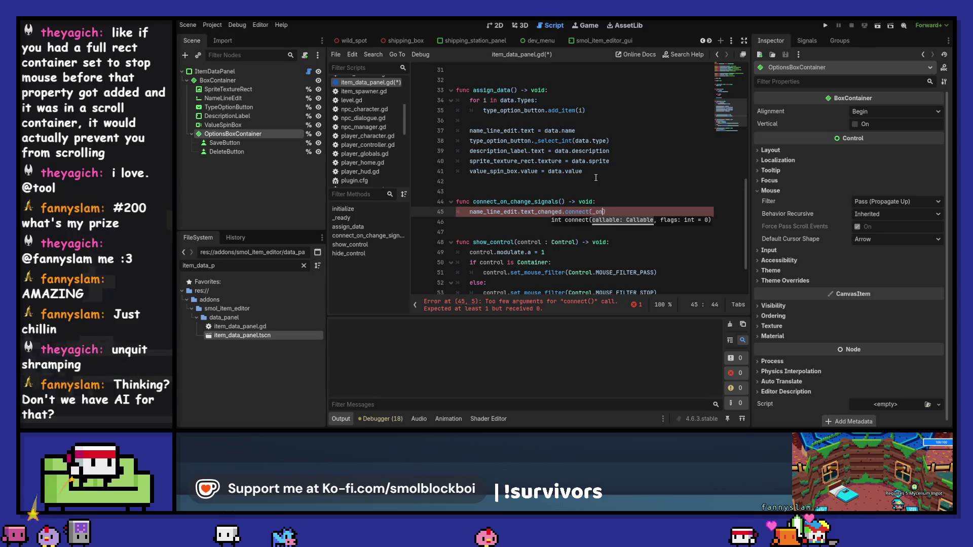
text(_on_item_chang)
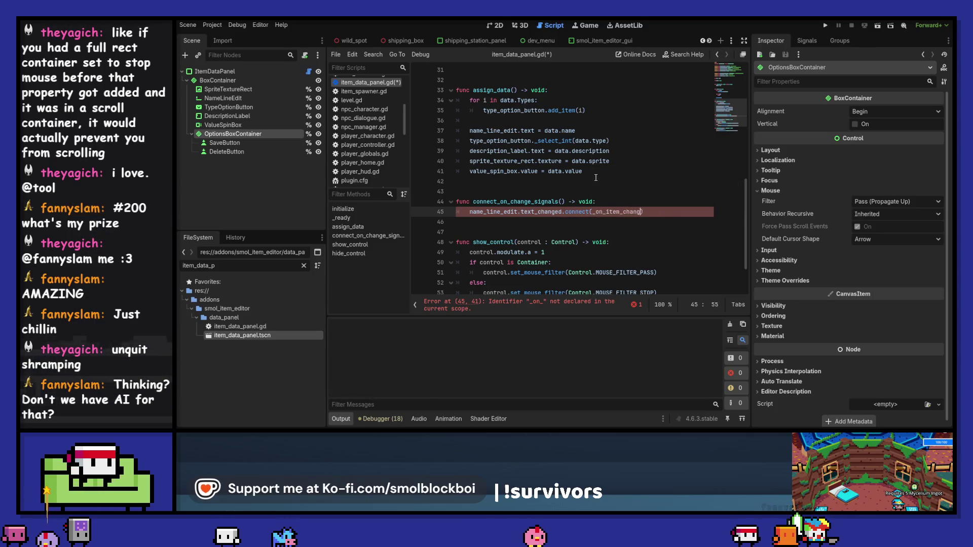
text(ed)
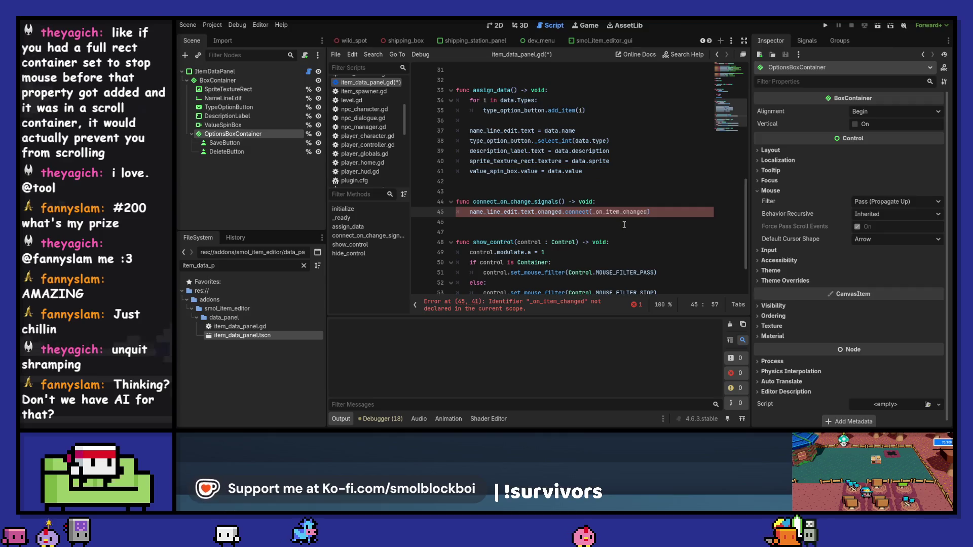
Add an _on_item_changed() -> void handler stub with a pass body and save
click(542, 234)
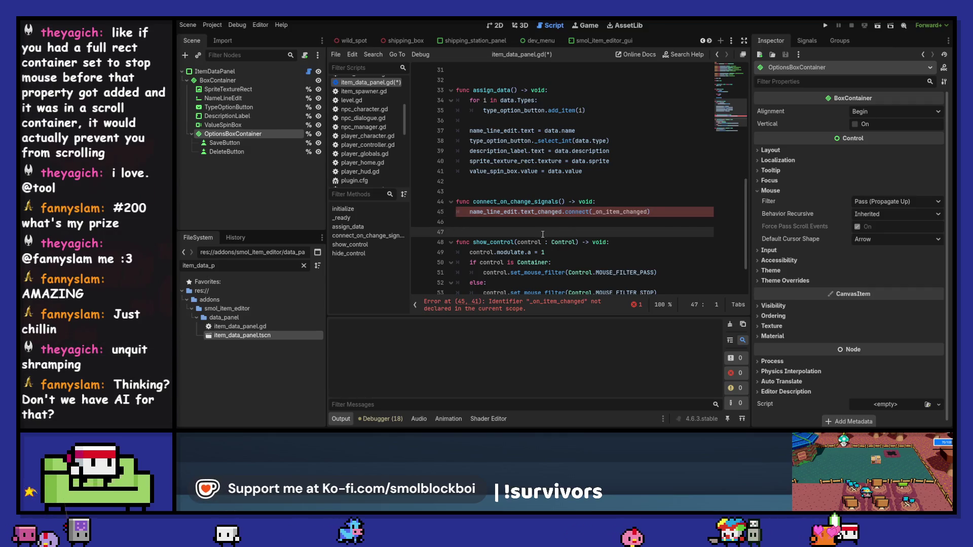
key(Return)
text(func _on_item_changed()
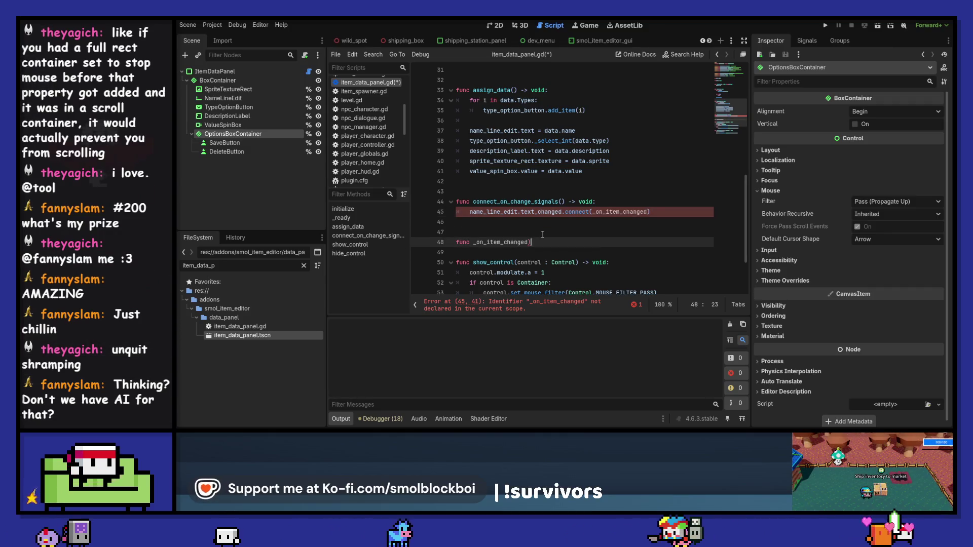
text() )
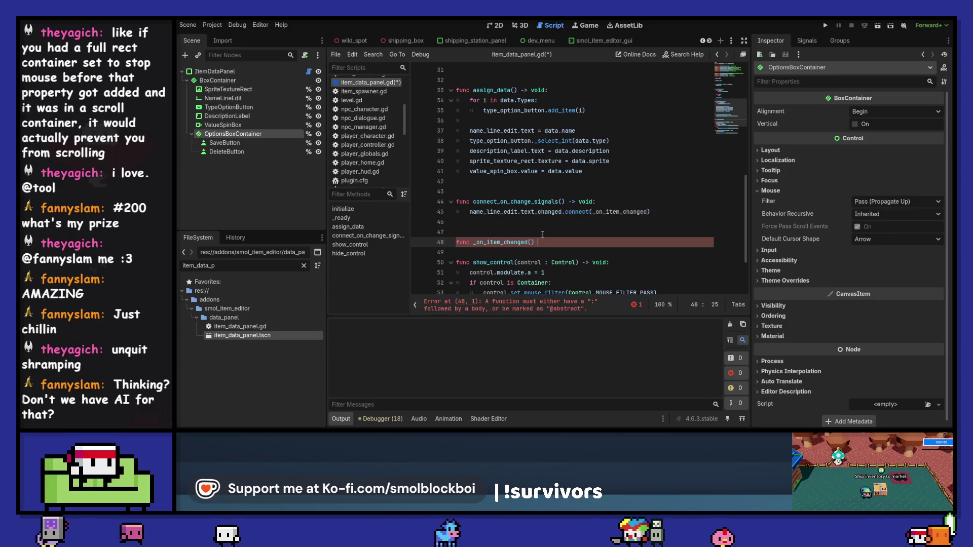
text(-> void:)
key(Return)
text(pass)
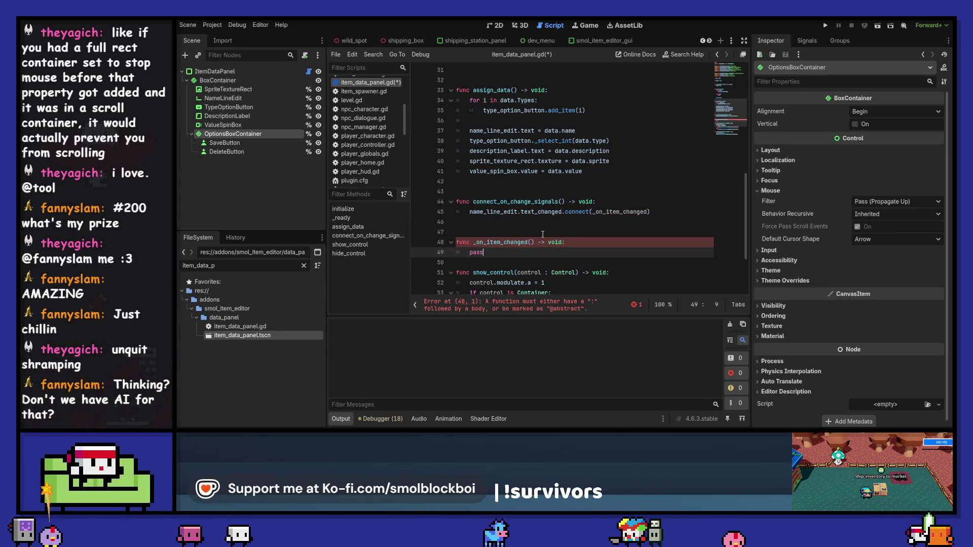
click(545, 261)
key(Return)
key(ctrl+s)
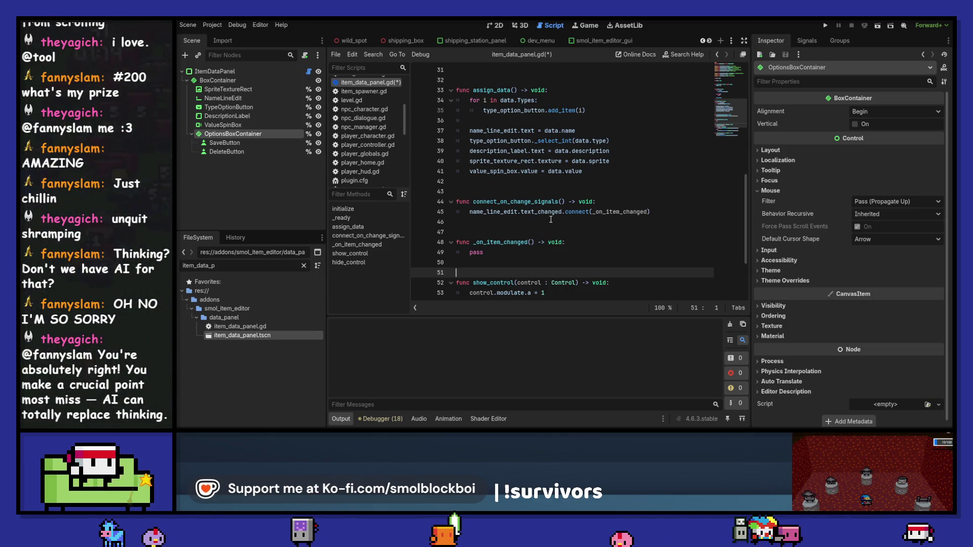
click(554, 256)
key(ctrl+s)
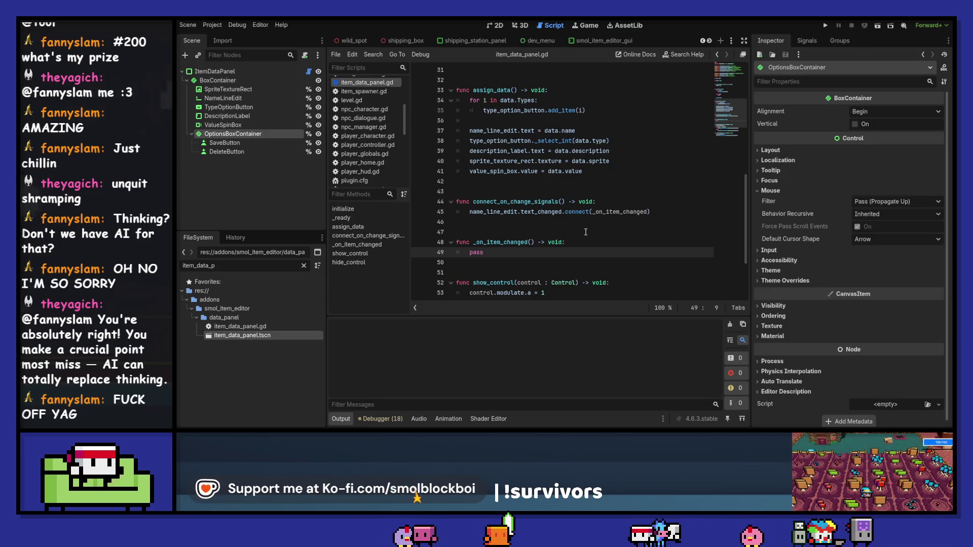
click(585, 232)
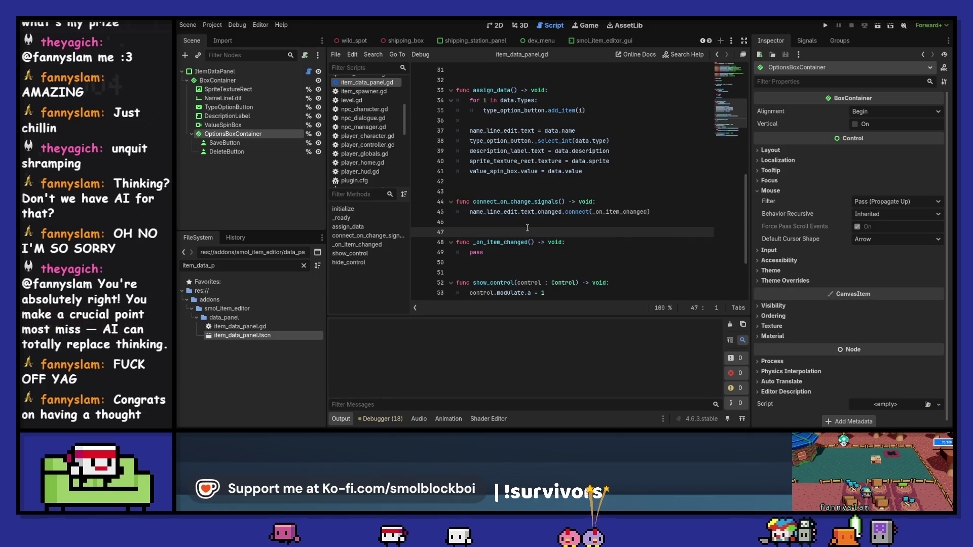
Look up the type option button variable's declared name near the top of the script
double_click(532, 251)
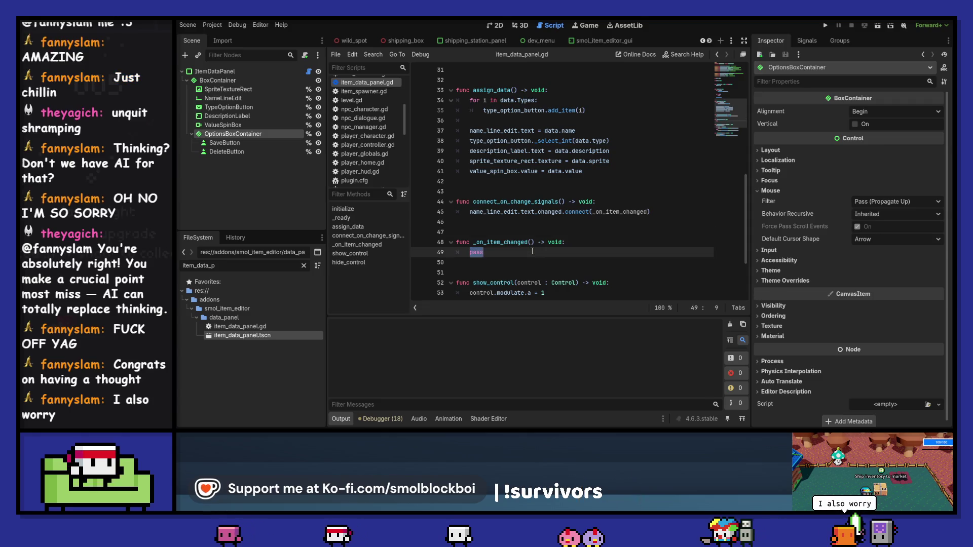
scroll(532, 251, up, 10)
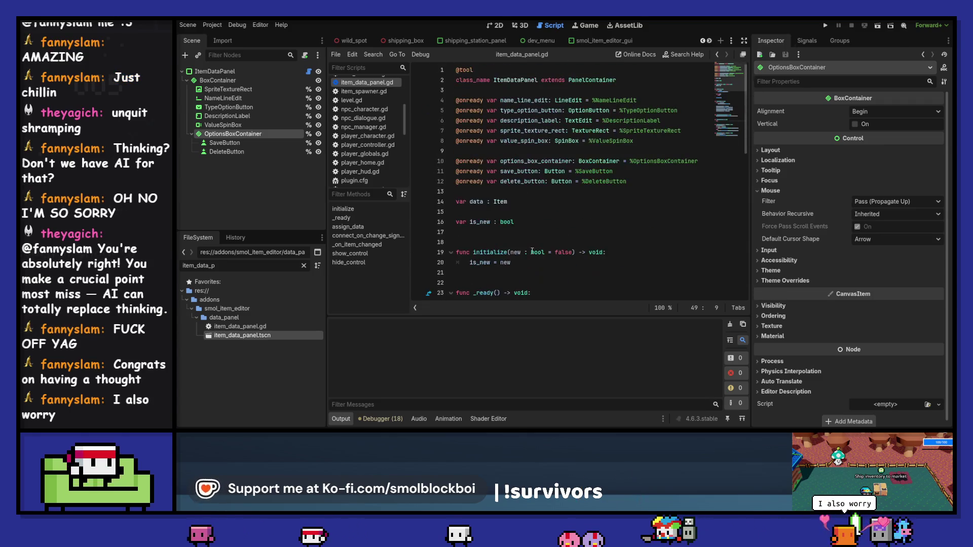
scroll(532, 252, down, 12)
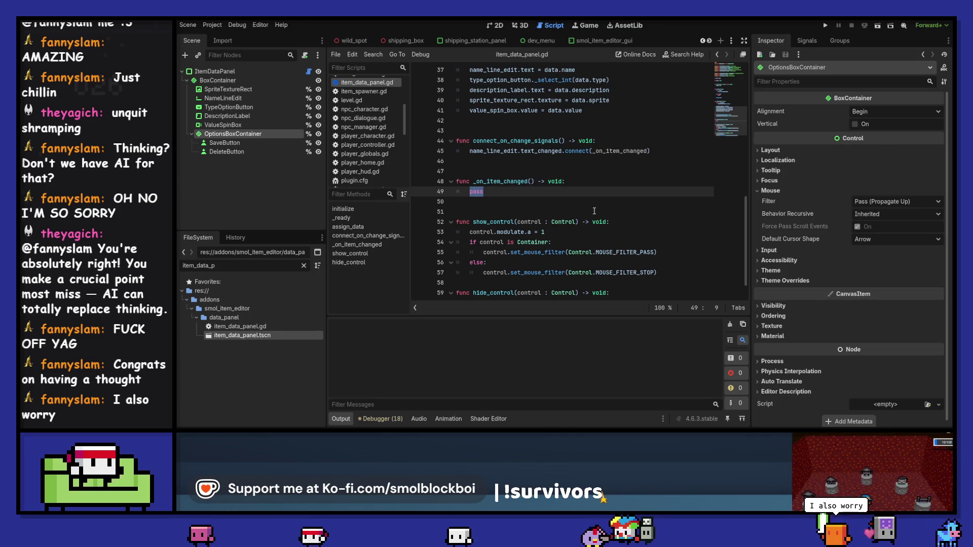
scroll(589, 192, up, 10)
scroll(589, 192, up, 2)
click(518, 110)
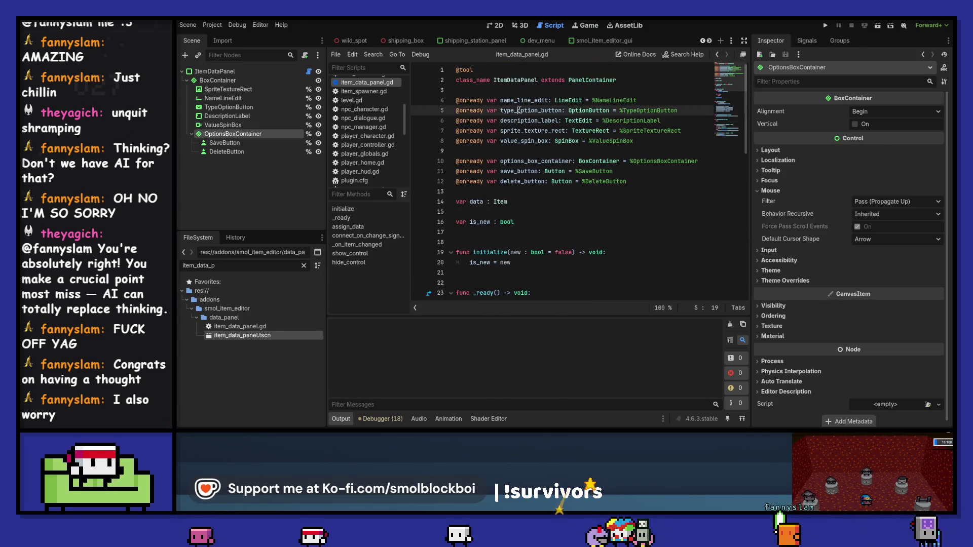
scroll(591, 161, down, 9)
Start a type_option_button line under the text_changed connection and view TypeOptionButton's signals
click(669, 243)
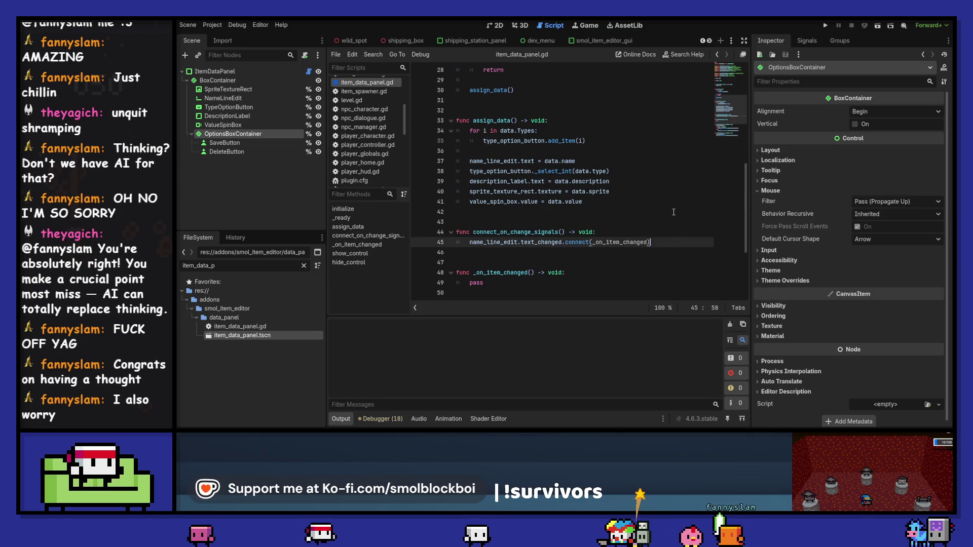
key(Return)
text(type_option_button)
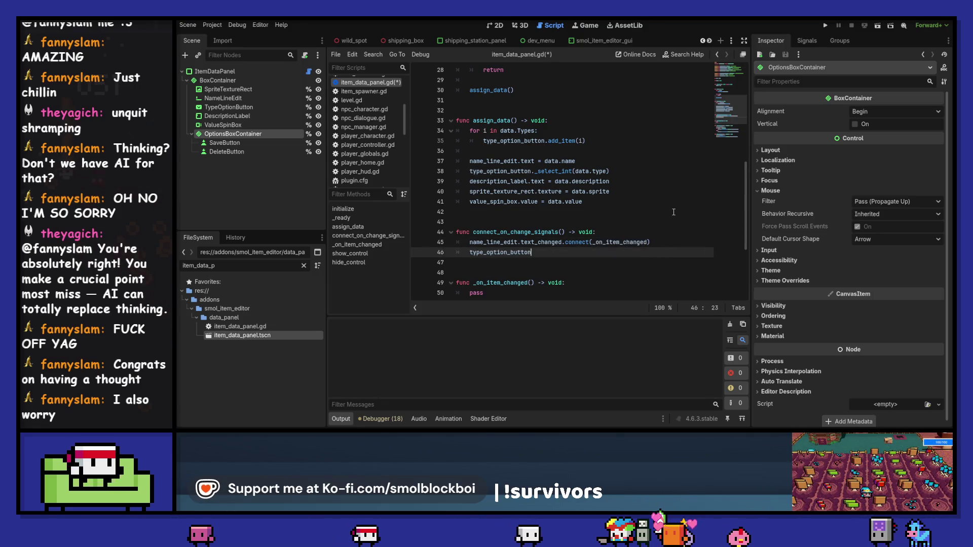
click(257, 97)
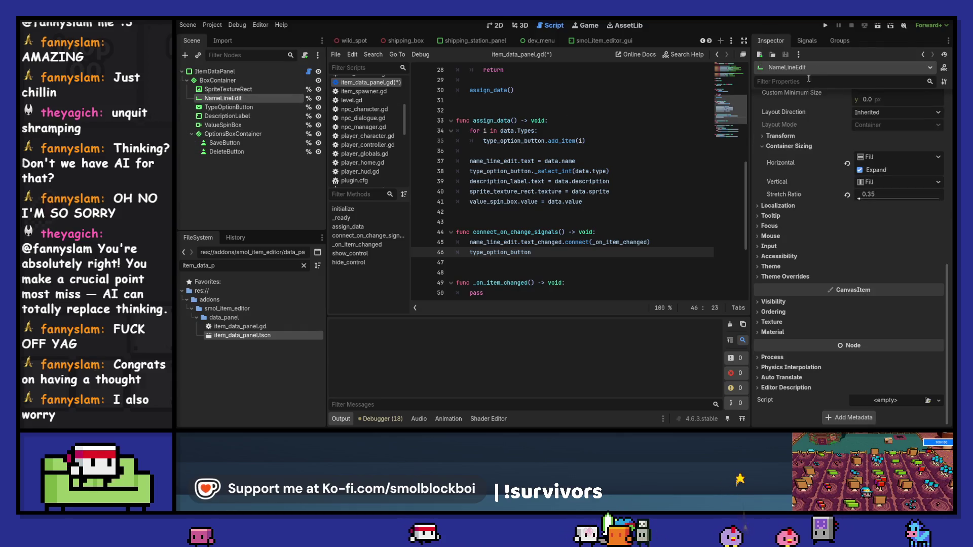
click(277, 107)
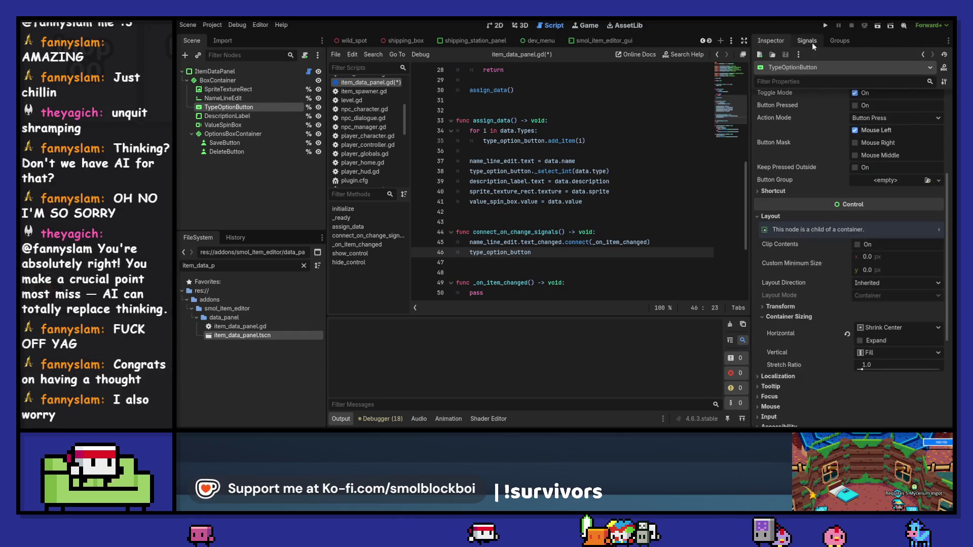
click(812, 43)
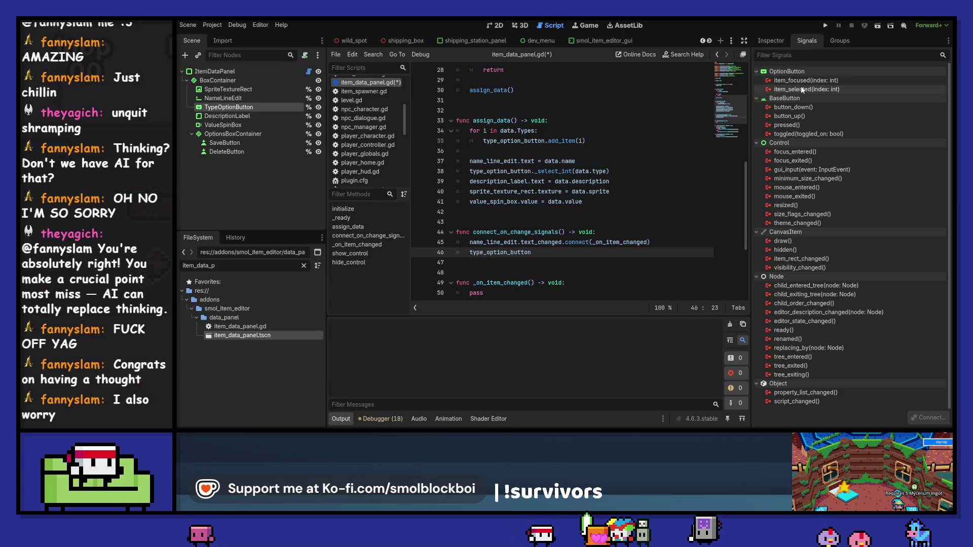
mouse_move(801, 88)
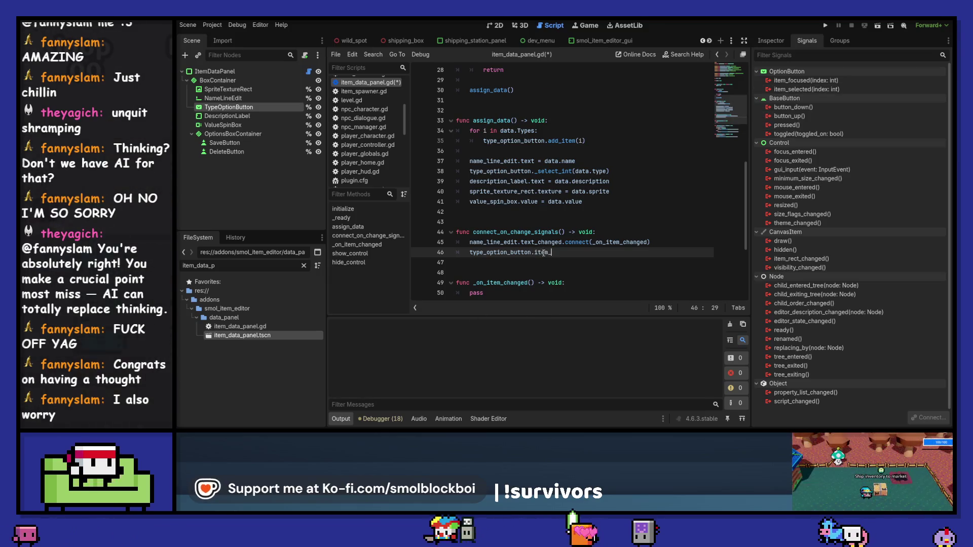
Connect type_option_button.item_selected to _on_item_changed and save the script
text(.item_sel)
key(Return)
text(.connect(_)
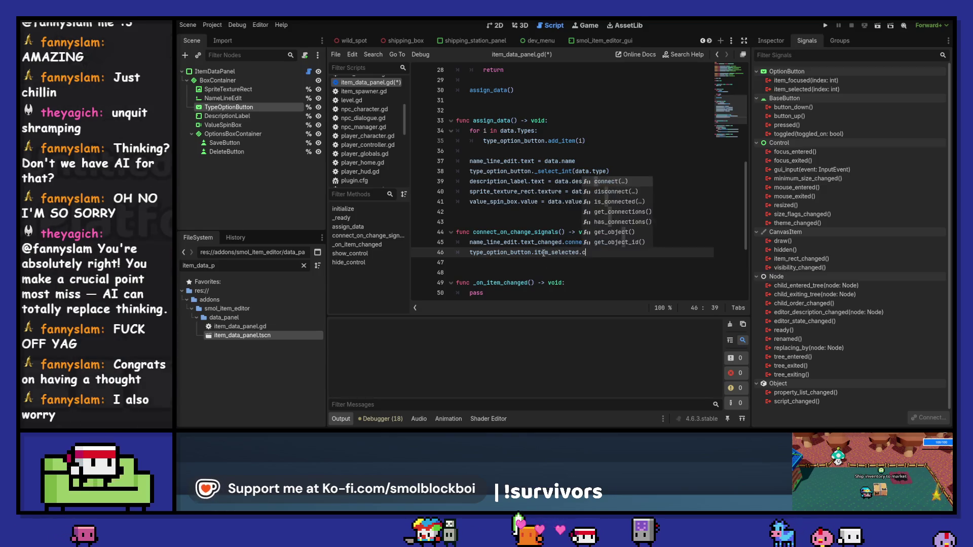
text(on_item_ch)
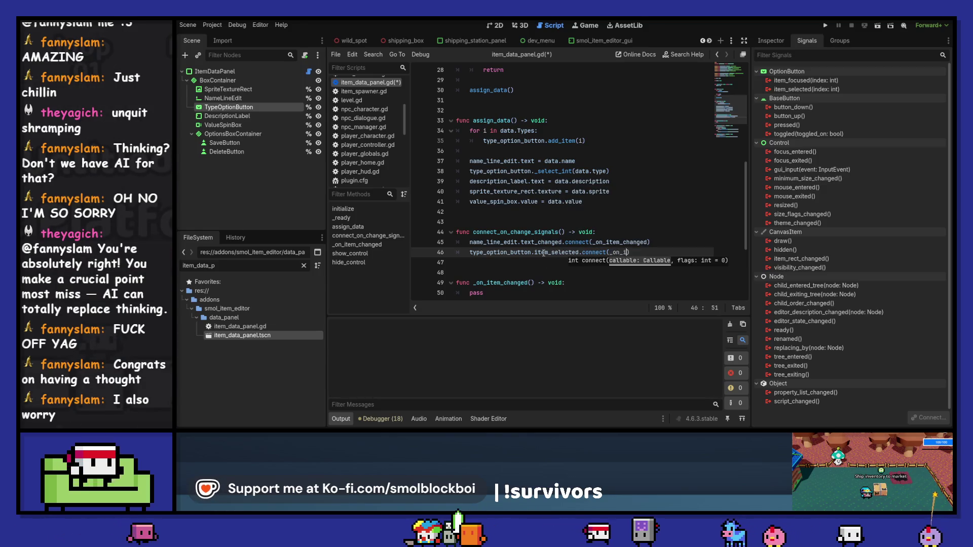
key(Return)
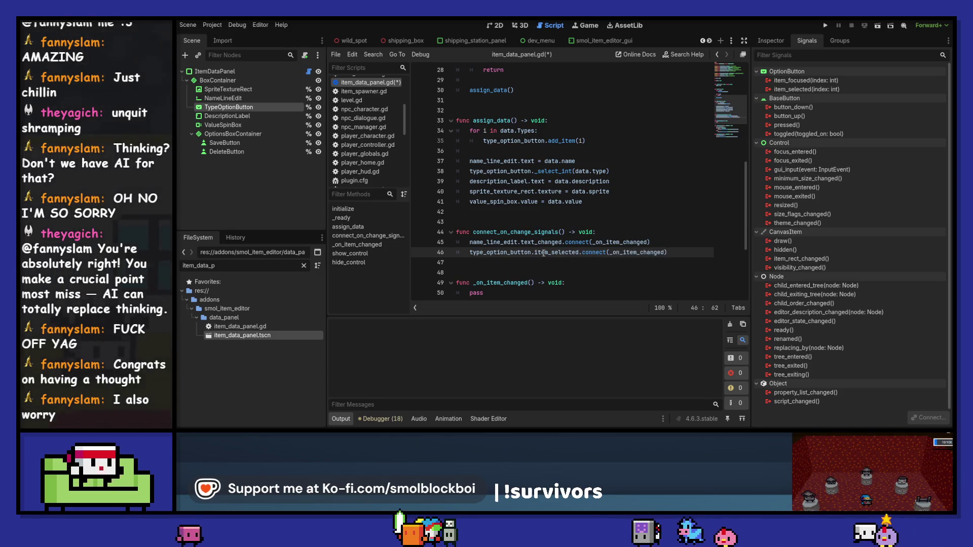
key(ctrl+s)
Add a line connecting description_label.text_changed to _on_item_changed
scroll(529, 122, up, 9)
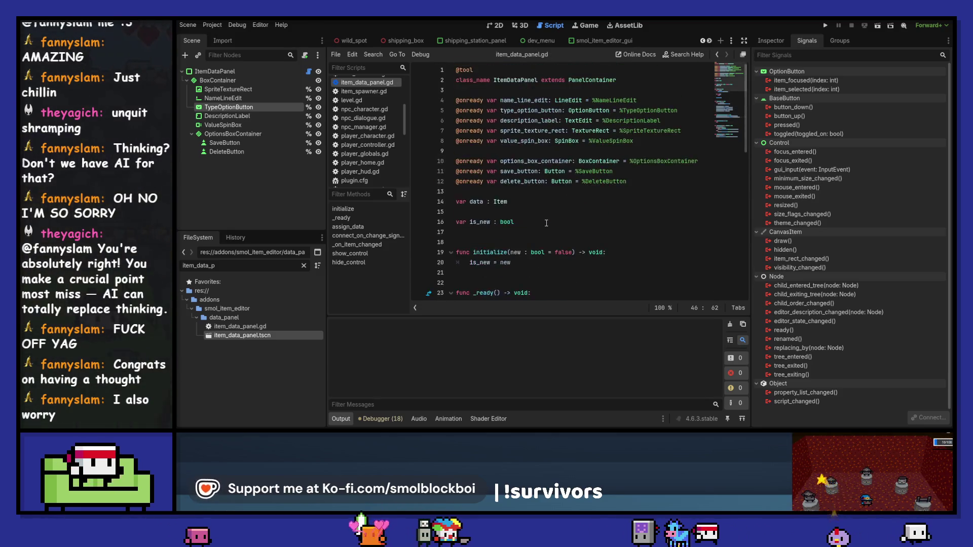
double_click(530, 122)
scroll(616, 213, down, 10)
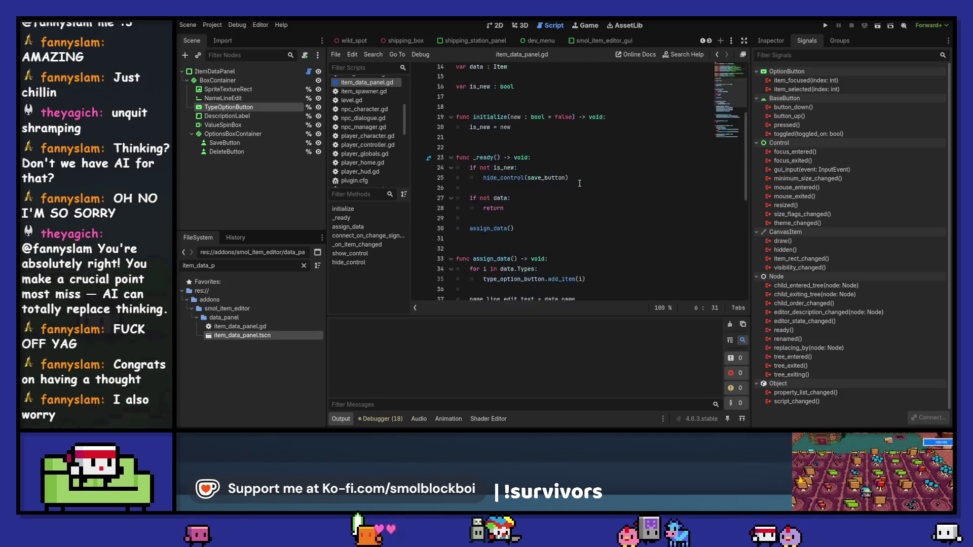
click(684, 223)
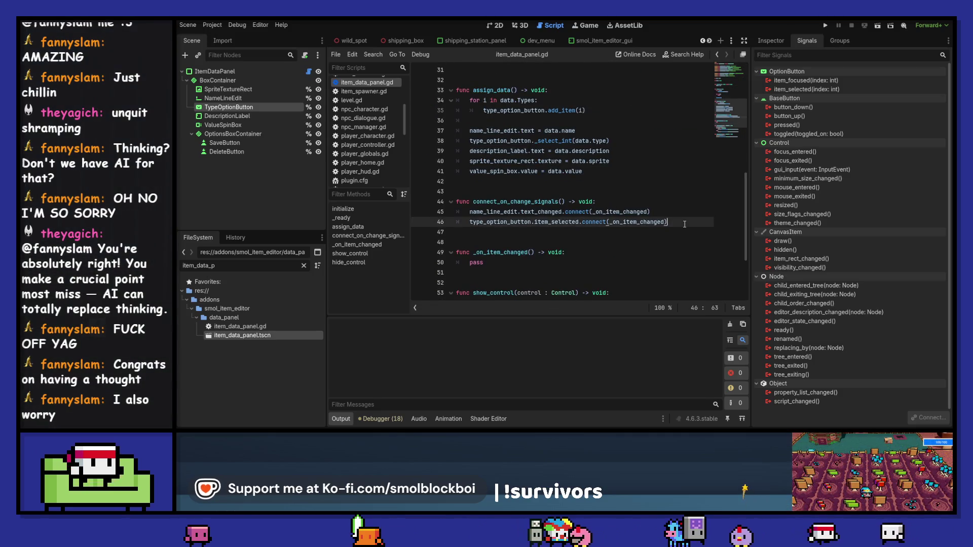
key(Return)
text(description_label.)
text(.text)
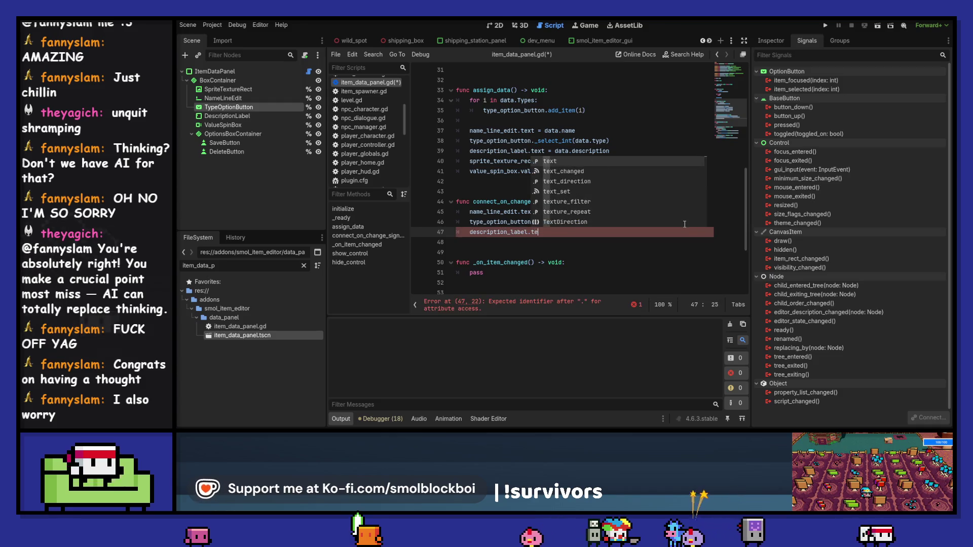
key(Return)
text(.conn)
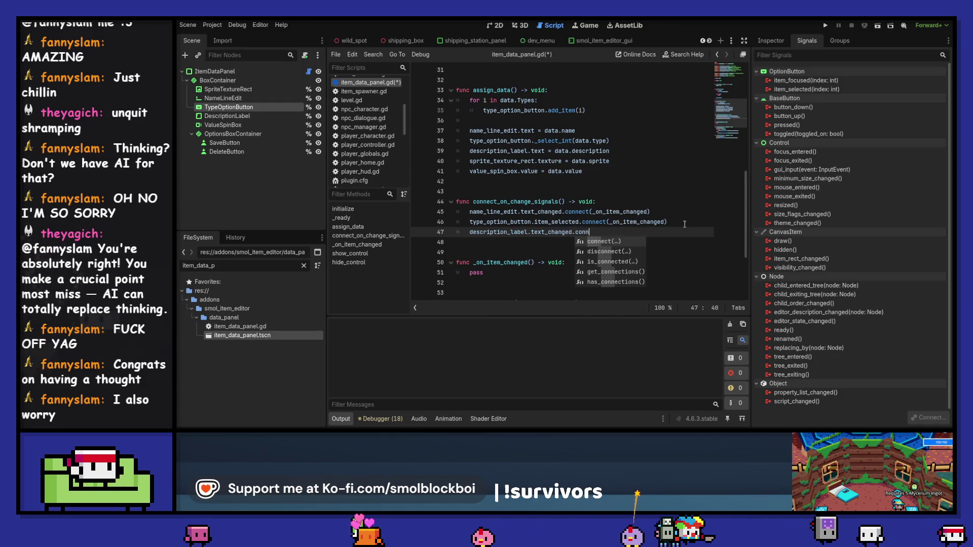
key(Return)
text(_on)
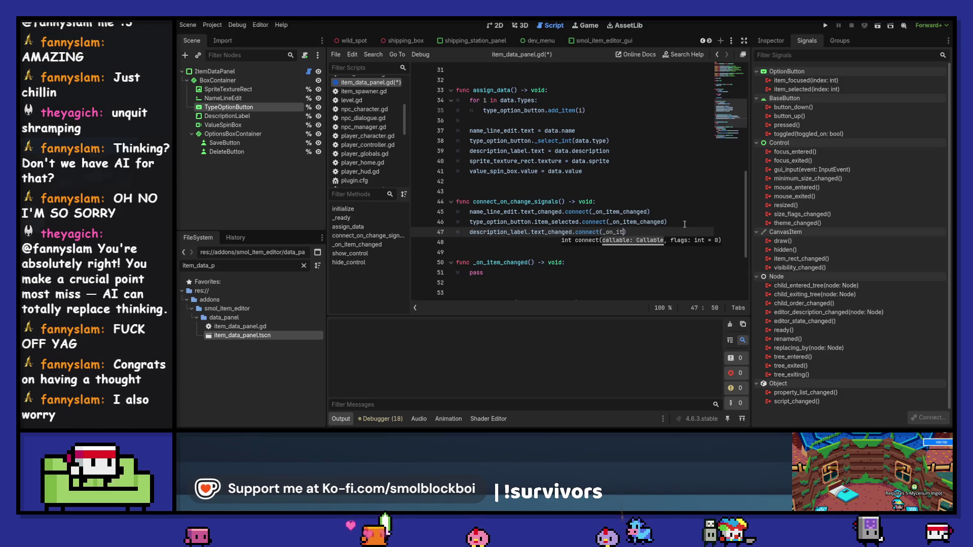
text(_item_changed)
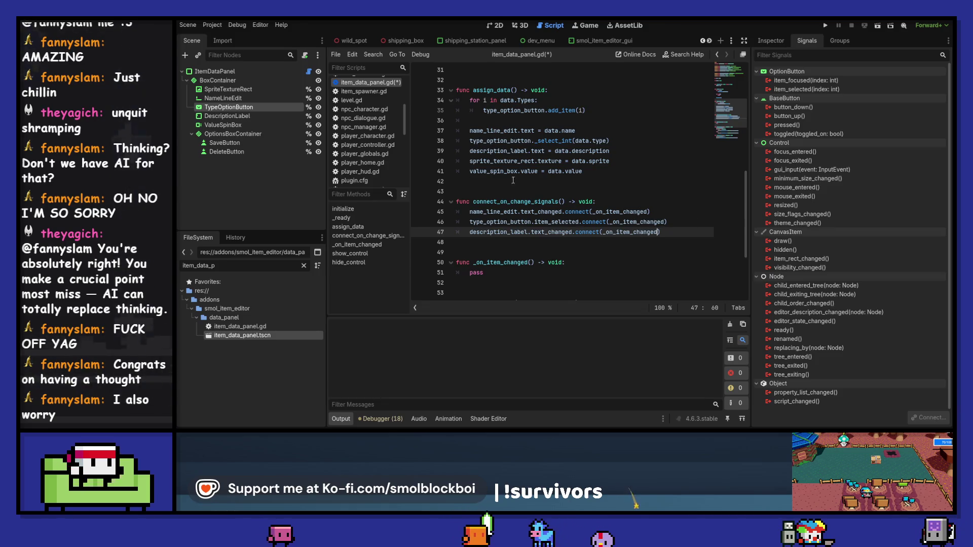
Add a line connecting value_spin_box.value_changed to _on_item_changed and save
scroll(608, 192, up, 10)
double_click(536, 140)
key(ctrl+c)
scroll(608, 177, down, 11)
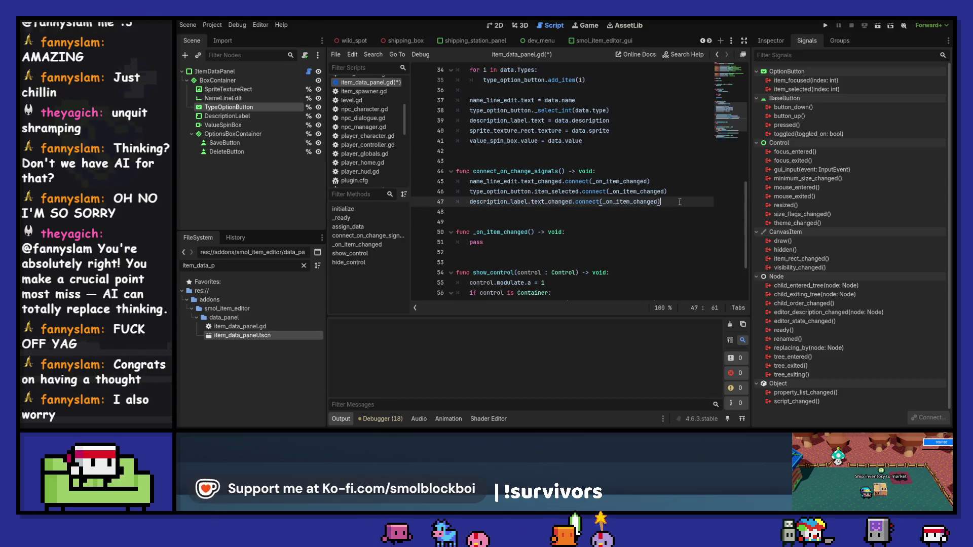
click(677, 201)
key(Return)
key(ctrl+v)
text(, .)
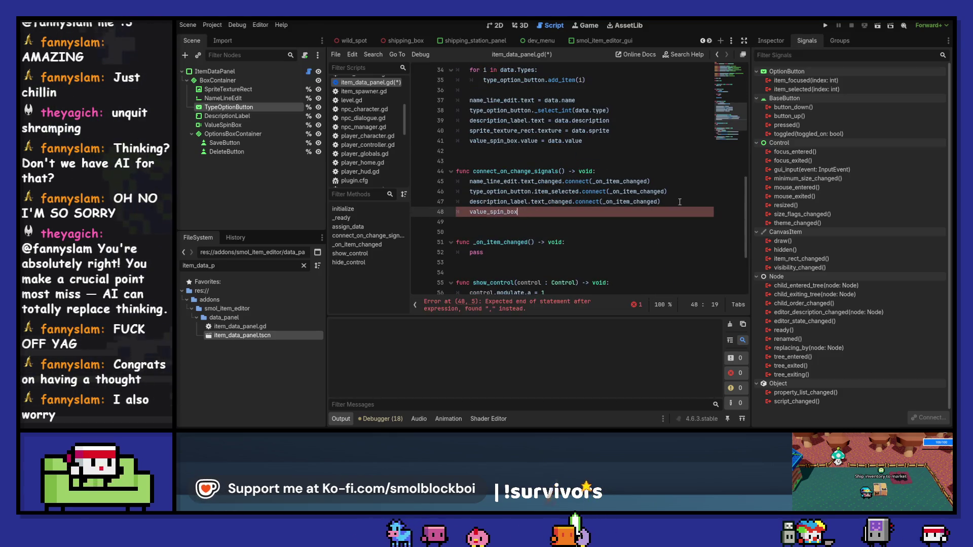
key(BackSpace)
key(BackSpace)
text(.value_changed.connect(_o)
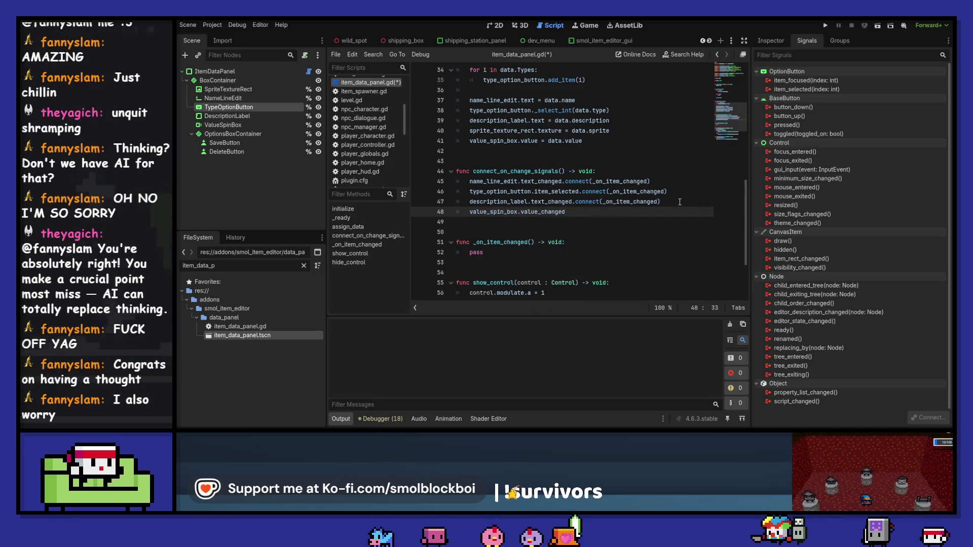
text(n_ite)
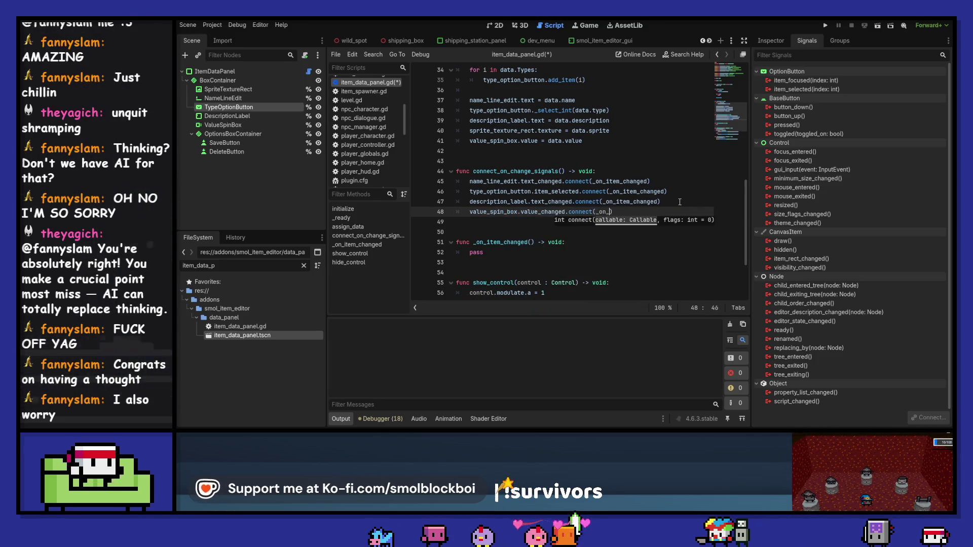
text(m_changed)
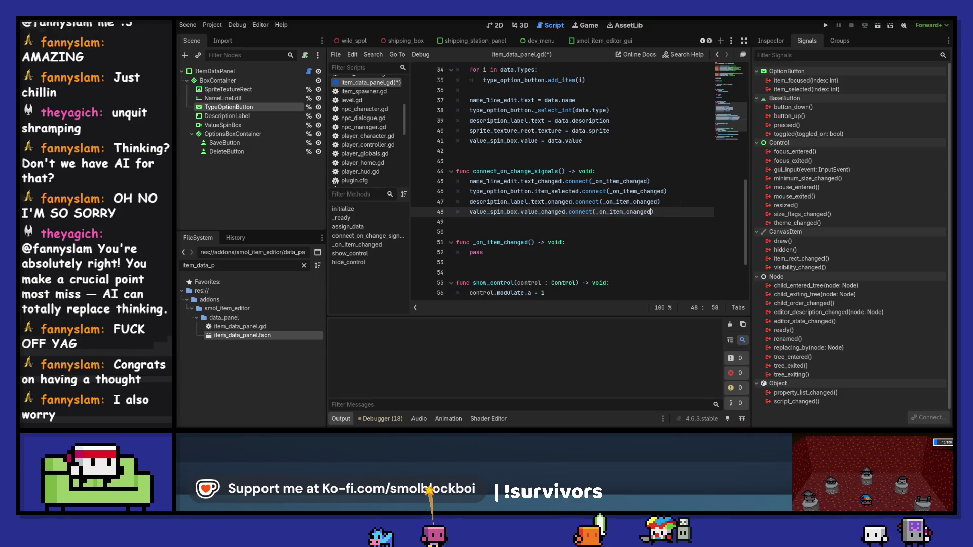
key(ctrl+s)
Check TypeOptionButton's properties and the panel's 2D view, then return to item_data_panel.gd
click(770, 40)
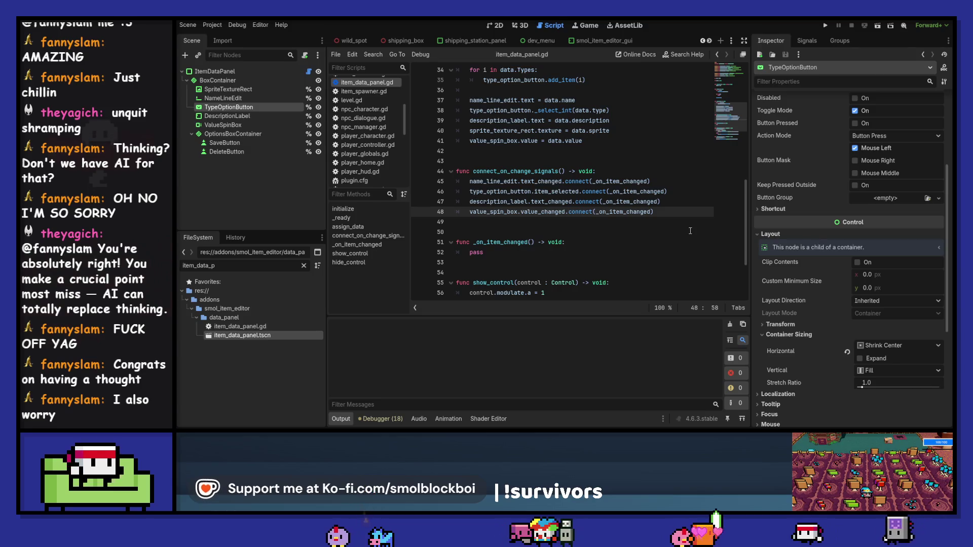
click(502, 255)
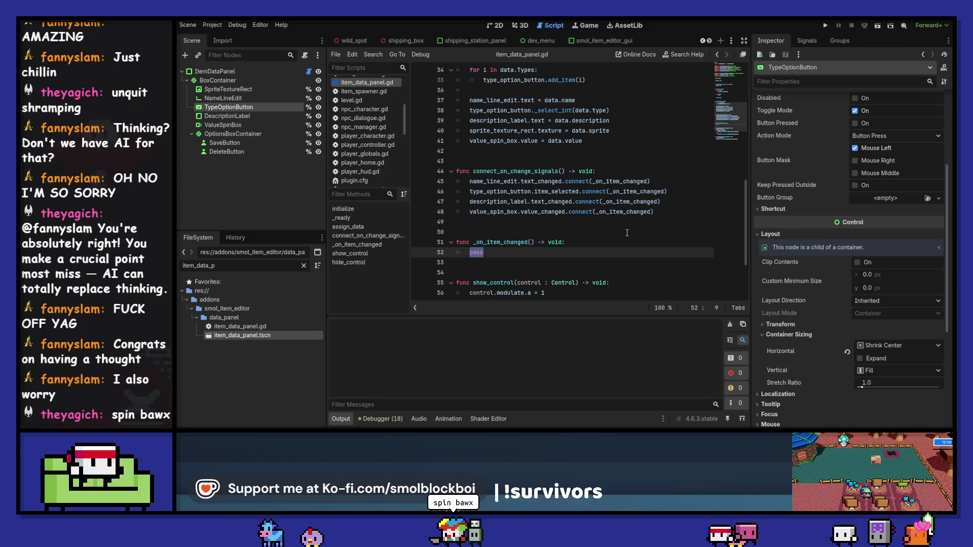
click(497, 25)
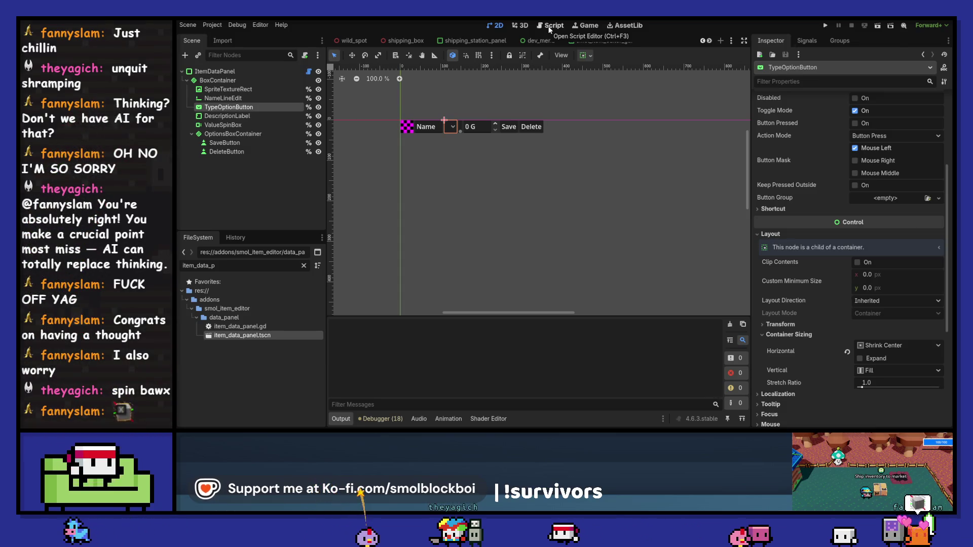
click(550, 30)
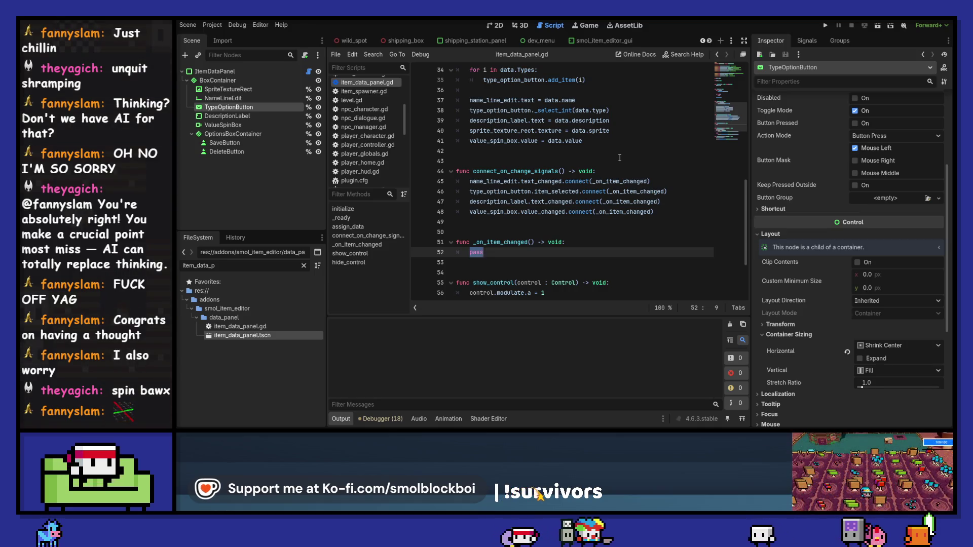
scroll(622, 157, up, 10)
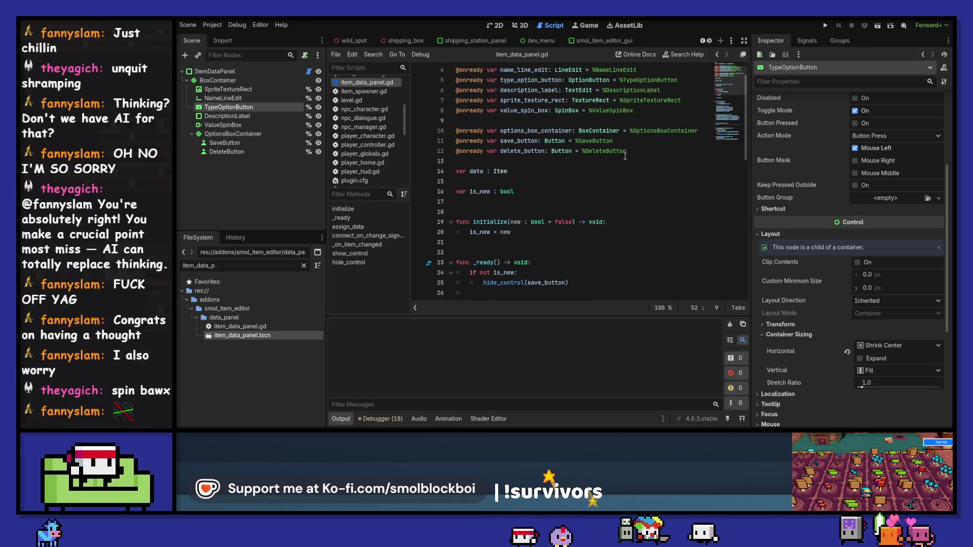
scroll(625, 157, down, 11)
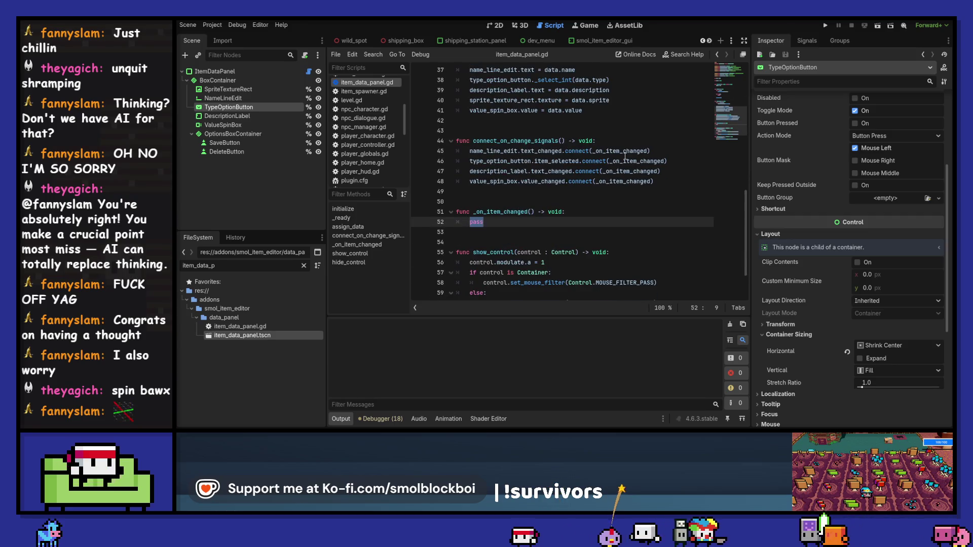
scroll(625, 156, down, 2)
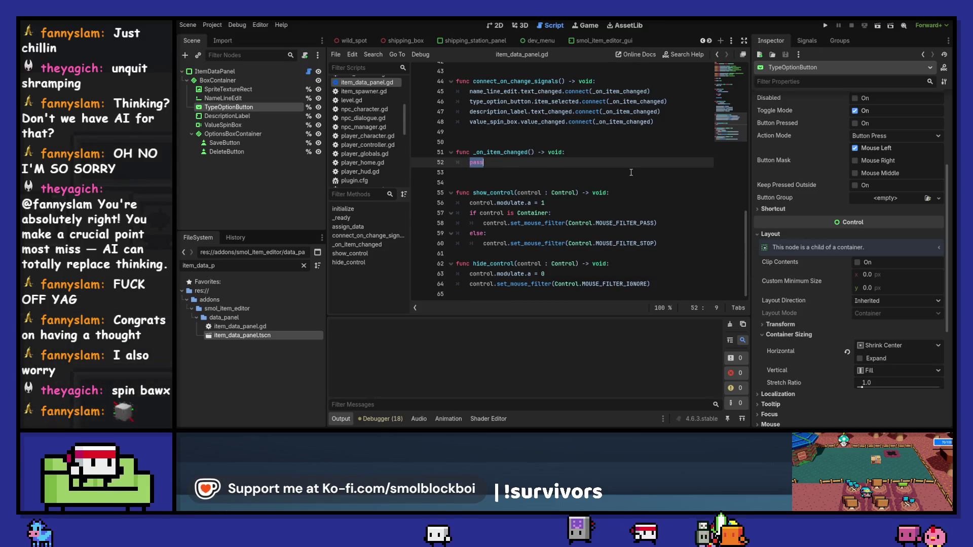
text(_control()
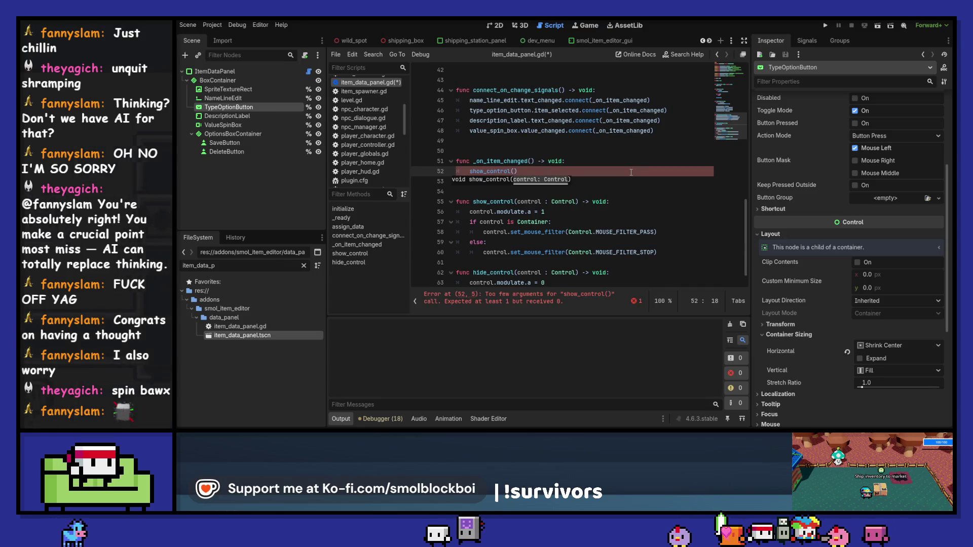
text(_button)
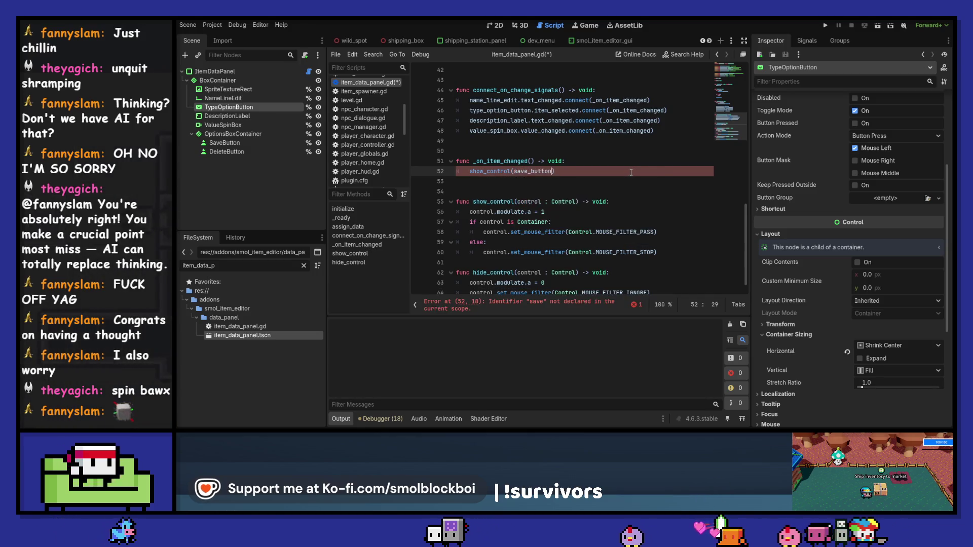
Complete save_button, save the script, and glance at the project's installed plugins list
key(ctrl+s)
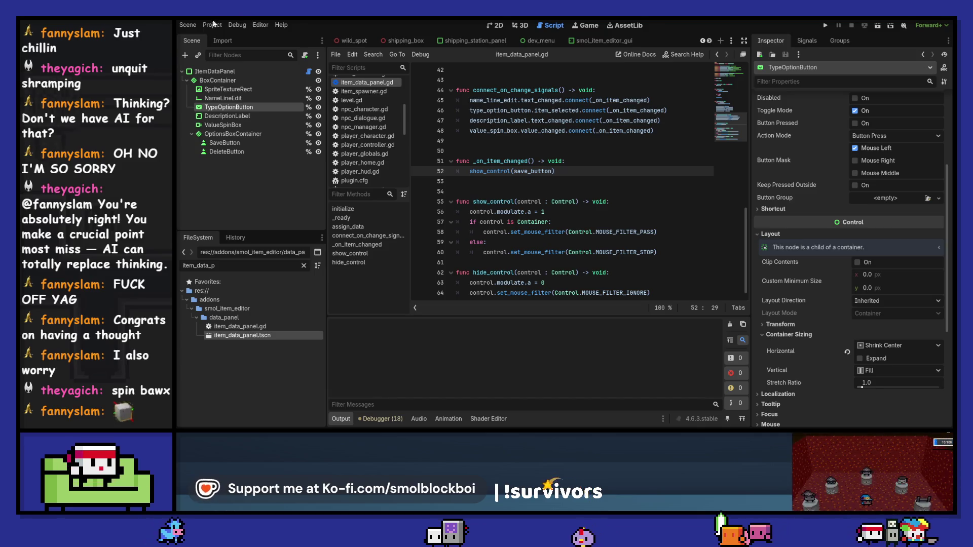
click(213, 25)
click(223, 36)
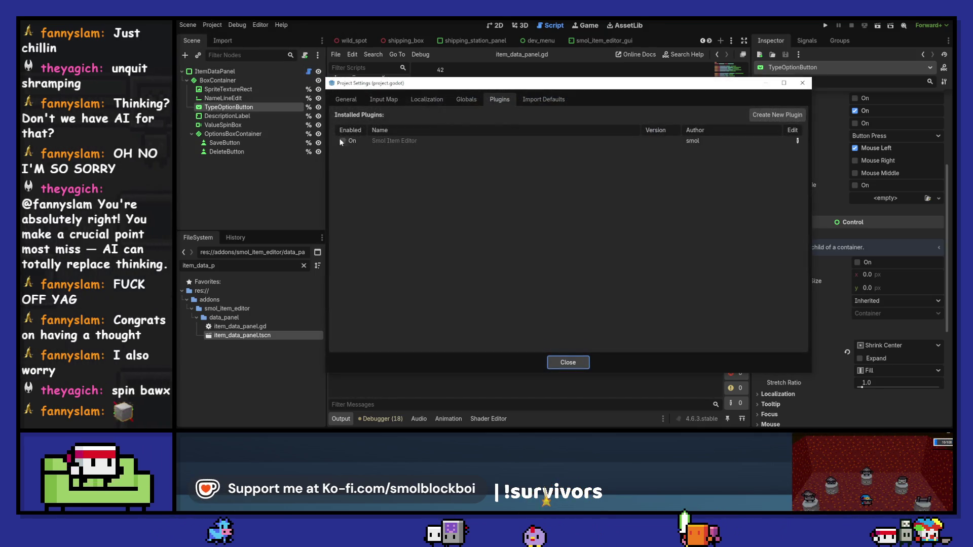
click(809, 84)
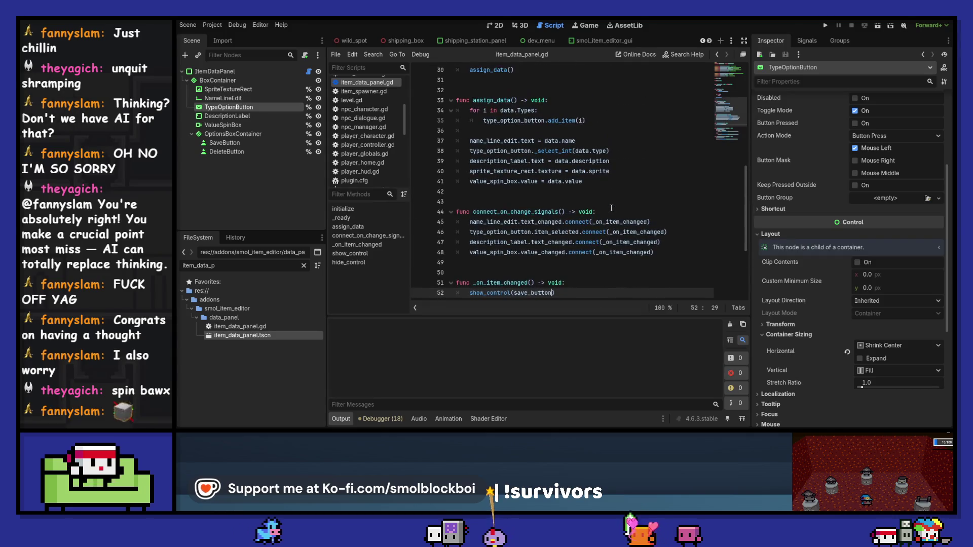
Insert a connect_on_change_signals() call after assign_data() in _ready
drag(472, 212, 567, 211)
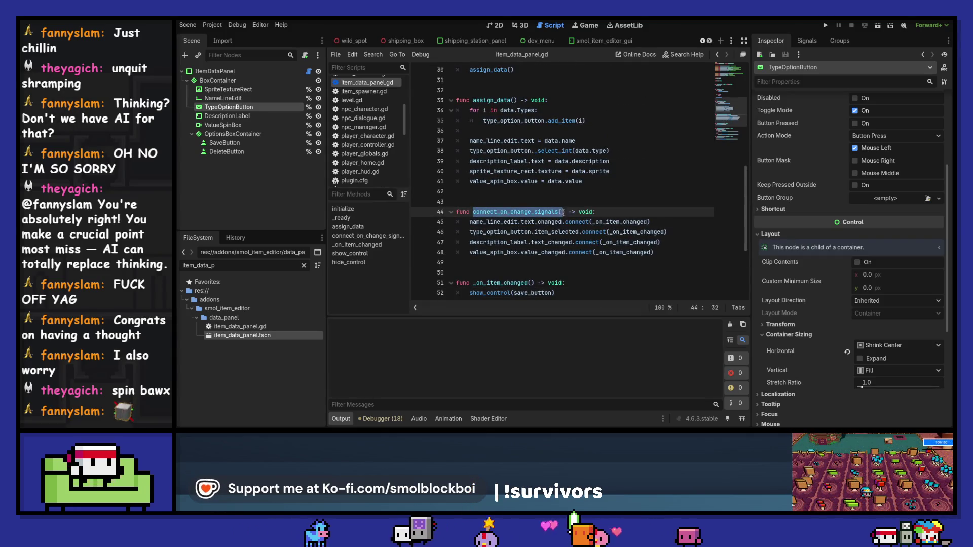
scroll(633, 184, up, 3)
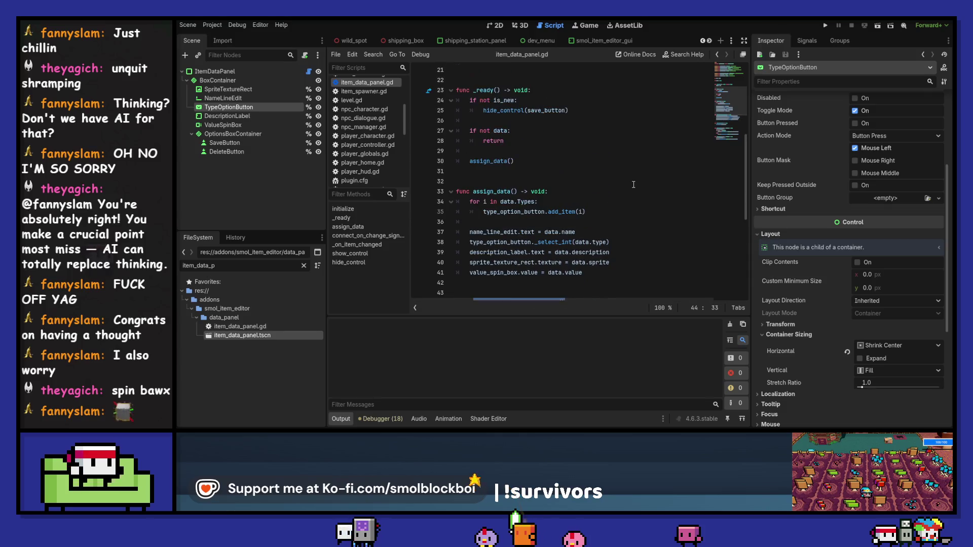
click(572, 161)
key(Return)
key(Return)
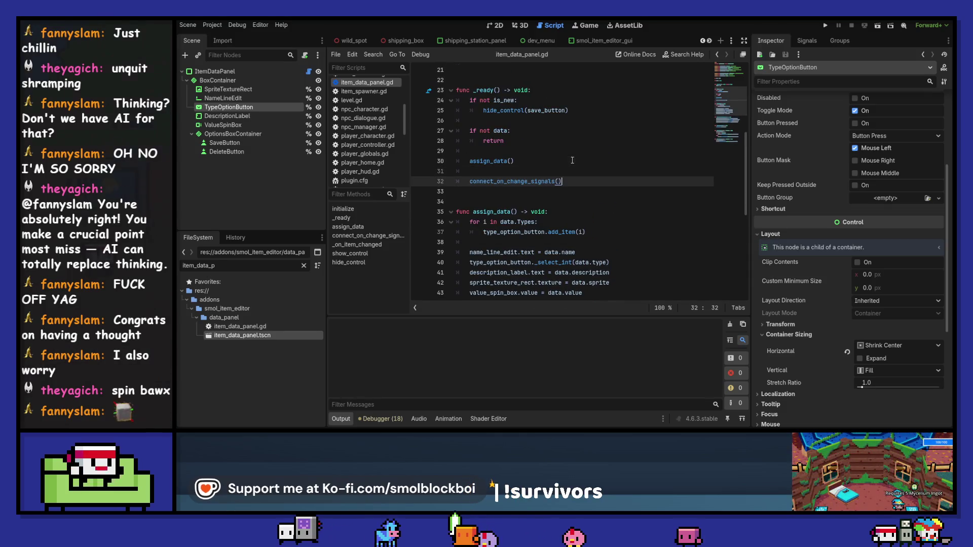
text(conn)
key(Return)
scroll(527, 236, down, 1)
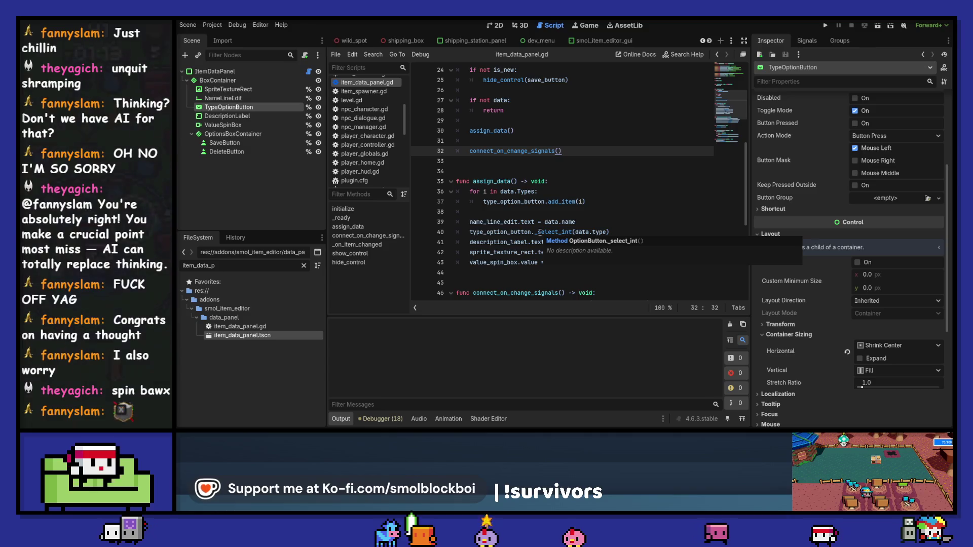
click(212, 24)
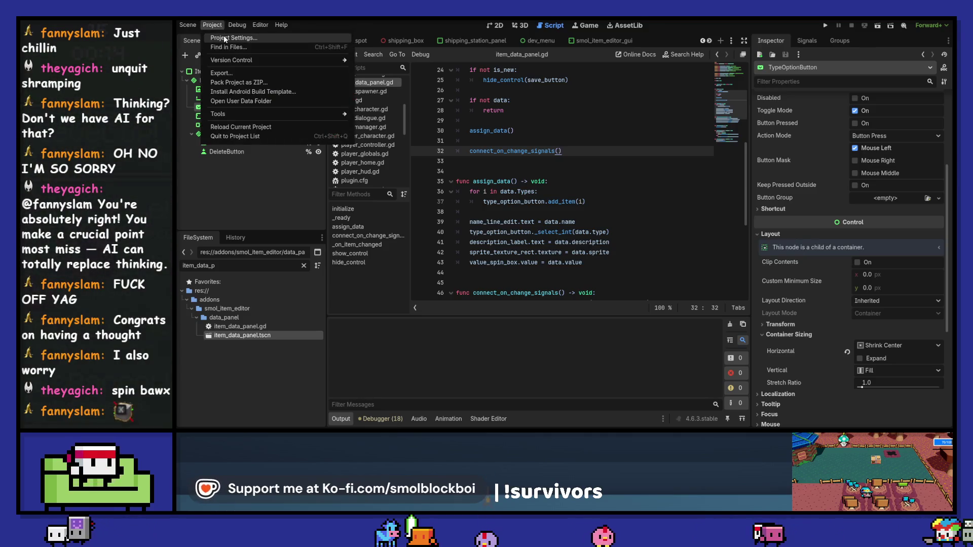
Load the item resources in Smol Item Editor and edit Smol Red Potion's name to test
click(225, 39)
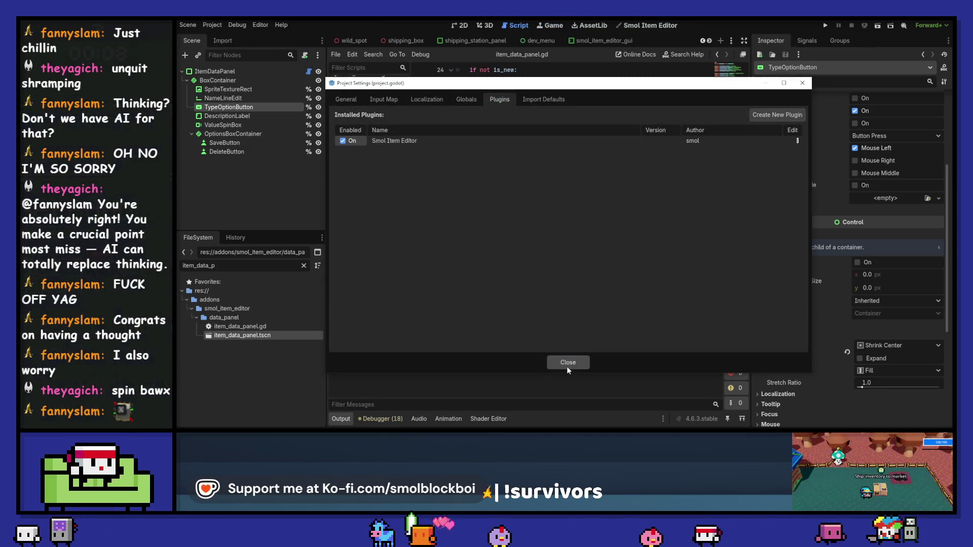
click(567, 363)
click(649, 25)
click(612, 289)
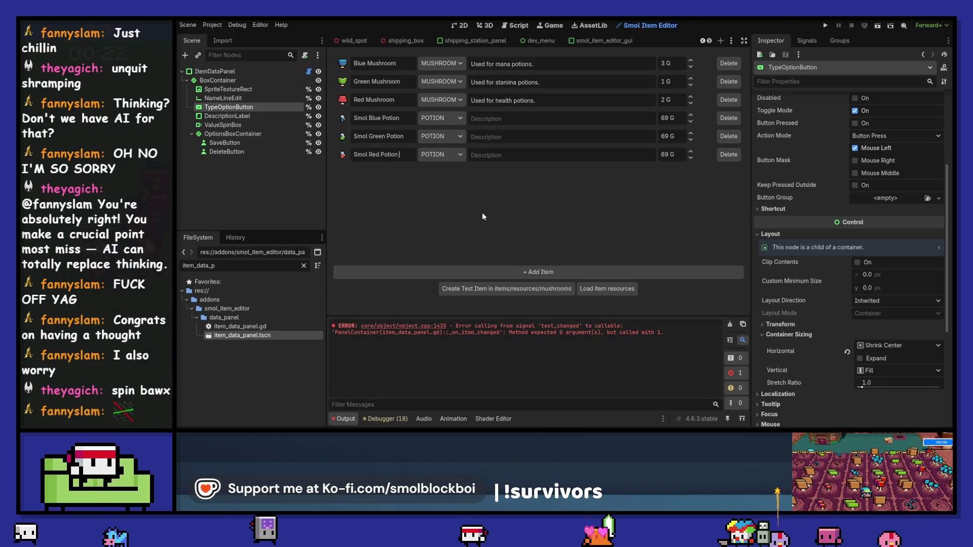
key(BackSpace)
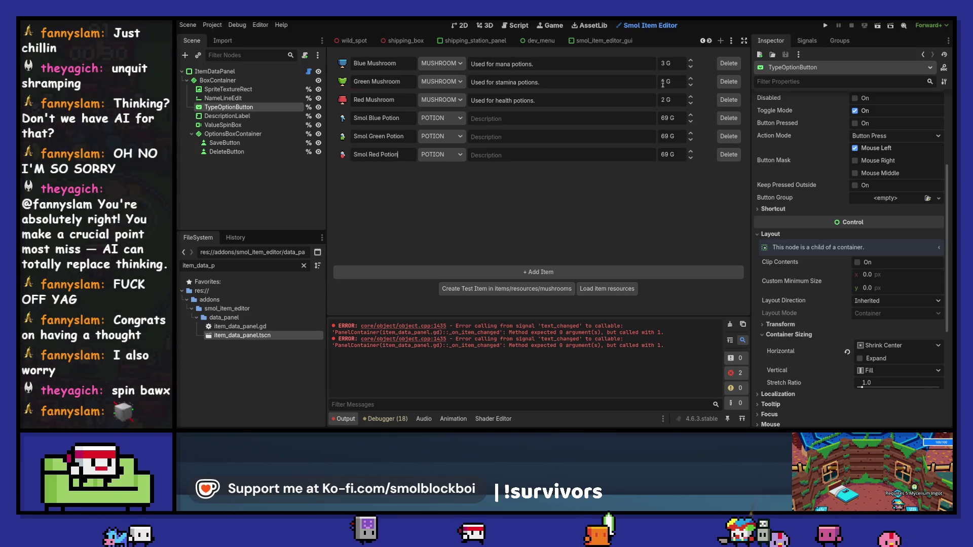
Disable the Smol Item Editor plugin, clear the Output errors, and view TypeOptionButton's signals
click(803, 41)
click(770, 41)
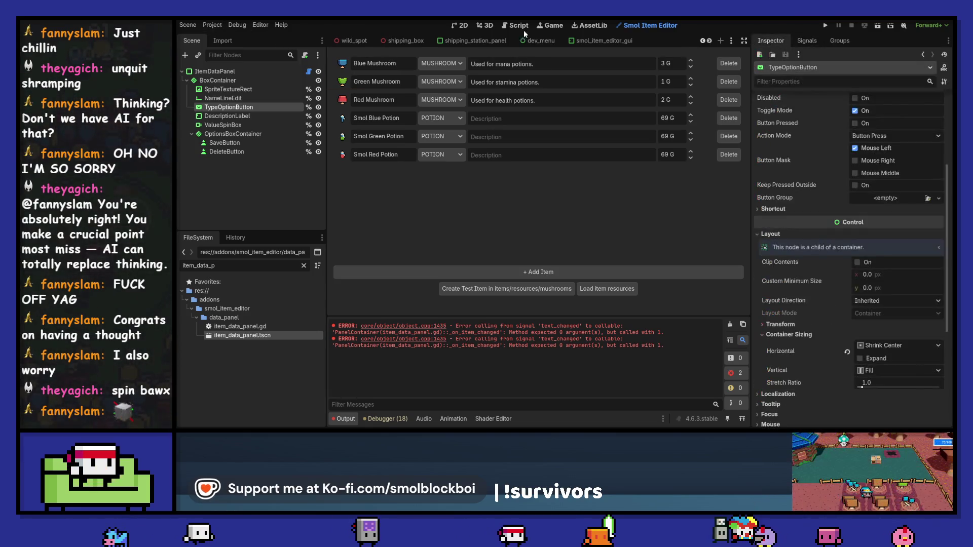
click(213, 25)
click(219, 45)
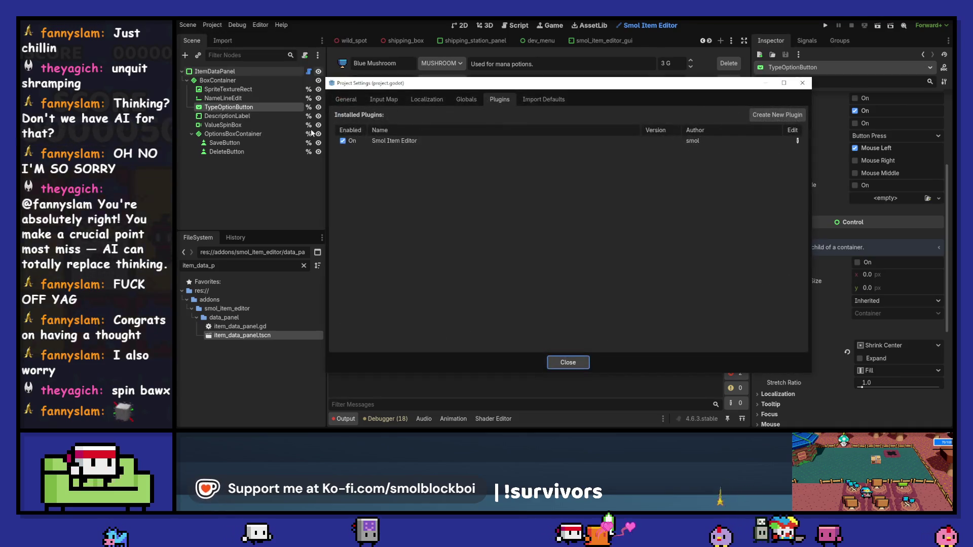
click(346, 142)
click(567, 359)
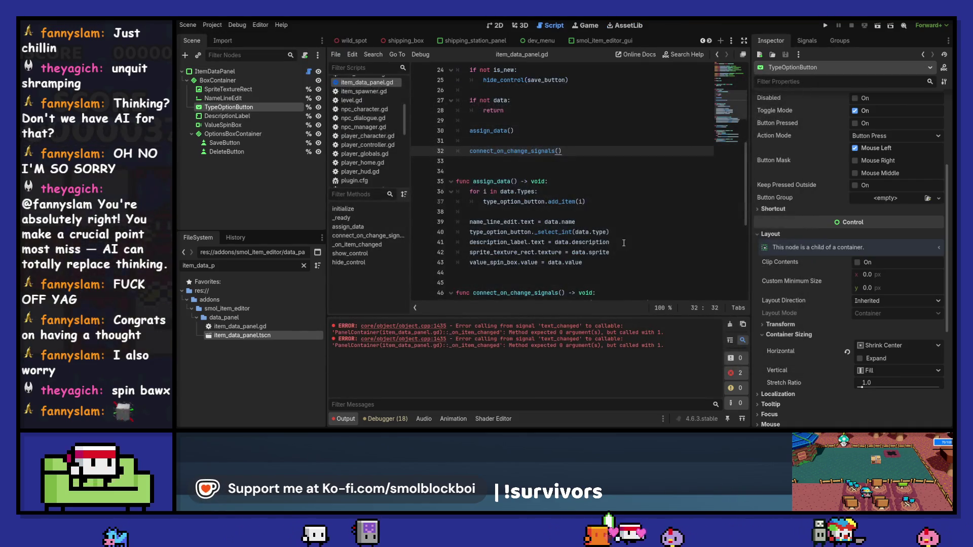
scroll(596, 299, down, 5)
click(730, 323)
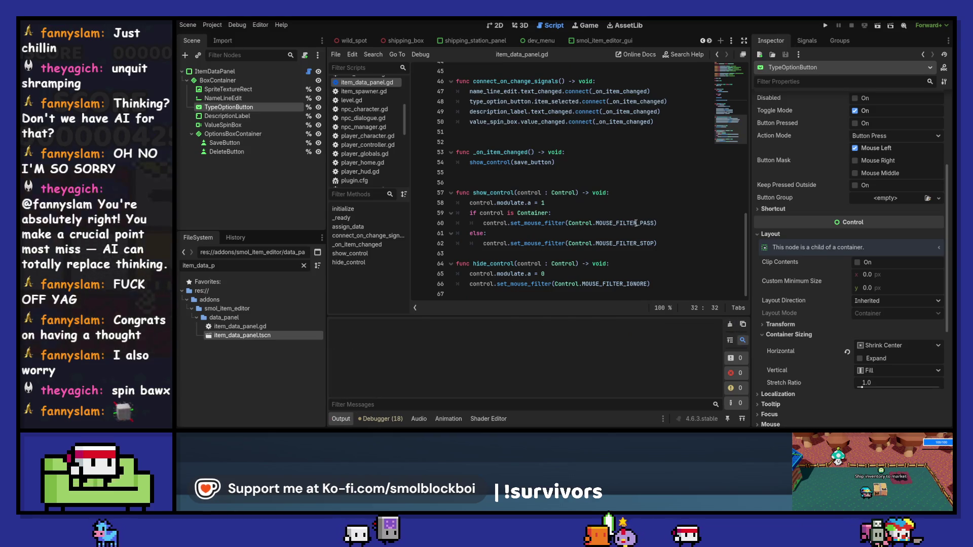
scroll(634, 216, up, 4)
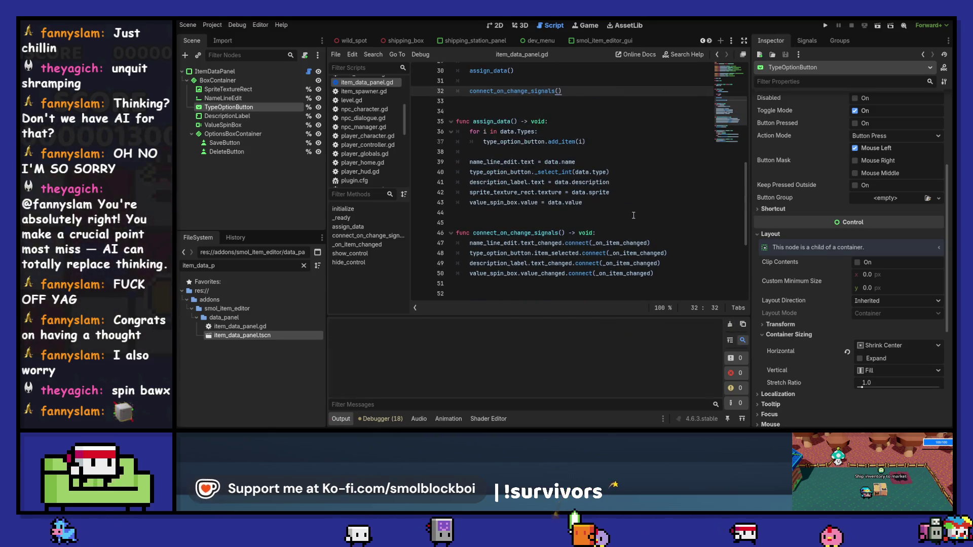
scroll(633, 216, down, 2)
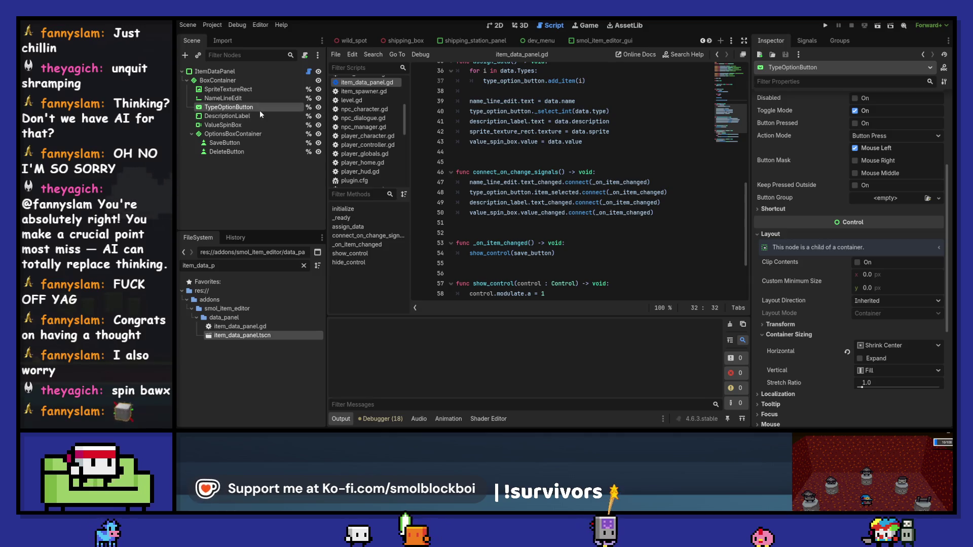
click(798, 41)
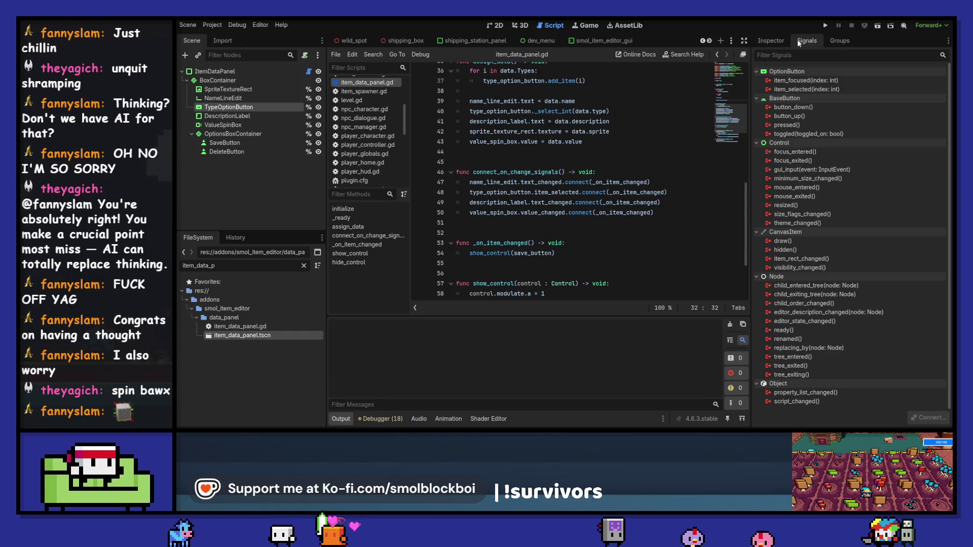
Give _on_item_changed a '_value : Variant' parameter and save item_data_panel.gd
click(532, 243)
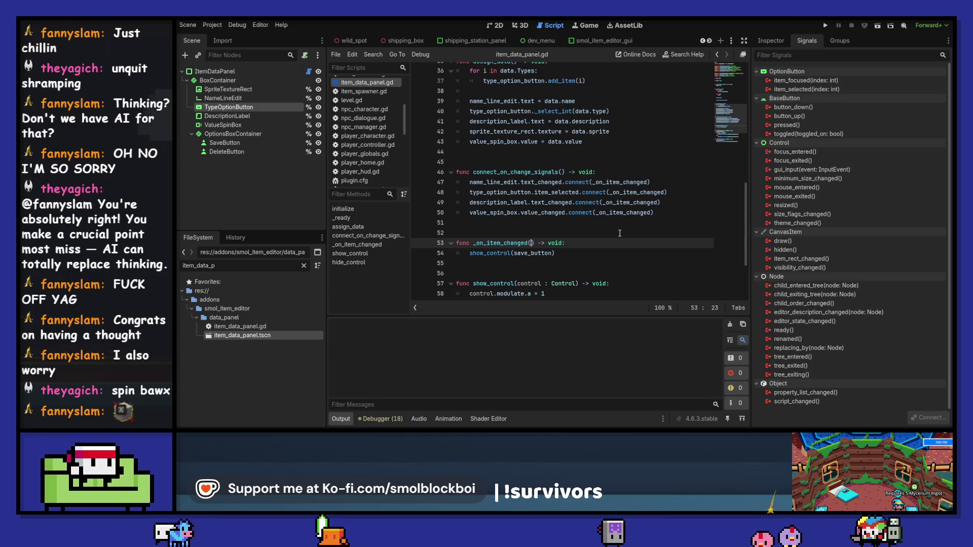
text(val)
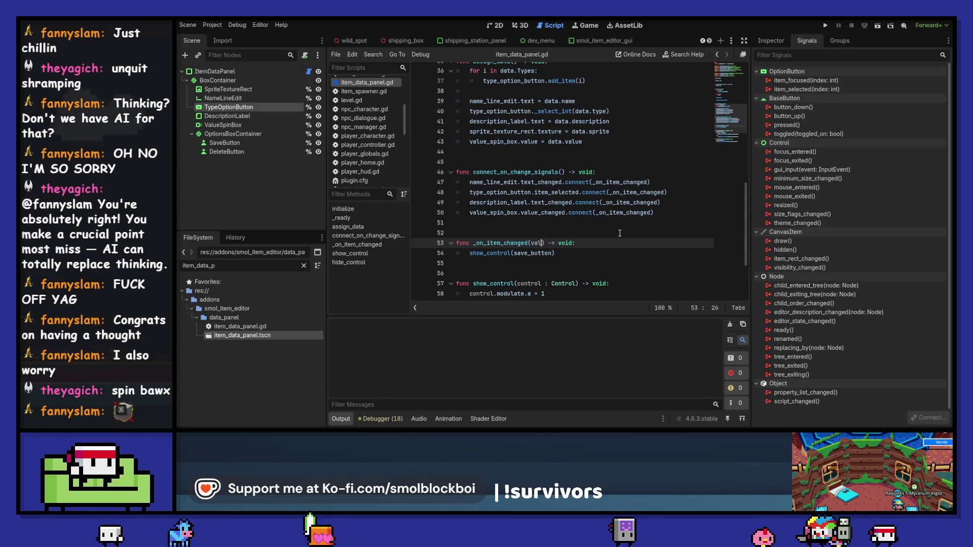
text(ue : Variant)
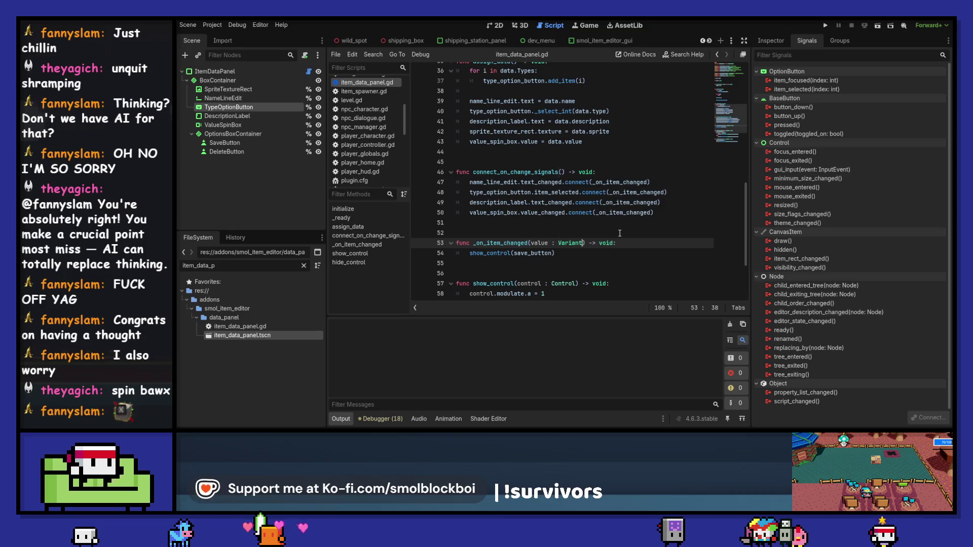
key(ctrl+Left)
key(ctrl+Left)
key(ctrl+Left)
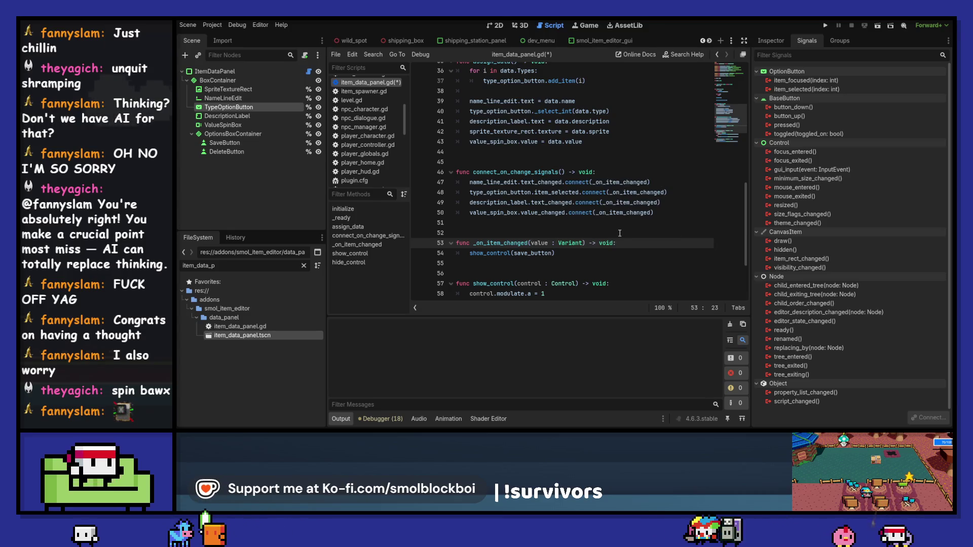
text(_)
key(ctrl+s)
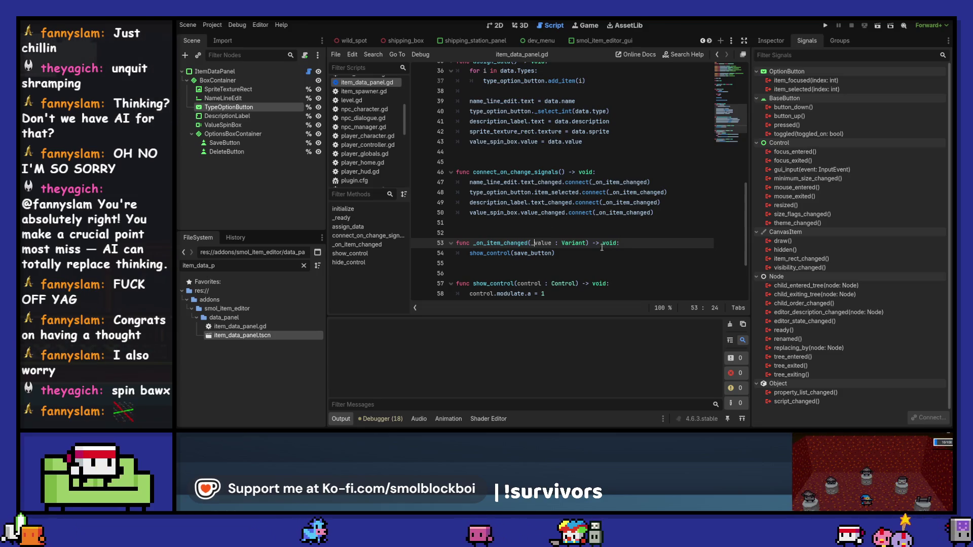
Re-enable Smol Item Editor, load the items, test-edit Smol Green Potion's name, then reload
click(212, 25)
click(222, 36)
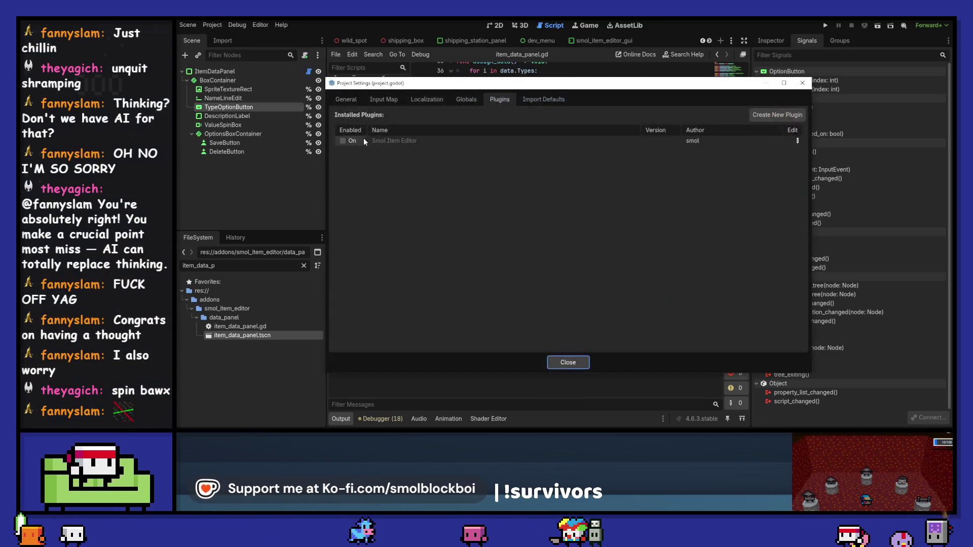
click(363, 142)
click(568, 362)
click(649, 26)
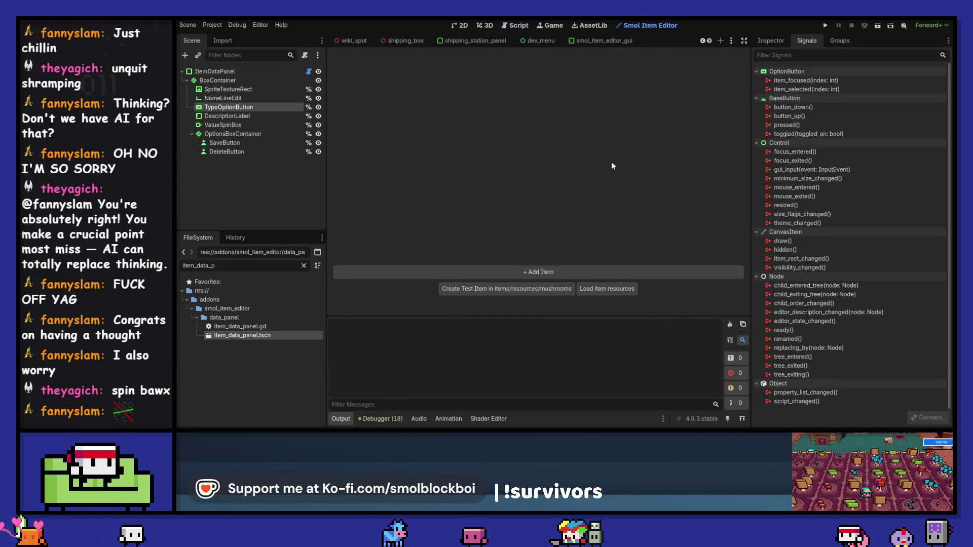
click(611, 289)
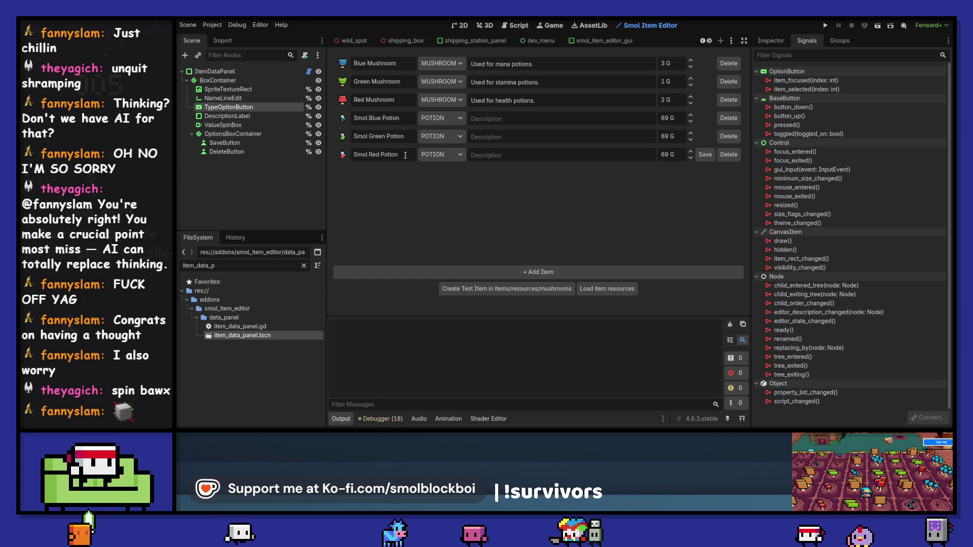
click(400, 136)
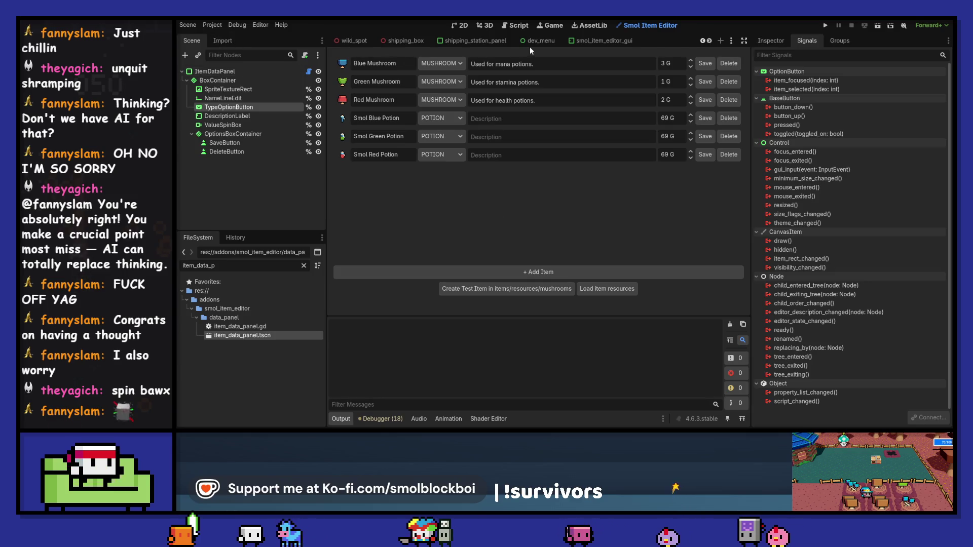
click(600, 286)
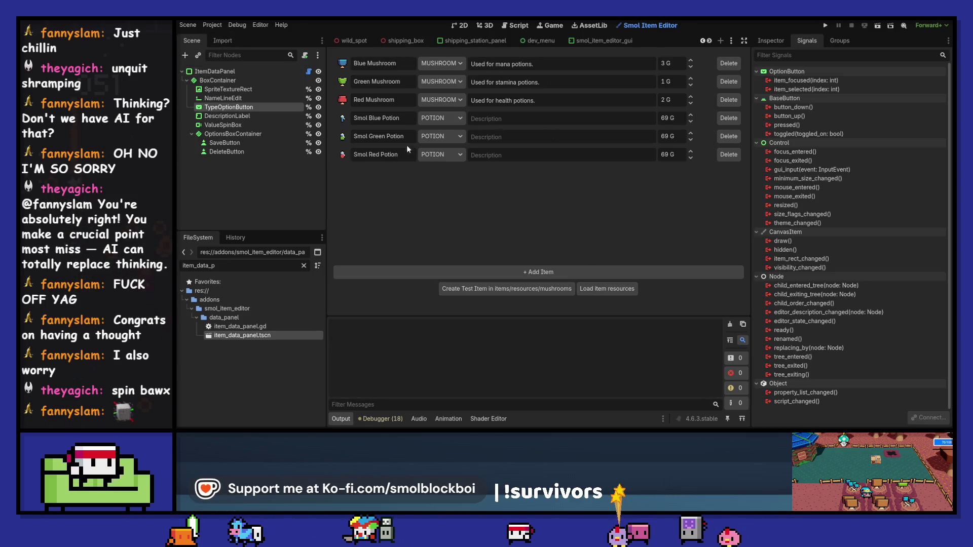
Test changing Blue Mushroom's type to POTION and Smol Blue Potion's value to 70, then reload
click(424, 65)
click(450, 96)
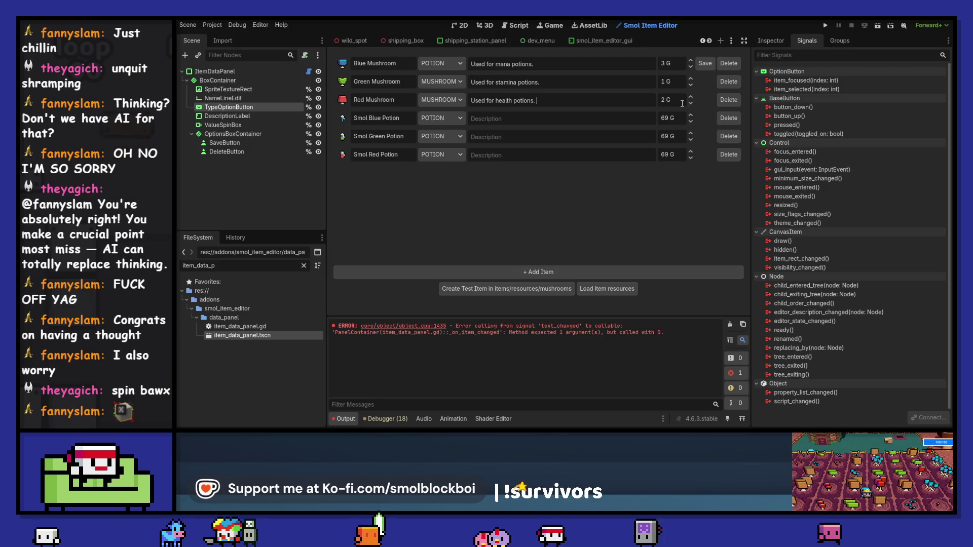
click(691, 116)
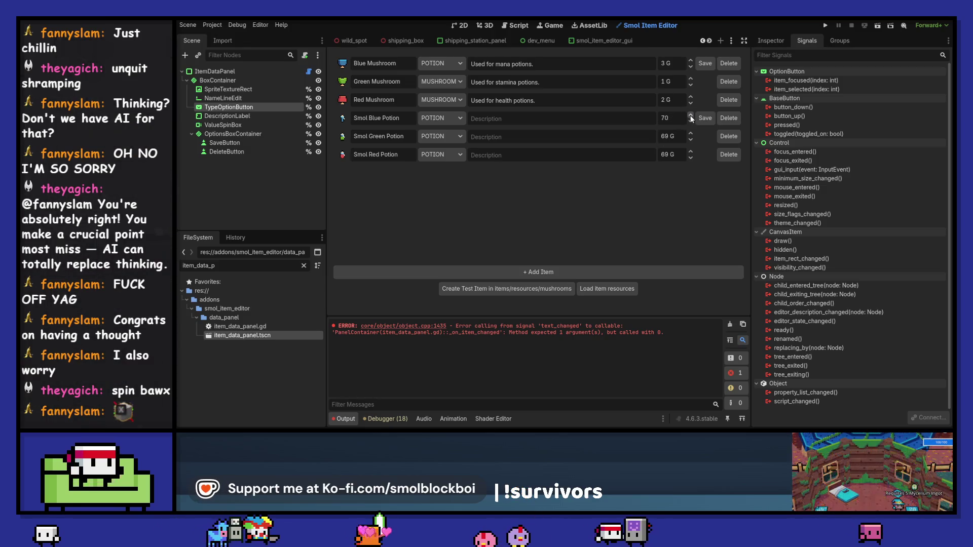
click(617, 286)
click(212, 25)
click(217, 38)
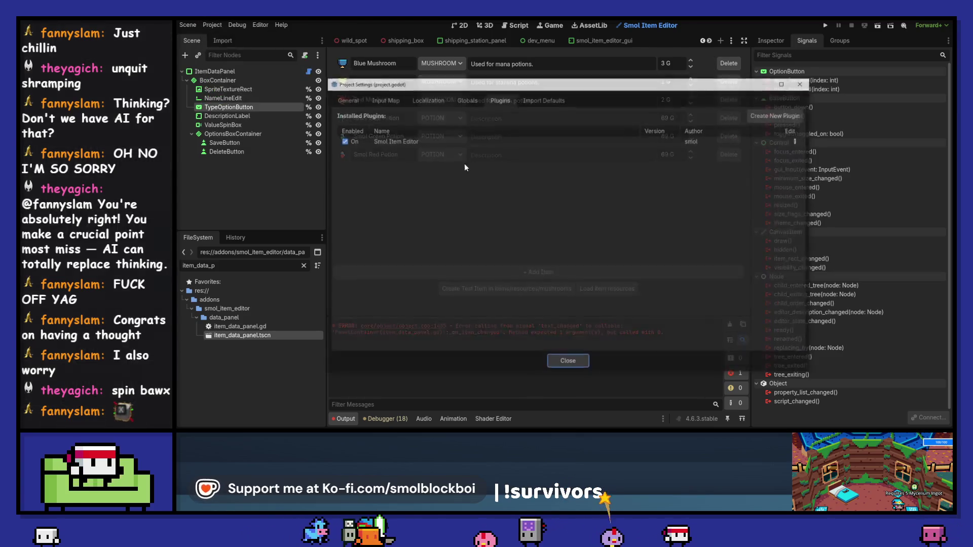
Disable the Smol Item Editor plugin and inspect the DescriptionLabel node's signals
click(502, 99)
click(704, 135)
click(557, 360)
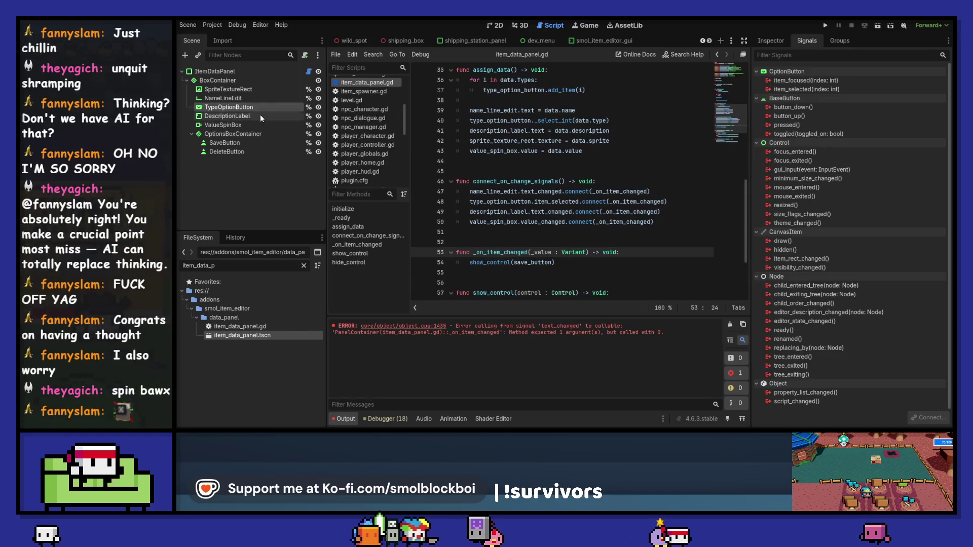
click(227, 116)
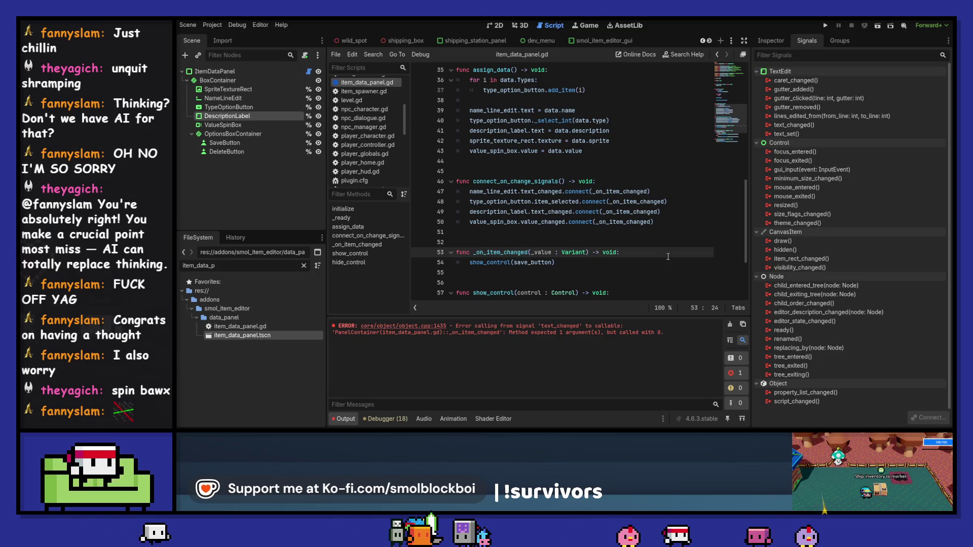
Append .bind("") to _on_item_changed on line 49 and save the script
click(659, 213)
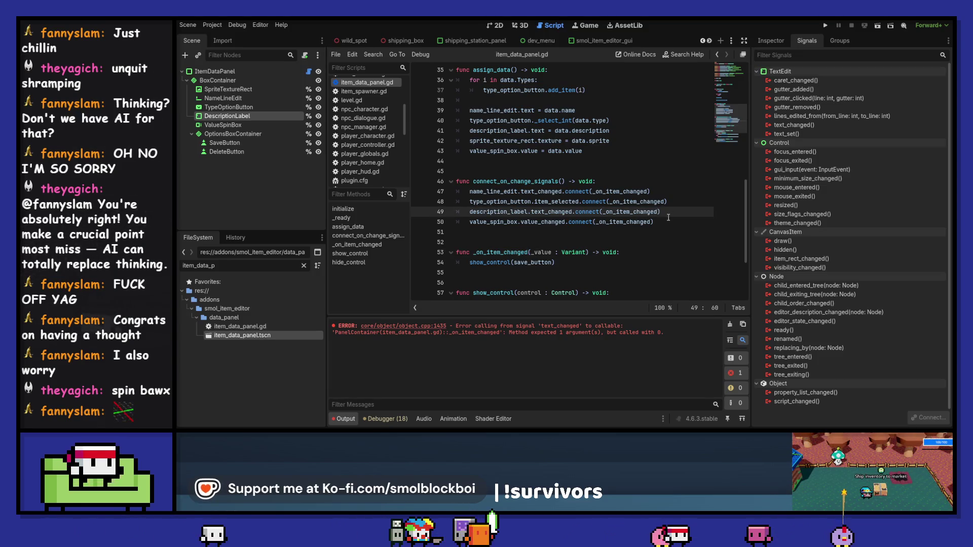
text(bind)
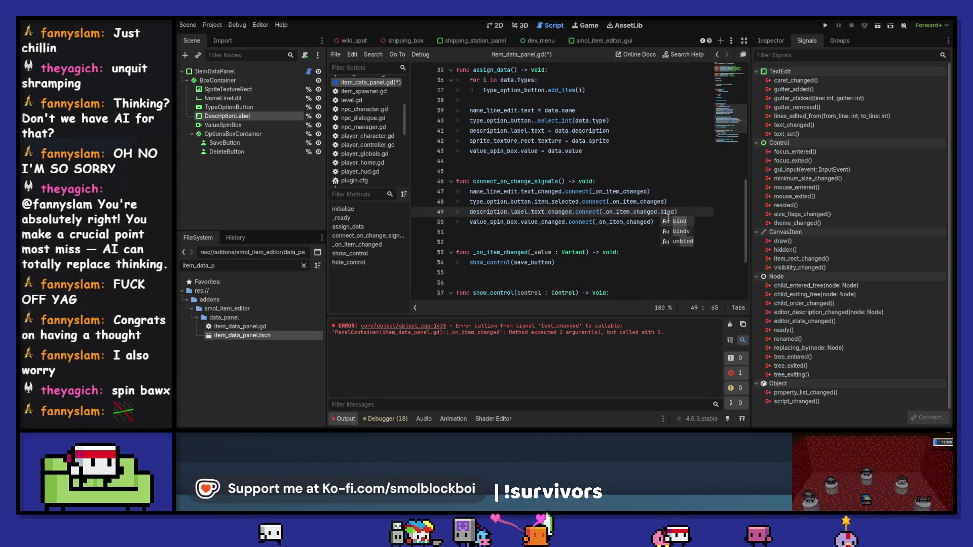
text(()
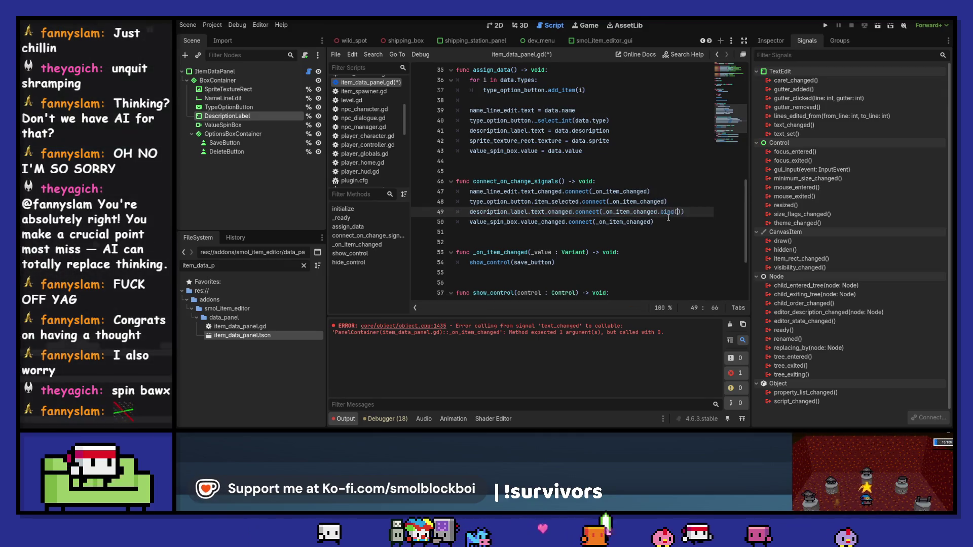
key(ctrl+s)
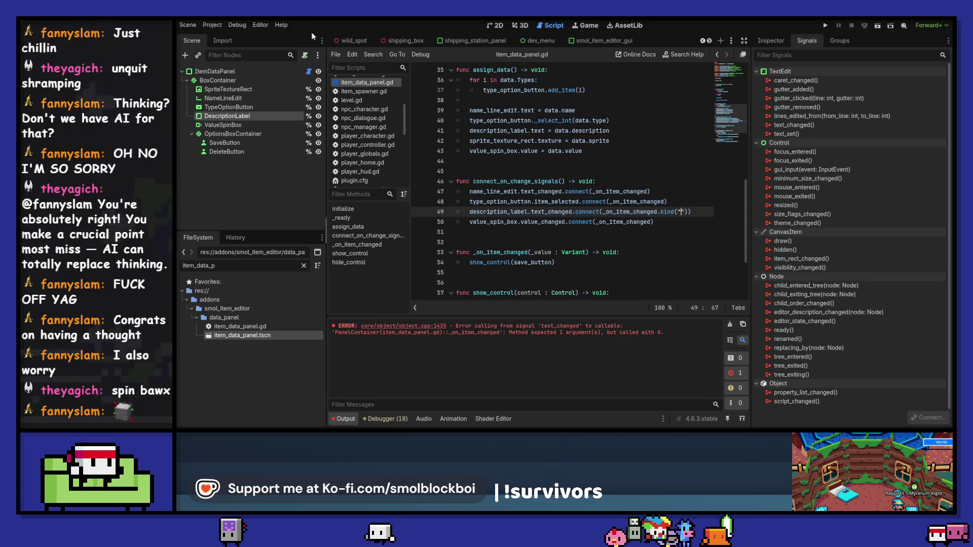
click(212, 25)
click(223, 40)
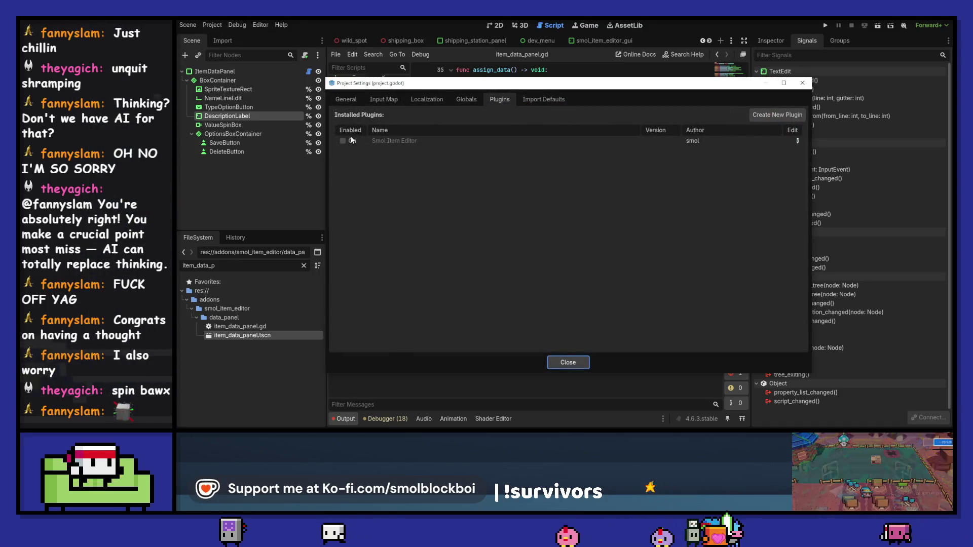
click(567, 363)
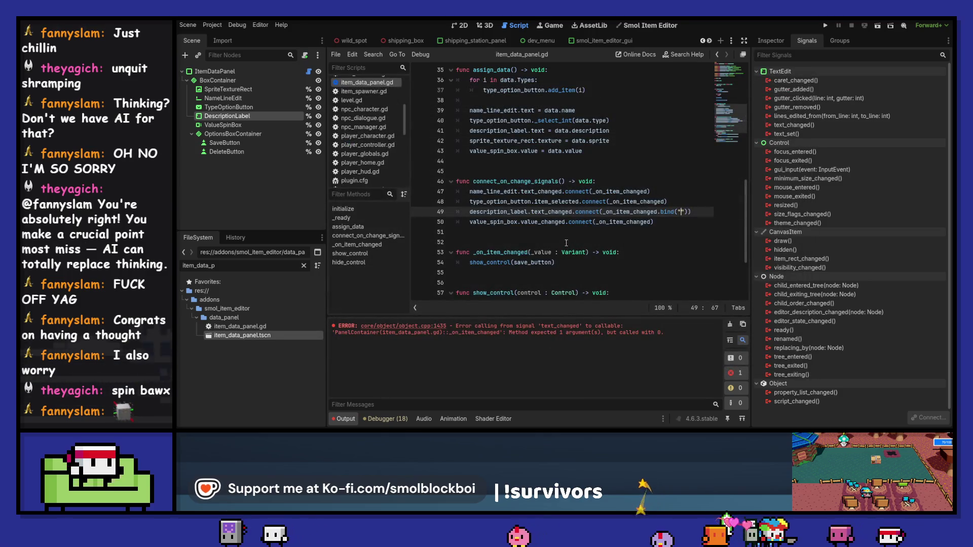
click(646, 24)
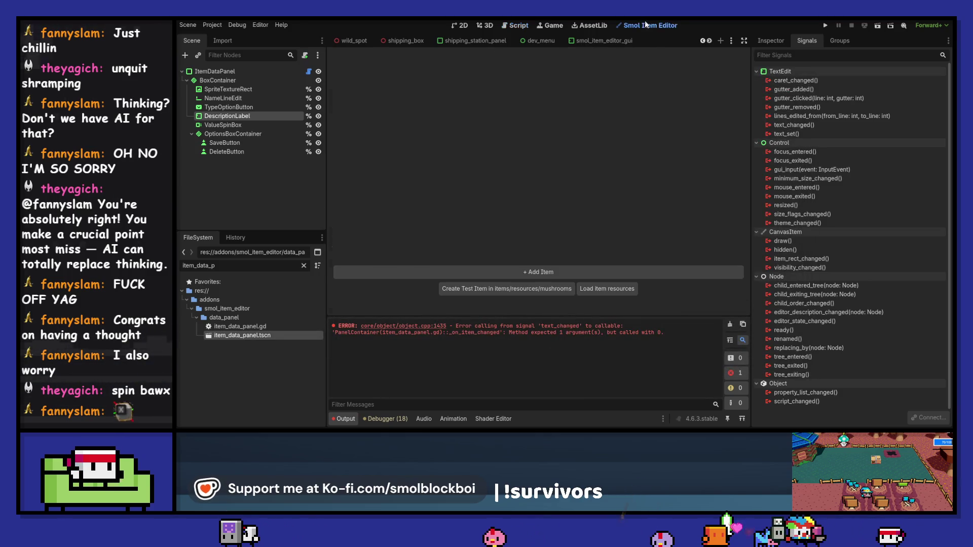
click(602, 293)
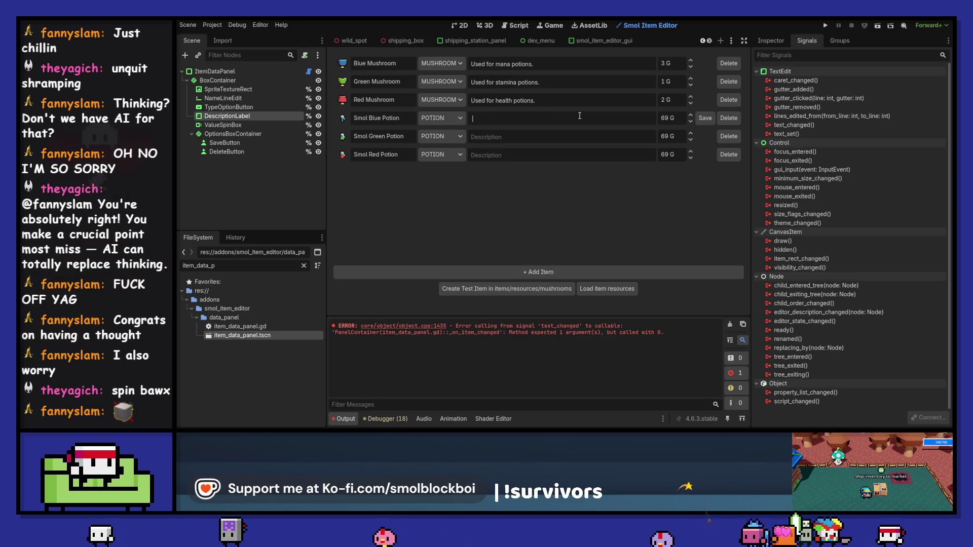
click(613, 287)
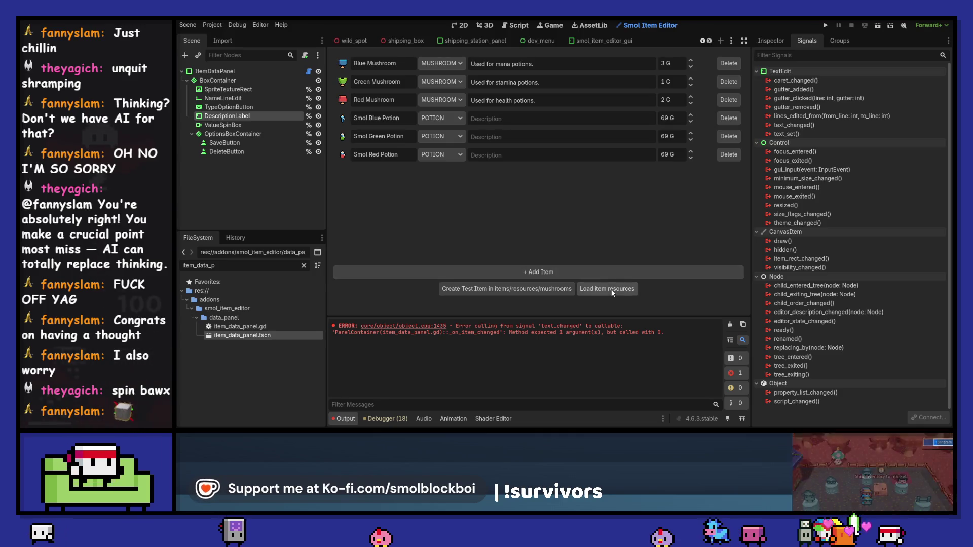
click(207, 26)
click(218, 37)
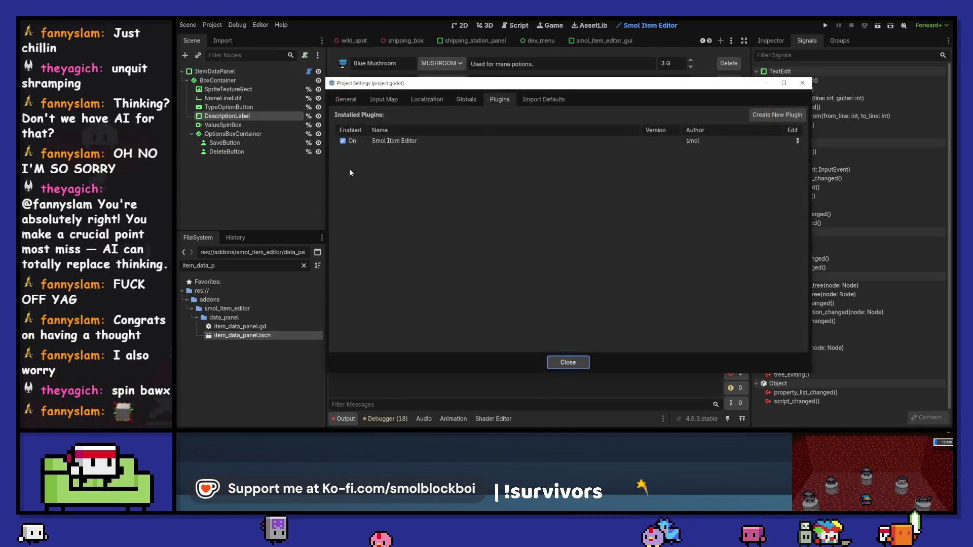
click(343, 141)
click(570, 363)
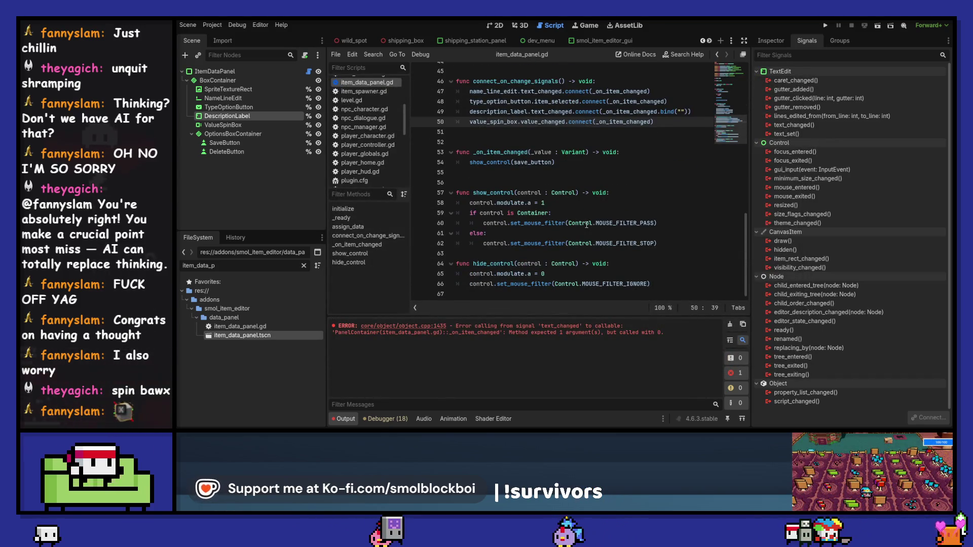
Switch to smol_item_editor_gui, then clear the FileSystem filter and the Output log
scroll(587, 224, up, 3)
click(583, 40)
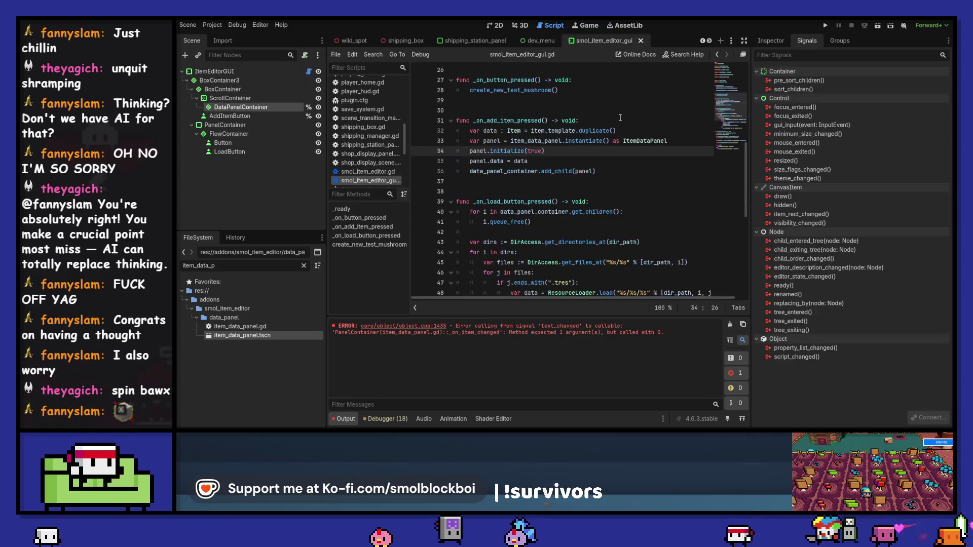
scroll(604, 145, down, 8)
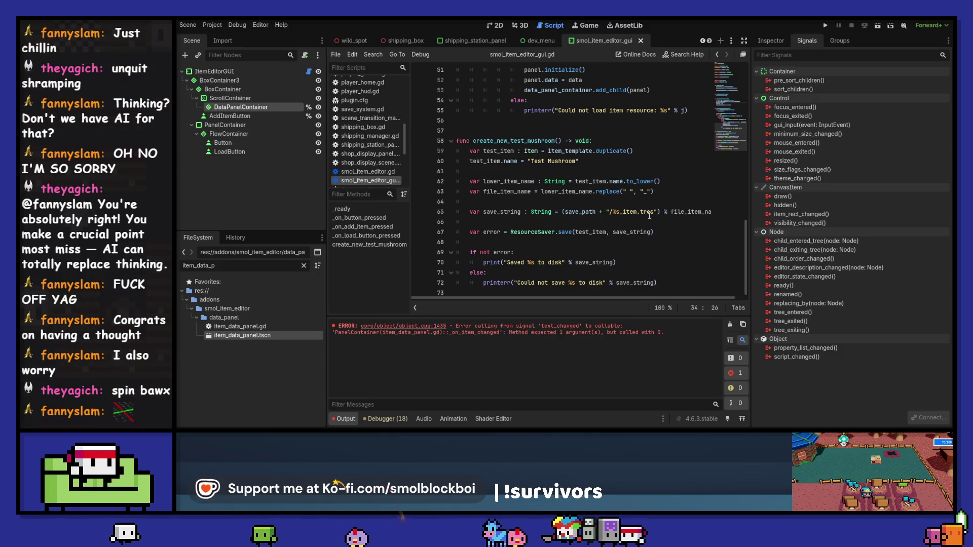
click(304, 265)
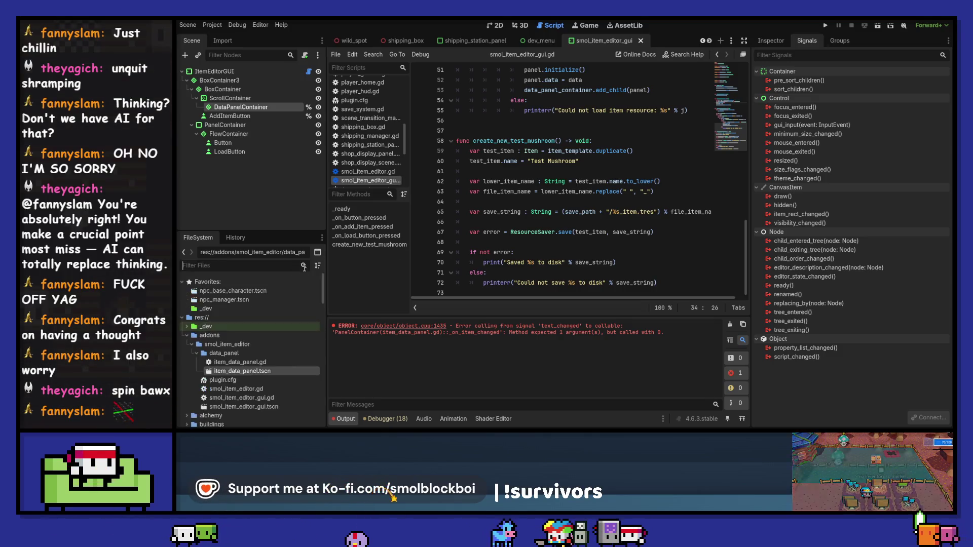
click(730, 326)
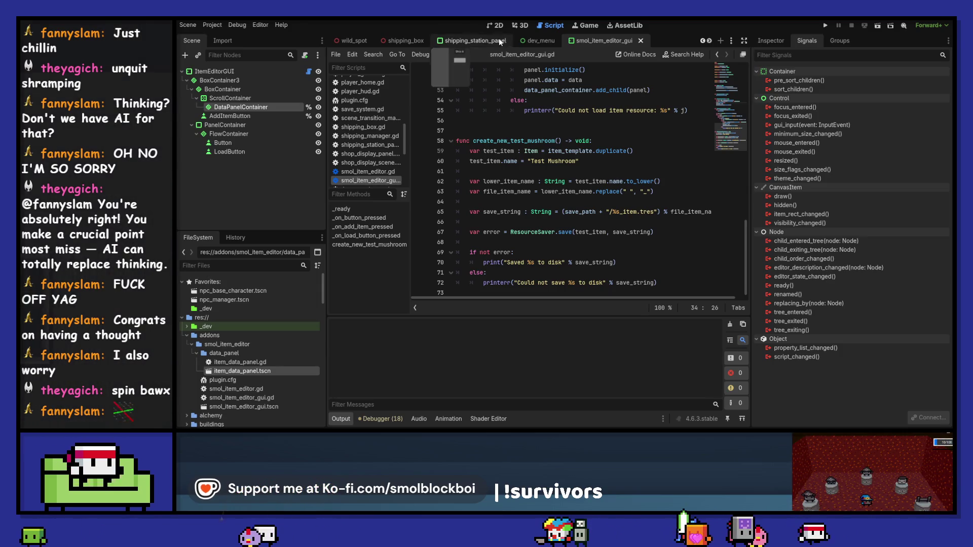
Close the shipping_station_panel, shipping_box, grow_spot, wild_spot and dev_menu tabs, then select item_data_panel
click(475, 41)
click(478, 42)
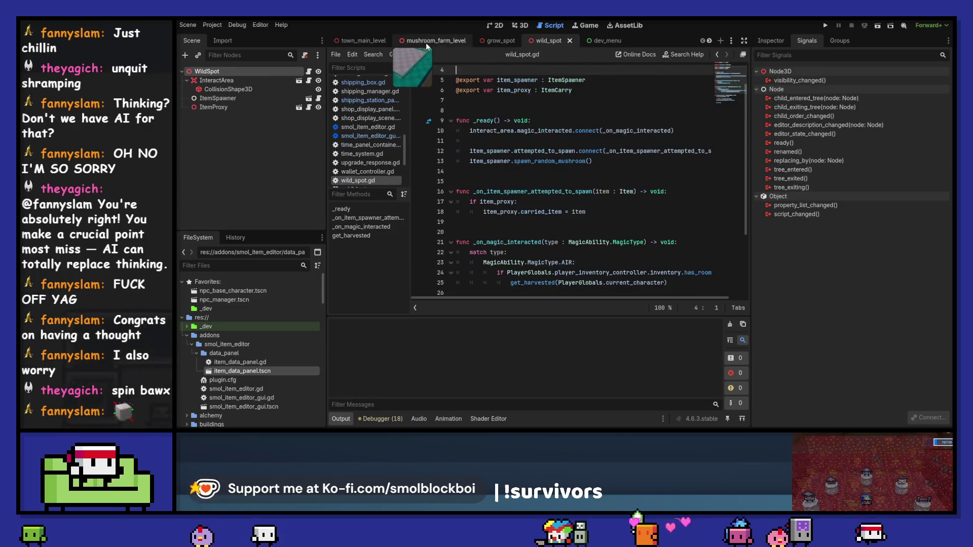
click(479, 40)
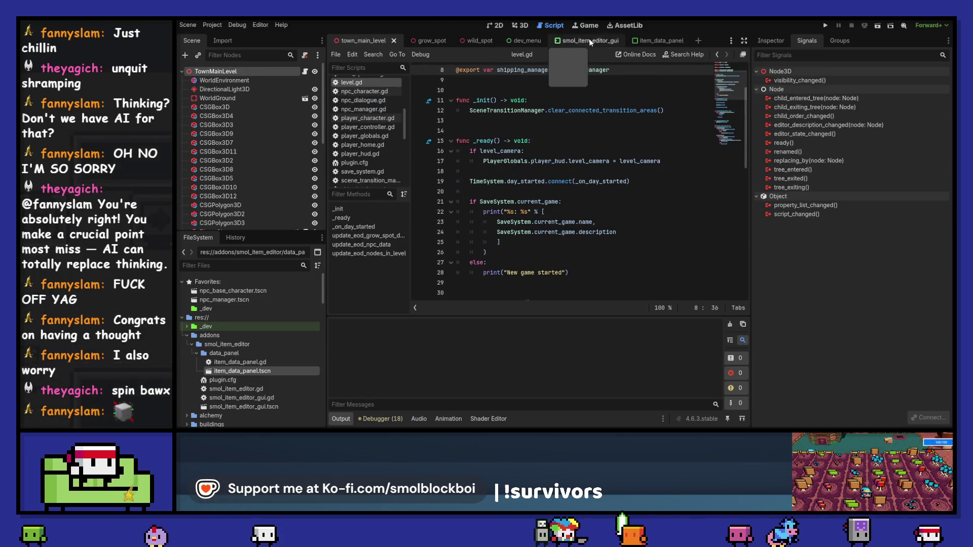
click(437, 42)
click(449, 42)
click(442, 41)
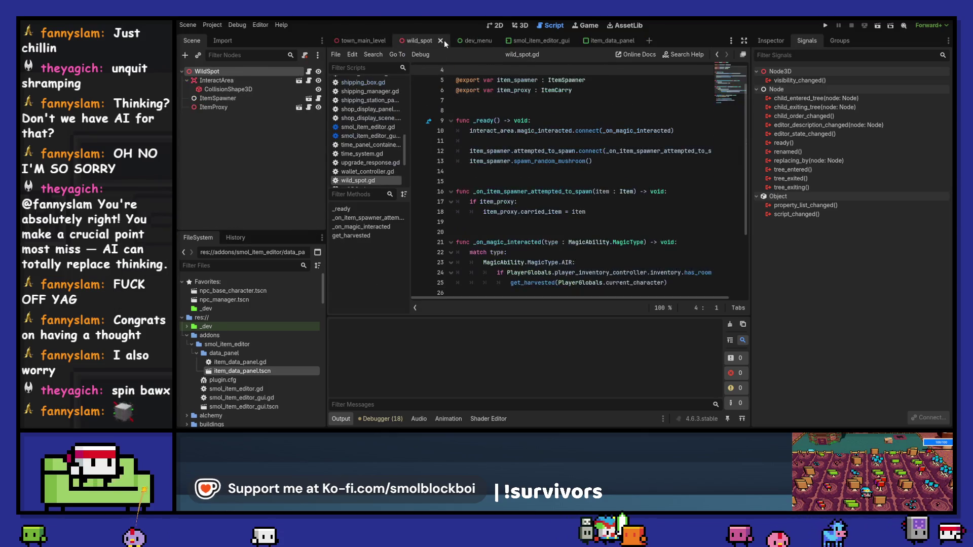
click(444, 41)
click(443, 41)
click(443, 40)
click(531, 42)
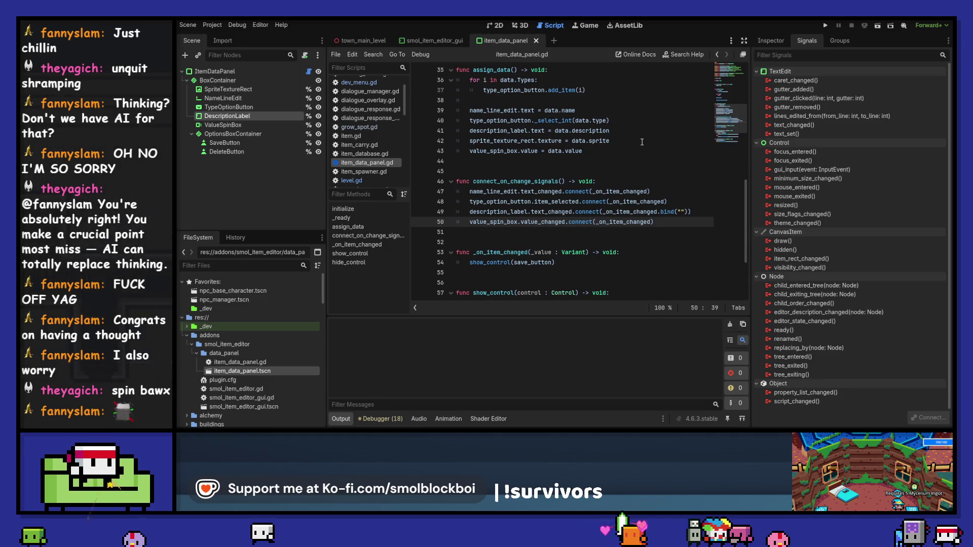
After connect_on_change_signals(), connect save_button.pressed and delete_button.pressed to _on_save/_on_delete_button_pressed
scroll(642, 142, down, 3)
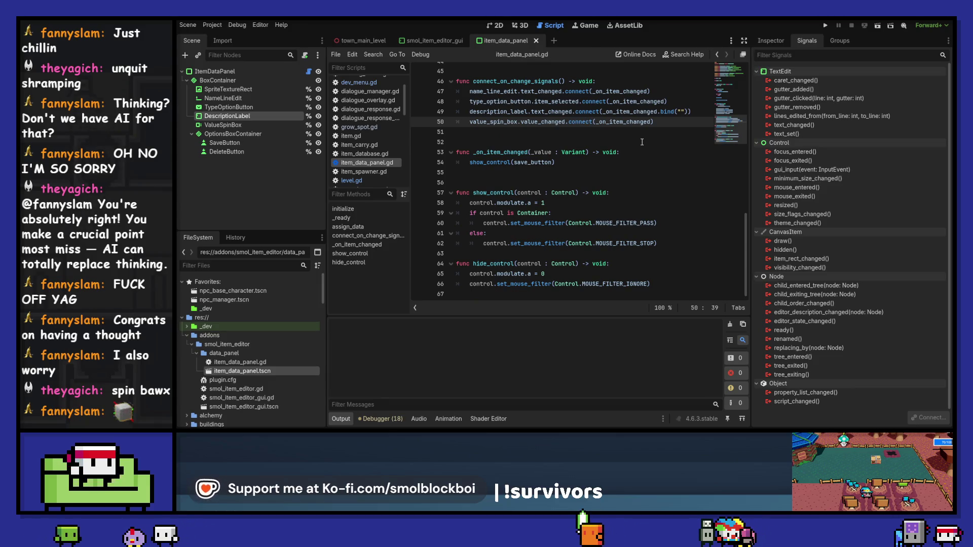
scroll(642, 142, up, 8)
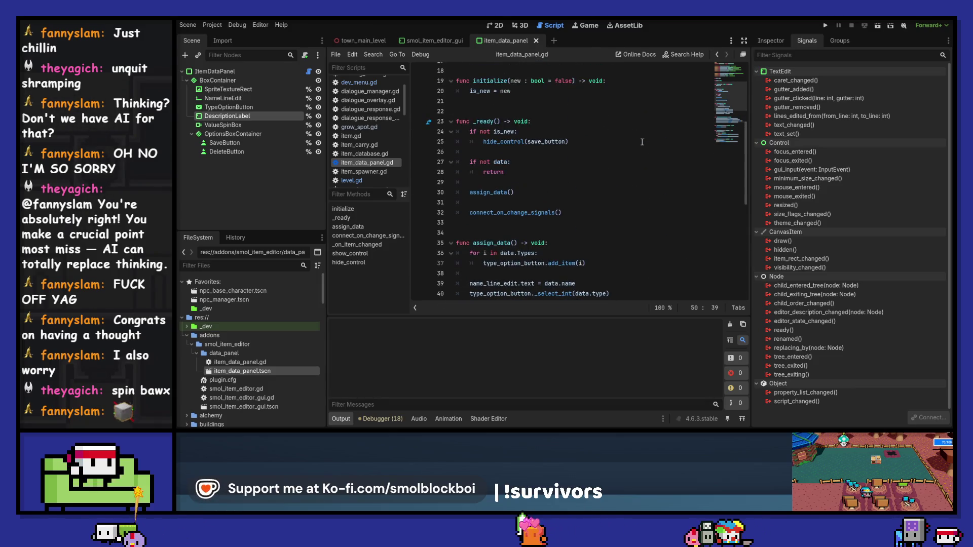
click(604, 212)
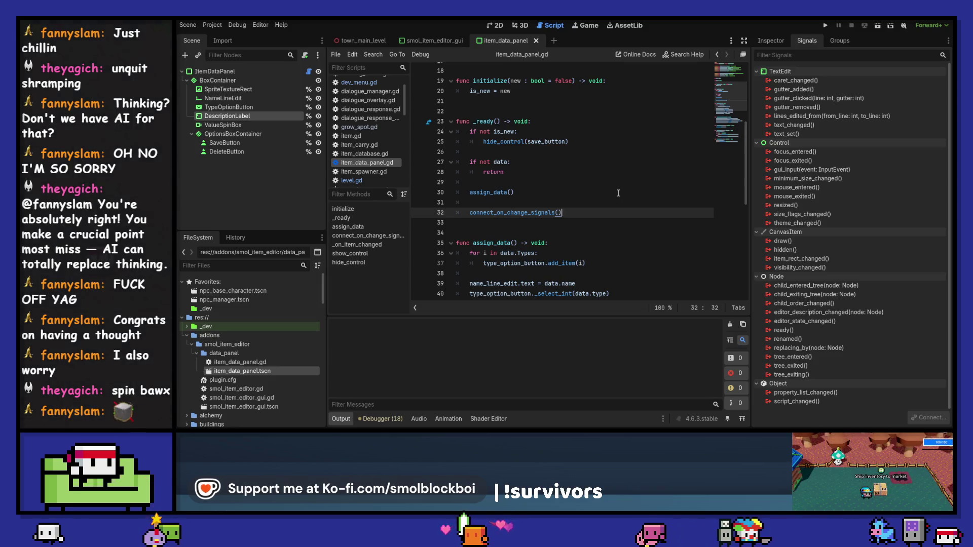
key(Return)
key(Return)
text(save_butt)
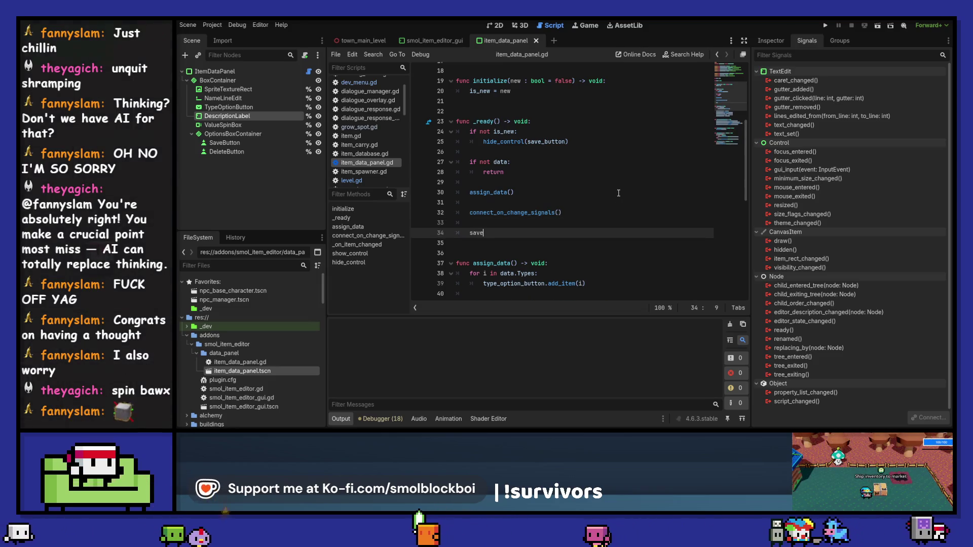
text(on.pre)
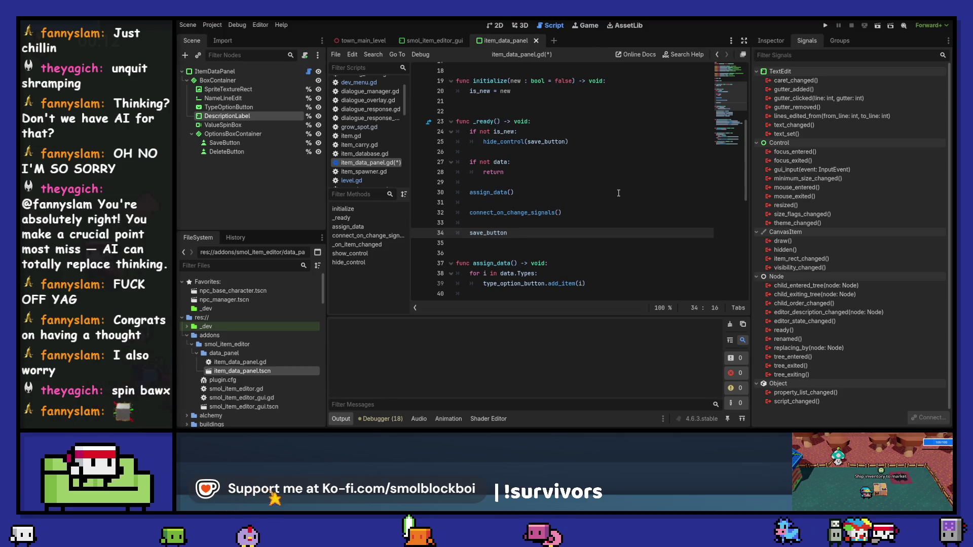
key(Return)
text(.c)
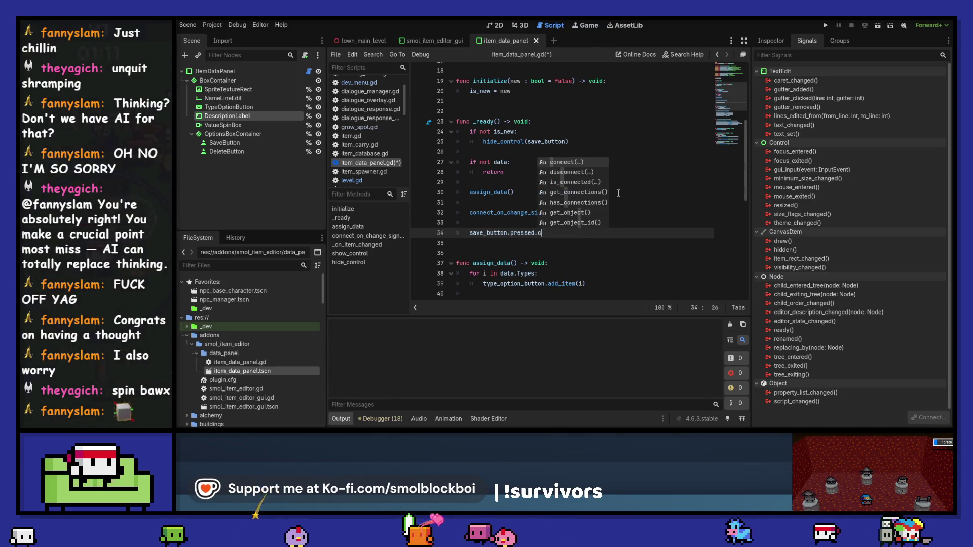
key(Return)
text(_on)
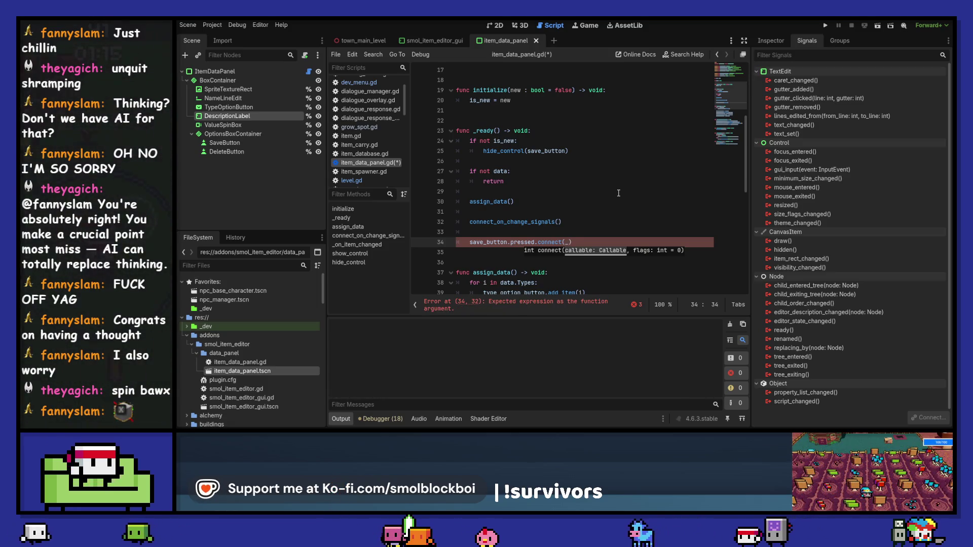
text(_save)
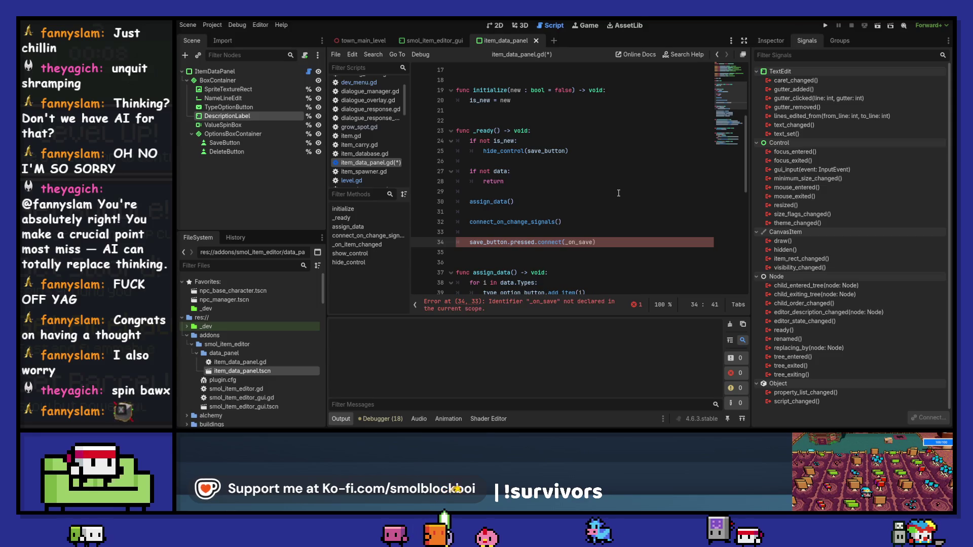
text(_button_press)
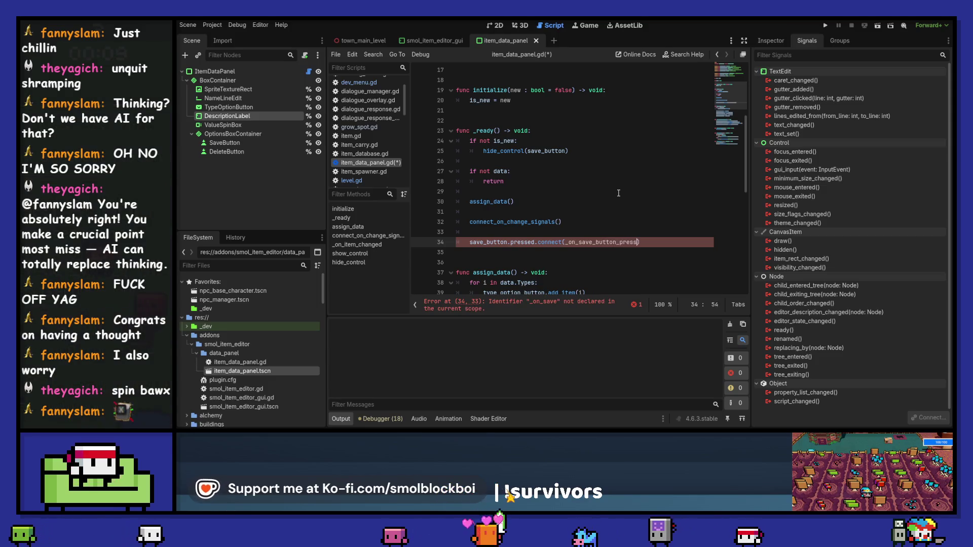
text(ed)
key(ctrl+shift+d)
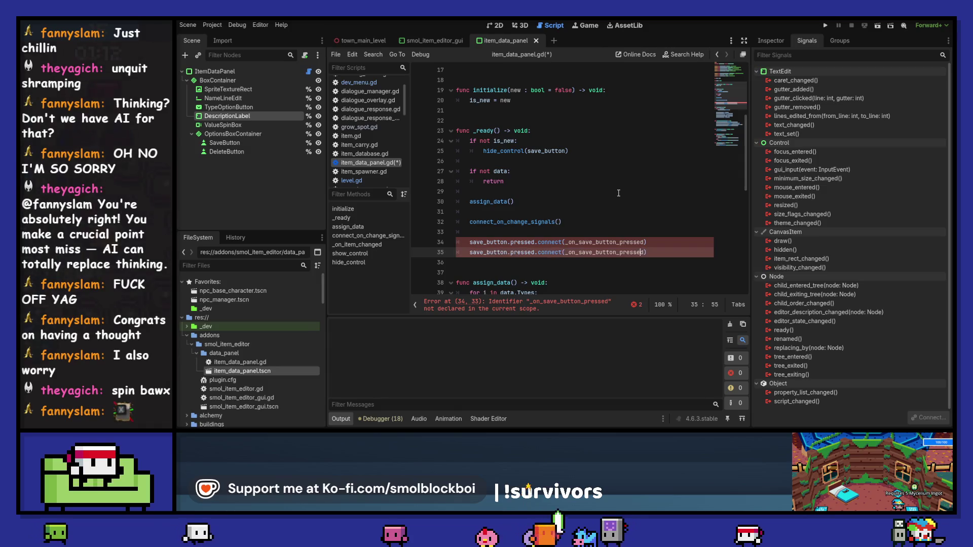
text(delete)
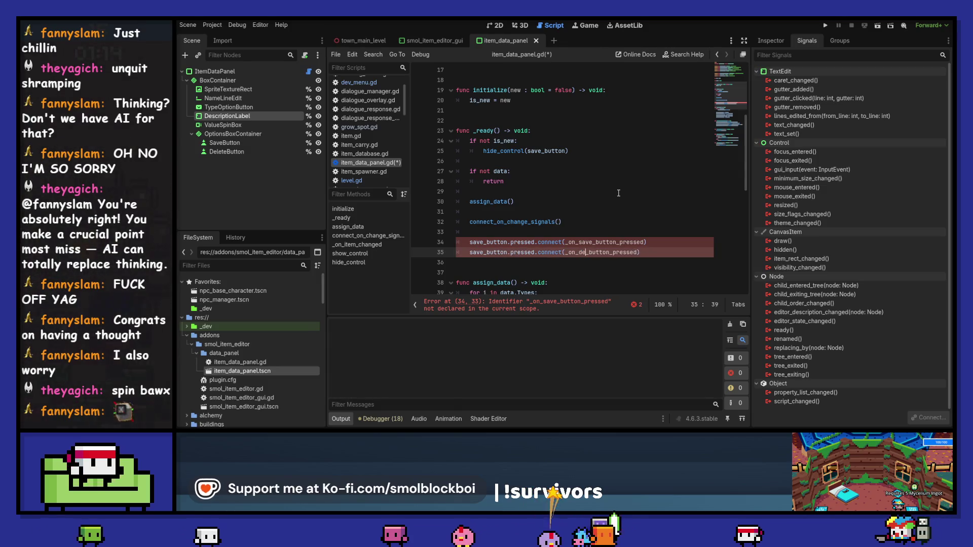
key(Home)
key(Delete)
key(Delete)
key(Delete)
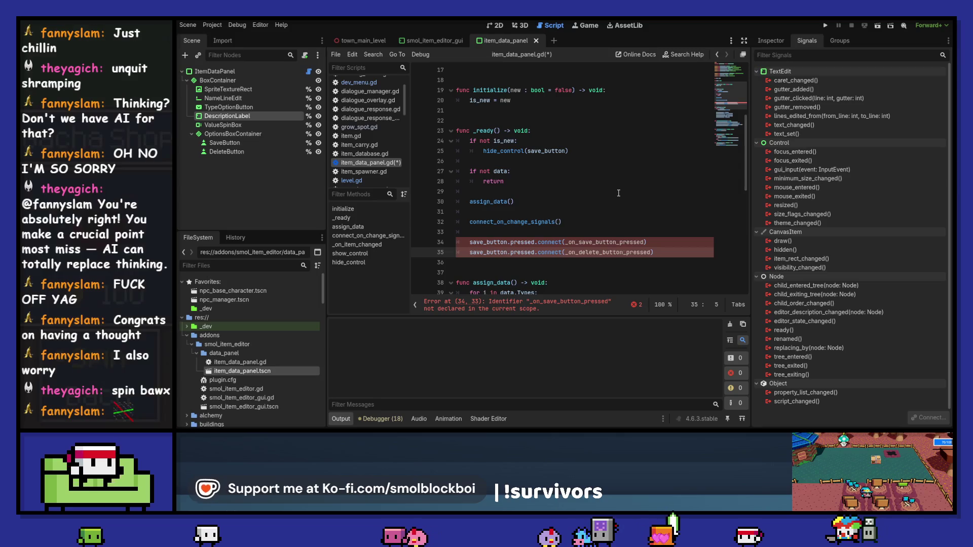
text(lete)
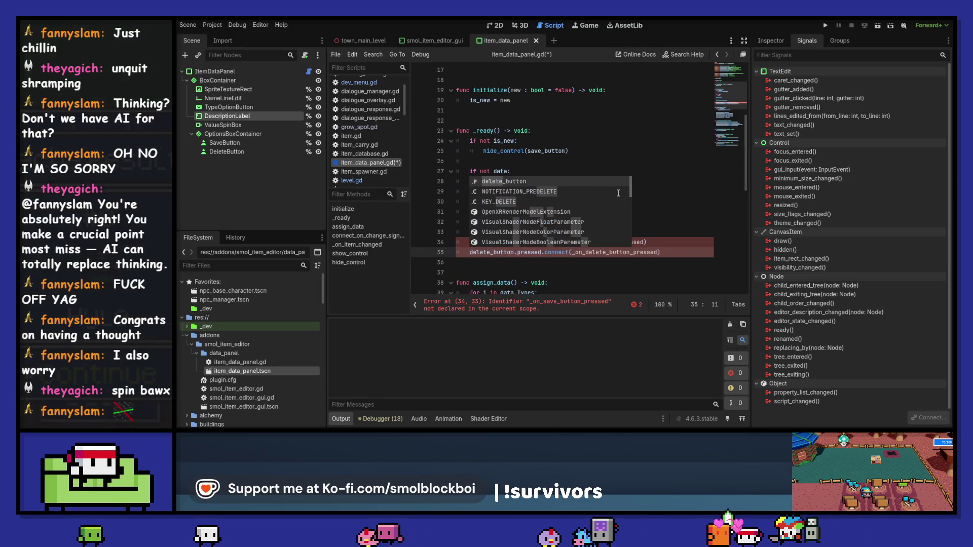
Add a func _on_save_button_pressed() -> void: stub containing pass after _on_item_changed
double_click(633, 242)
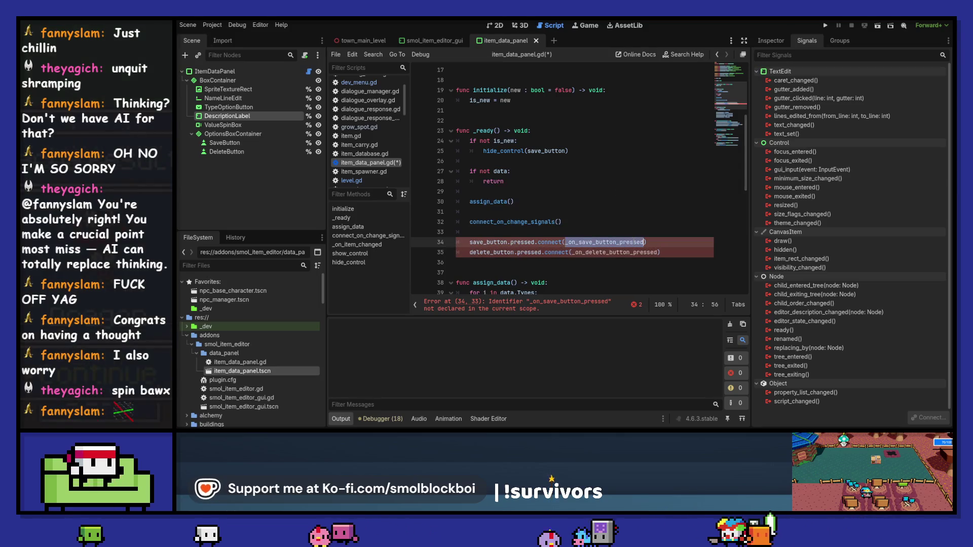
scroll(633, 241, down, 8)
scroll(633, 240, down, 2)
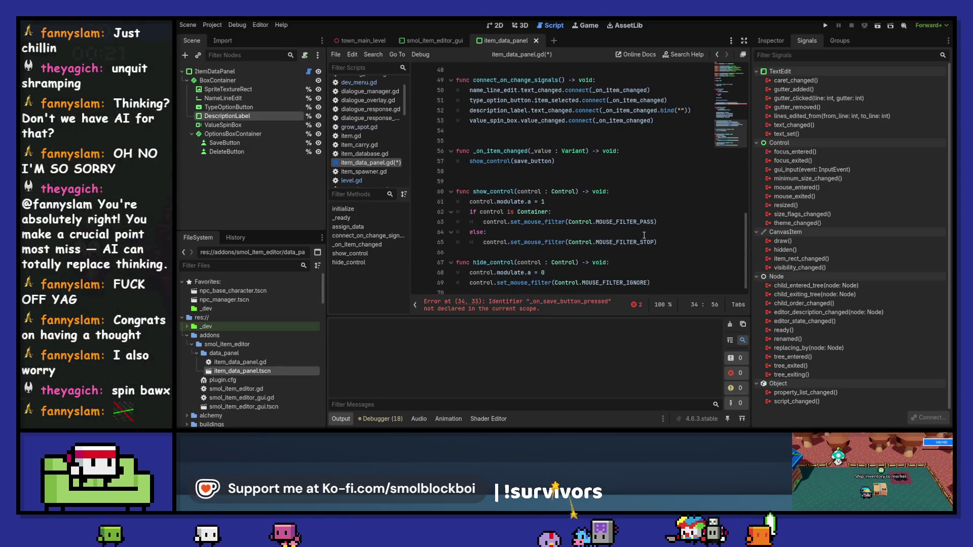
scroll(644, 235, up, 5)
scroll(644, 235, up, 2)
scroll(644, 235, down, 7)
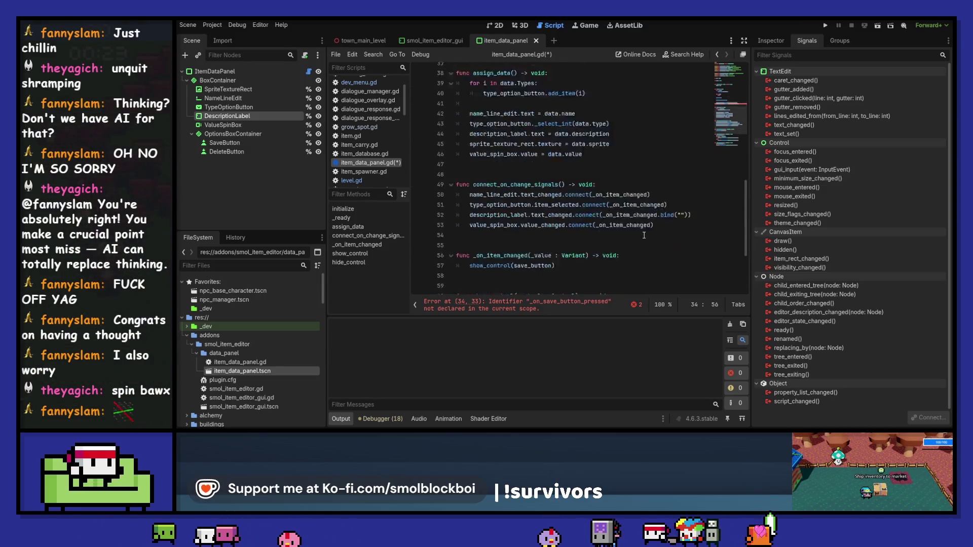
click(534, 293)
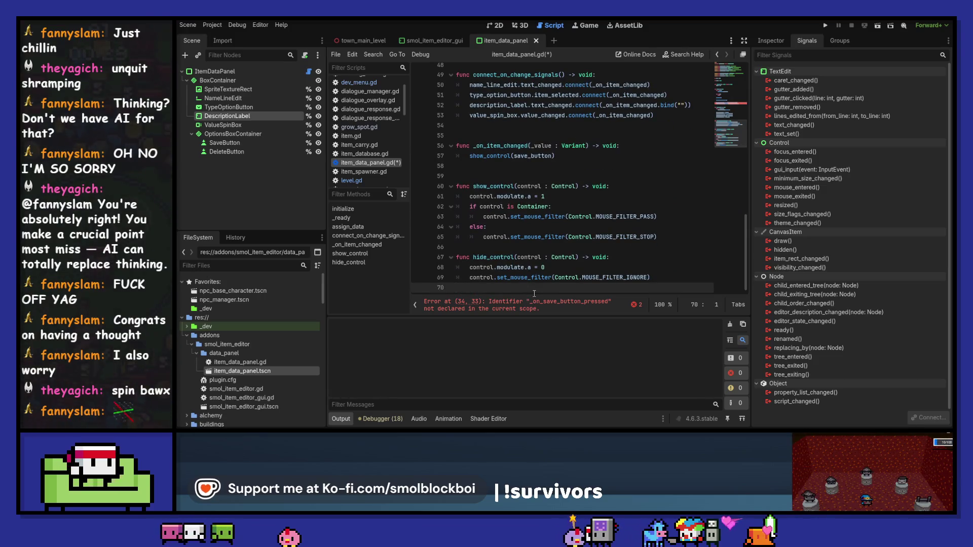
key(Return)
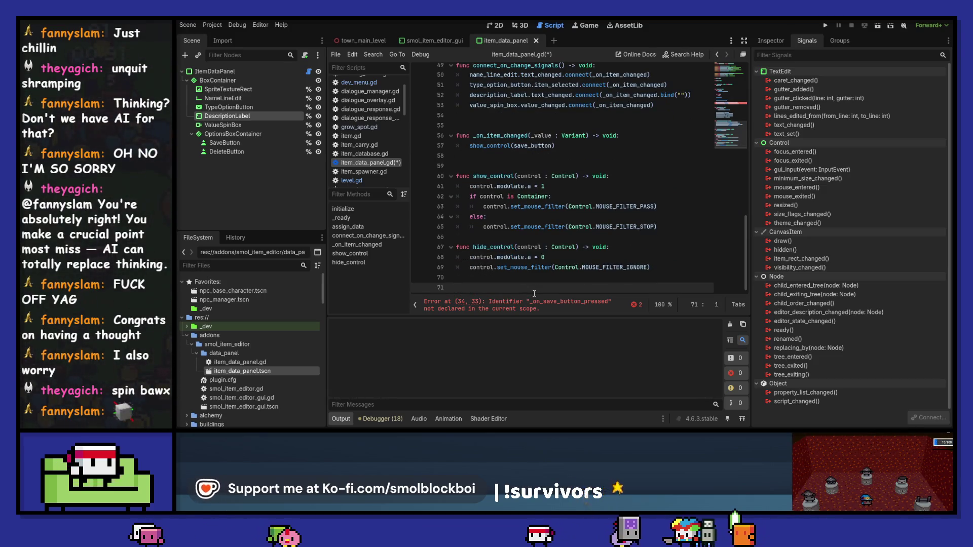
key(Up)
key(Up)
key(Up)
key(Return)
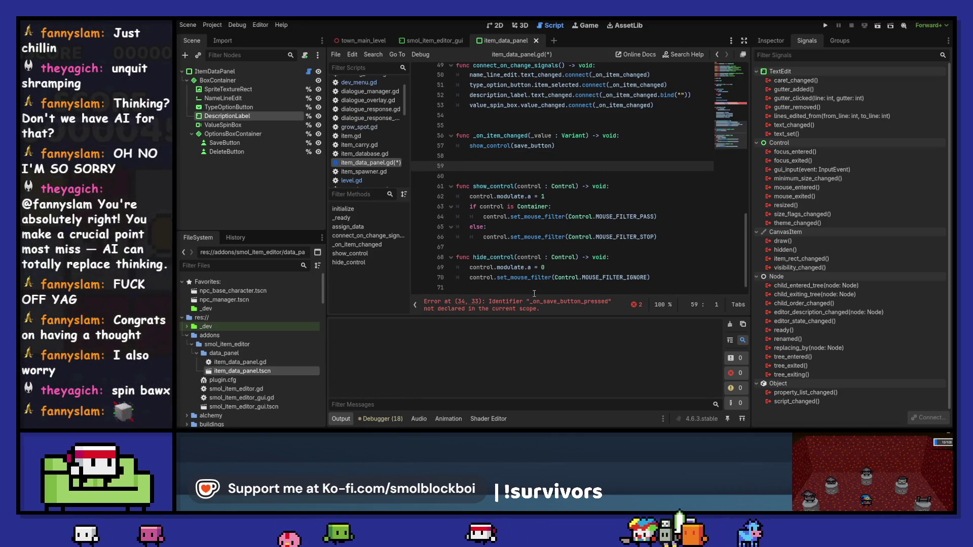
text(func _on_save_button_pressed() )
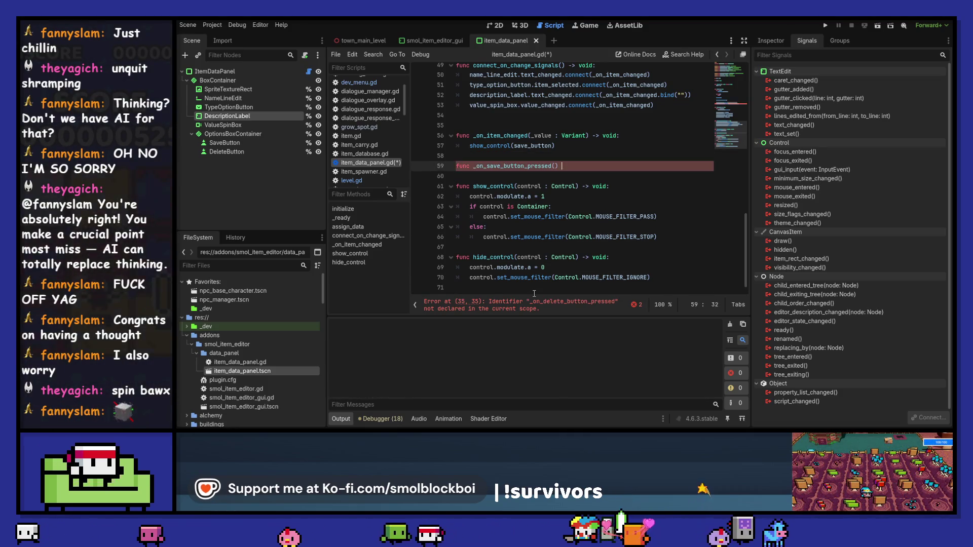
text(-> void:)
key(Return)
text(pass)
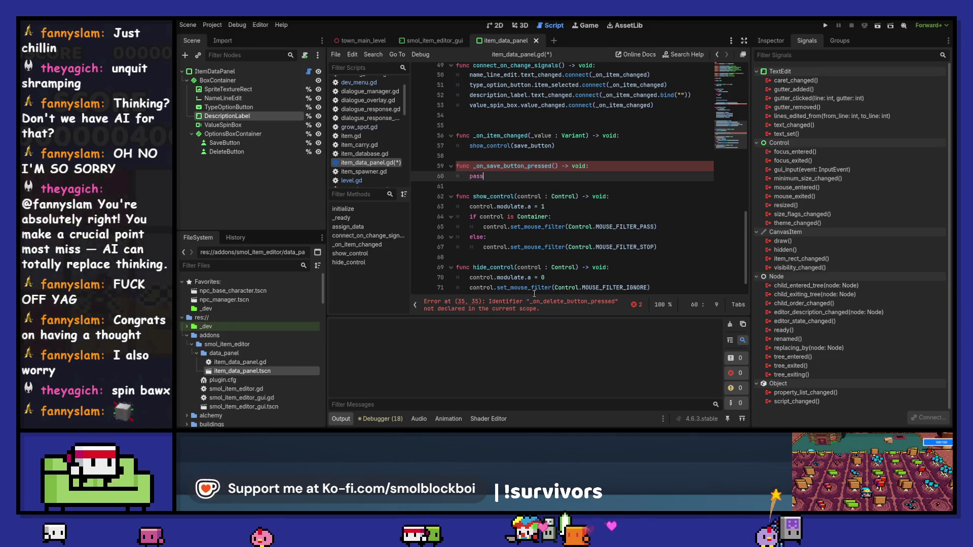
key(Return)
key(Return)
Add a pass-only _on_delete_button_pressed() stub below it, space the functions, and save
scroll(510, 188, up, 5)
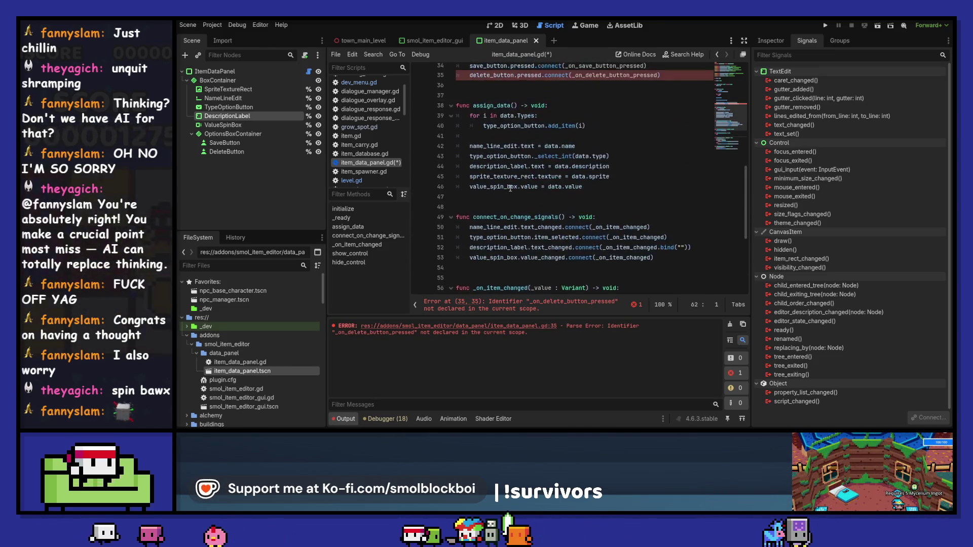
scroll(510, 188, up, 3)
double_click(614, 168)
scroll(541, 193, down, 8)
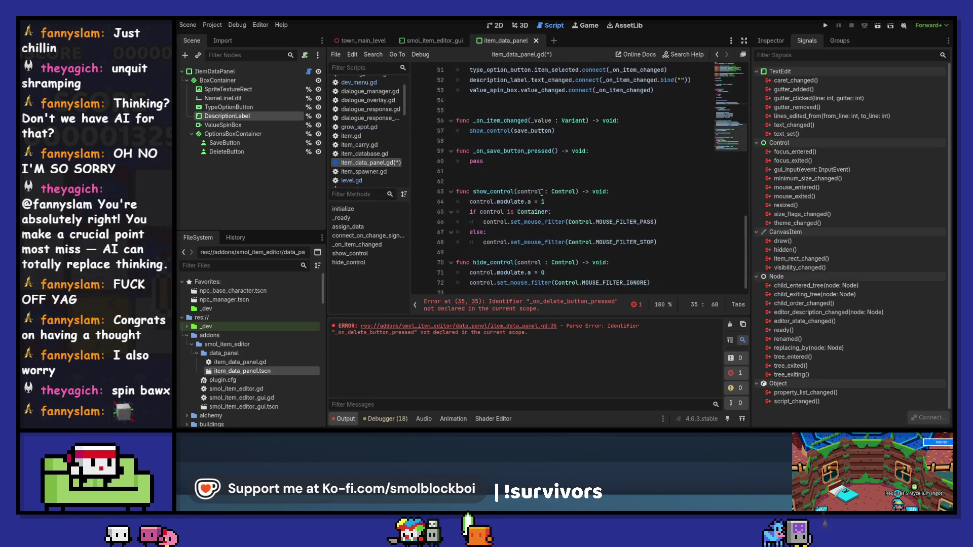
click(497, 178)
key(Return)
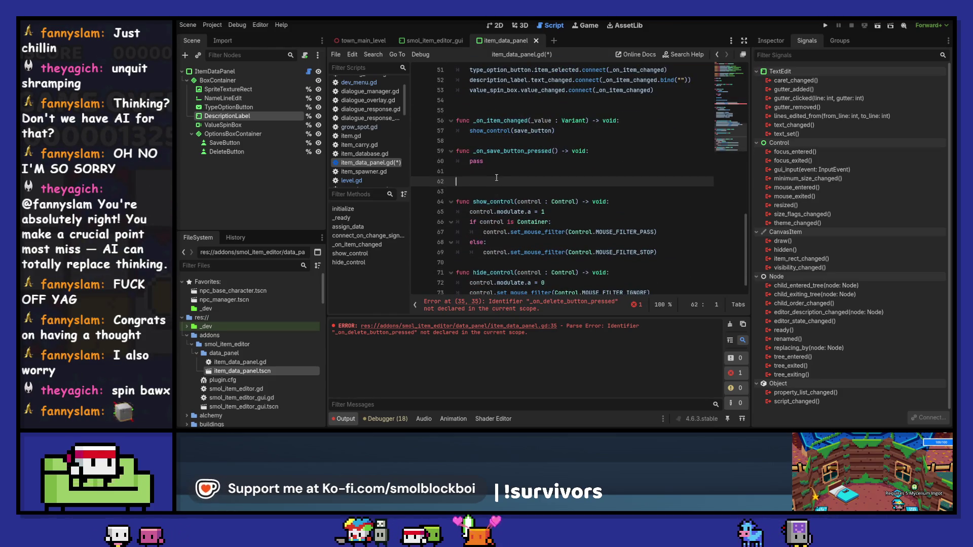
key(Up)
text(fun)
text(() -> void:)
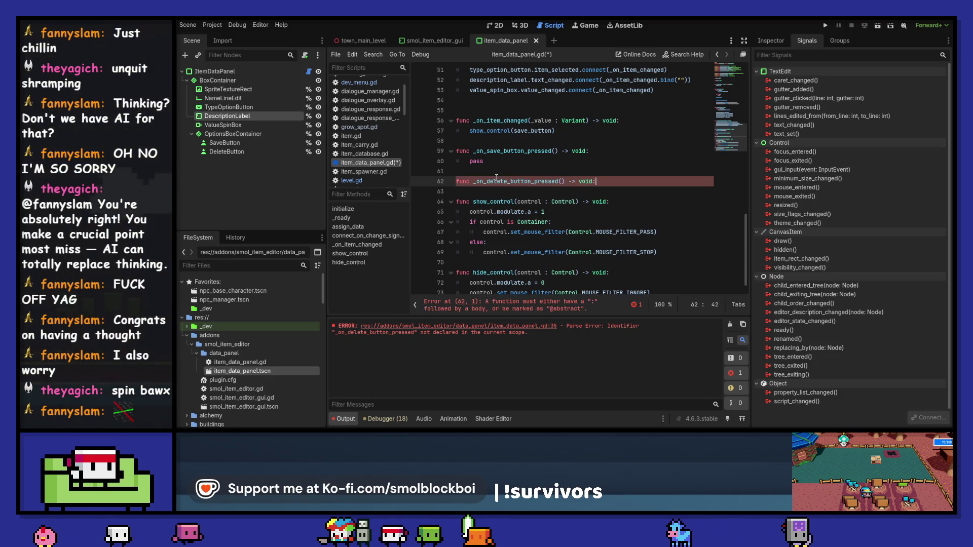
key(Return)
text(pass)
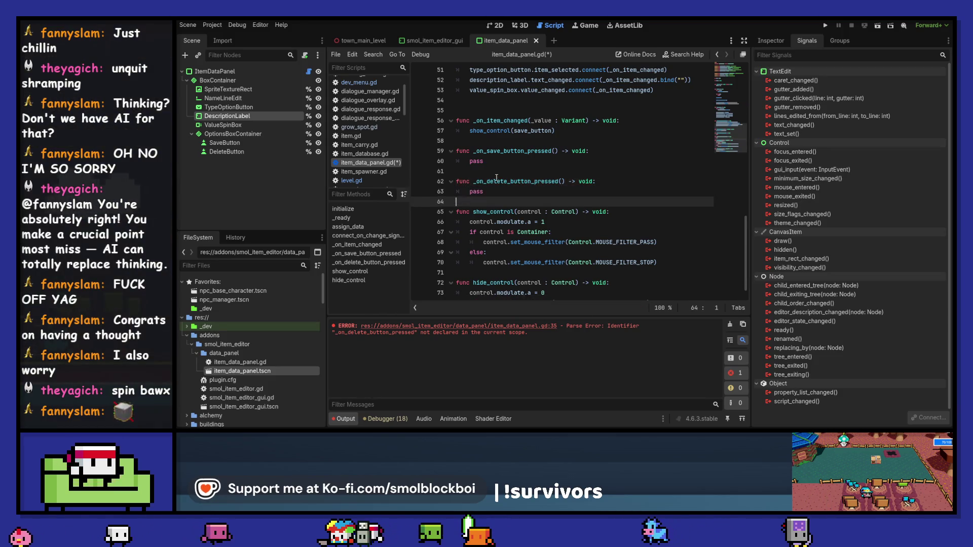
key(Return)
key(Return)
key(ctrl+s)
click(503, 141)
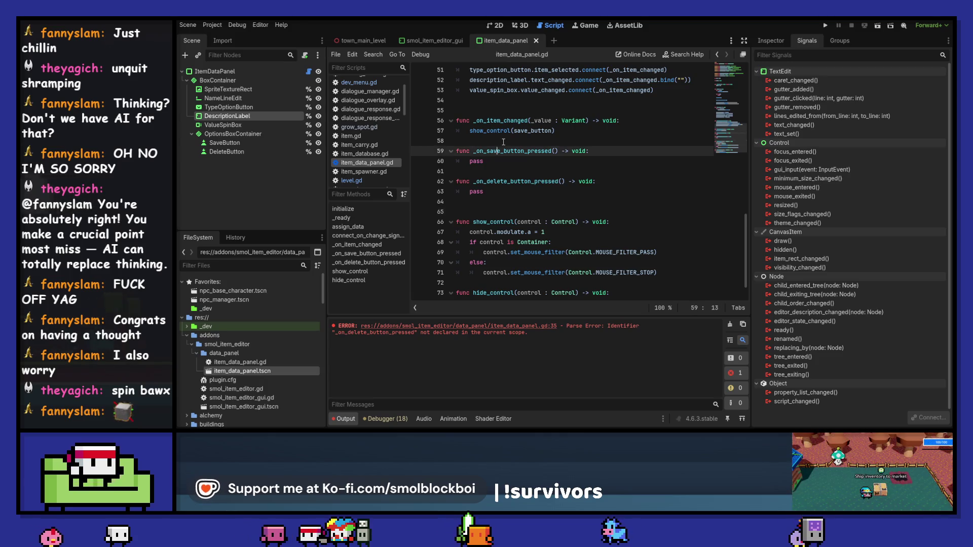
key(Return)
key(ctrl+s)
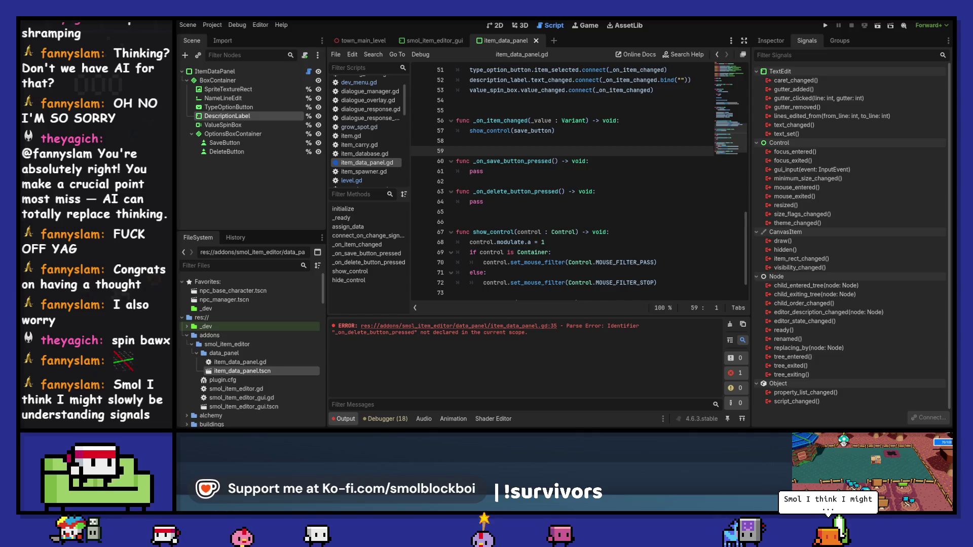
Re-save item_data_panel.gd to clear the parse error, then review the code
key(F5)
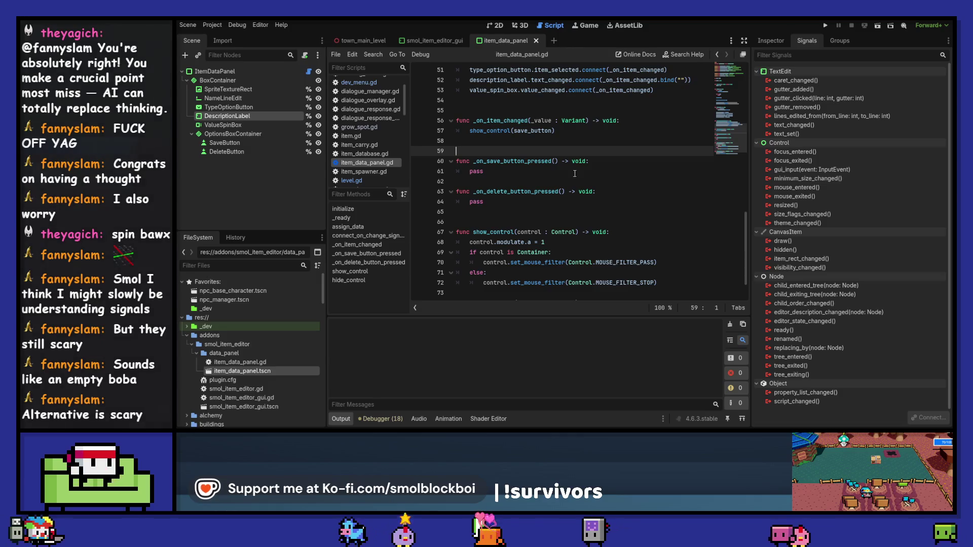
scroll(578, 190, up, 3)
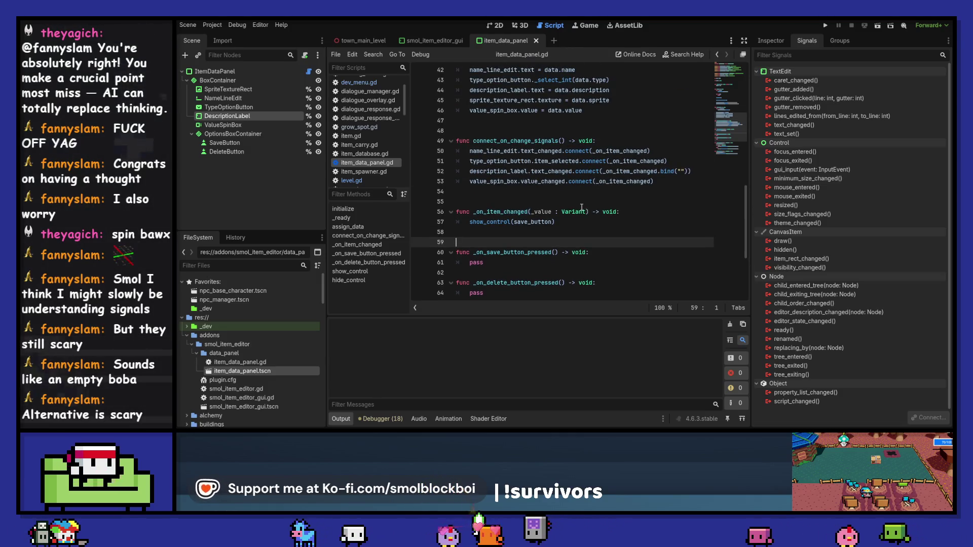
scroll(582, 208, down, 3)
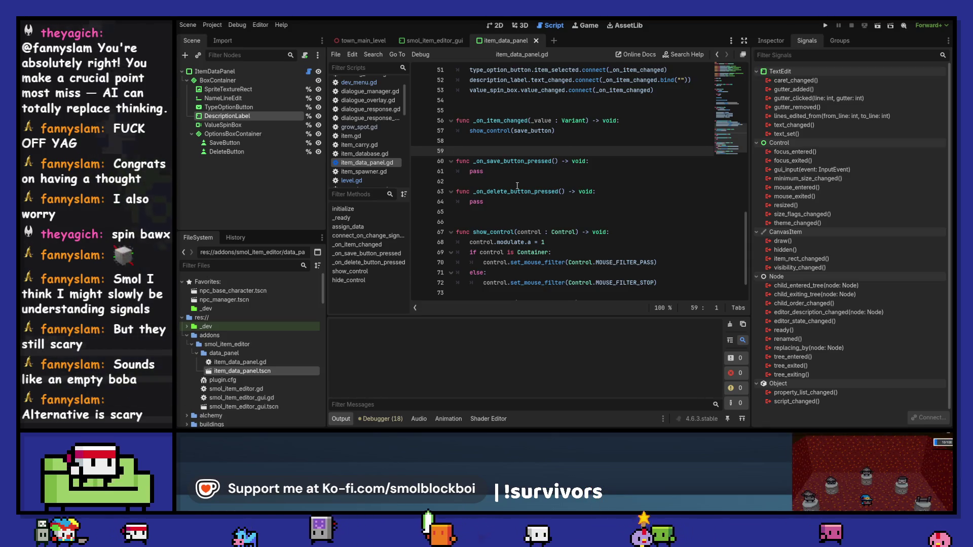
scroll(486, 132, up, 15)
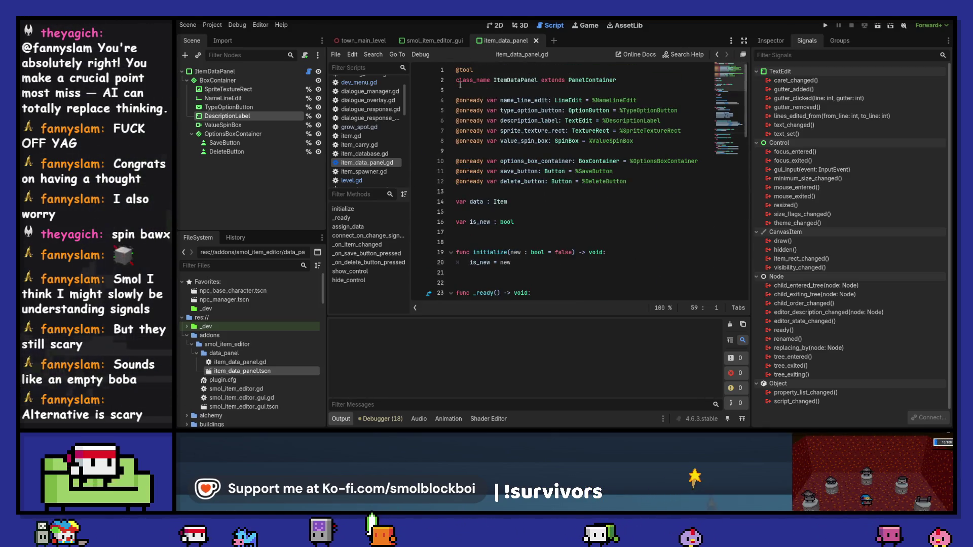
Declare item_saved and item_deleted signals with an item parameter below the class_name line
click(460, 85)
key(Return)
key(Return)
key(Up)
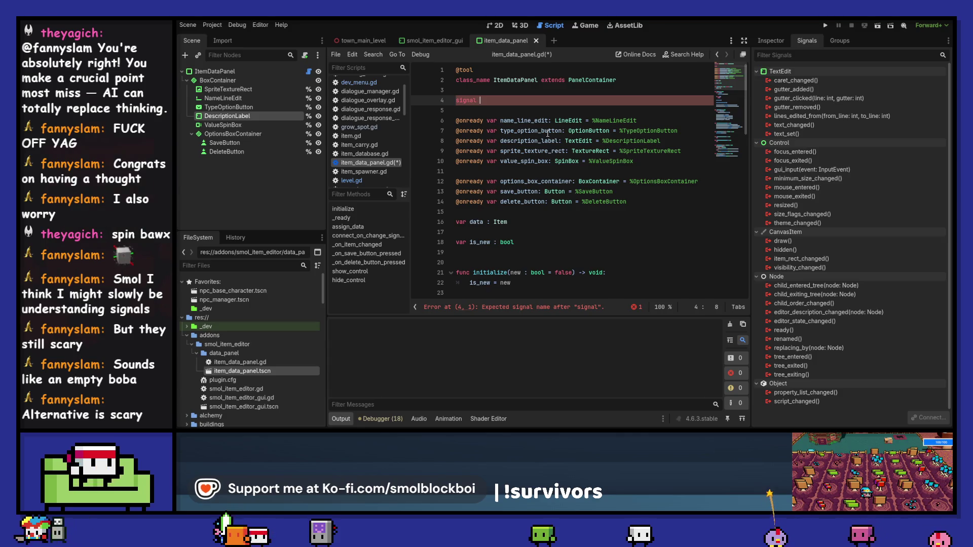
text(data_saved)
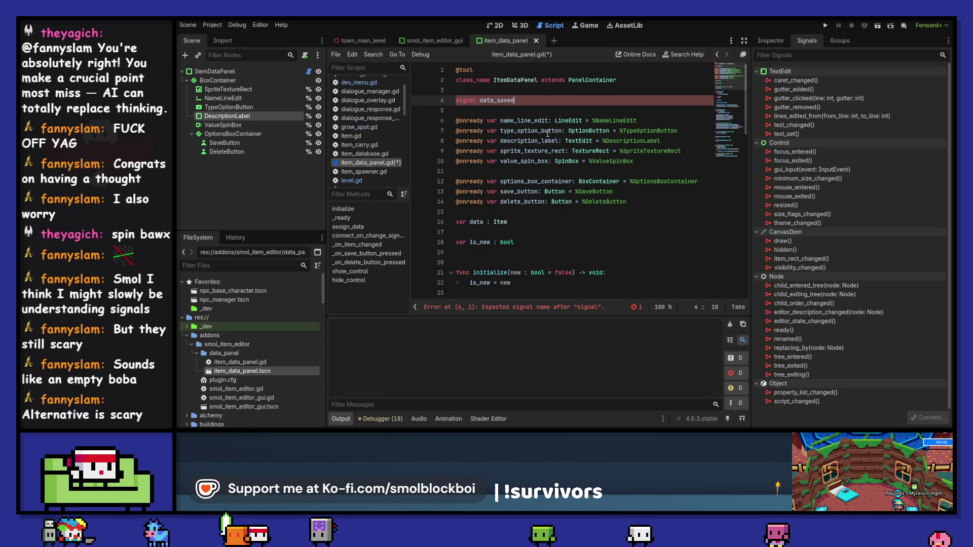
key(Return)
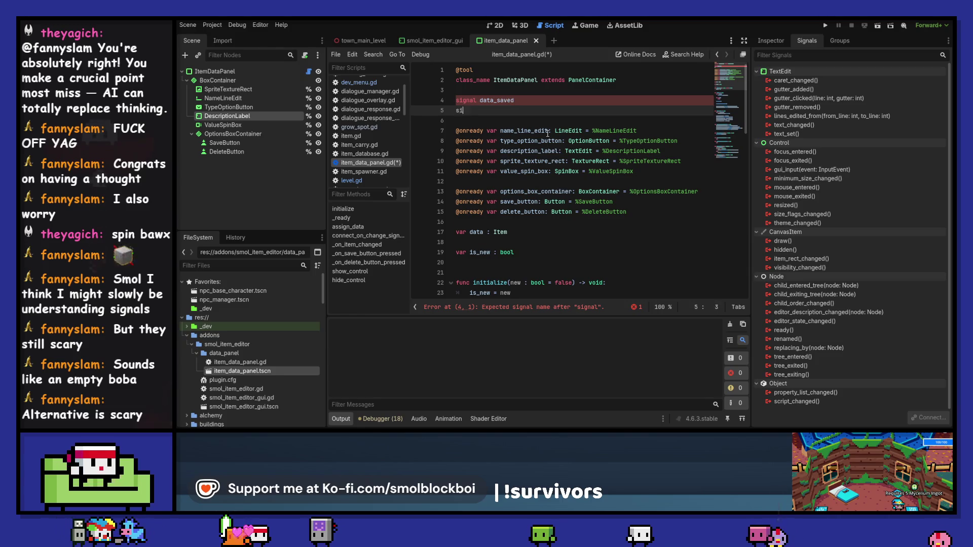
text(data_d)
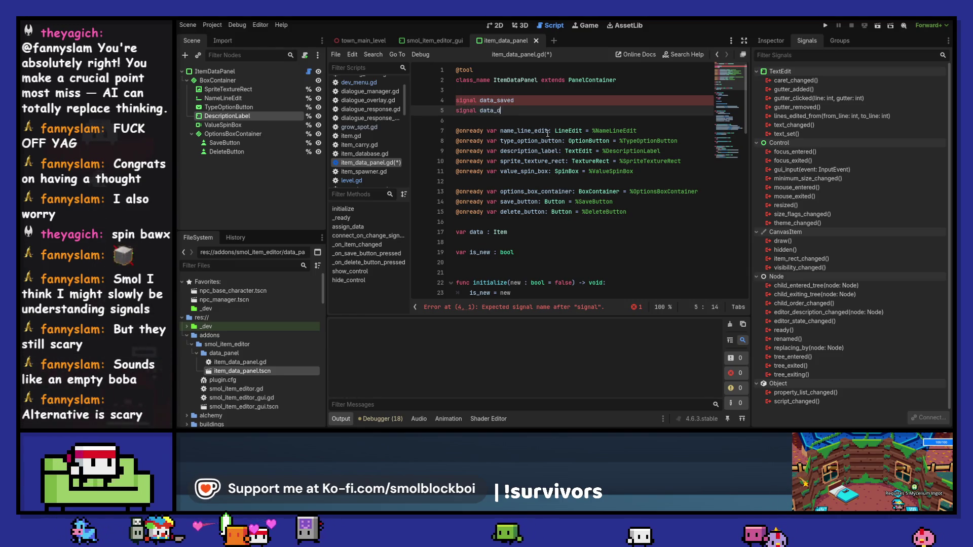
text(eleted)
key(Up)
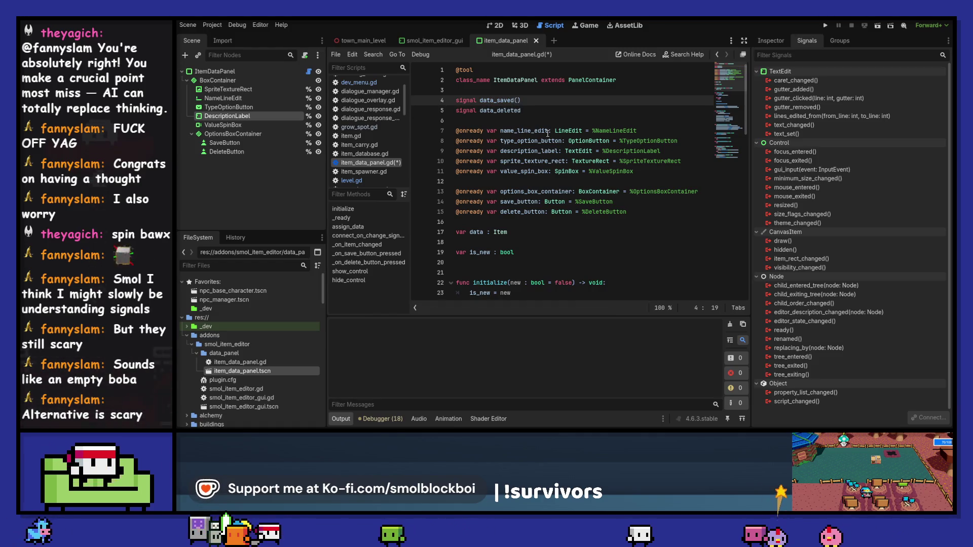
text(data)
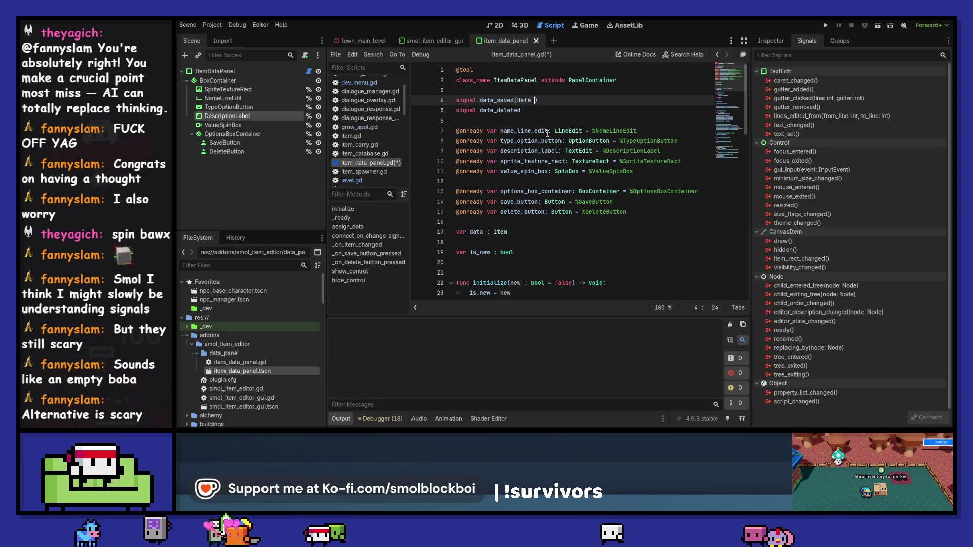
key(BackSpace)
key(BackSpace)
key(BackSpace)
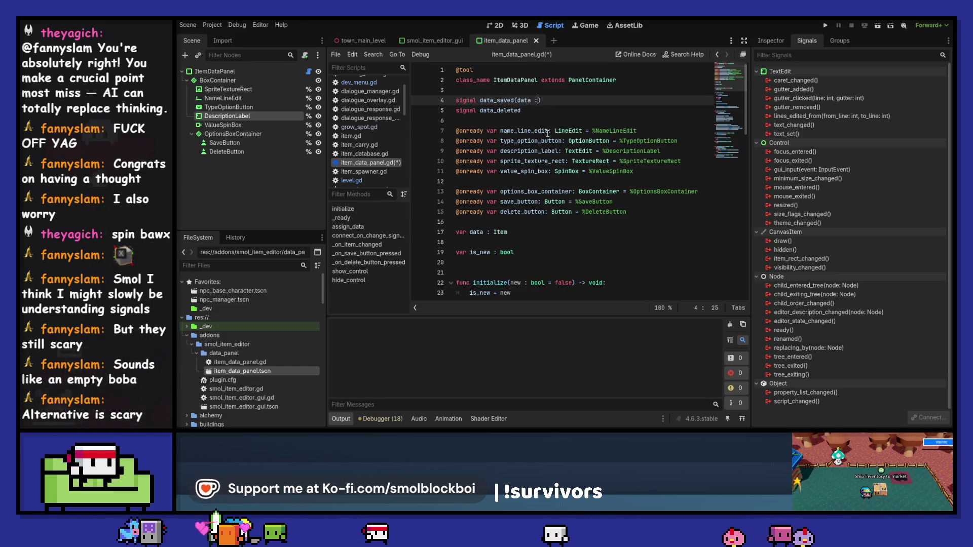
key(BackSpace)
key(BackSpace)
key(BackSpace)
text(item)
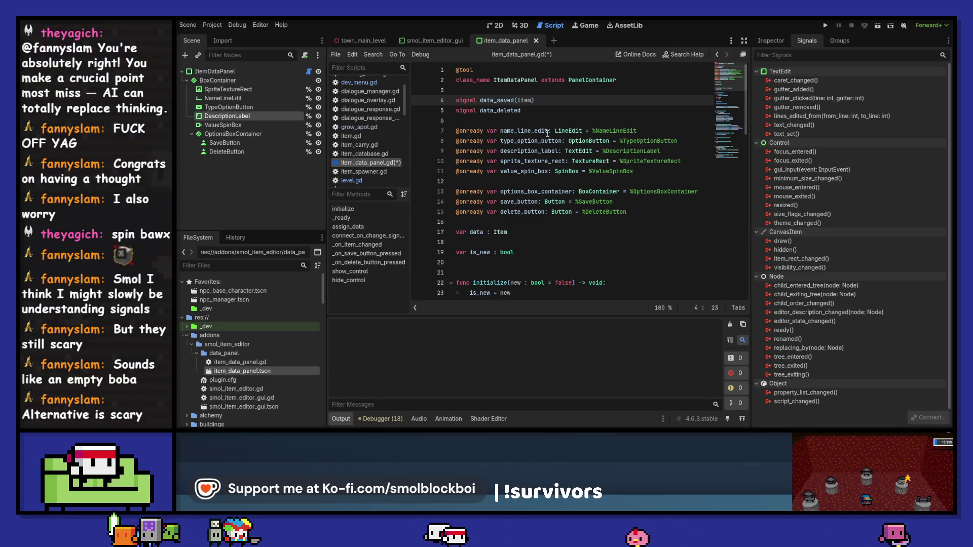
key(ctrl+Left)
key(ctrl+Left)
key(Delete)
key(Delete)
key(Delete)
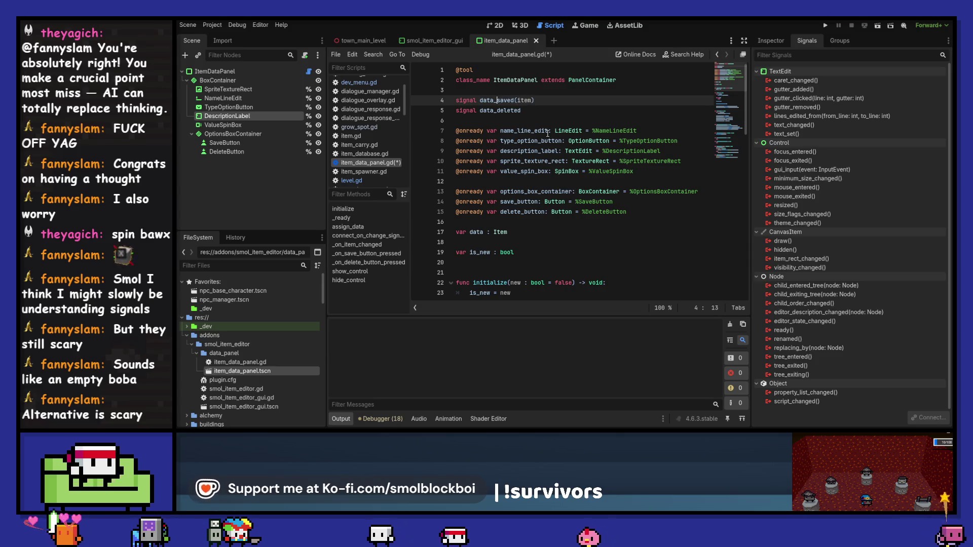
text(item)
key(Down)
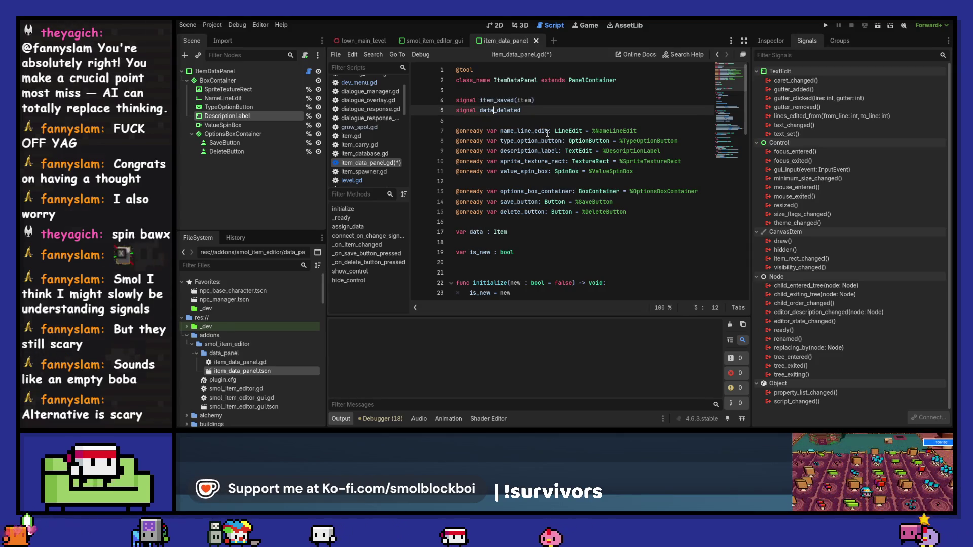
key(BackSpace)
key(BackSpace)
key(BackSpace)
text(item)
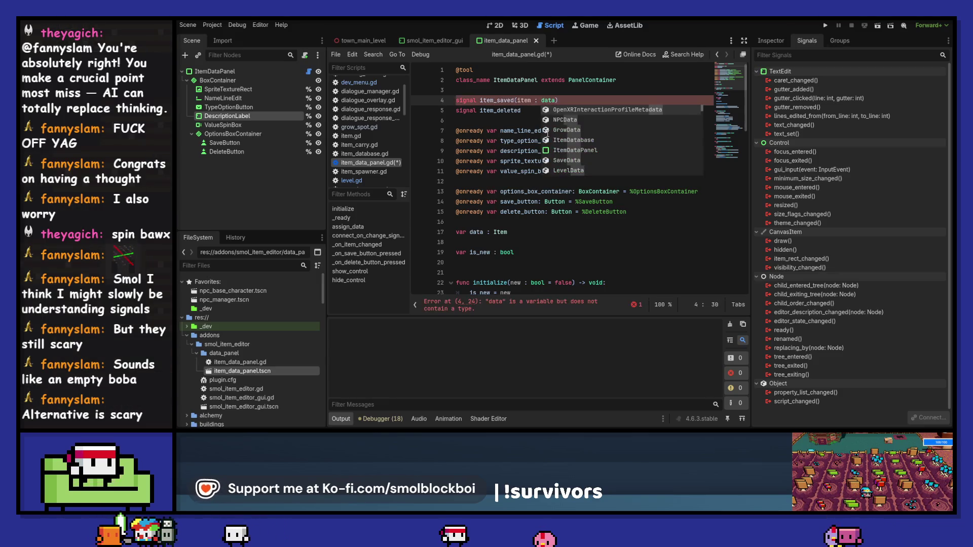
Type the item parameter as Item in both signals and save the script
key(Escape)
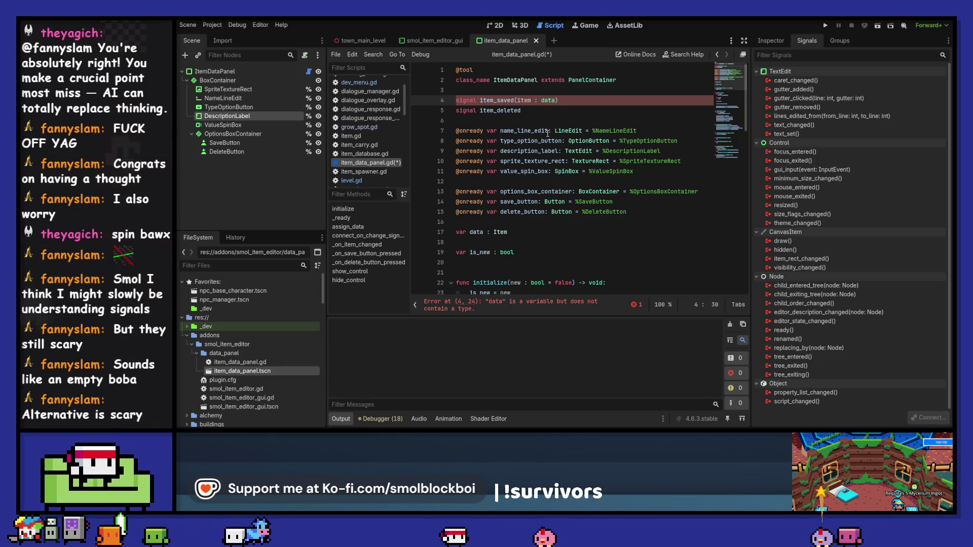
text(tem)
key(Down)
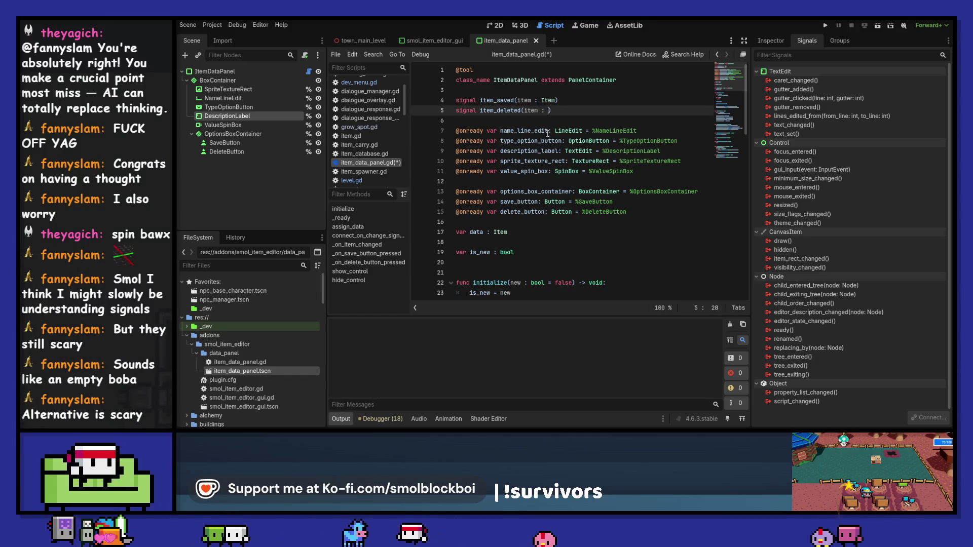
text(Item)
key(ctrl+s)
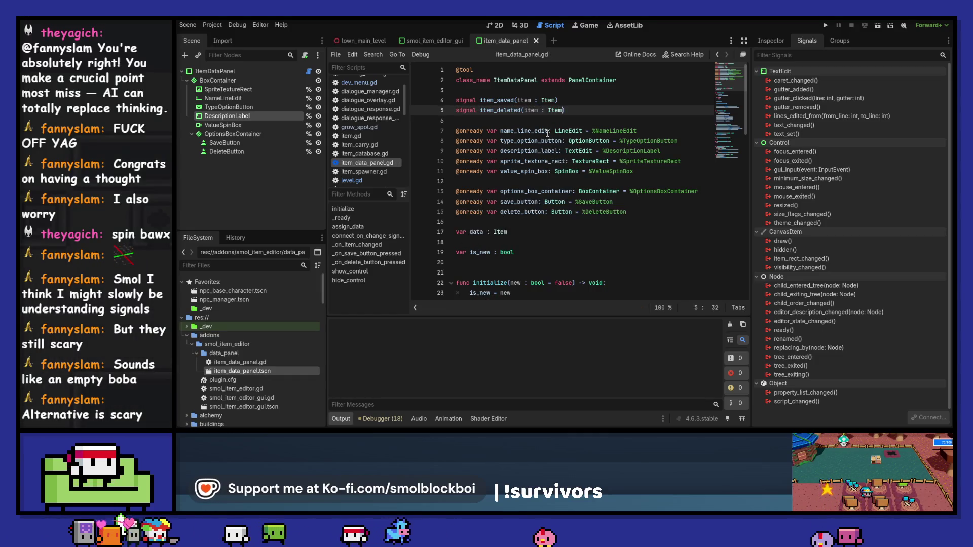
double_click(491, 100)
scroll(492, 100, down, 6)
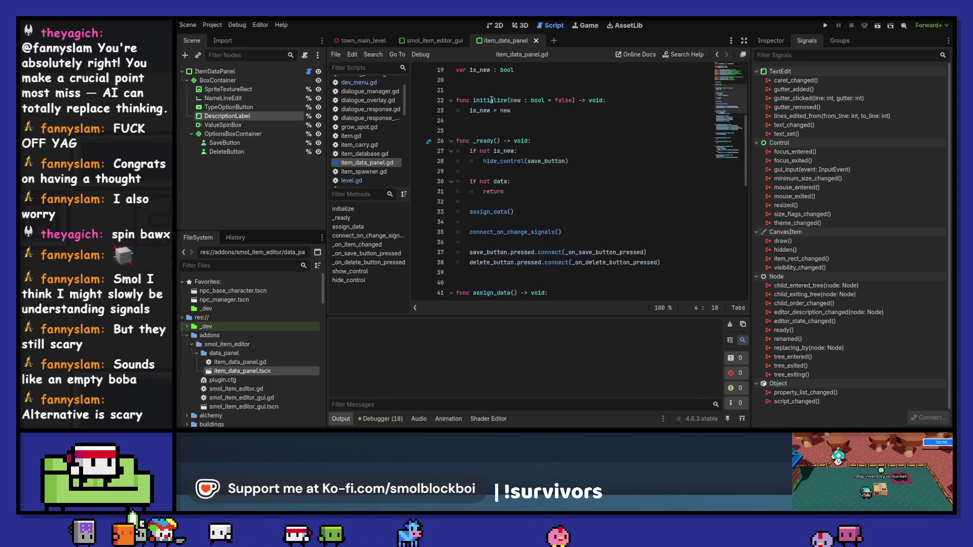
Replace the pass stubs with item_saved.emit(data) and item_deleted.emit(data), then save the script
scroll(492, 100, down, 13)
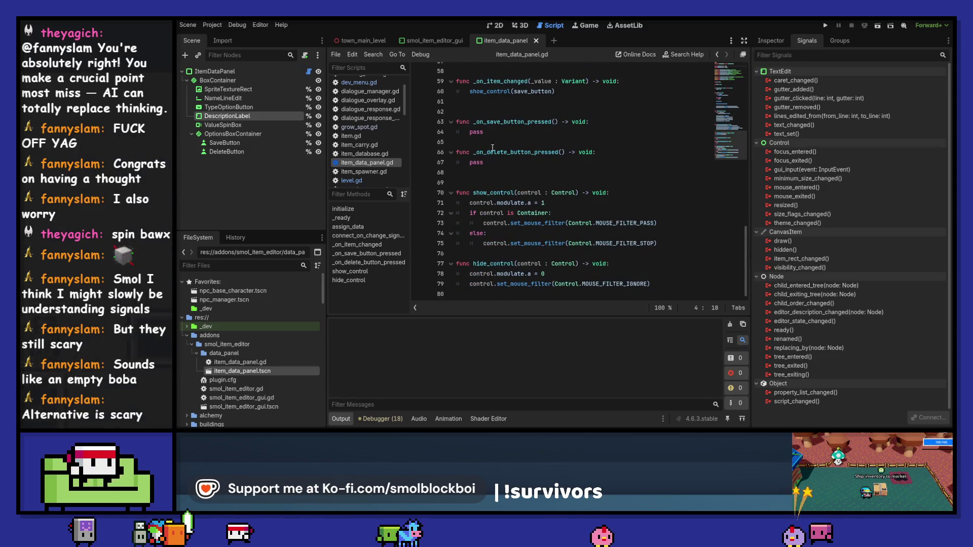
double_click(501, 130)
text(.emit(dat)
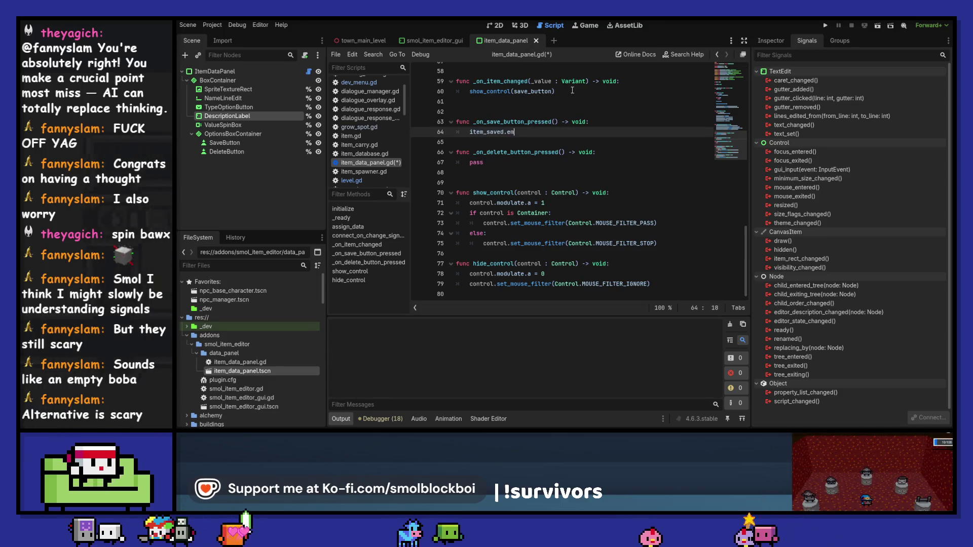
text(a)
key(ctrl+c)
key(Down)
key(Down)
key(Down)
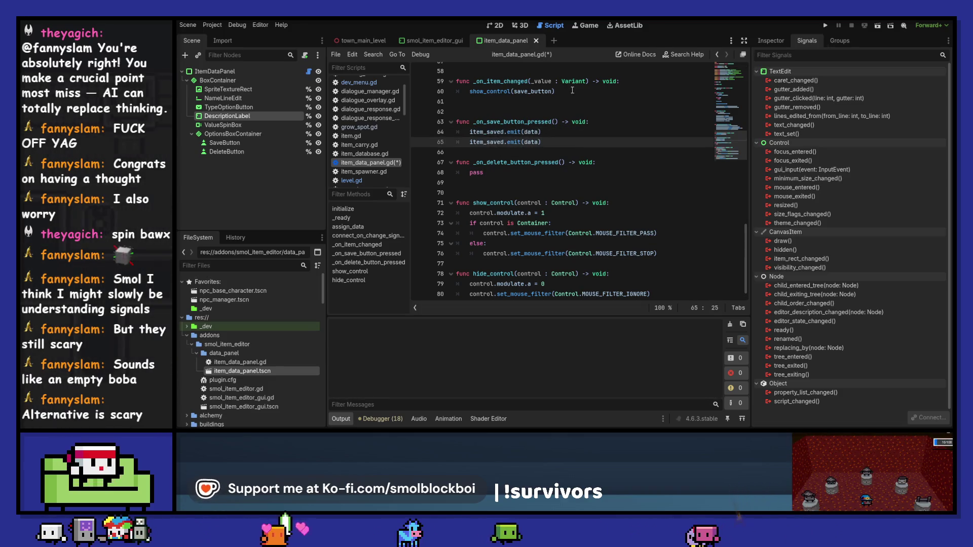
key(ctrl+v)
key(ctrl+shift+k)
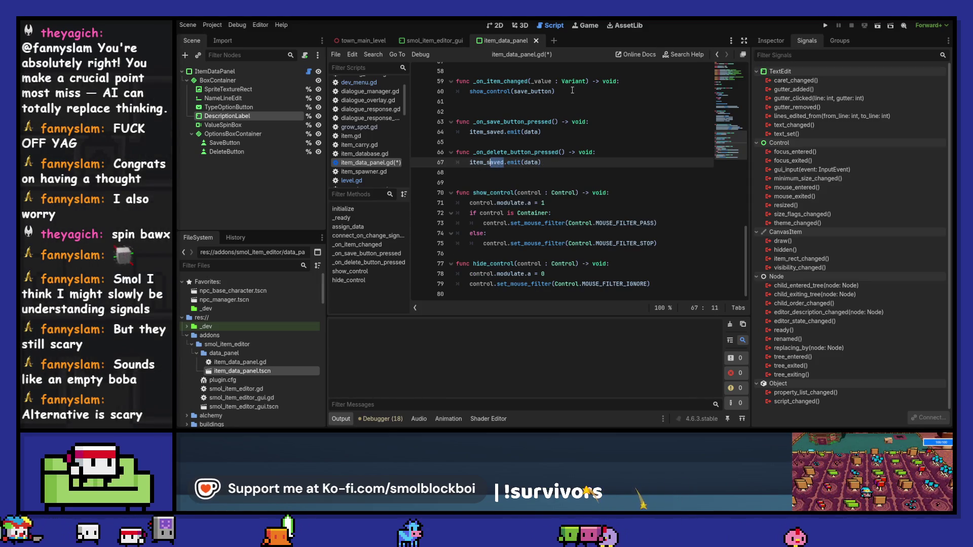
text(eted)
scroll(572, 90, up, 1)
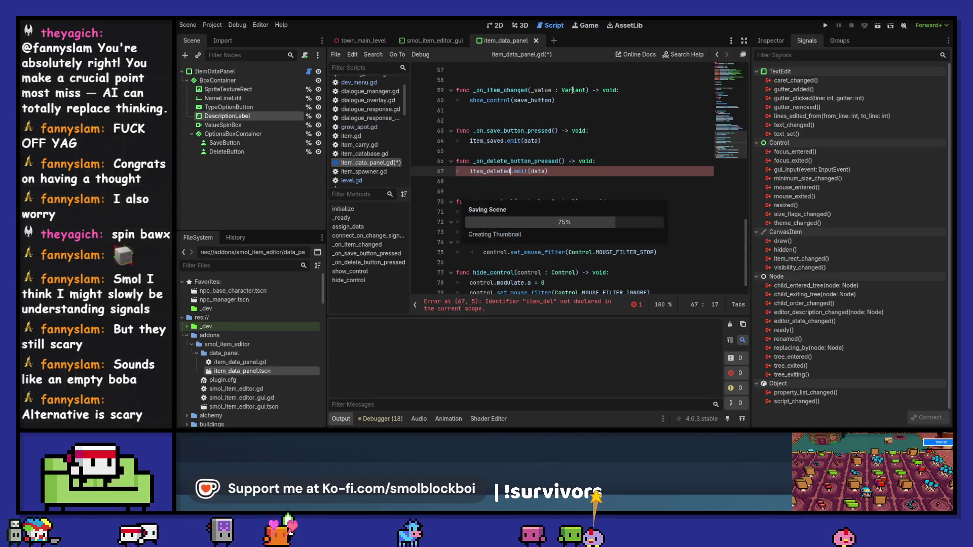
key(ctrl+s)
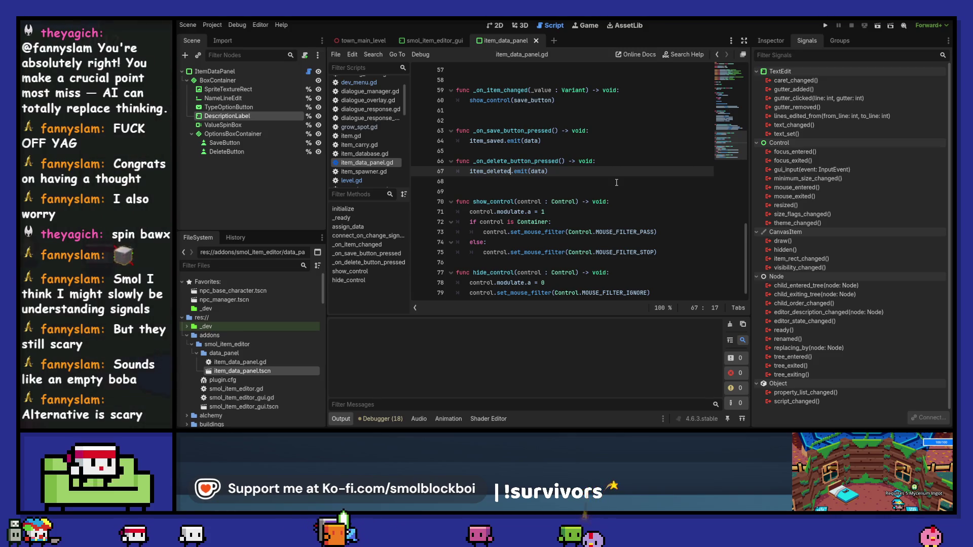
scroll(608, 175, up, 15)
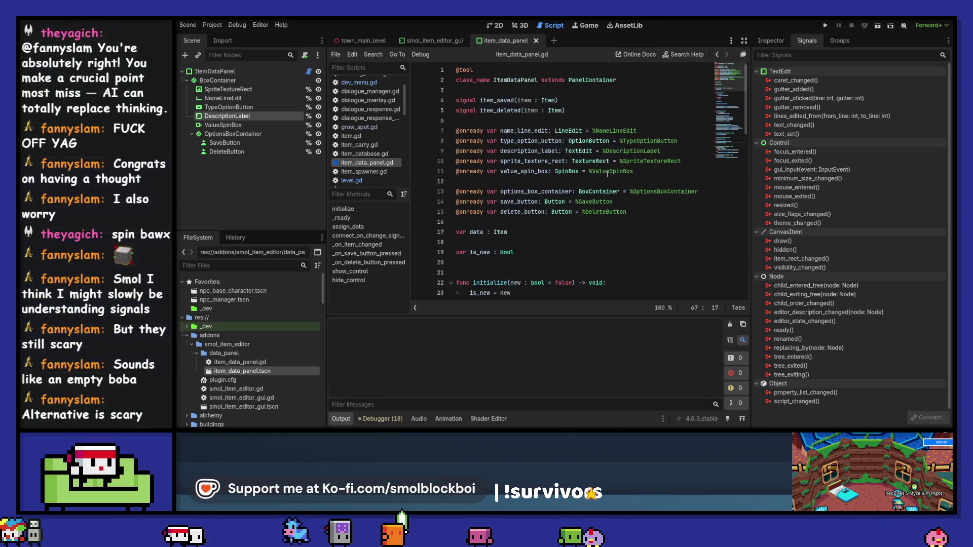
click(438, 44)
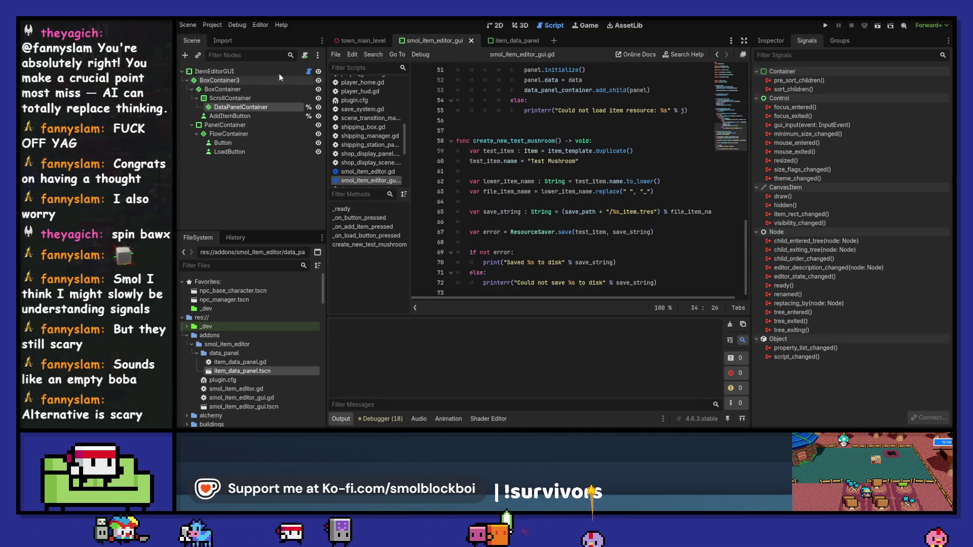
Select ItemEditorGUI in the smol_item_editor_gui scene, then view its _on_load_button_pressed code
click(302, 73)
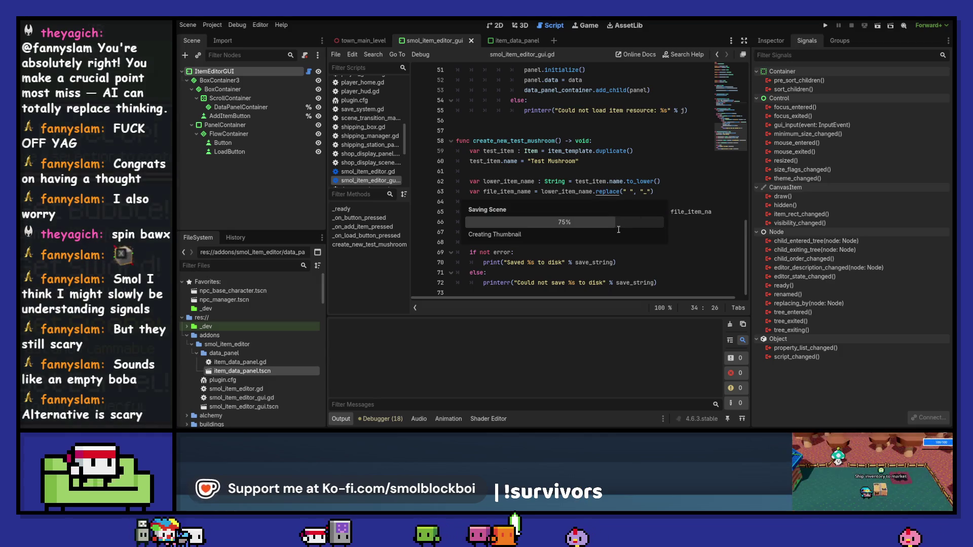
mouse_move(611, 190)
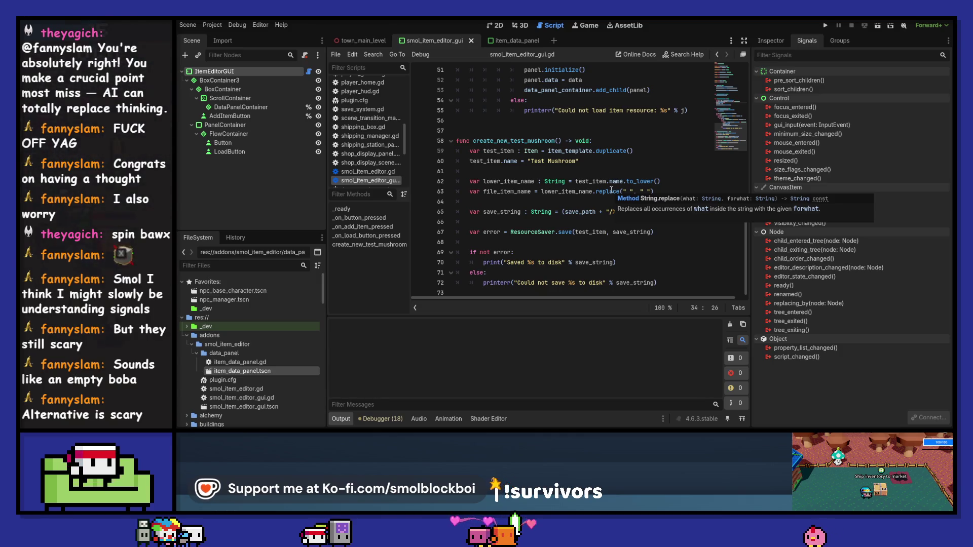
key(ctrl+F1)
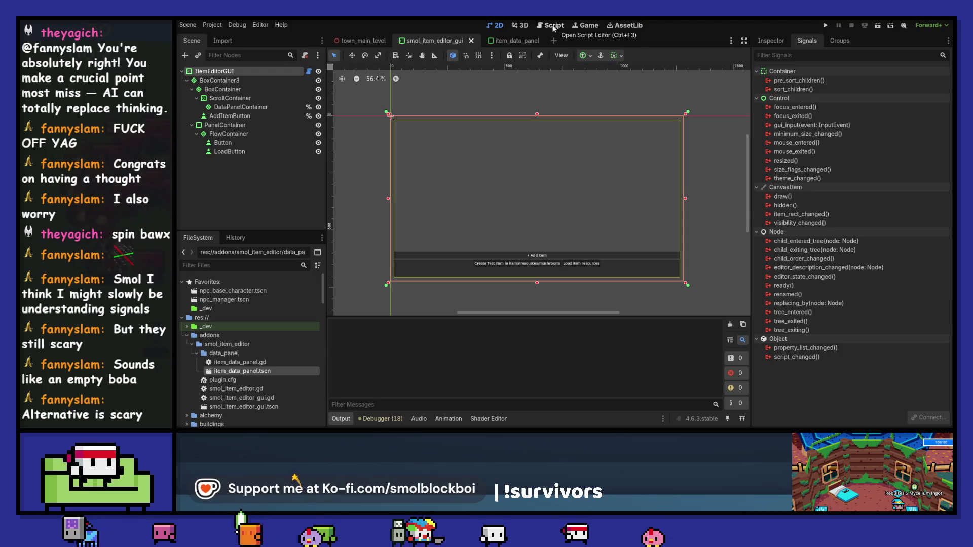
click(552, 25)
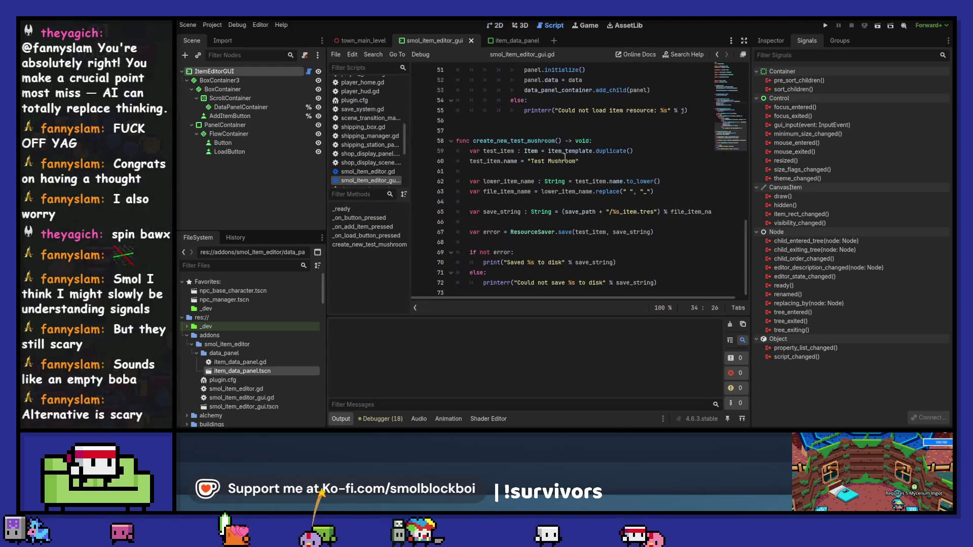
scroll(574, 174, down, 3)
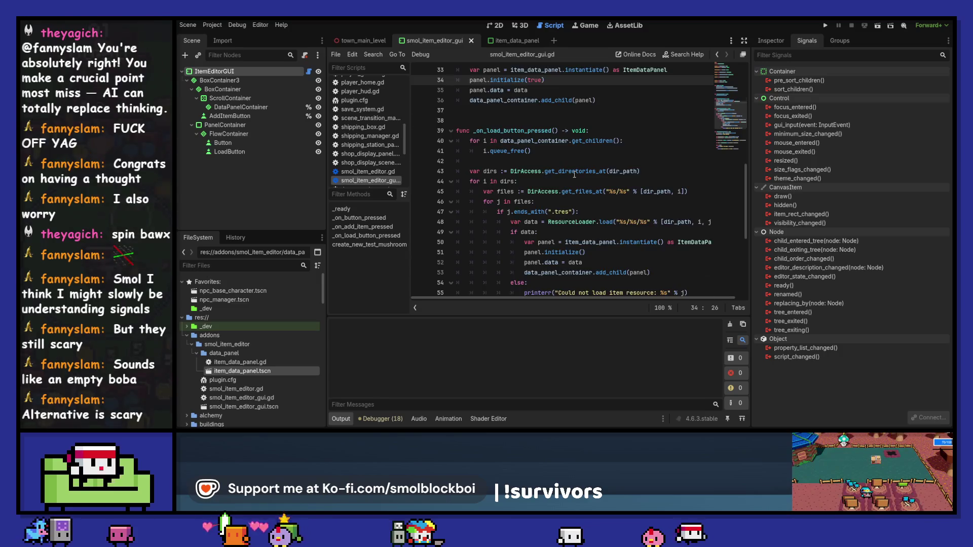
scroll(574, 175, up, 10)
scroll(574, 175, down, 5)
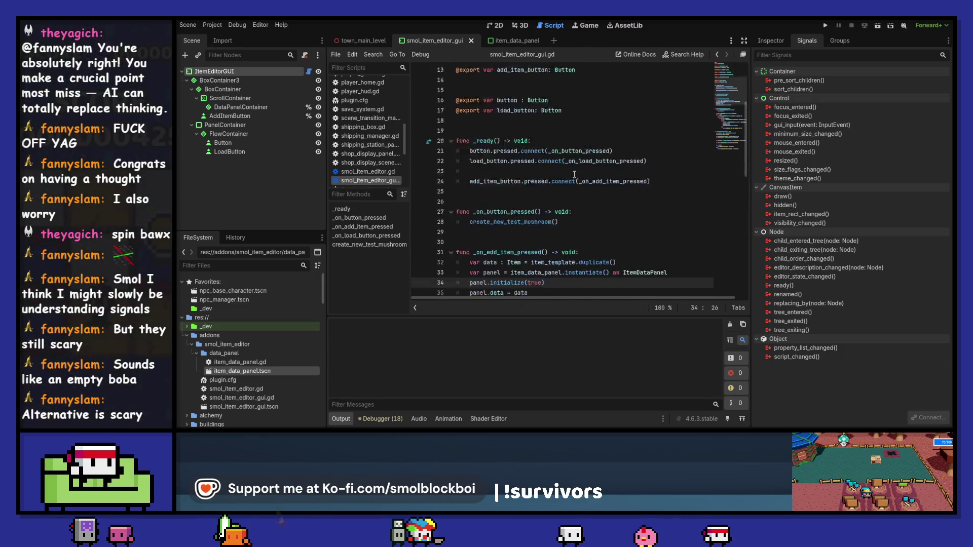
scroll(574, 174, down, 4)
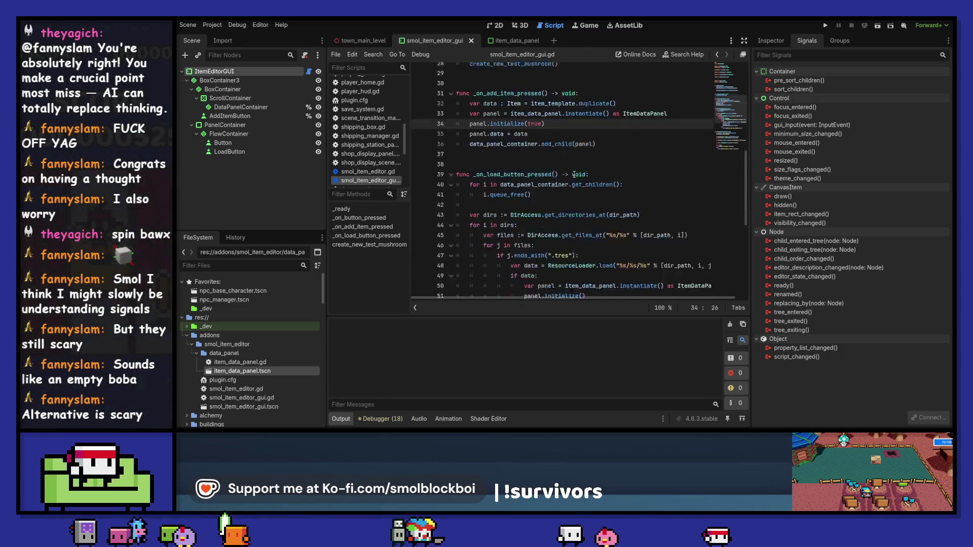
scroll(574, 175, down, 3)
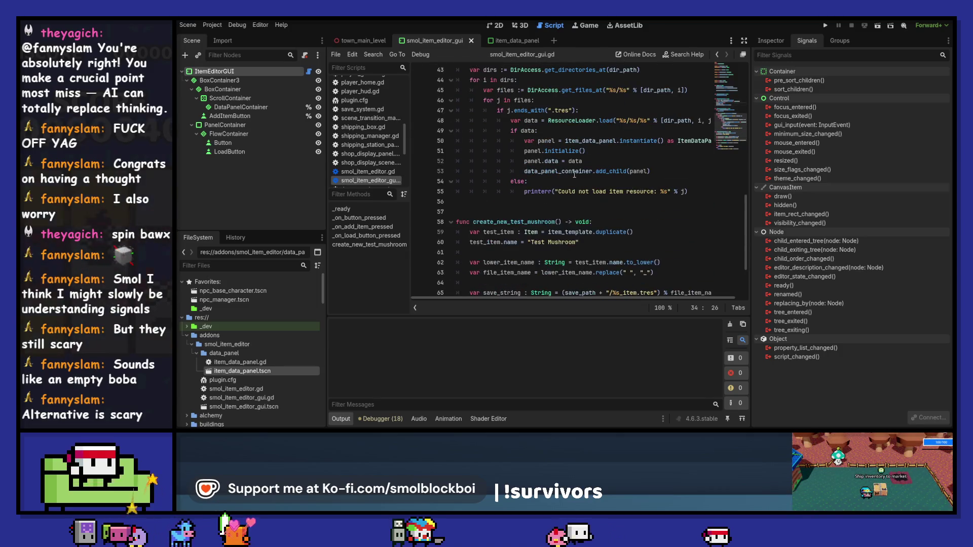
Start a line after add_child(panel) and check the item_saved signal name in item_data_panel.gd
click(673, 172)
key(Return)
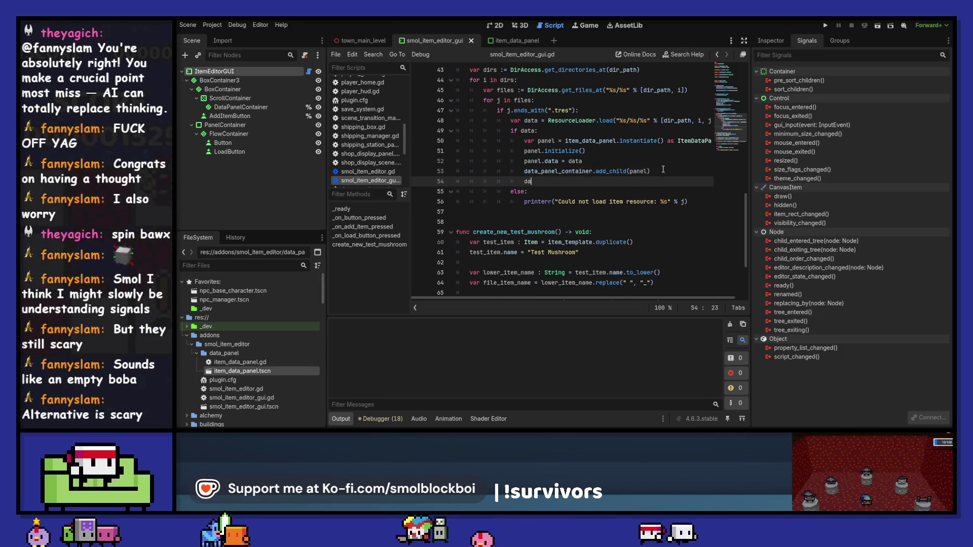
text(data_)
key(Return)
text(.item)
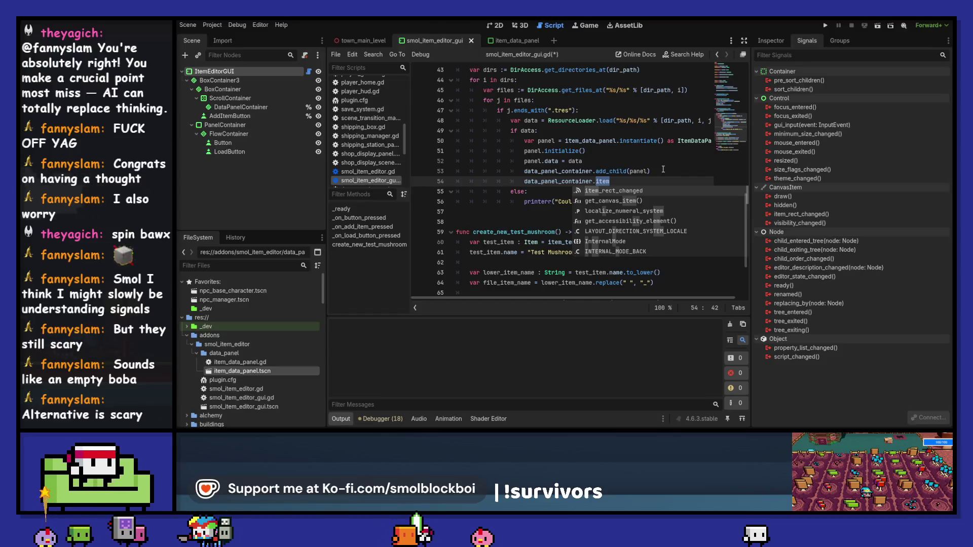
text(sav)
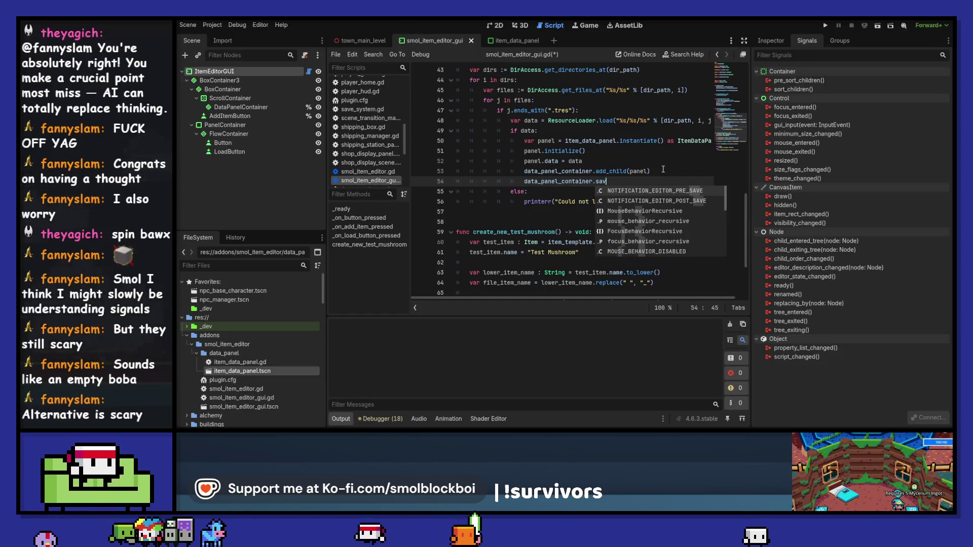
text(ed)
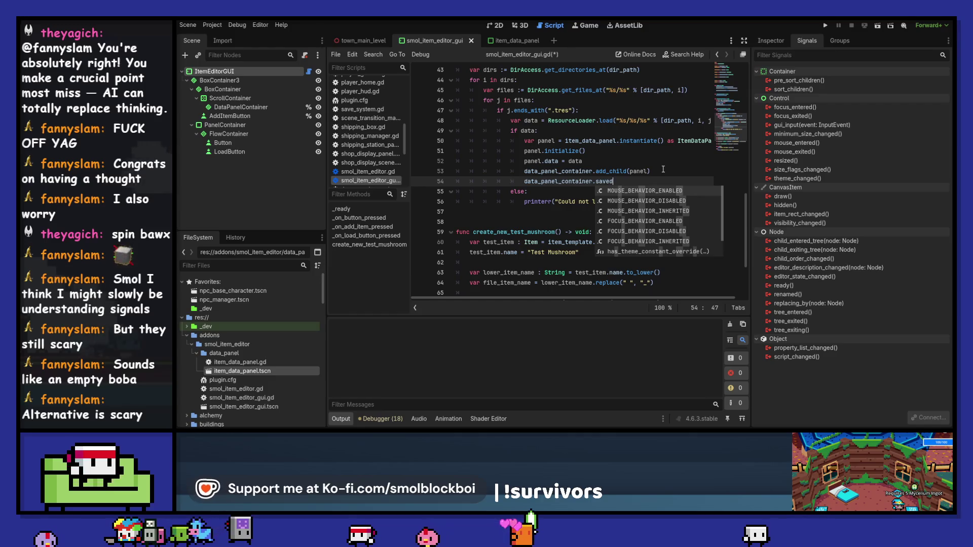
key(Escape)
click(524, 41)
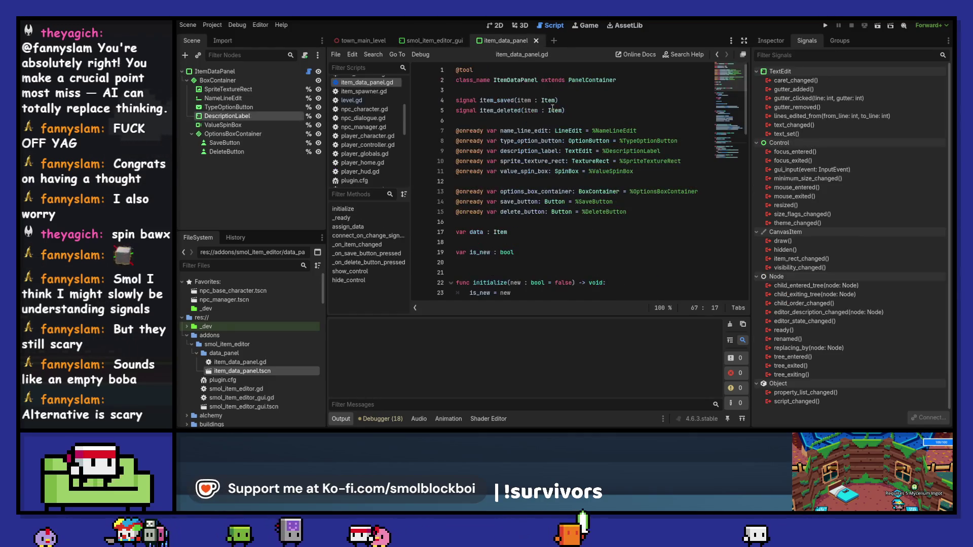
double_click(505, 100)
click(431, 40)
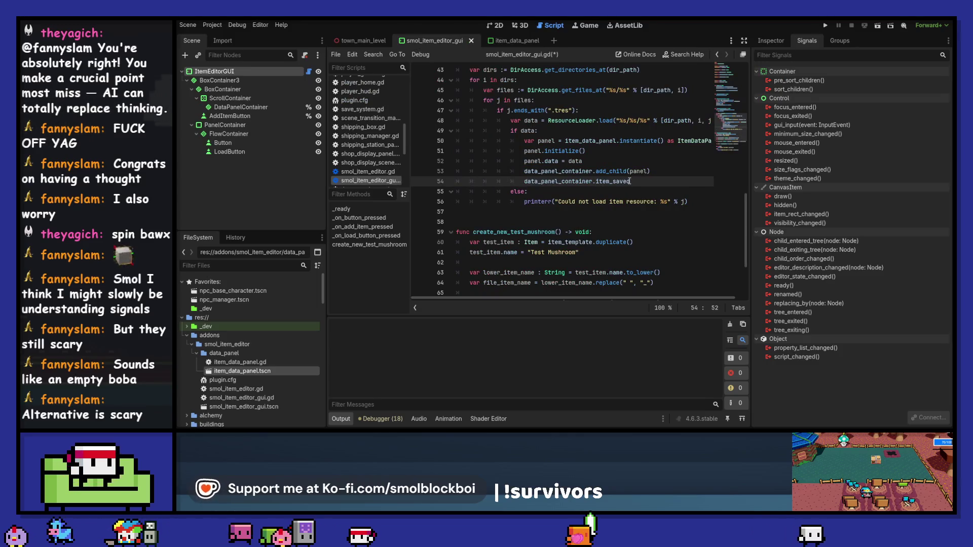
Write panel.item_saved and panel.item_deleted lines, beginning .connect(_on_item_ on the first
double_click(558, 172)
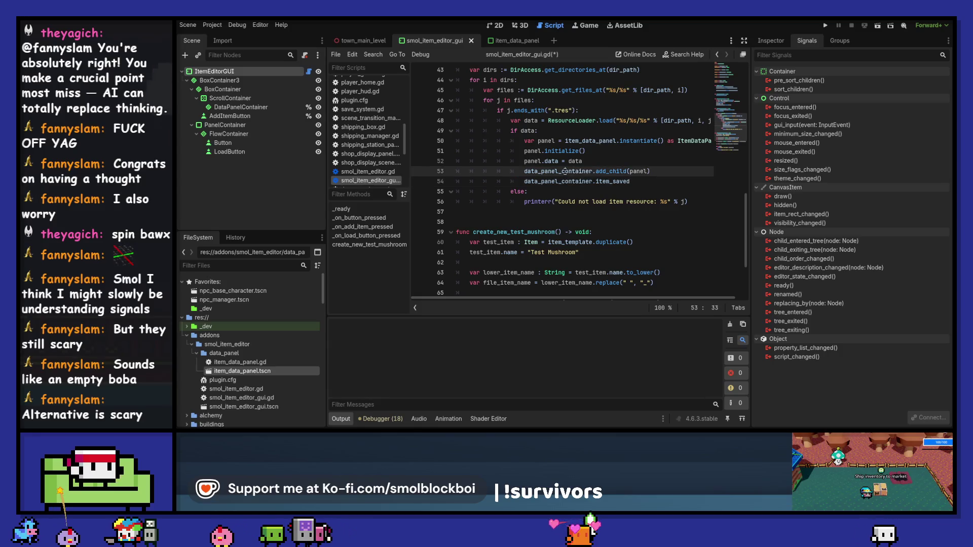
click(633, 181)
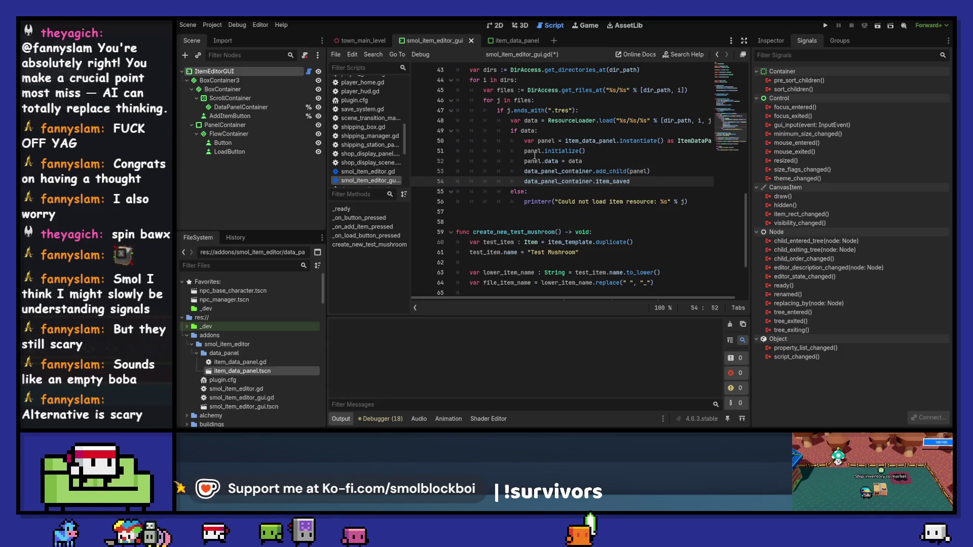
click(559, 181)
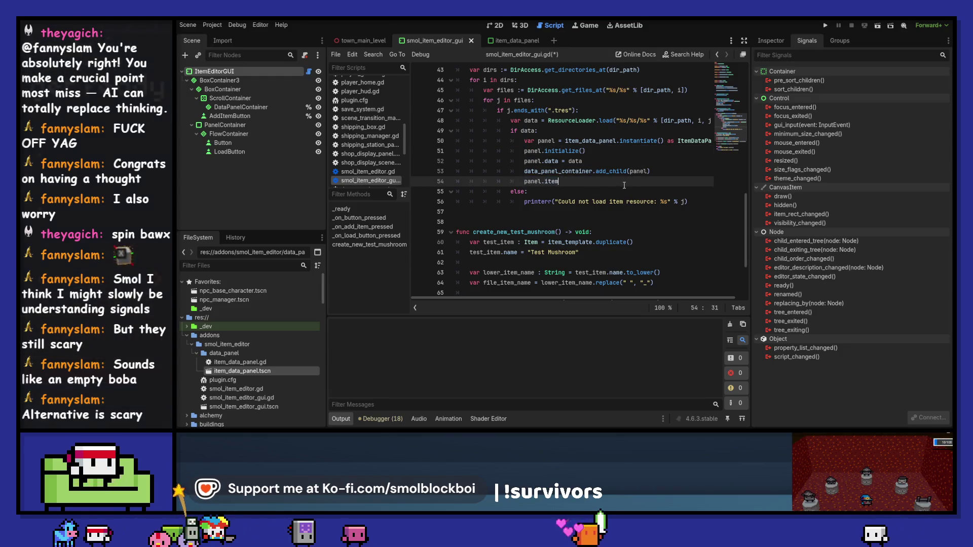
key(Down)
key(Return)
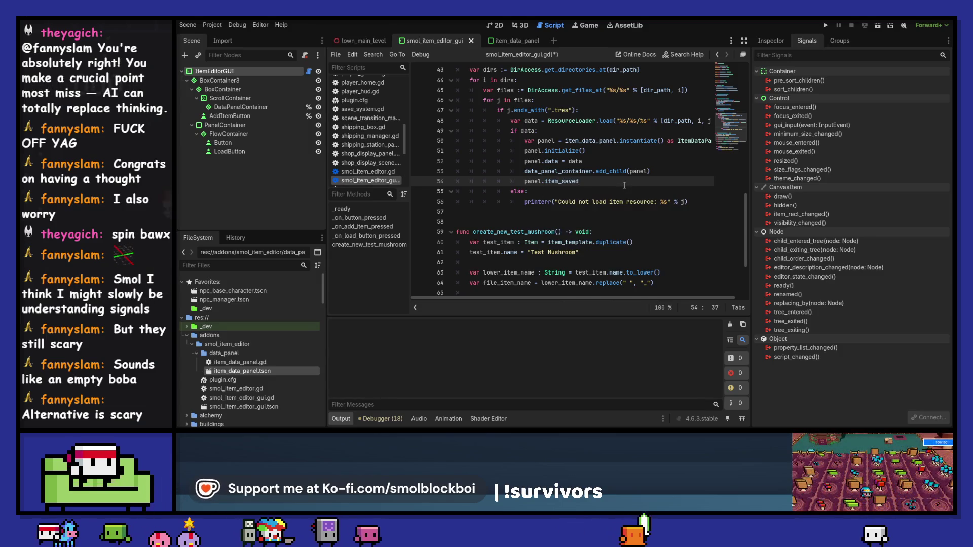
key(ctrl+shift+d)
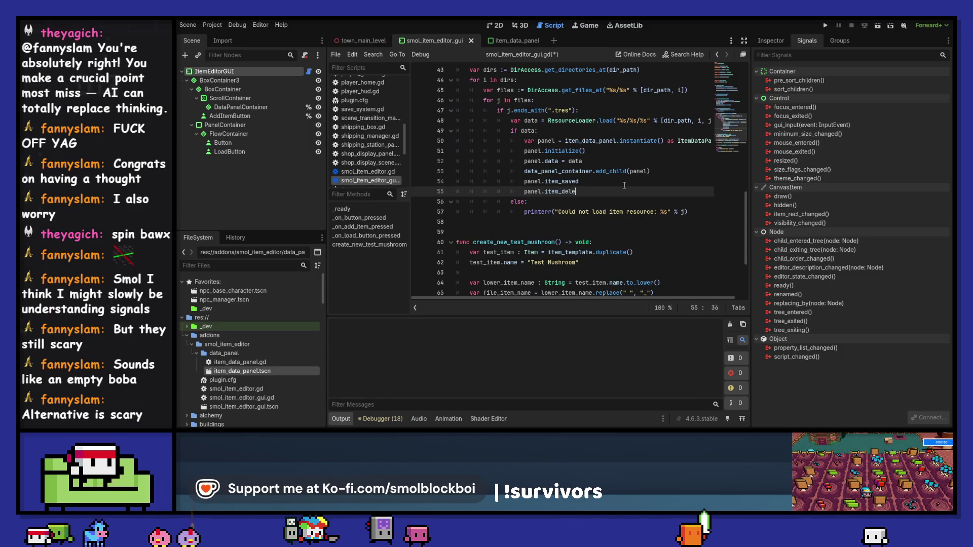
text(d)
key(Up)
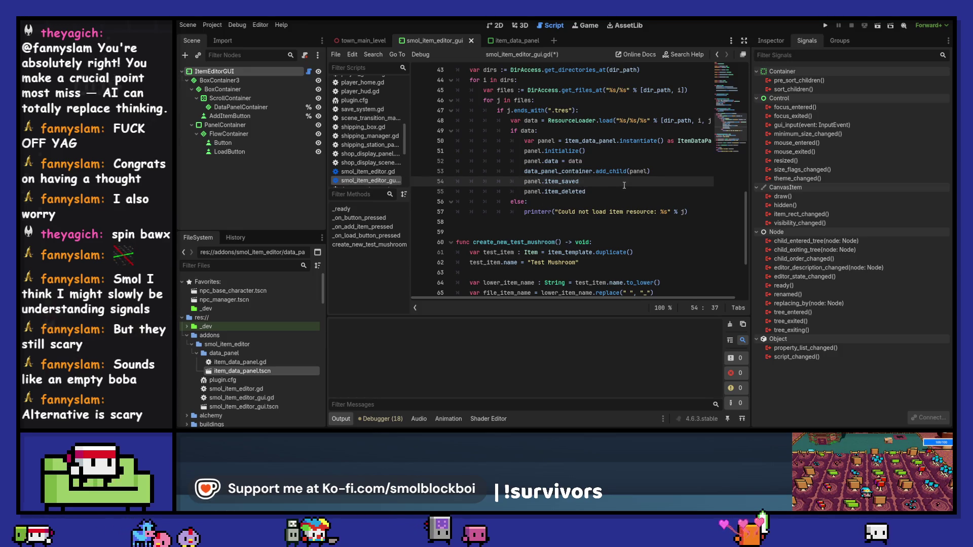
text(.connect()
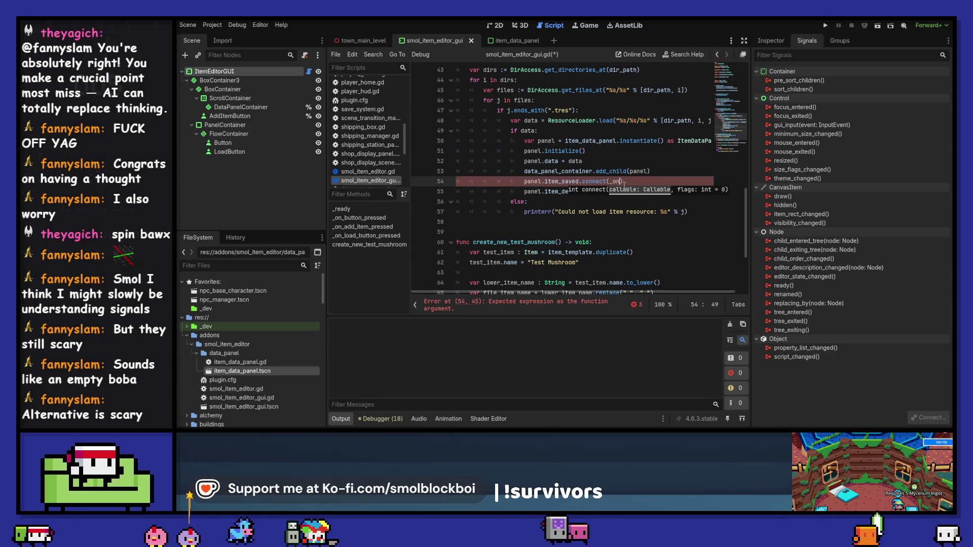
text(_on_item_)
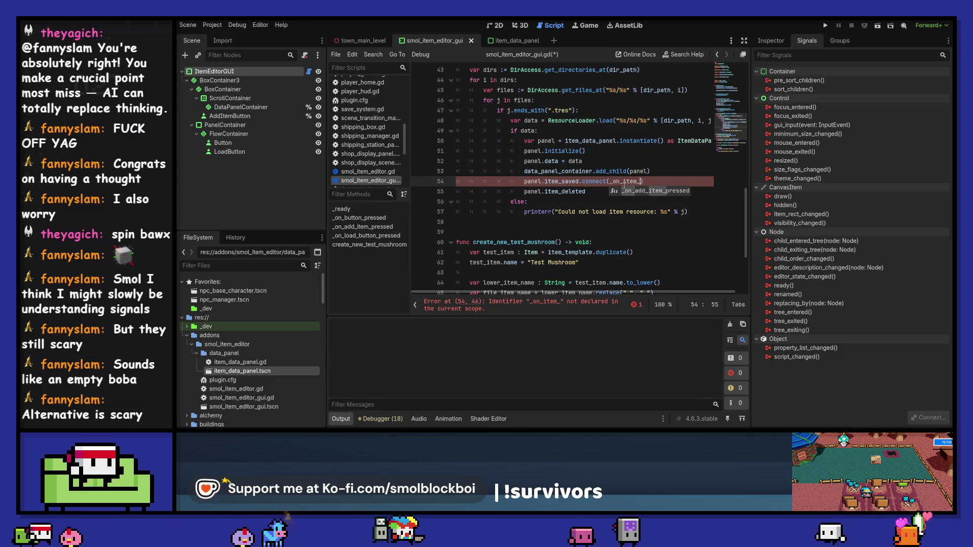
Connect item_saved to _on_save_item_requested and item_deleted to _on_delete_item_requested
key(BackSpace)
key(BackSpace)
key(BackSpace)
text(sa)
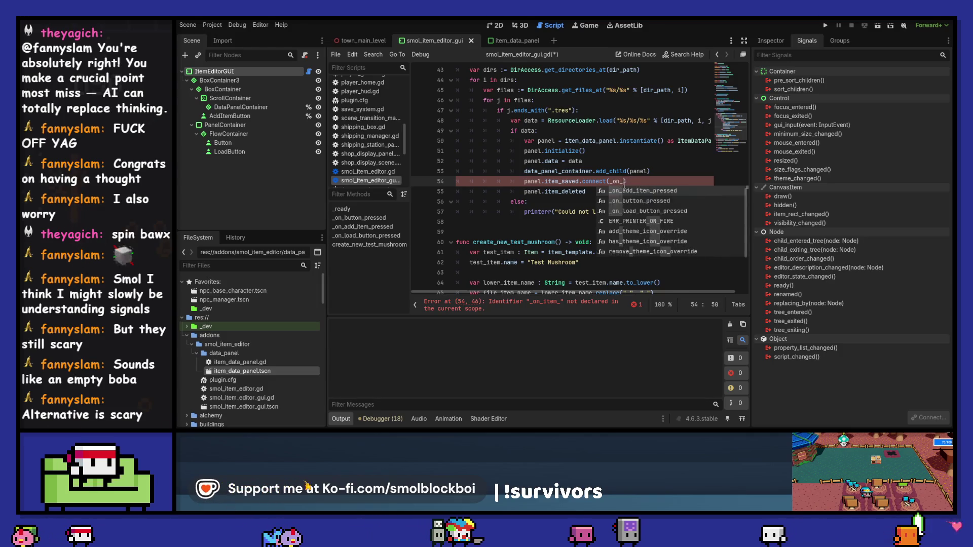
text(ve_i)
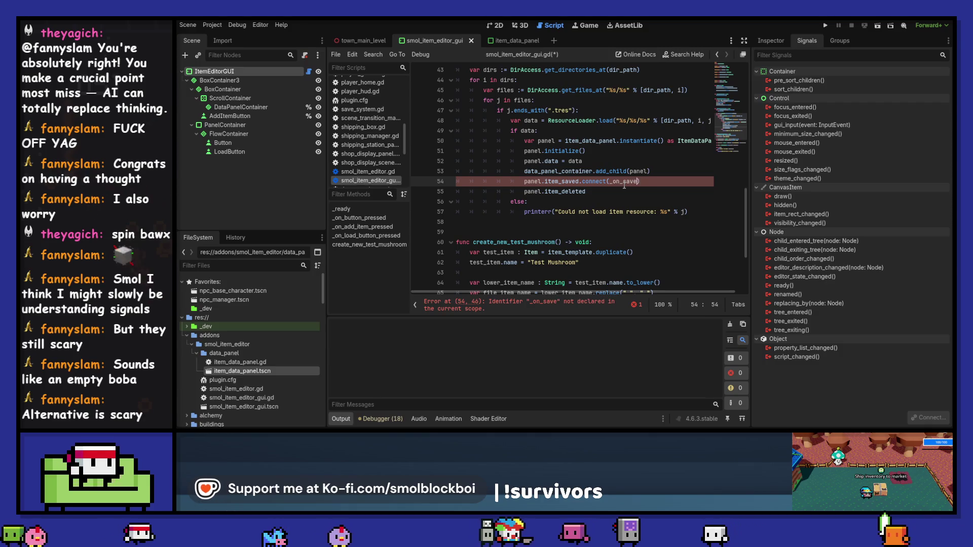
text(tem)
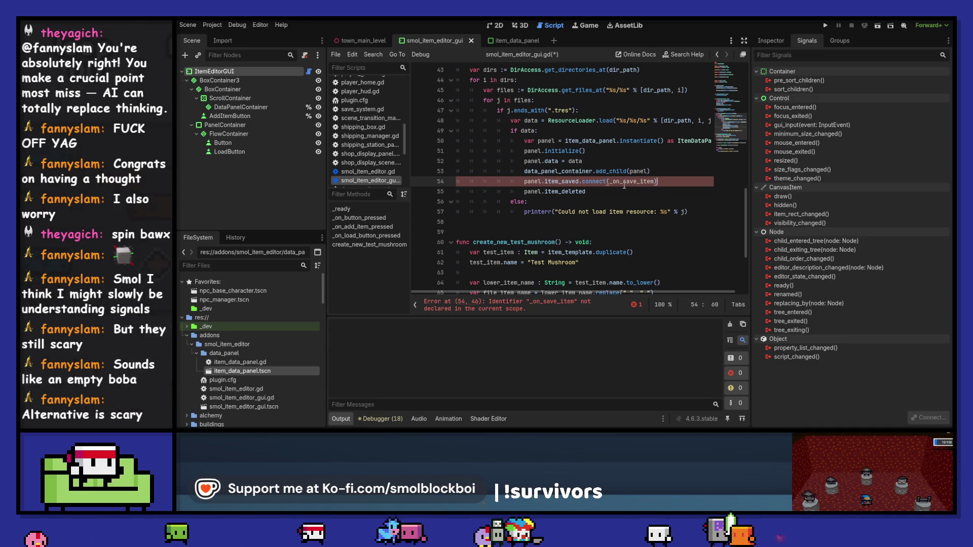
key(ctrl+shift+Left)
key(ctrl+shift+Left)
key(ctrl+c)
key(Down)
key(End)
text(.)
key(ctrl+v)
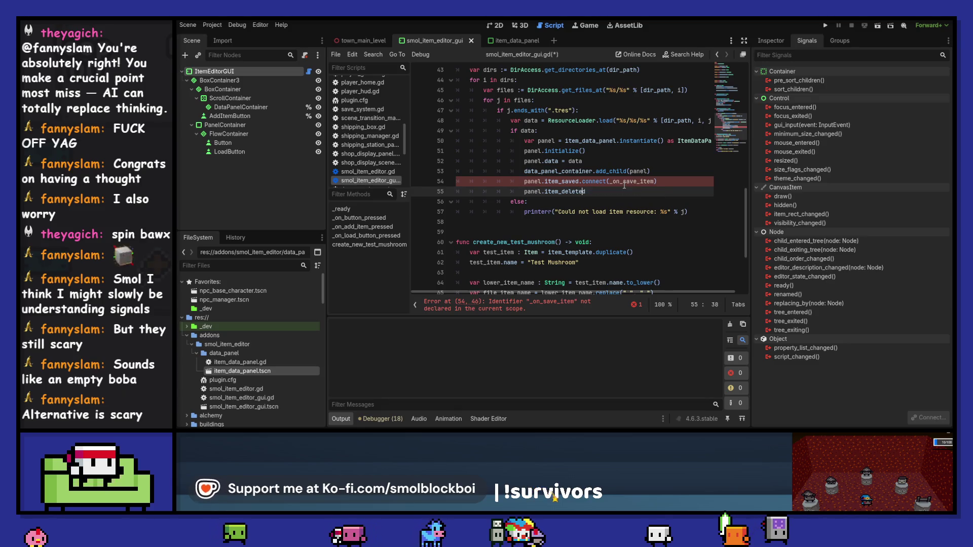
key(Left)
key(Left)
key(Left)
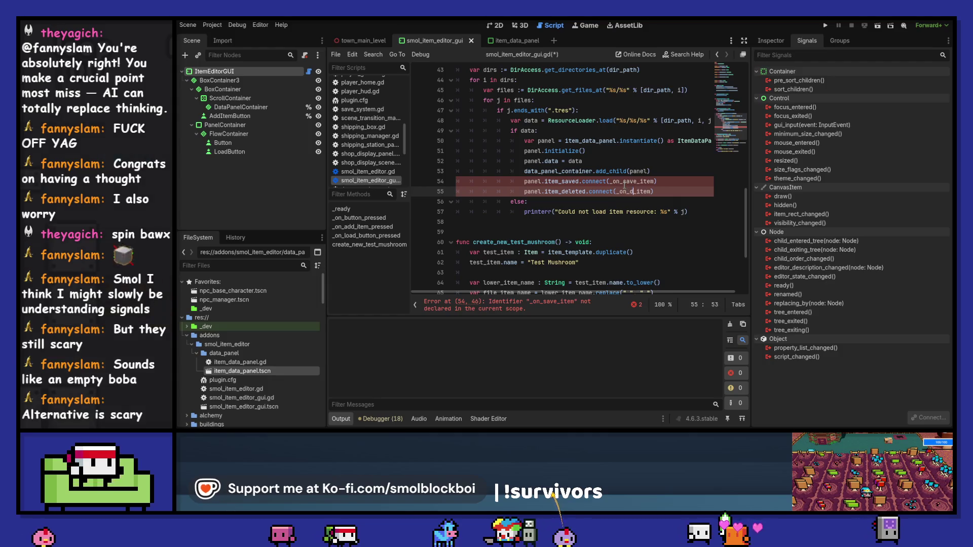
text(delete)
key(Up)
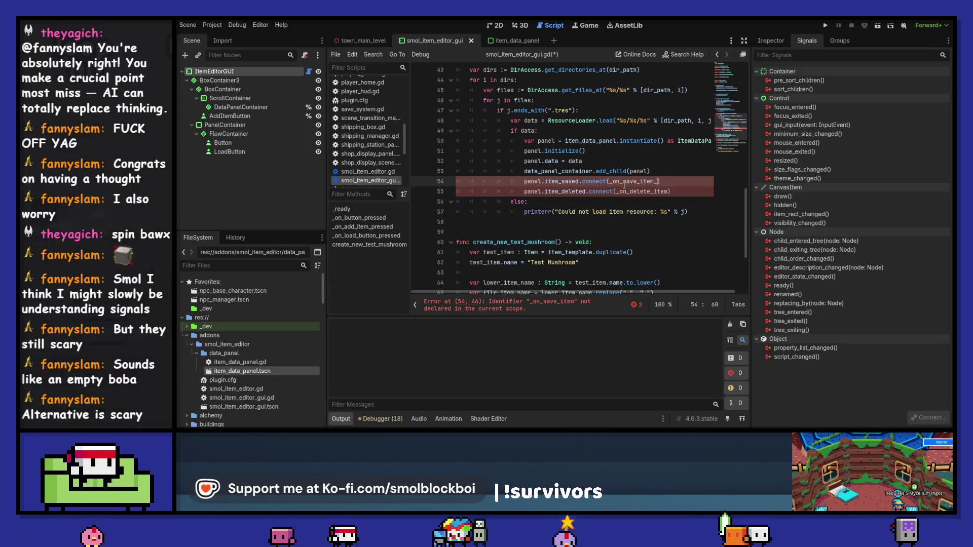
text(_request)
text(wed)
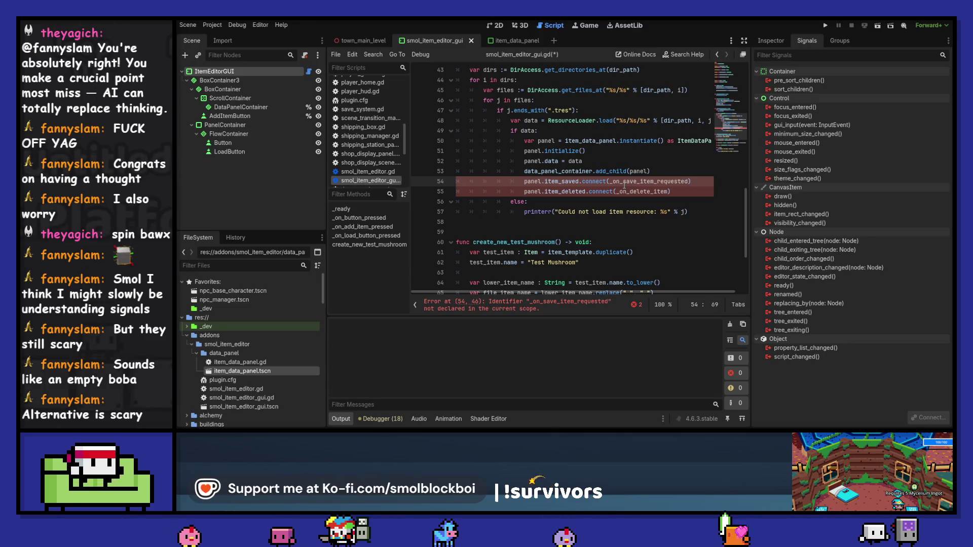
key(Down)
key(Left)
text(_requ)
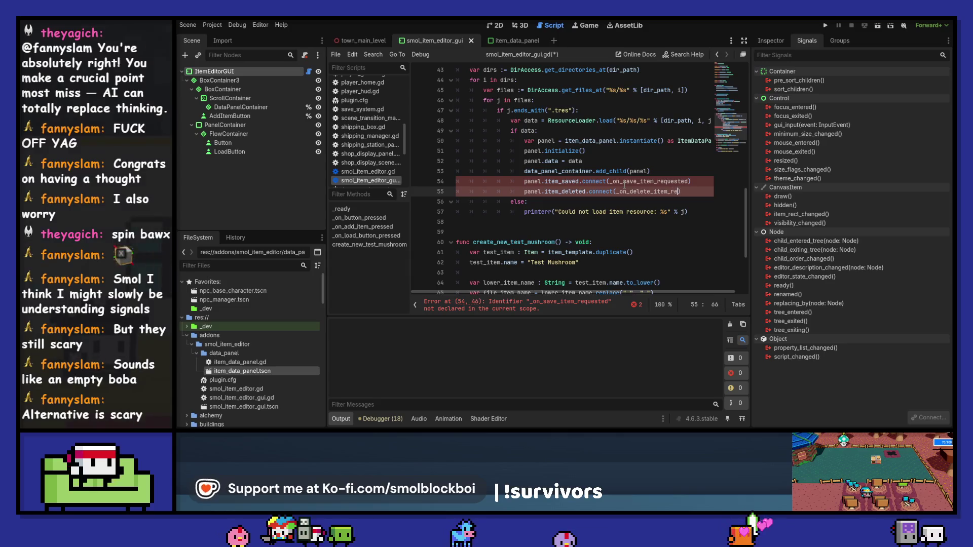
text(ested)
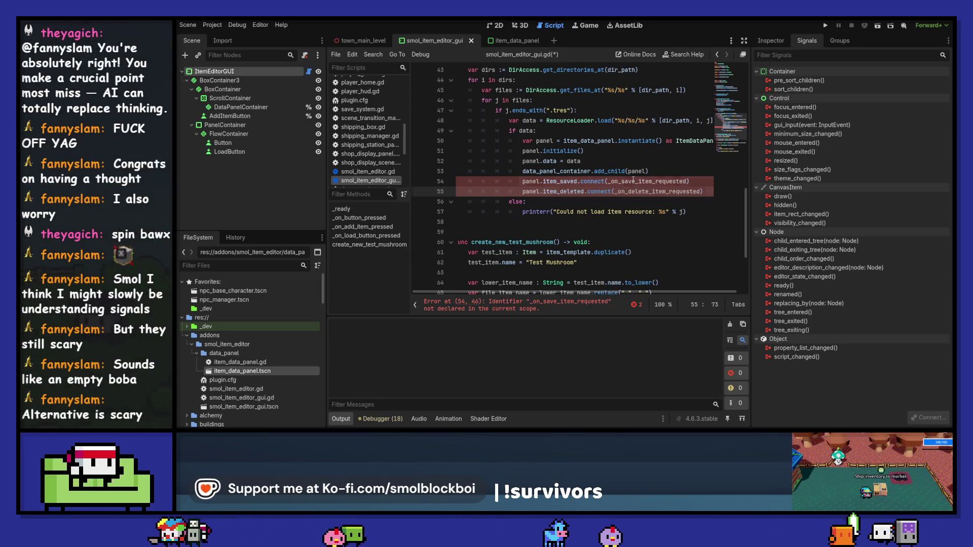
Begin a func _on_save_item_requested(data handler below the loading loop
double_click(625, 182)
click(527, 231)
key(Return)
key(Up)
text(fun)
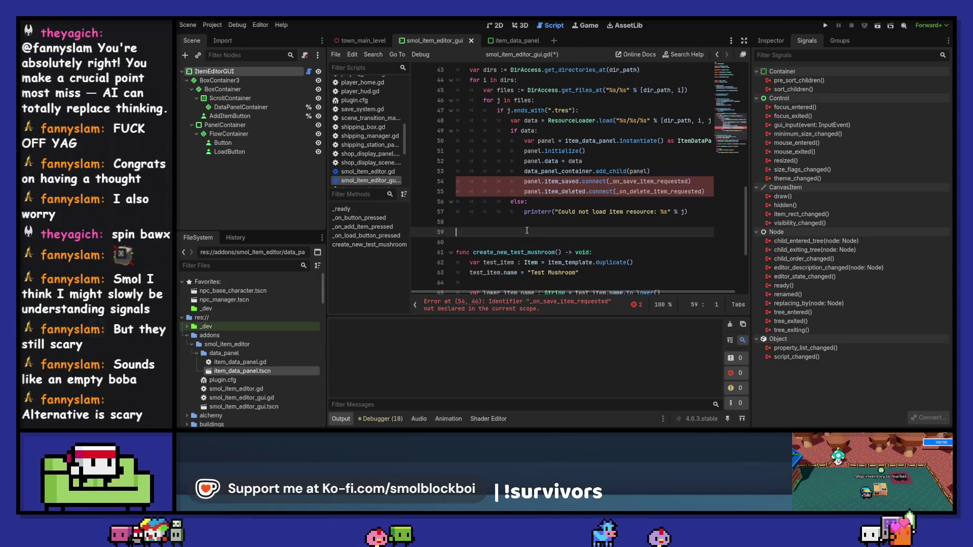
text(c _on_save_item_requested(d)
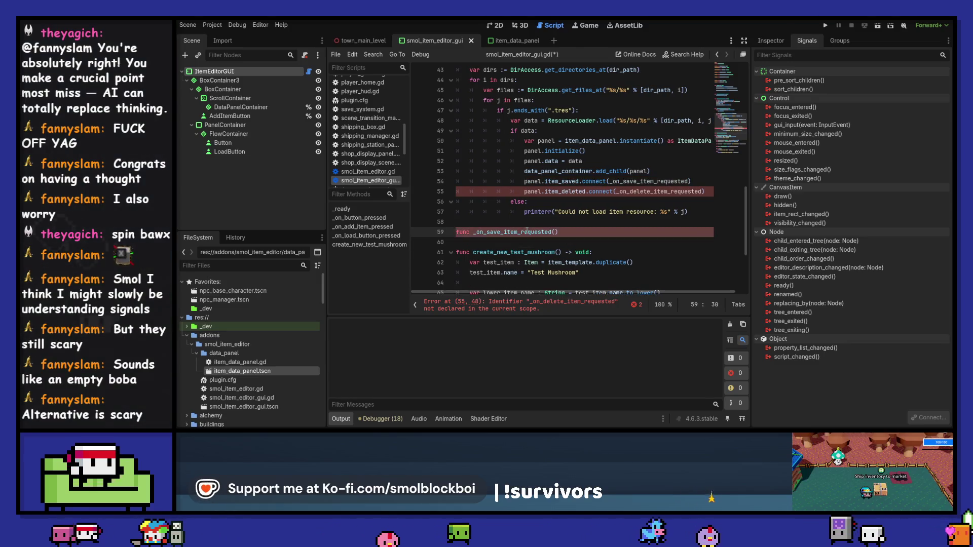
text(ata)
Finish the _on_save_item_requested(data : Item) -> void stub with a pass body, removing the stray semicolon
key(BackSpace)
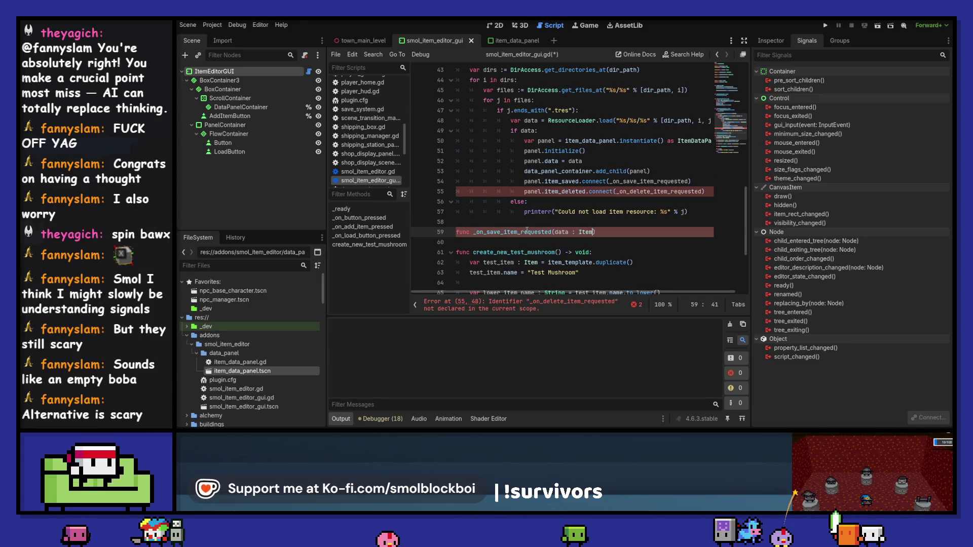
text())
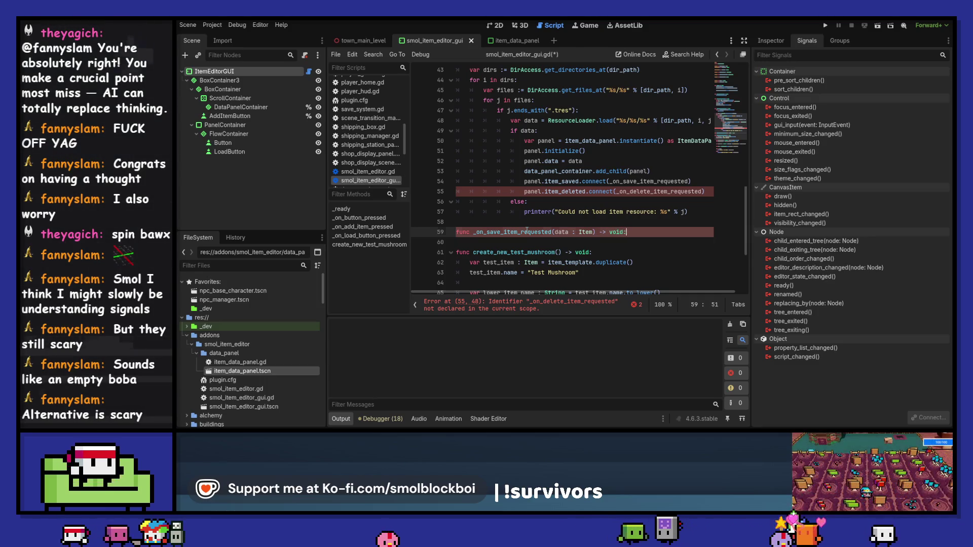
text(id:)
key(Return)
text(pass)
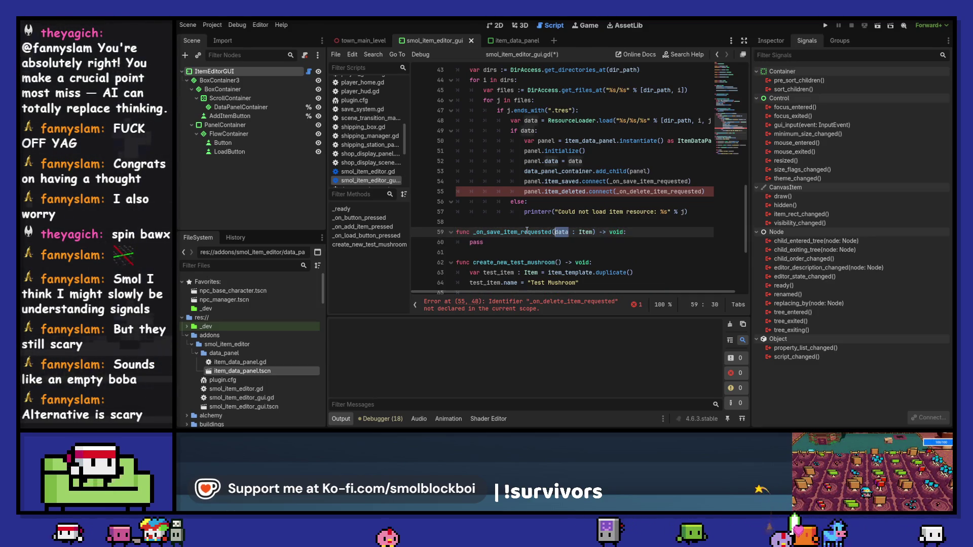
key(ctrl+shift+Left)
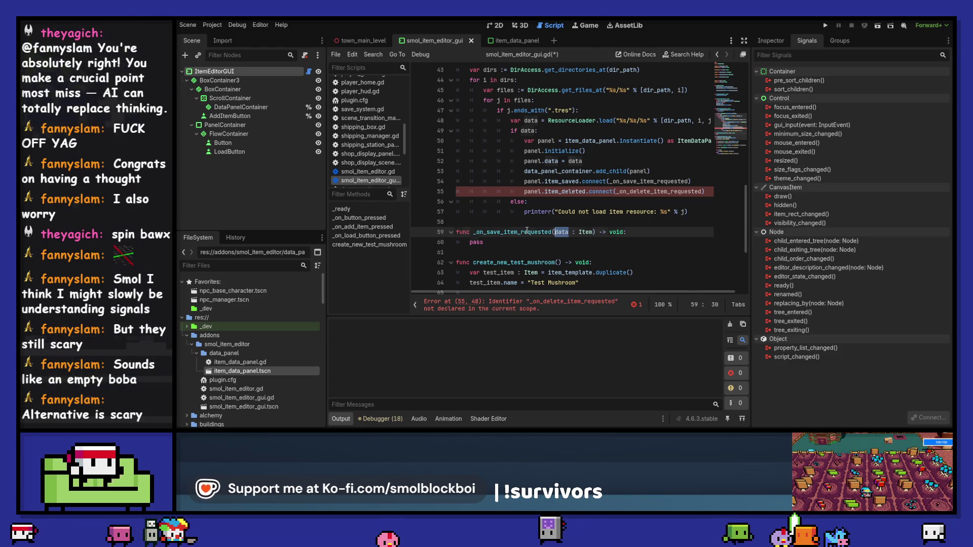
key(Down)
key(Down)
key(Return)
key(Return)
key(Up)
Add a func _on_delete_item_requested(data : Item) -> void: stub with a pass body below it
text(f)
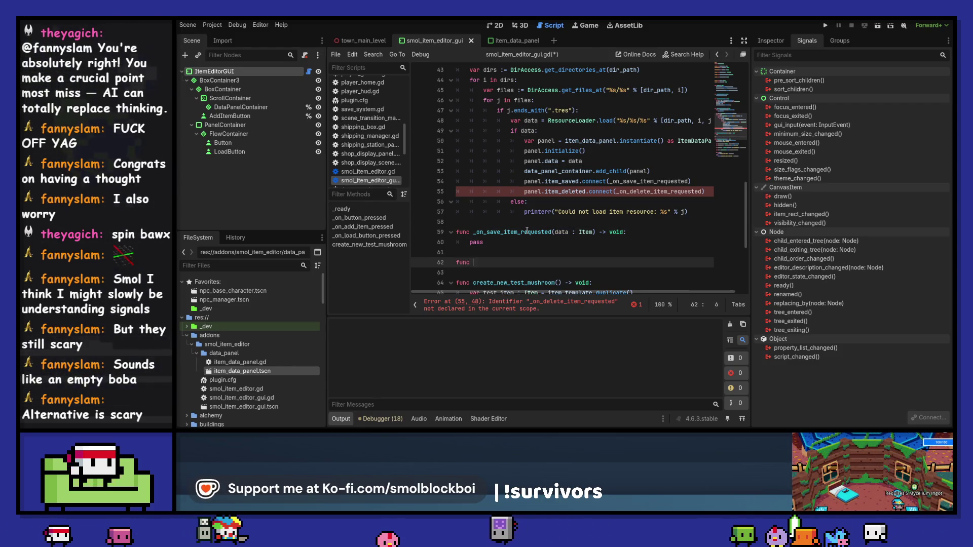
text(unc _on_delete_item)
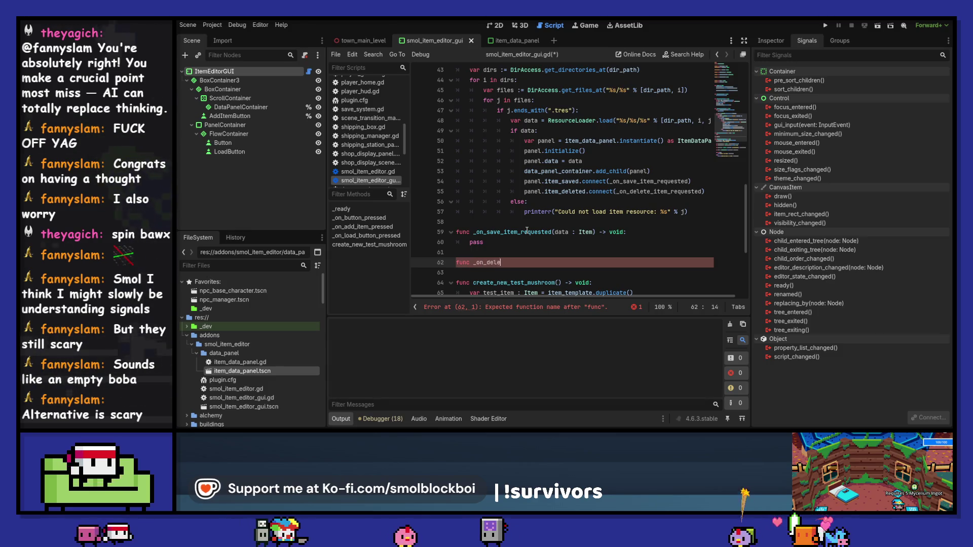
text(_requested()
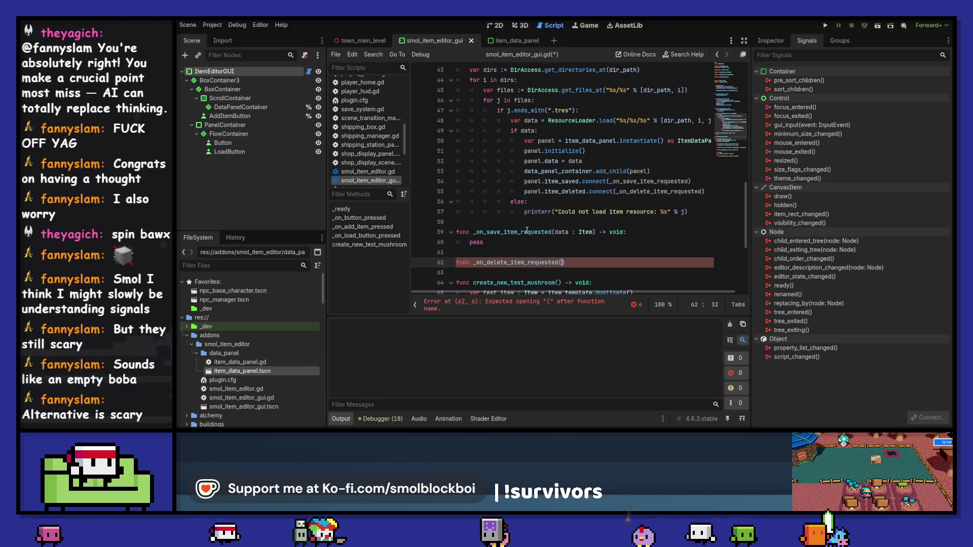
text(data : Ite)
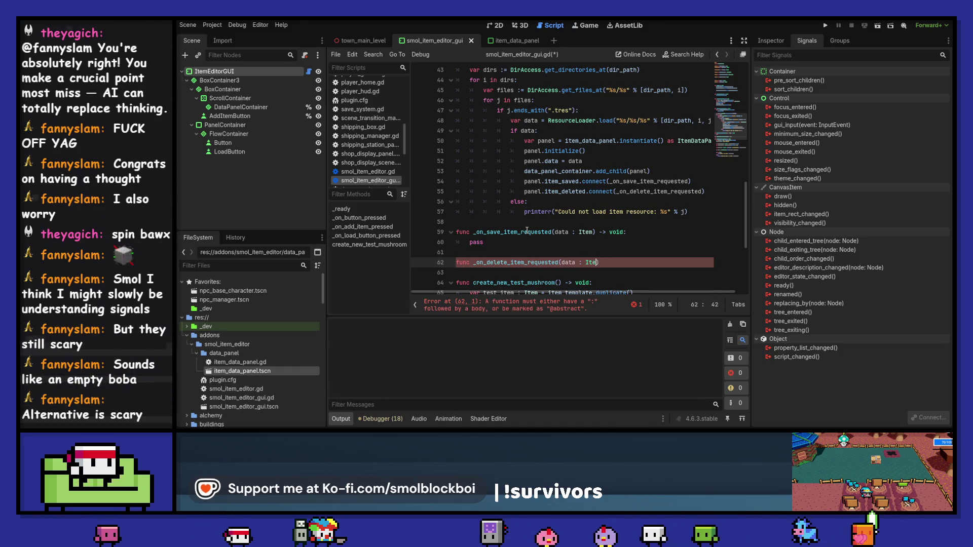
text(m) -> void:)
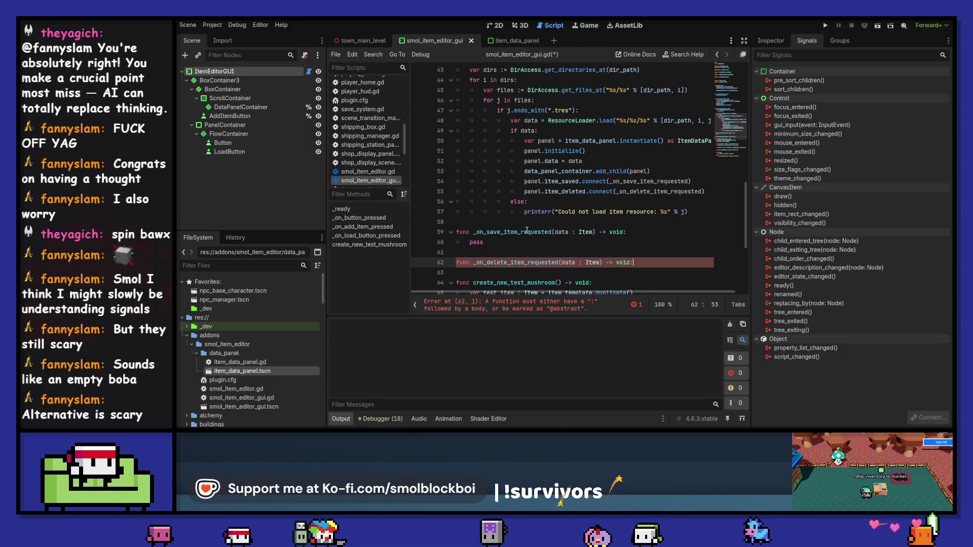
key(Return)
text(pass)
key(Return)
key(Up)
key(Up)
key(Up)
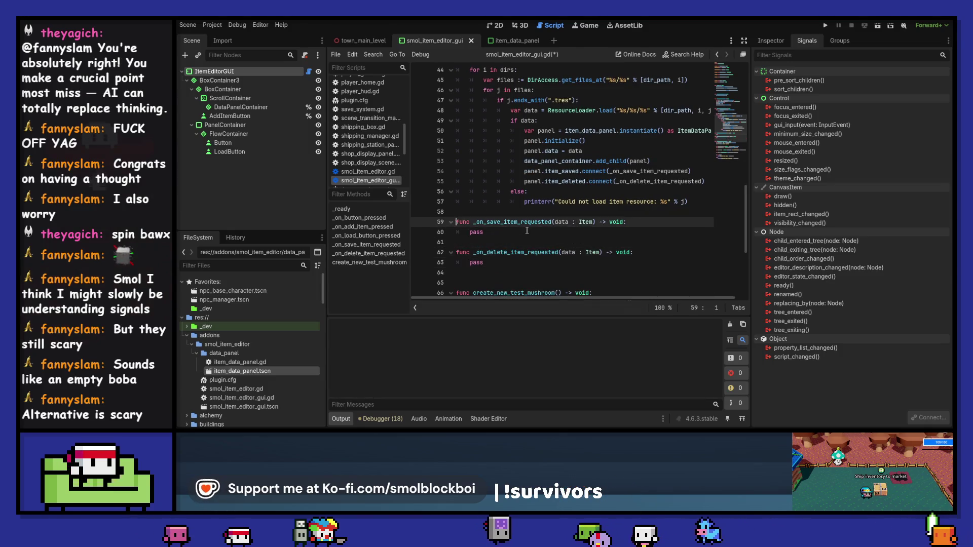
Insert a blank line before the save stub, save smol_item_editor_gui.gd, and scroll through the handler stubs
key(Return)
key(Up)
key(ctrl+s)
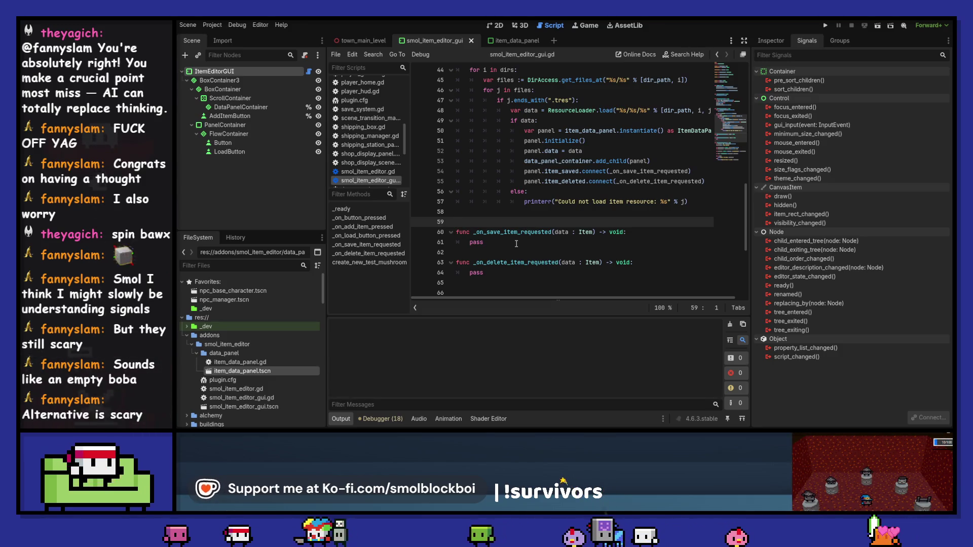
double_click(476, 243)
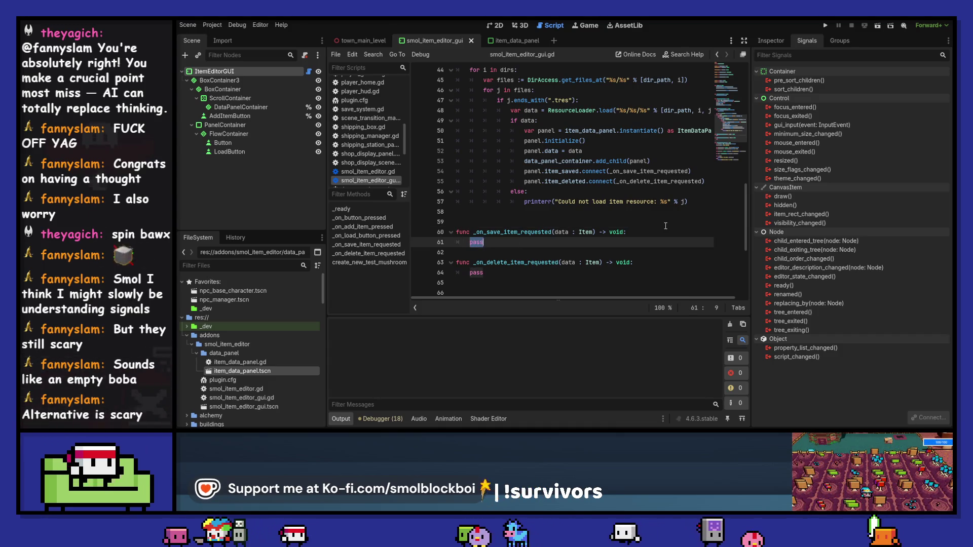
scroll(654, 226, down, 1)
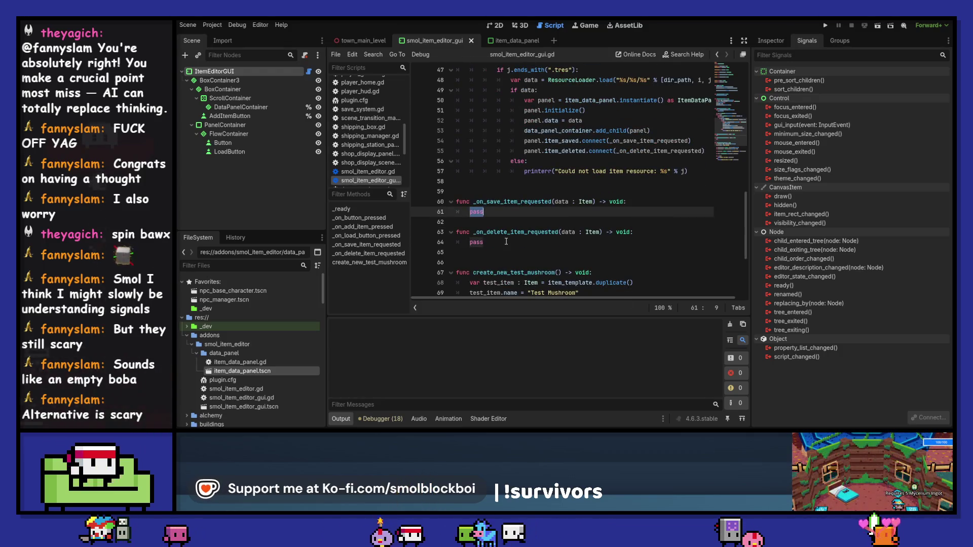
scroll(505, 242, down, 4)
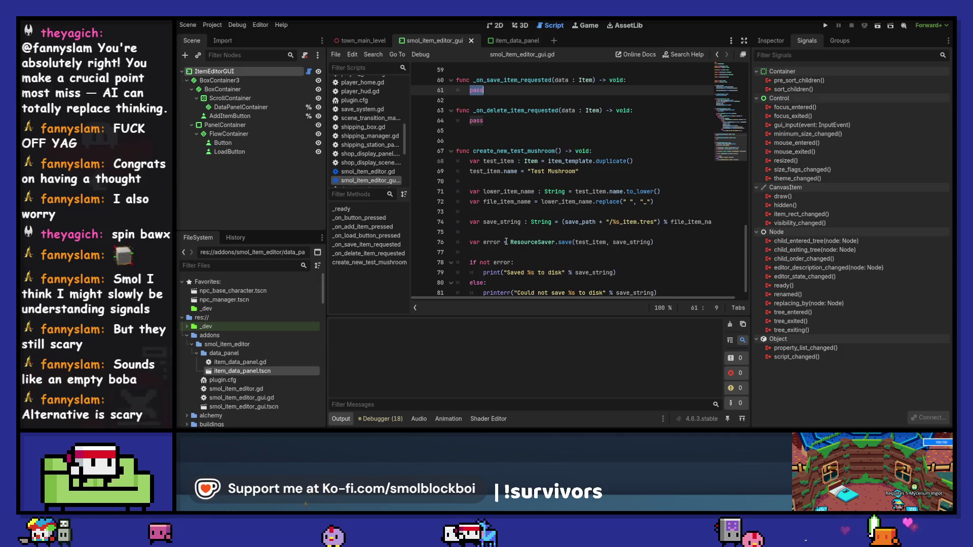
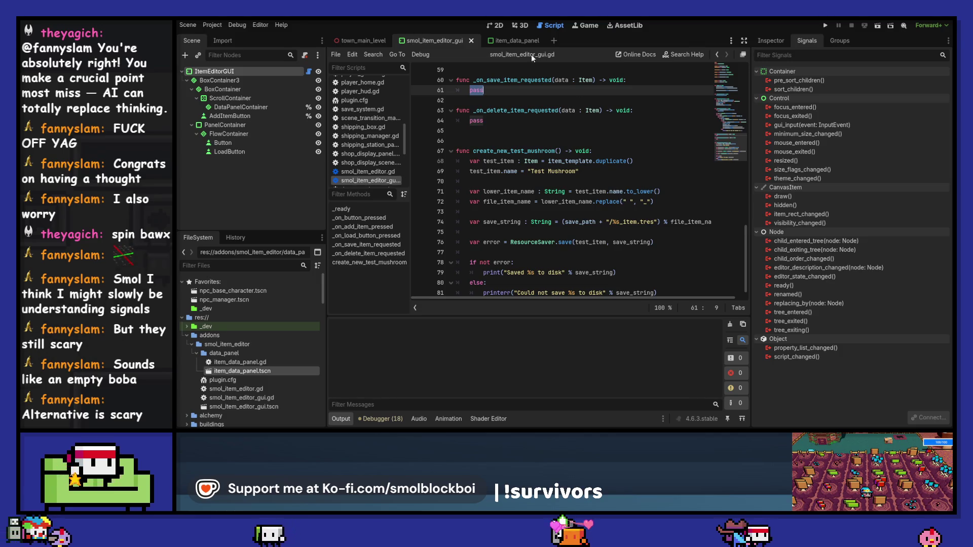
Browse to the items > resources folder to list the mushroom and potion .tres files
click(513, 38)
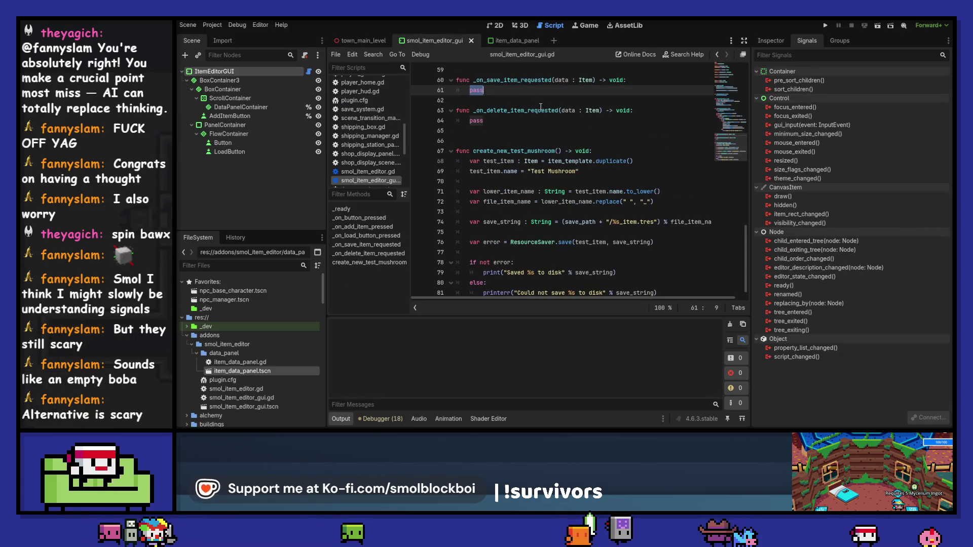
scroll(254, 324, down, 5)
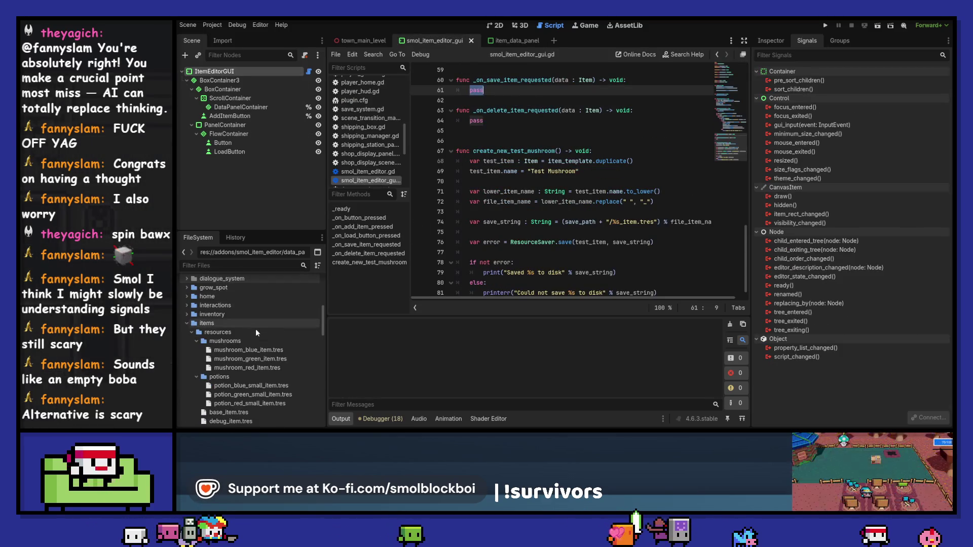
click(254, 333)
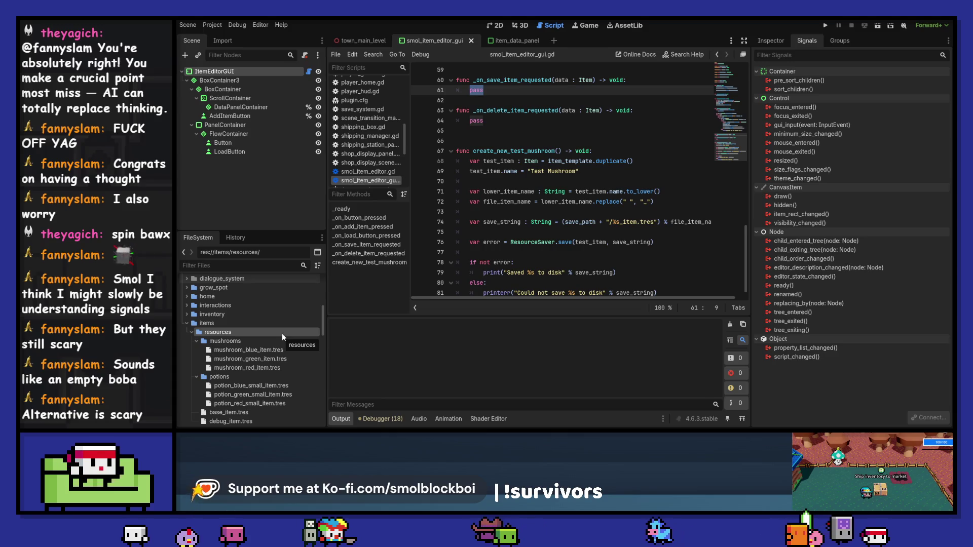
scroll(282, 333, down, 2)
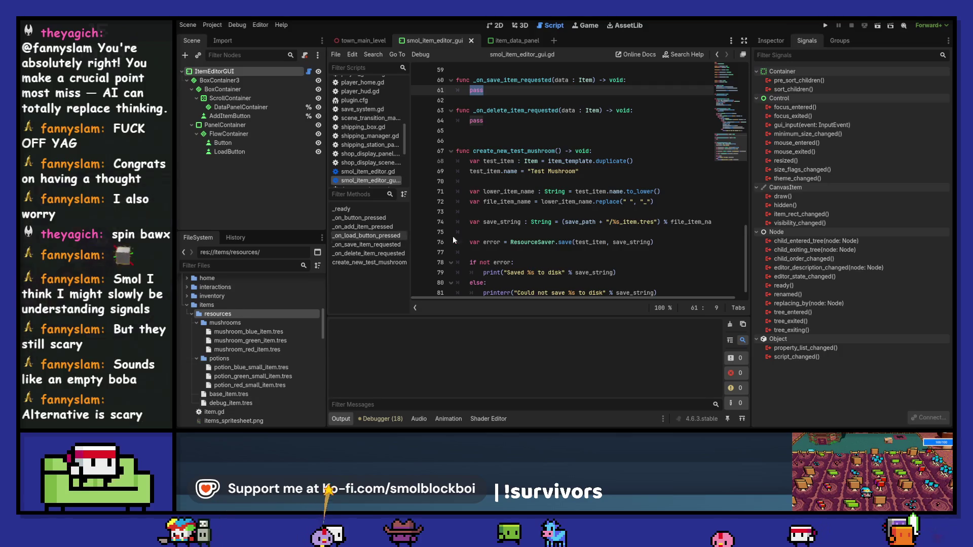
Scroll the script editor back to the save and delete handlers
scroll(653, 185, up, 3)
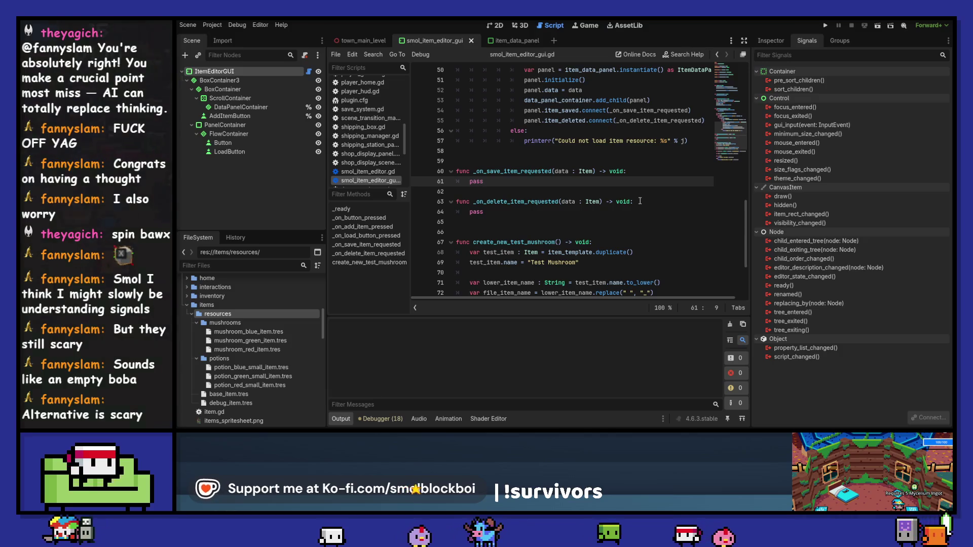
scroll(639, 201, up, 3)
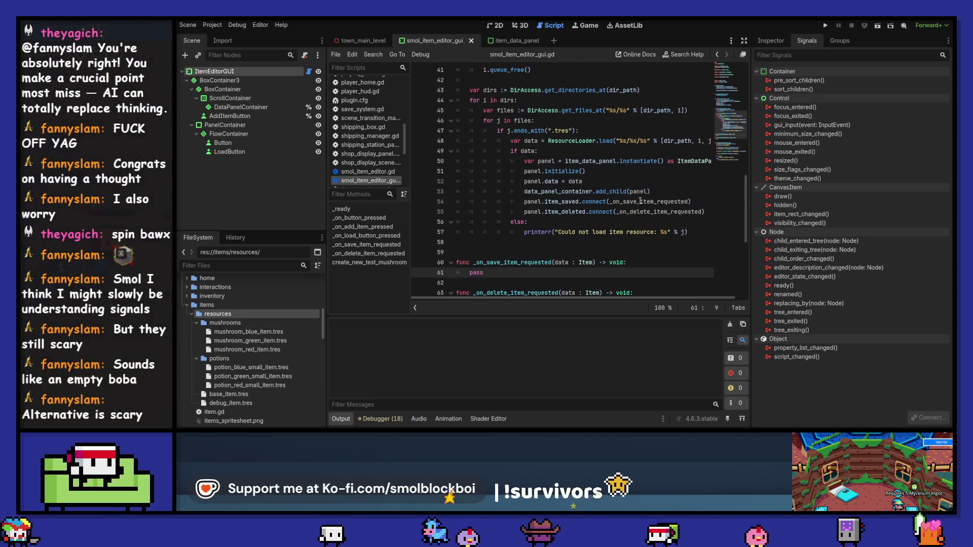
scroll(639, 202, up, 3)
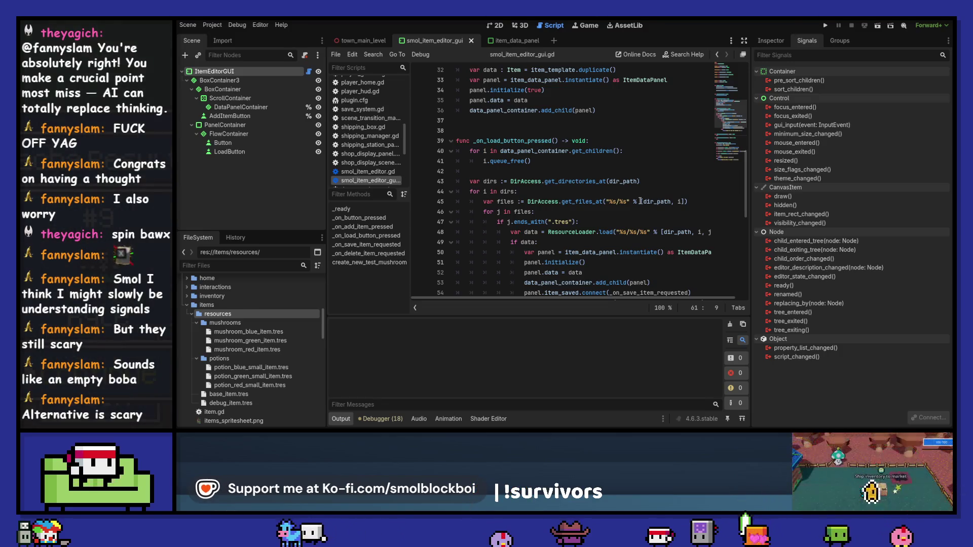
scroll(609, 208, down, 1)
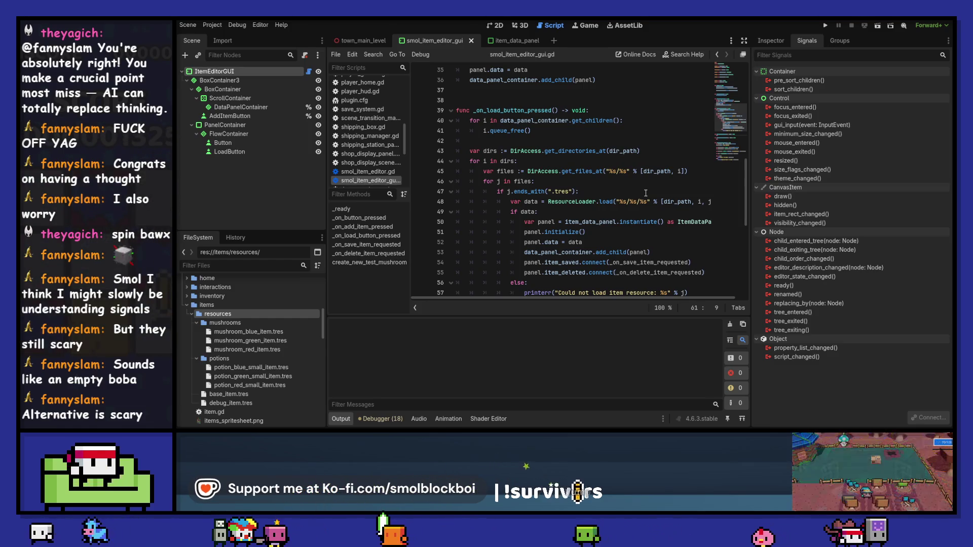
scroll(646, 193, down, 3)
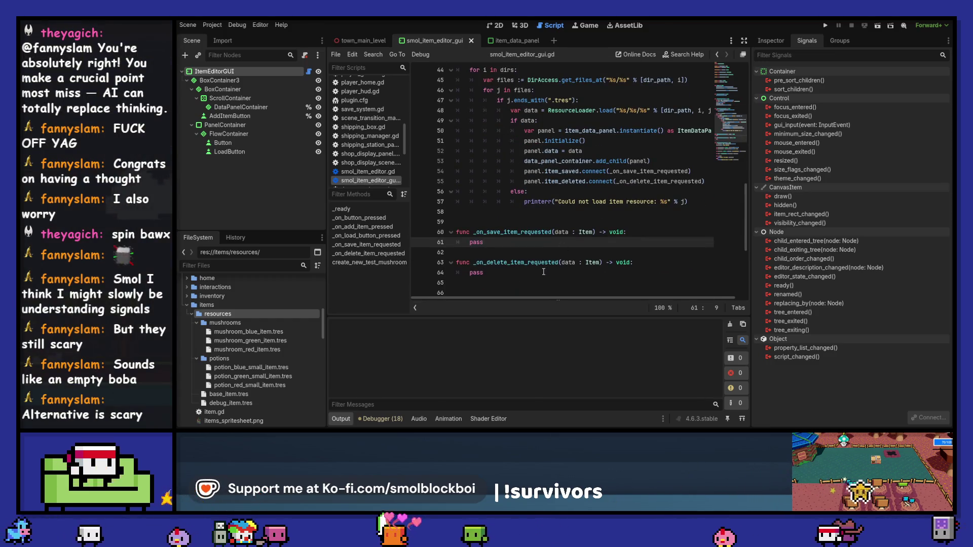
Replace pass in _on_delete_item_requested with a loop over data_panel_container.get_children()
click(544, 272)
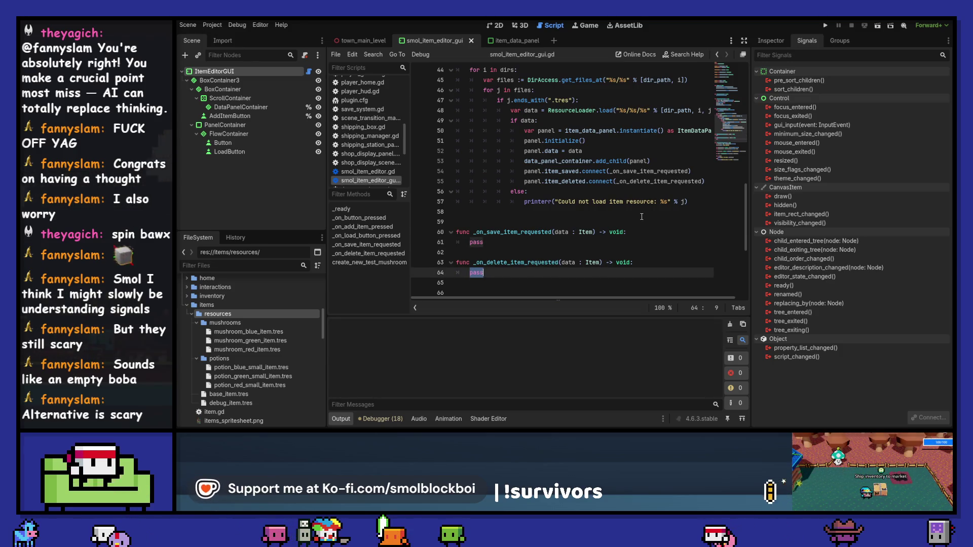
text(i in )
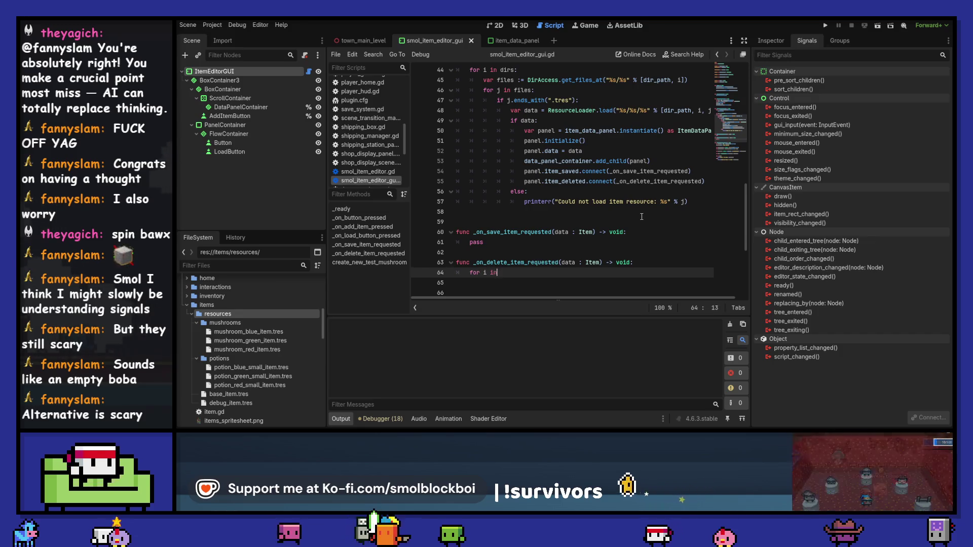
text(data_panel)
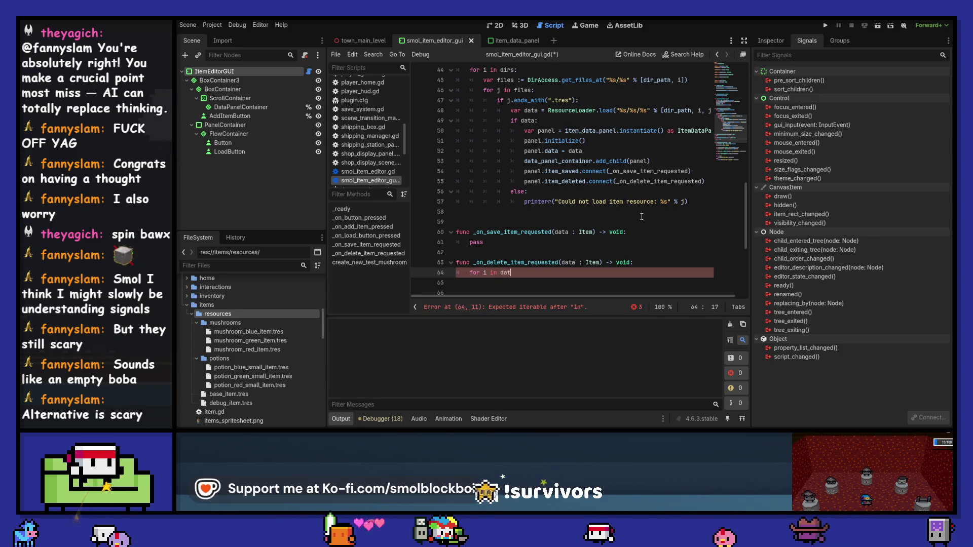
text(_container.get)
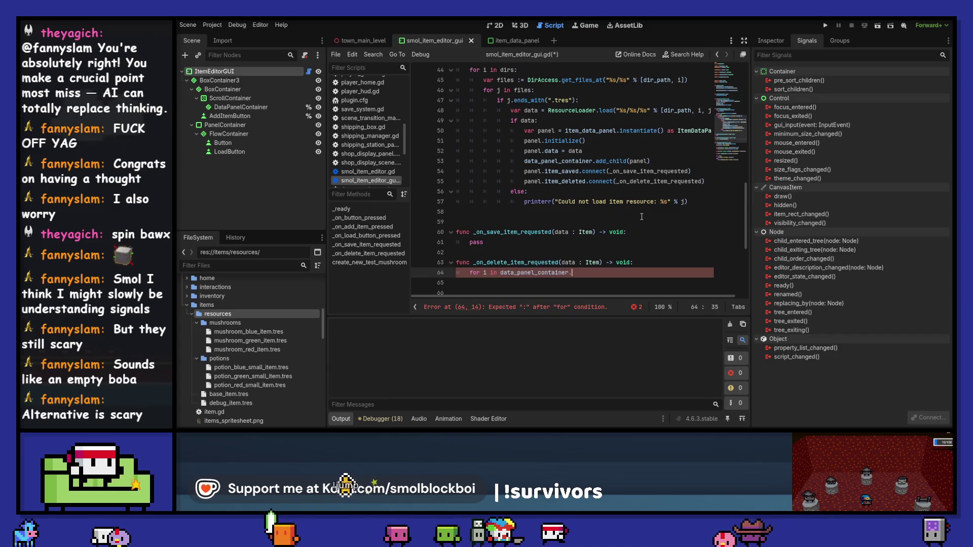
text(_childre)
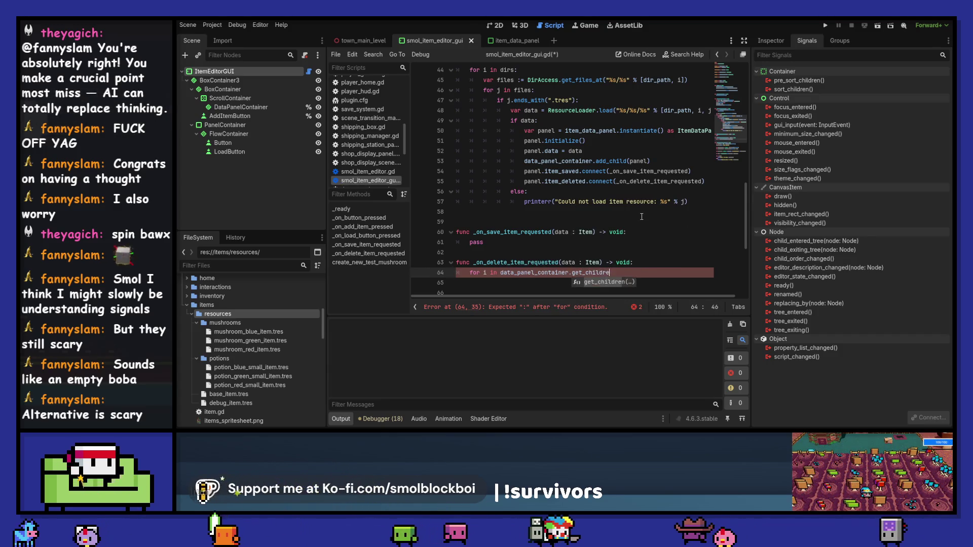
key(Return)
text():)
key(Return)
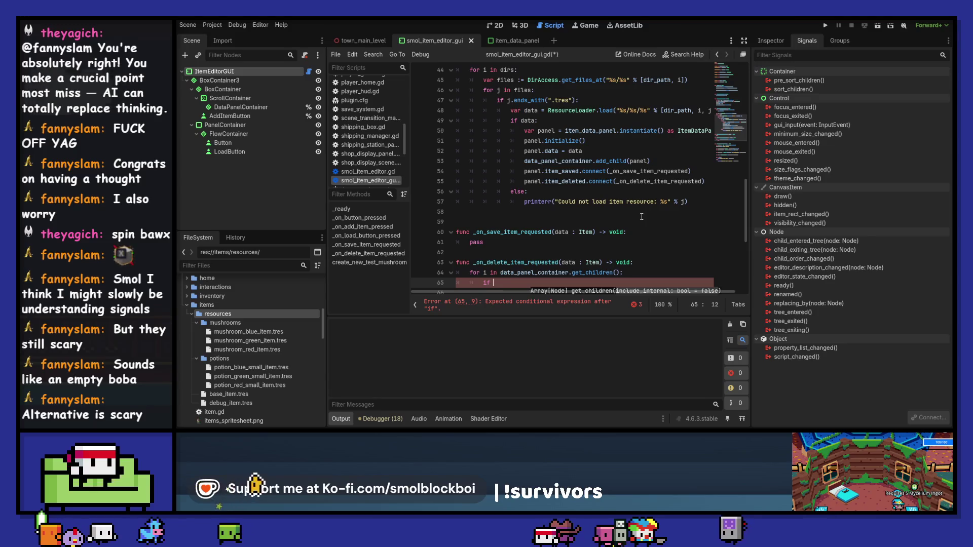
key(BackSpace)
Cast each child to ItemDataPanel and queue_free it when its data matches
text(i = )
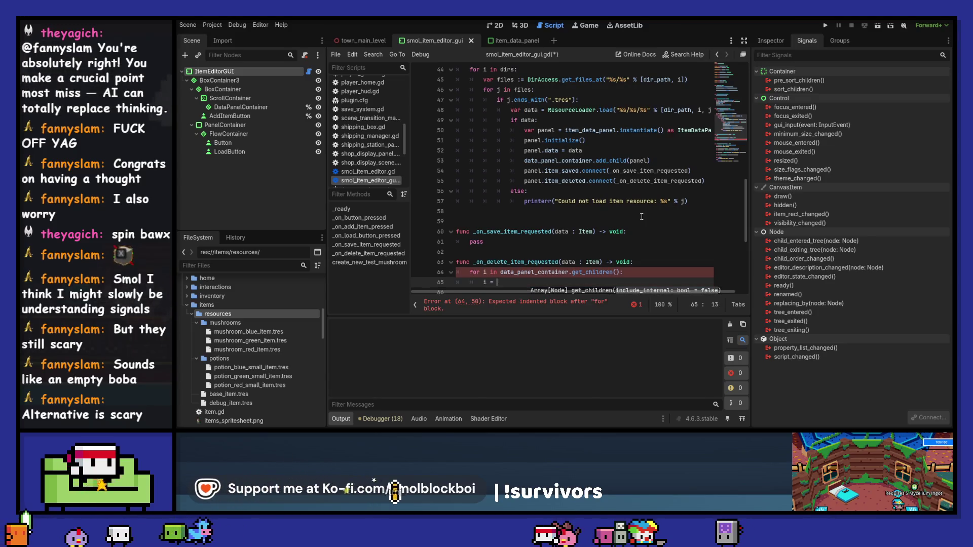
text(i as )
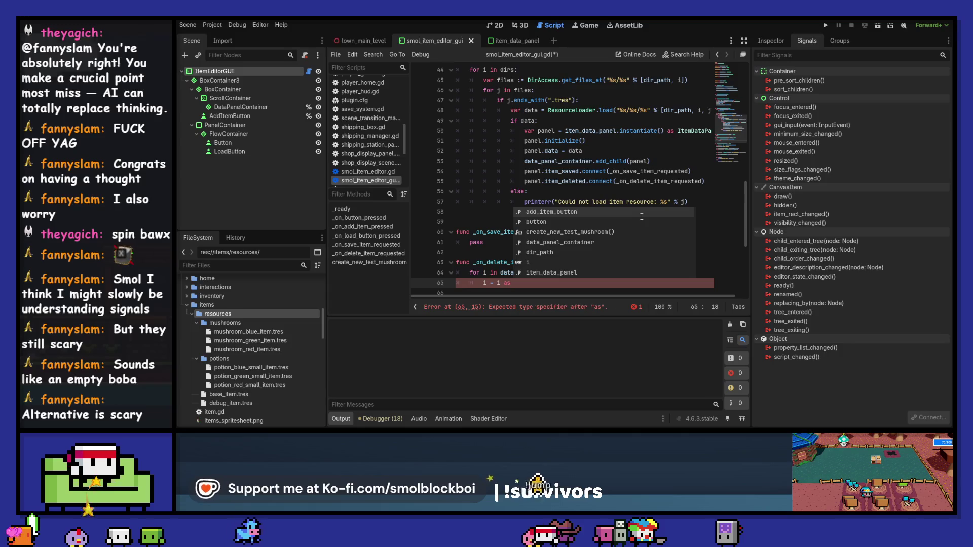
text(ItemDatabase)
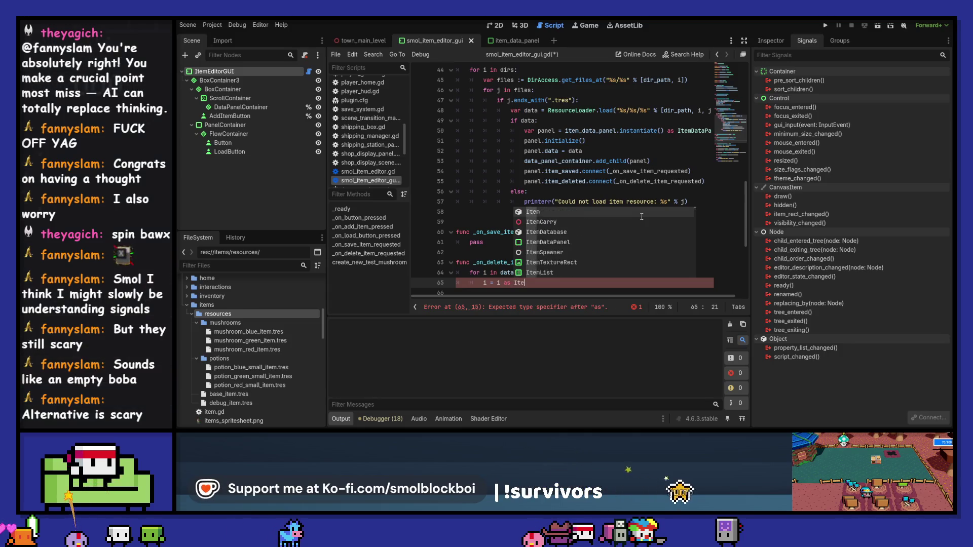
key(BackSpace)
key(BackSpace)
key(BackSpace)
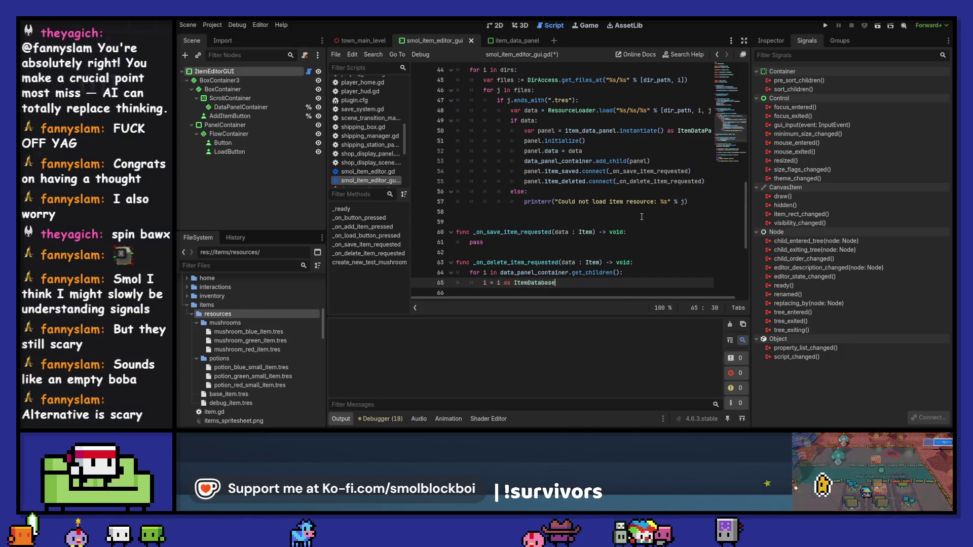
text(Panel)
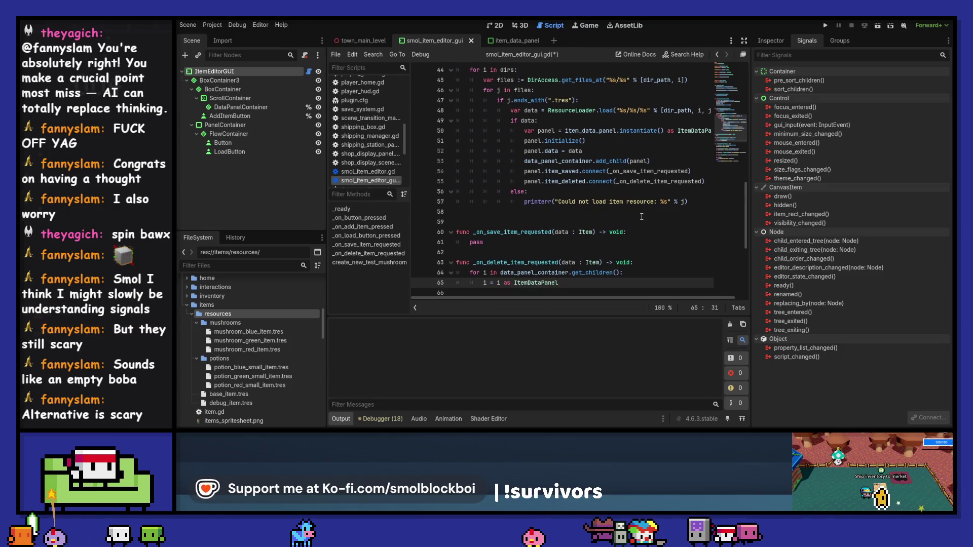
key(Return)
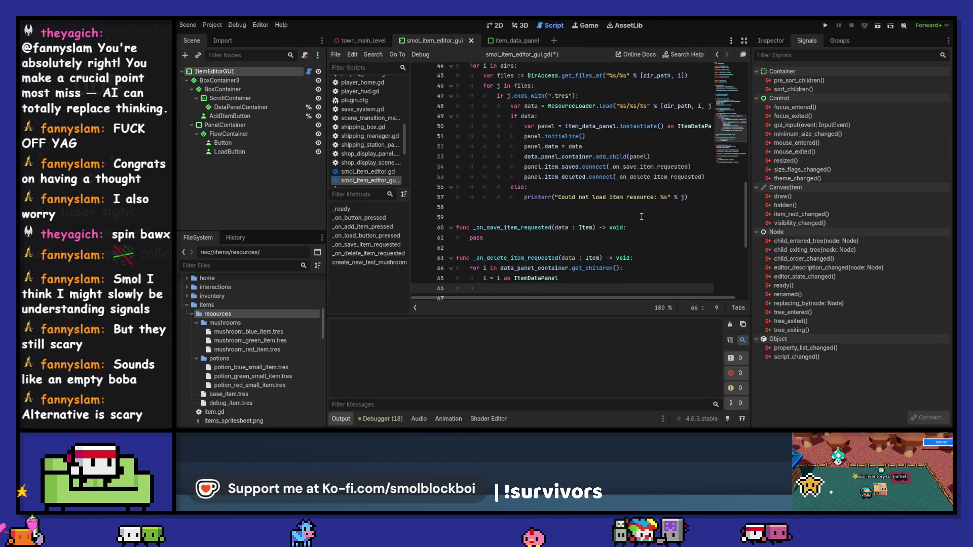
text(f i.data =)
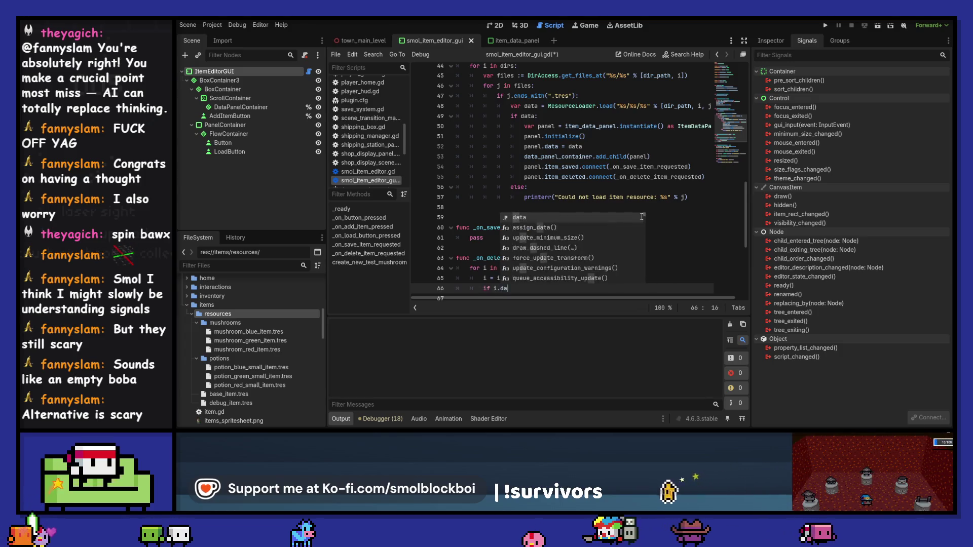
text( data:)
key(Return)
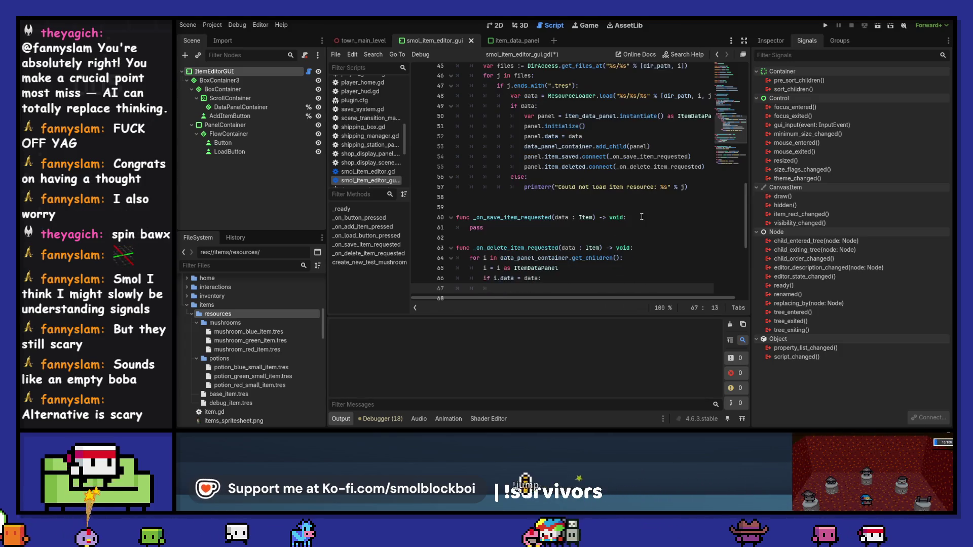
text(i.queue)
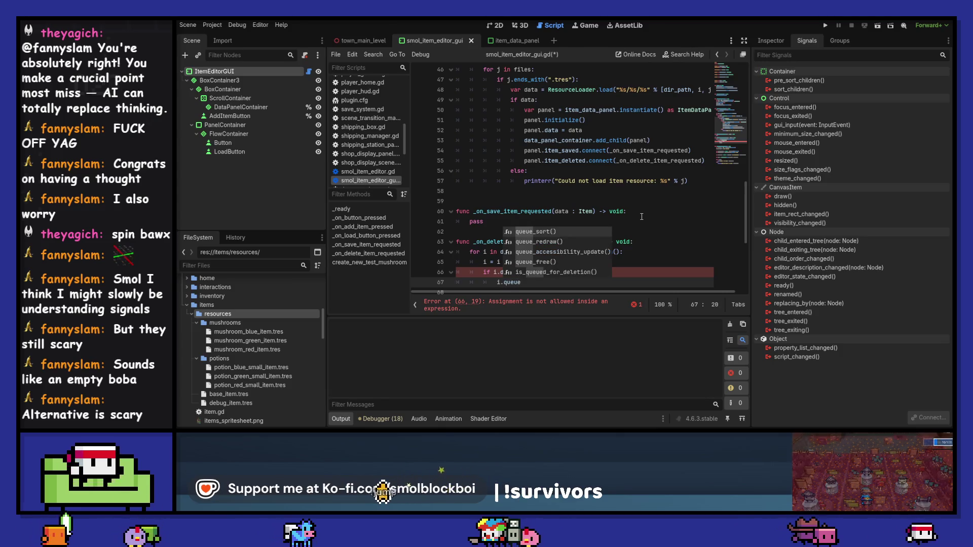
text(_f)
key(Return)
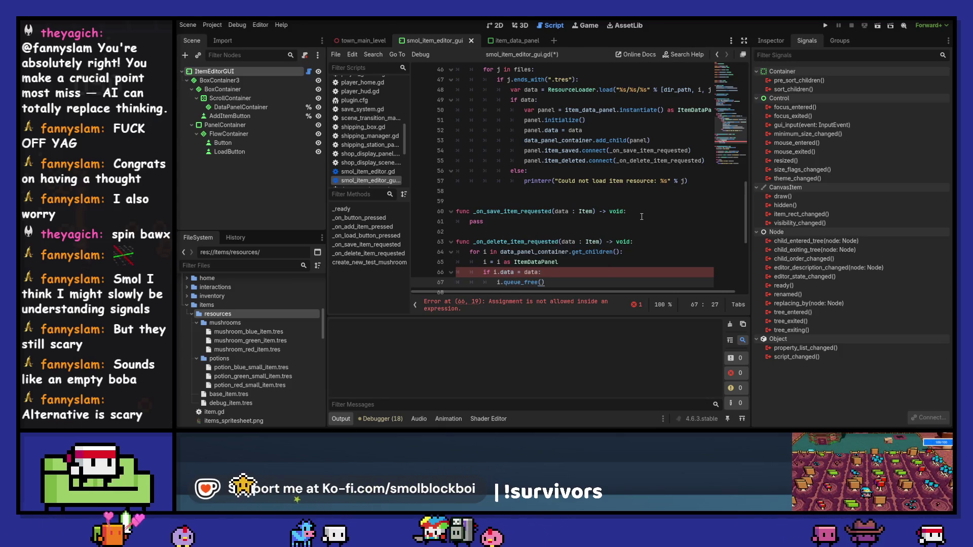
Fix the if comparison to i.data == data and save the script
key(Up)
key(Left)
key(Left)
key(Left)
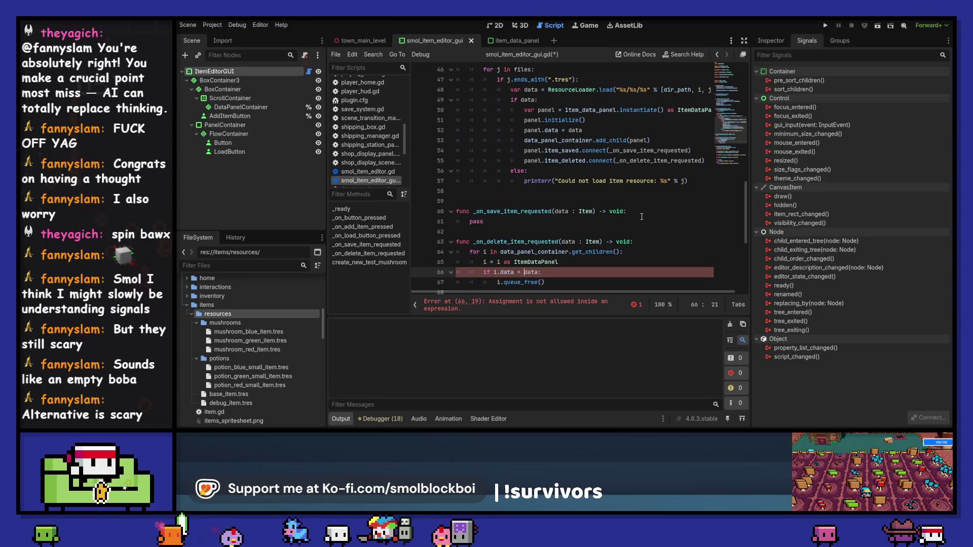
text(=)
key(Escape)
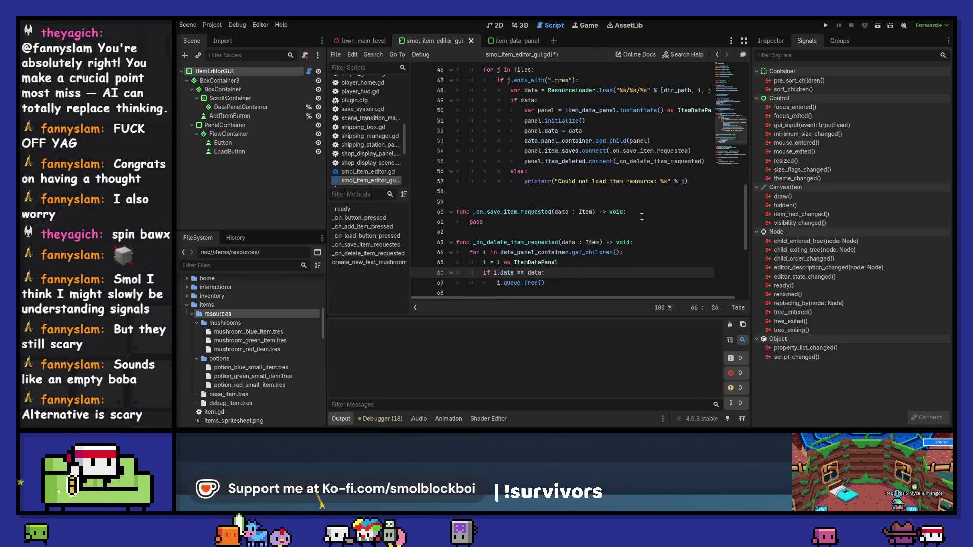
key(Down)
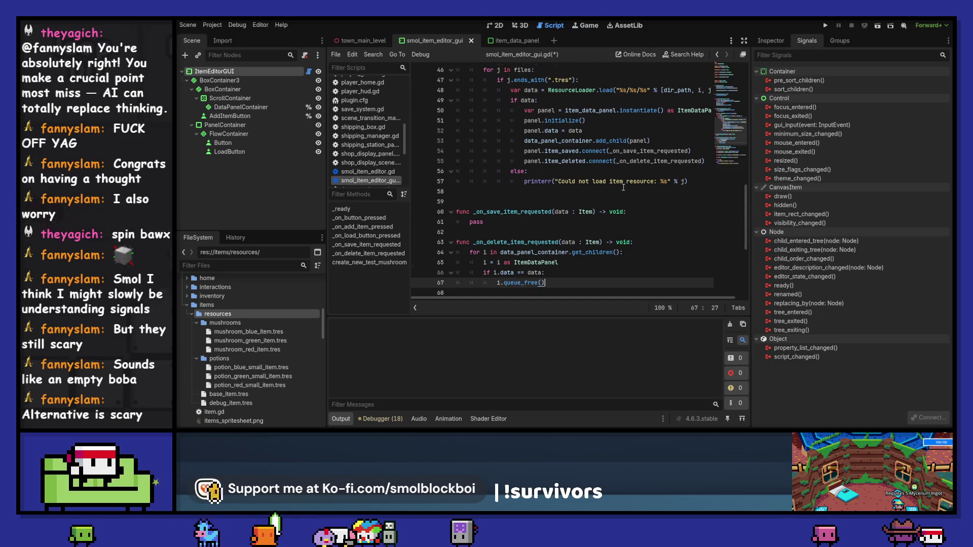
key(ctrl+s)
scroll(623, 187, down, 3)
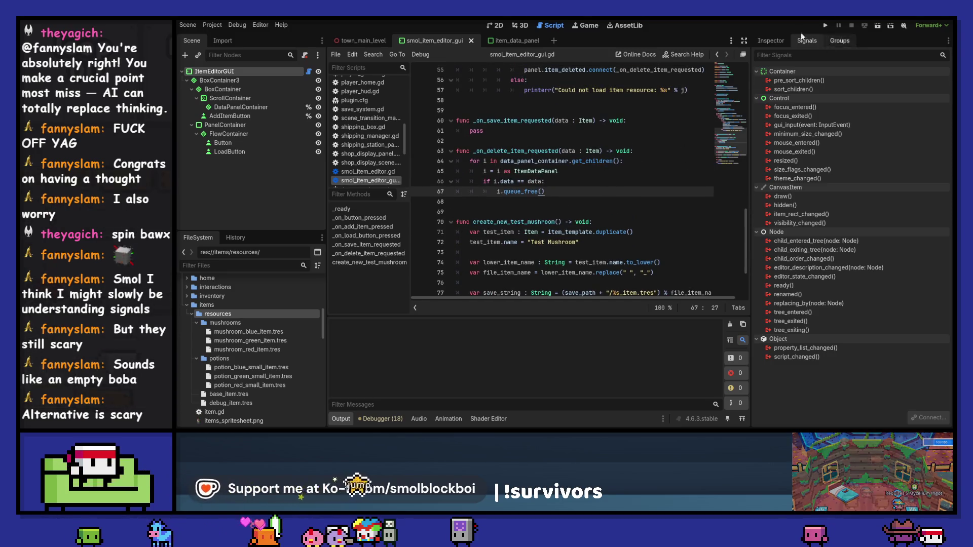
click(212, 24)
Enable the Smol Item Editor plugin and switch to its editor screen
click(231, 39)
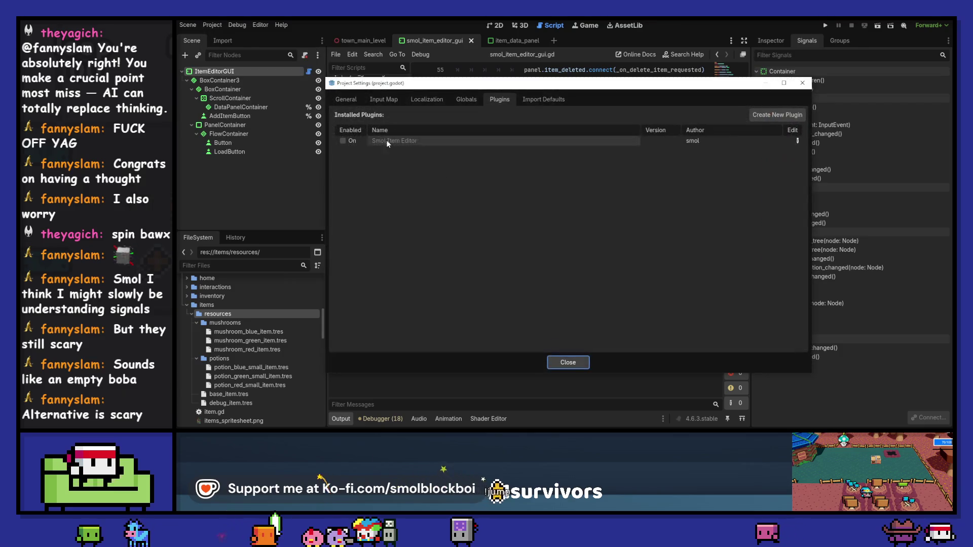
click(343, 141)
click(568, 363)
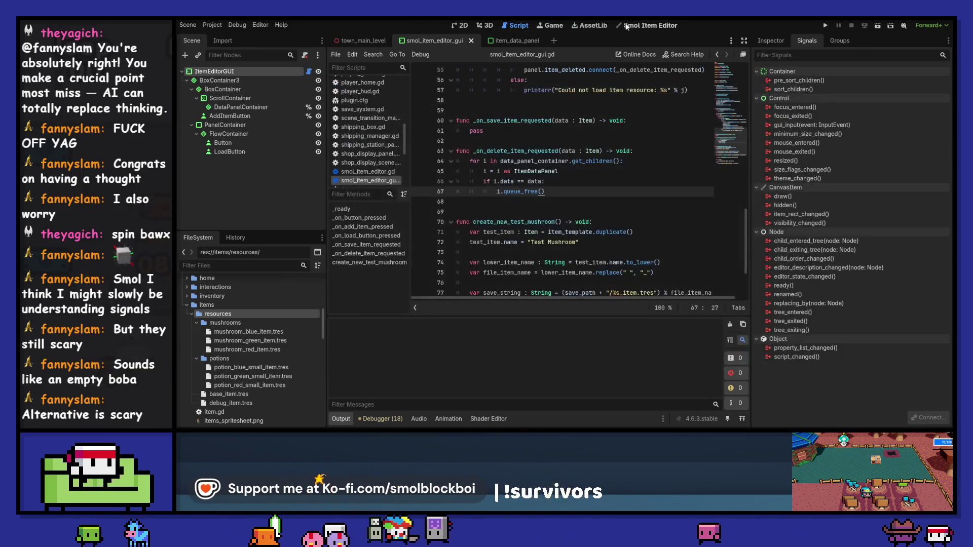
click(650, 25)
Load the item resources, add a blank row, and delete all six mushroom and potion items
click(627, 292)
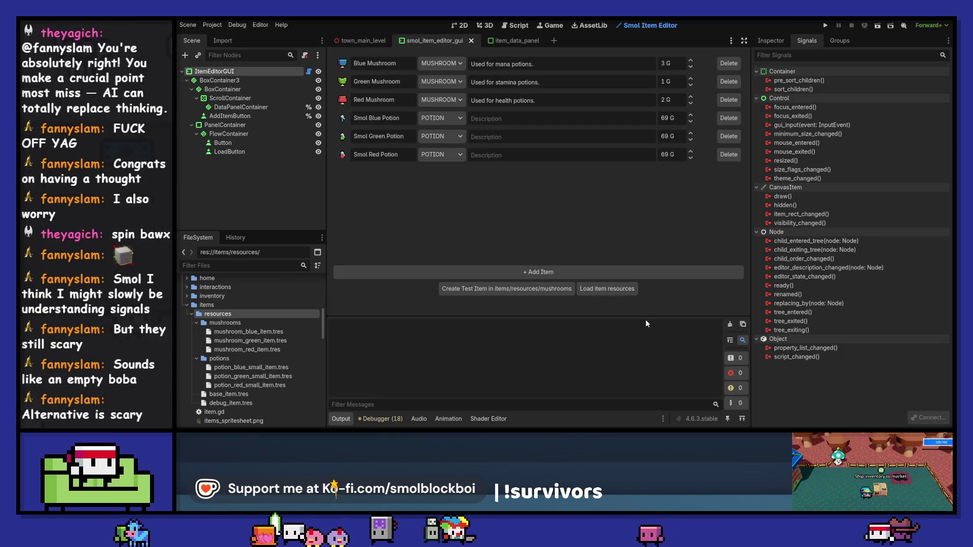
click(616, 274)
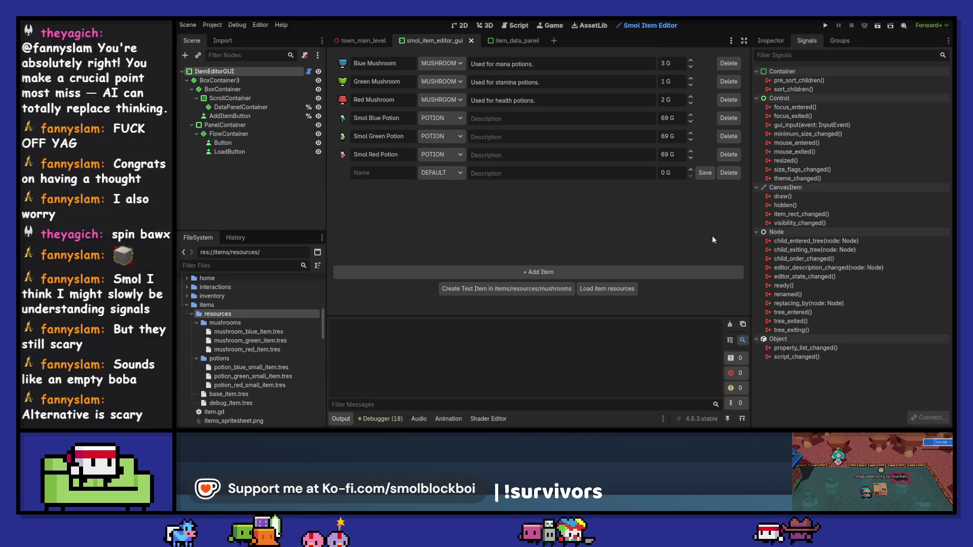
click(728, 155)
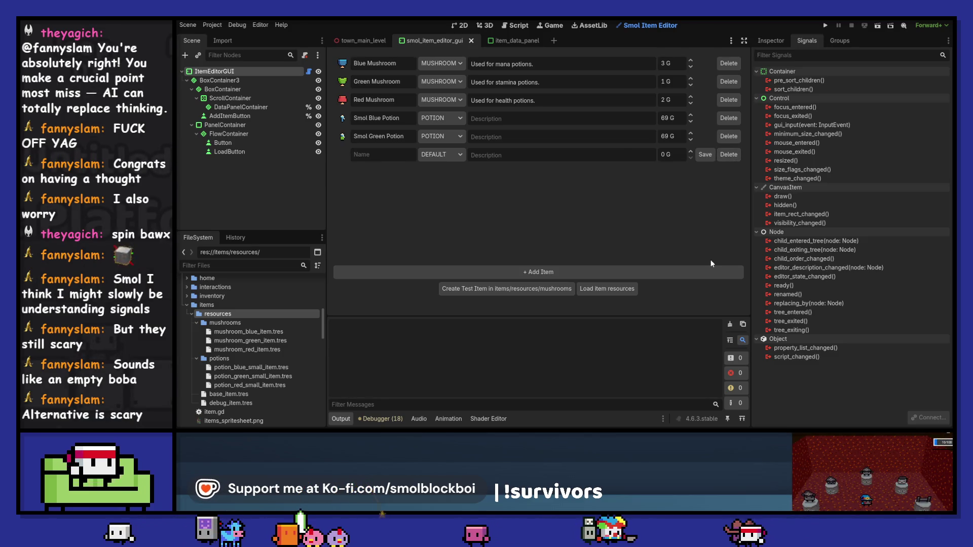
click(730, 102)
click(730, 83)
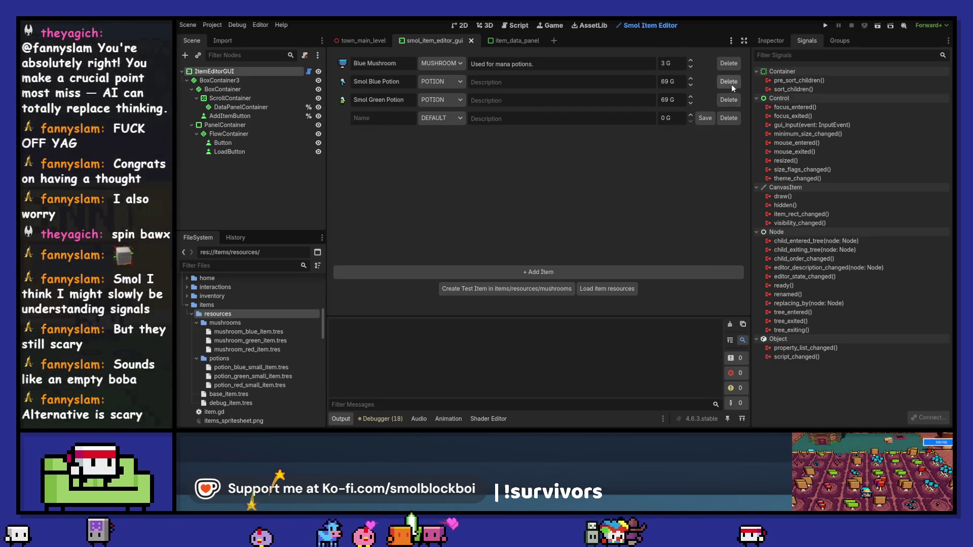
click(731, 83)
click(731, 64)
click(730, 63)
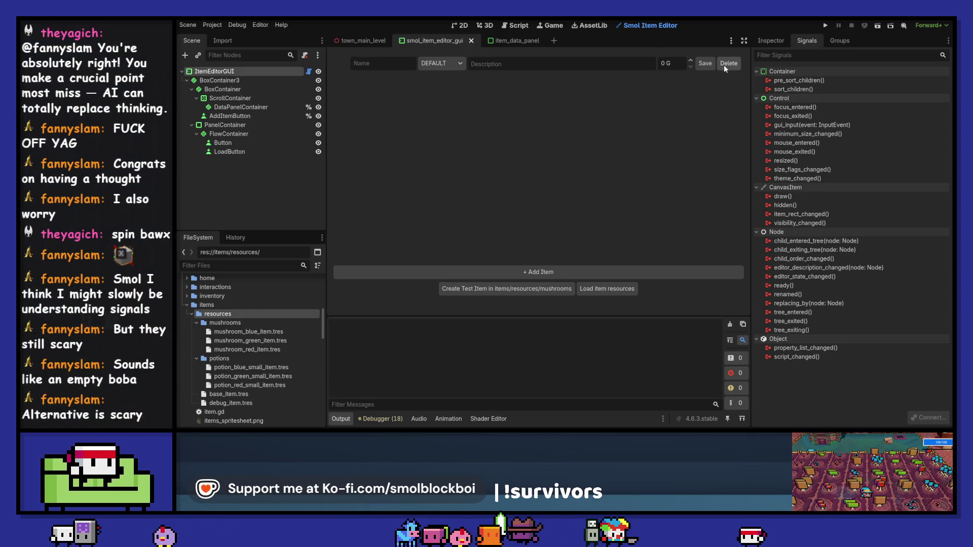
Add another blank row, reload items from disk, and add a new row
click(645, 273)
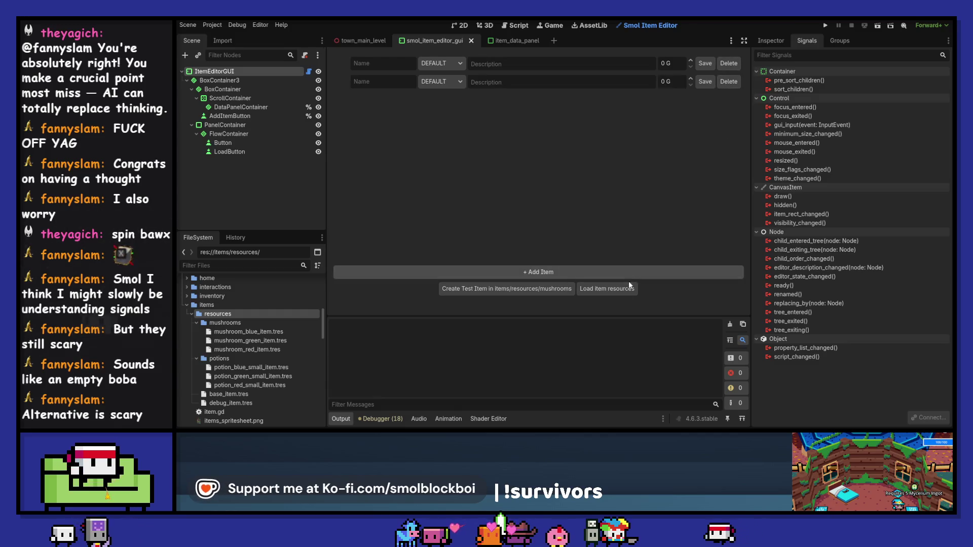
click(625, 287)
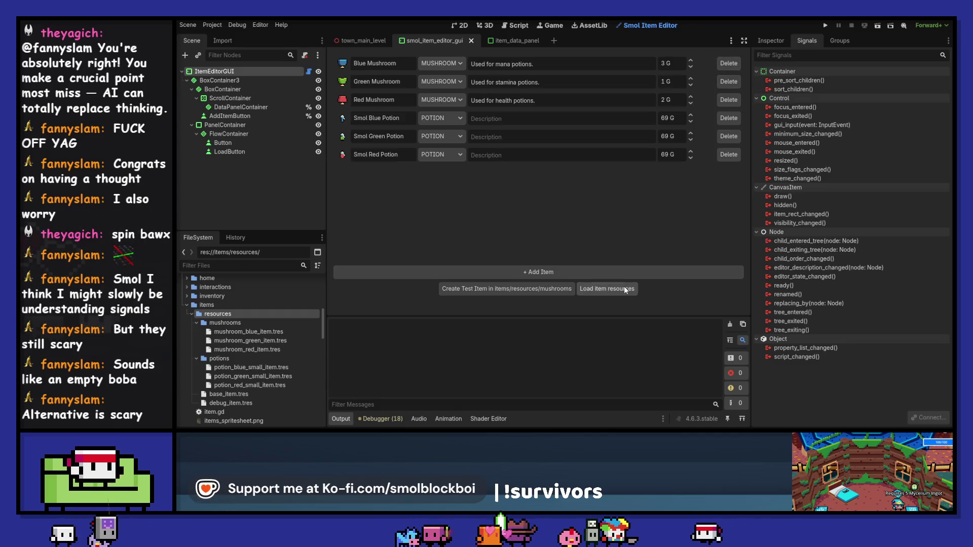
click(653, 277)
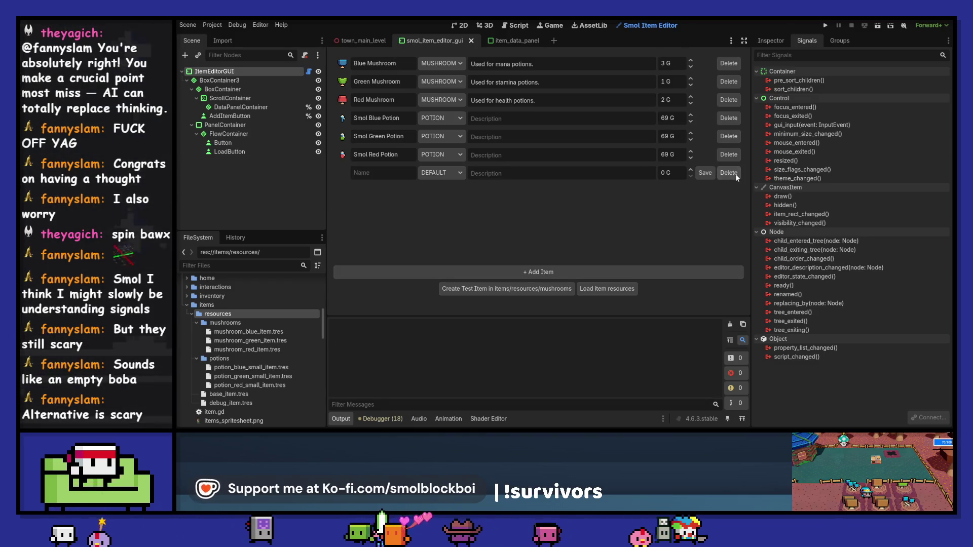
Disable the Smol Item Editor plugin in Project Settings and return to the GUI script
click(218, 26)
click(218, 37)
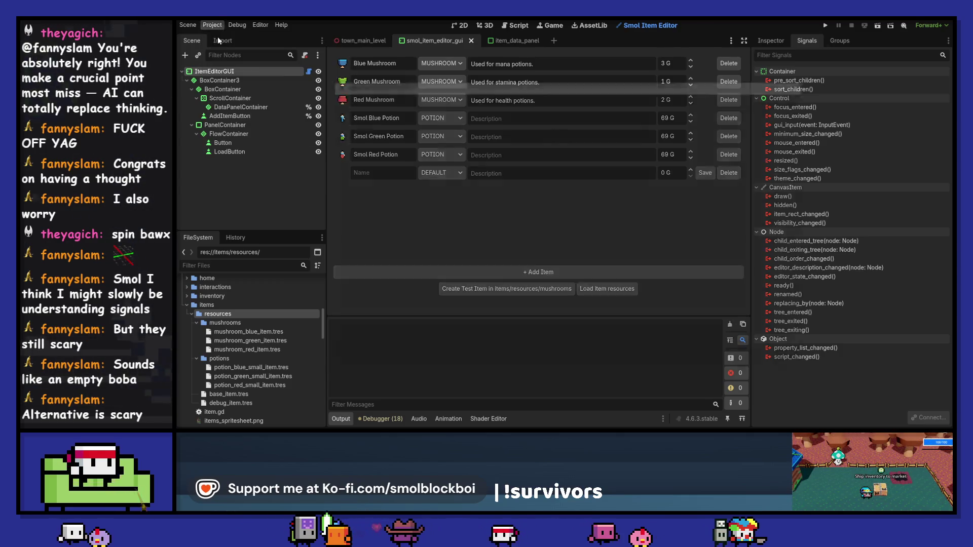
click(343, 141)
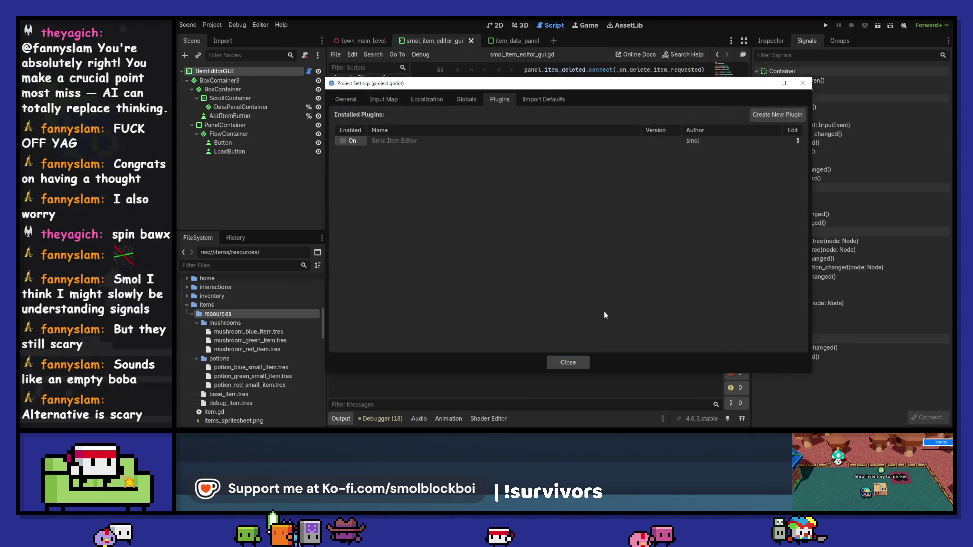
click(568, 363)
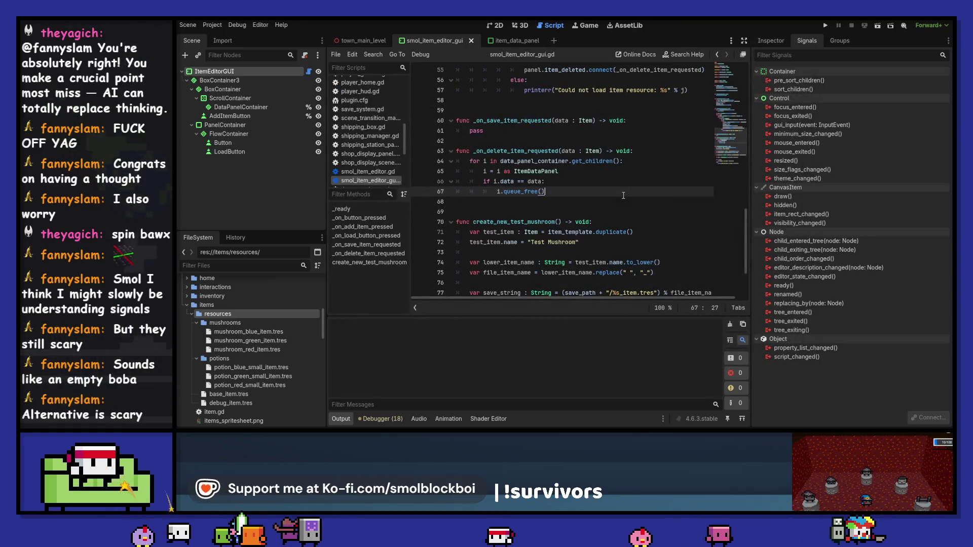
click(641, 151)
Add prints("searching:", data) at the top of the delete handler
key(Return)
text(prin)
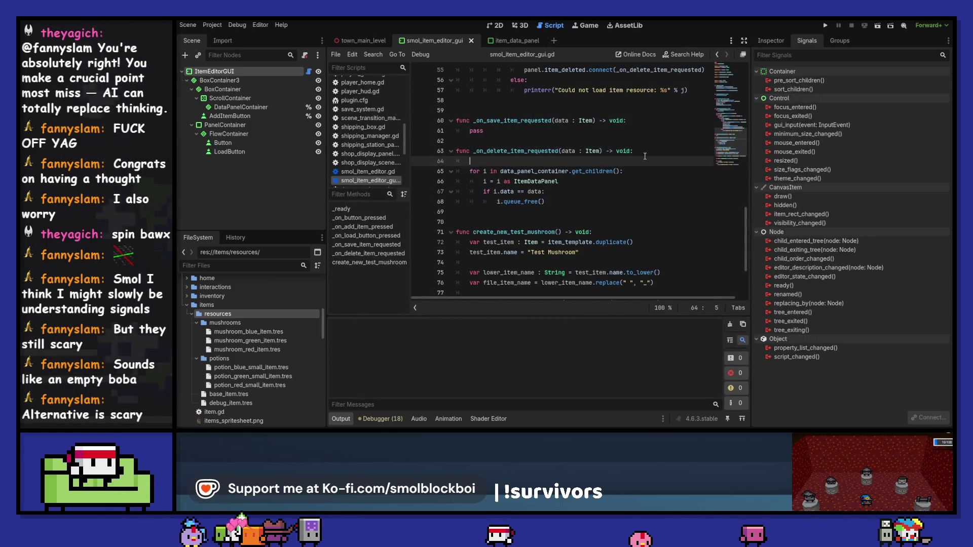
text(t(data)
key(Escape)
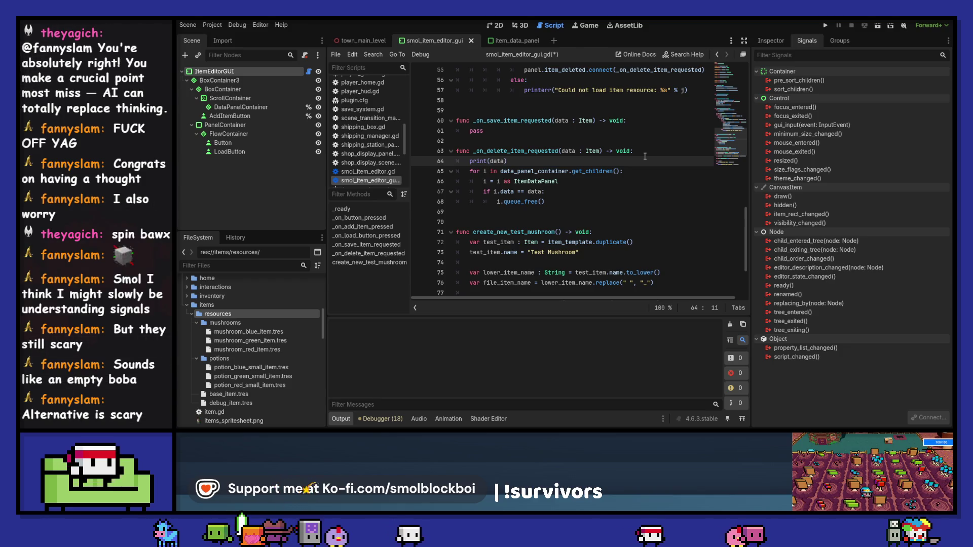
text(s()
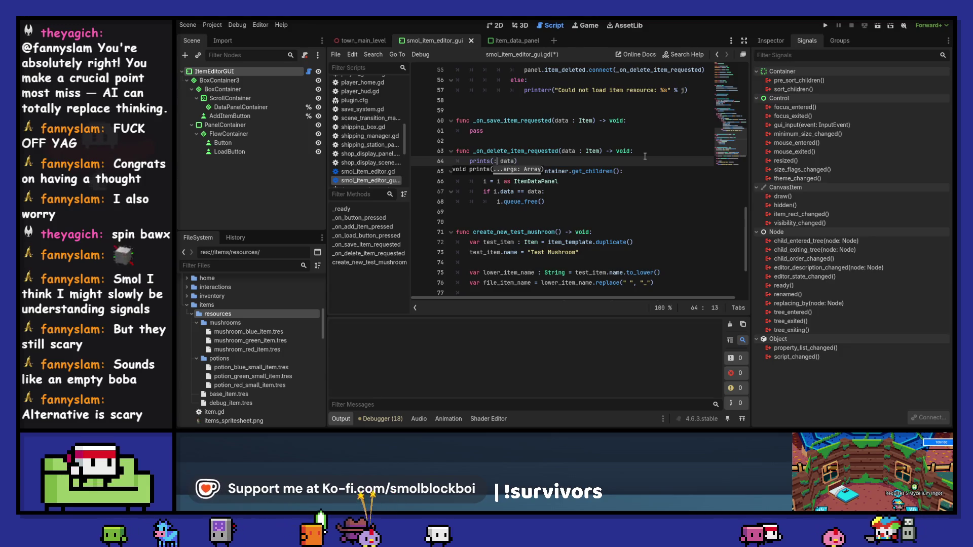
text( searching)
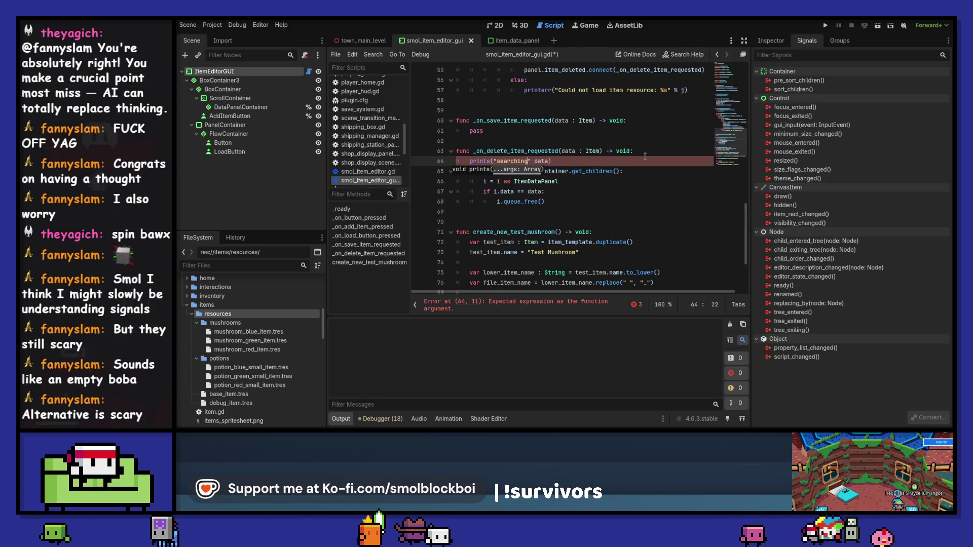
text(:",)
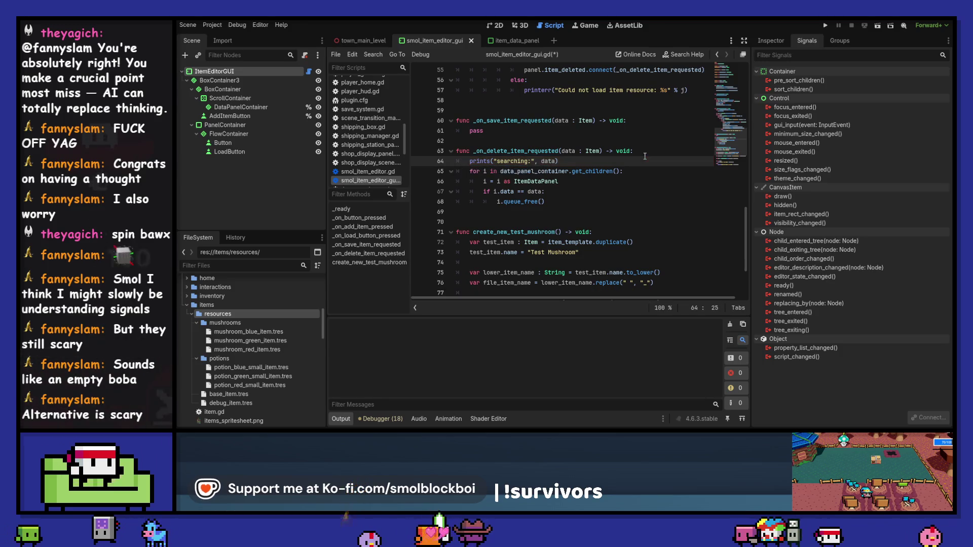
Duplicate the print into the loop as prints("found:", i.data) after the panel cast
key(ctrl+shift+d)
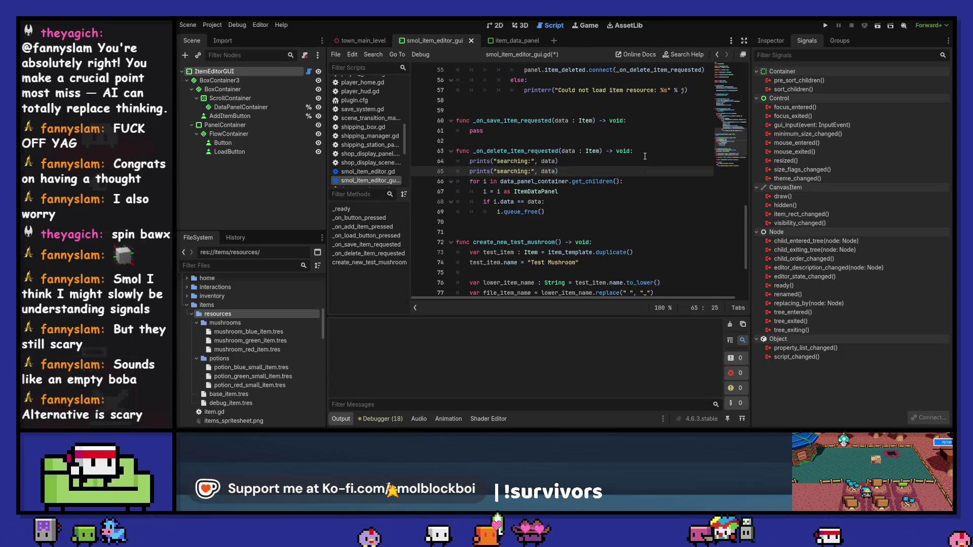
key(alt+Down)
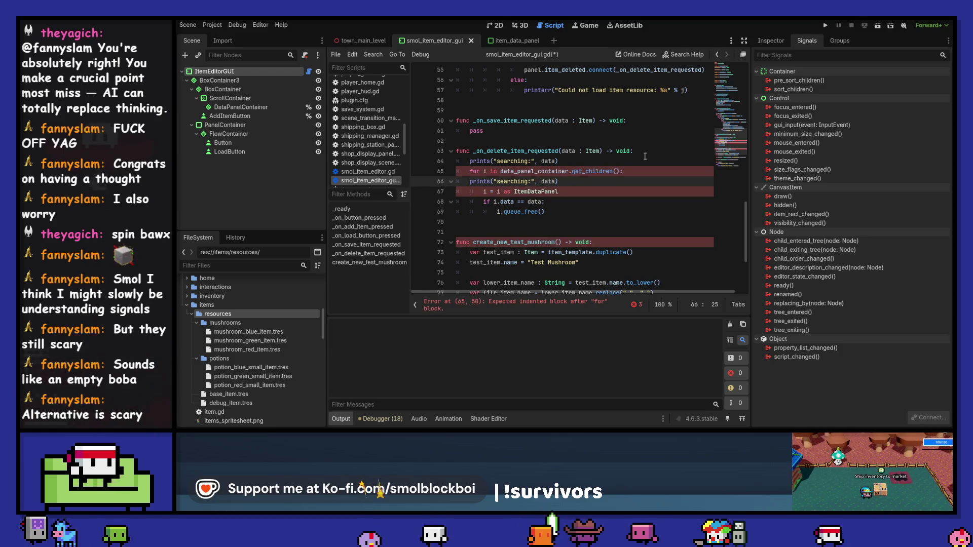
key(alt+Down)
key(Left)
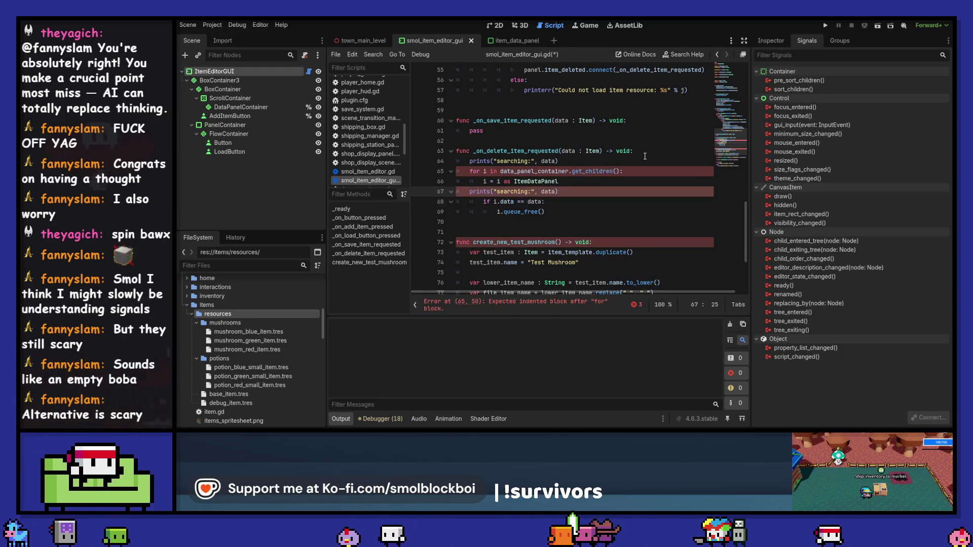
key(Right)
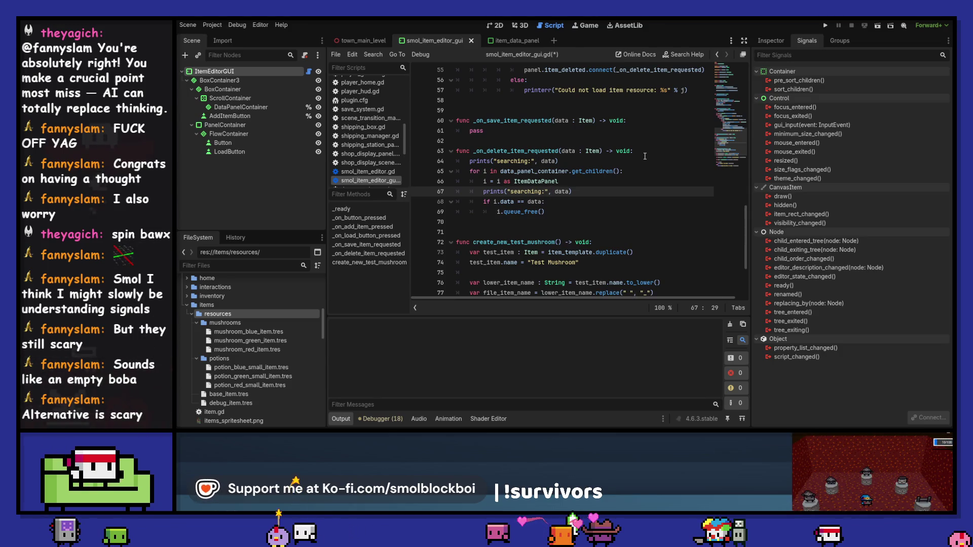
key(Up)
key(Up)
key(Up)
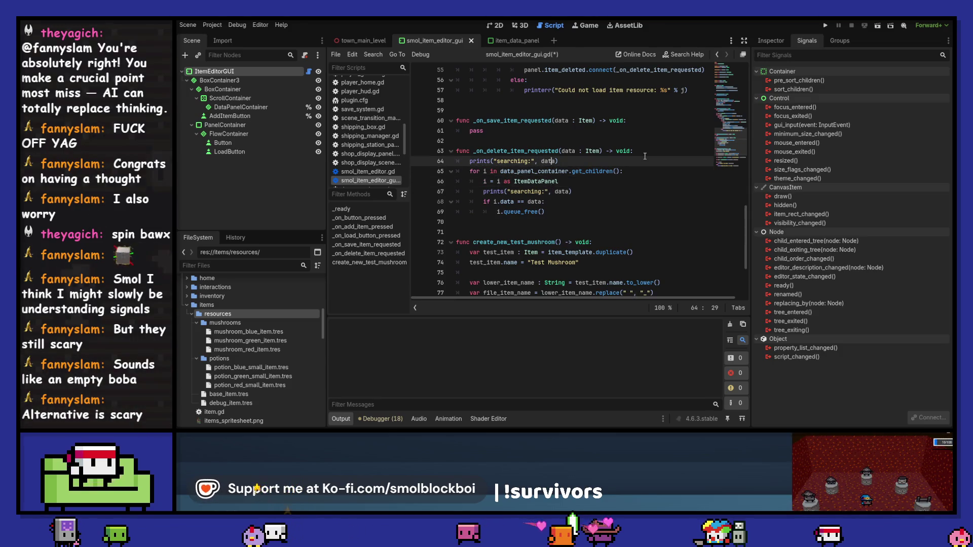
key(Down)
key(Down)
key(Down)
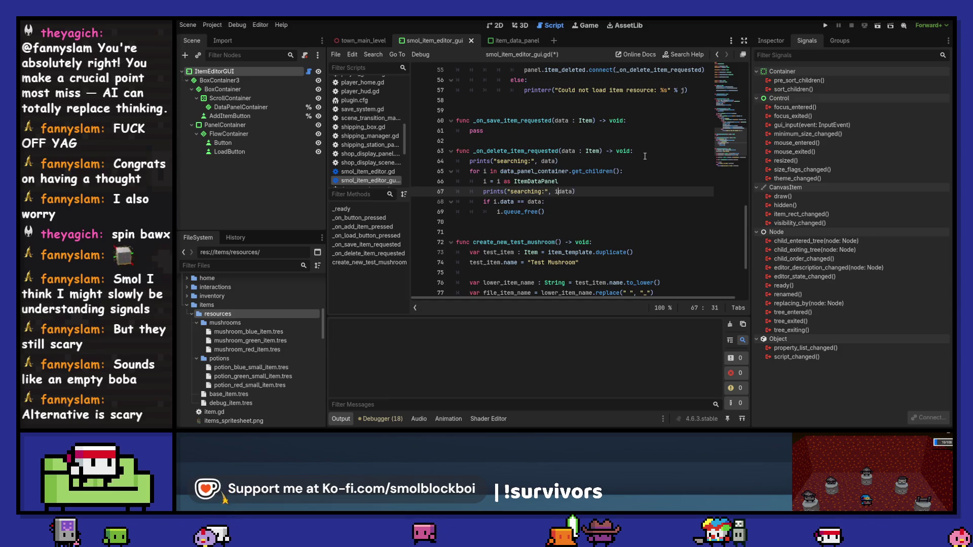
text(.)
key(Left)
key(Left)
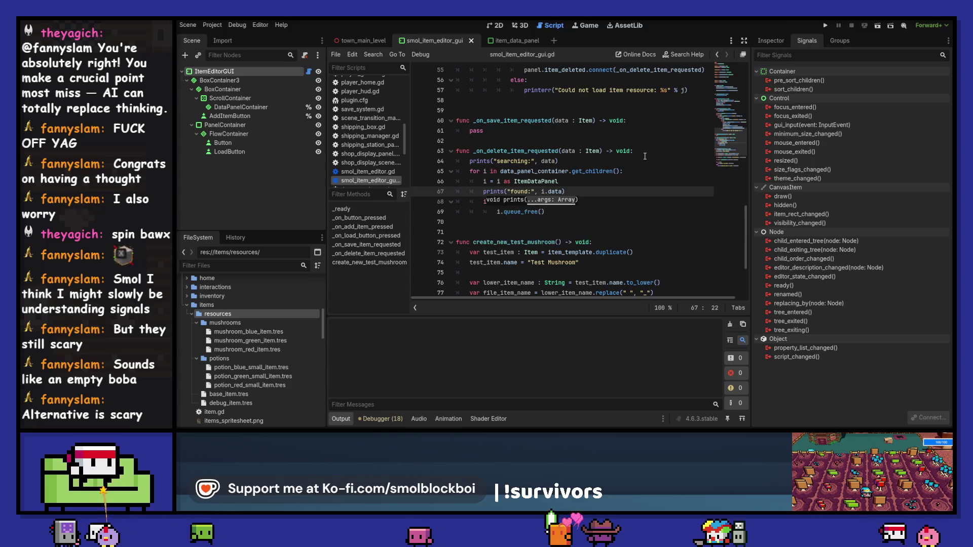
Copy it inside the if as prints("deleted:", i.data) and save
key(ctrl+alt+Down)
key(alt+Down)
key(ctrl+d)
key(Tab)
text(delete)
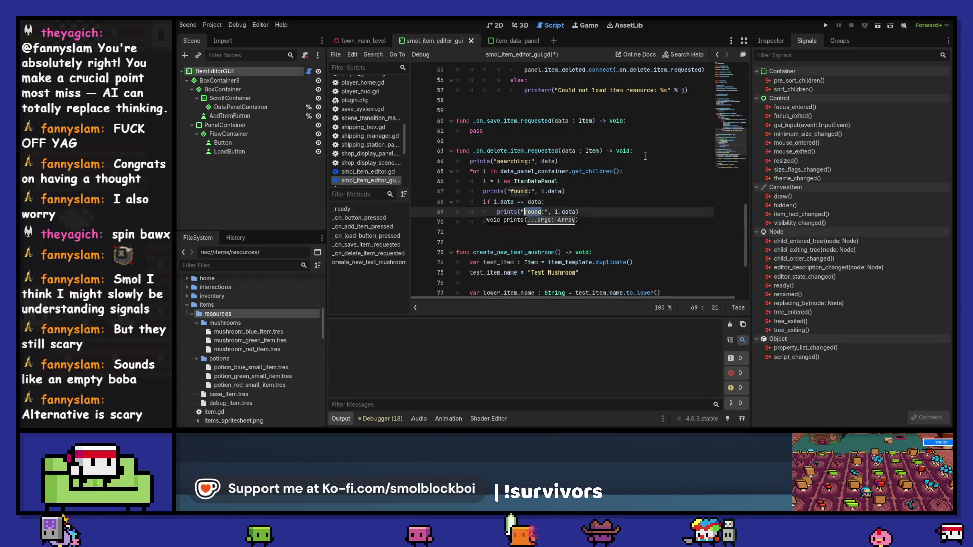
text(d)
key(ctrl+s)
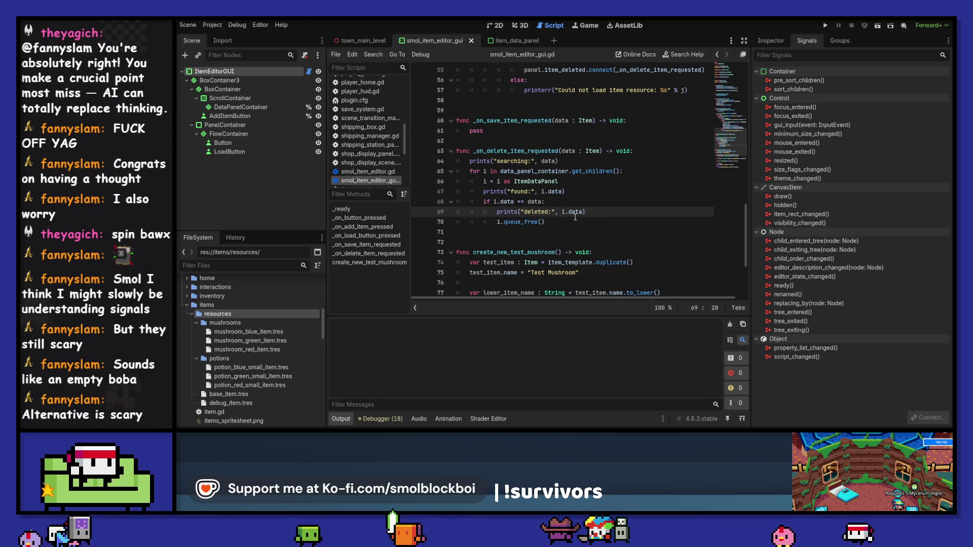
Re-enable the Smol Item Editor plugin and switch to its screen
click(212, 25)
click(228, 36)
click(343, 141)
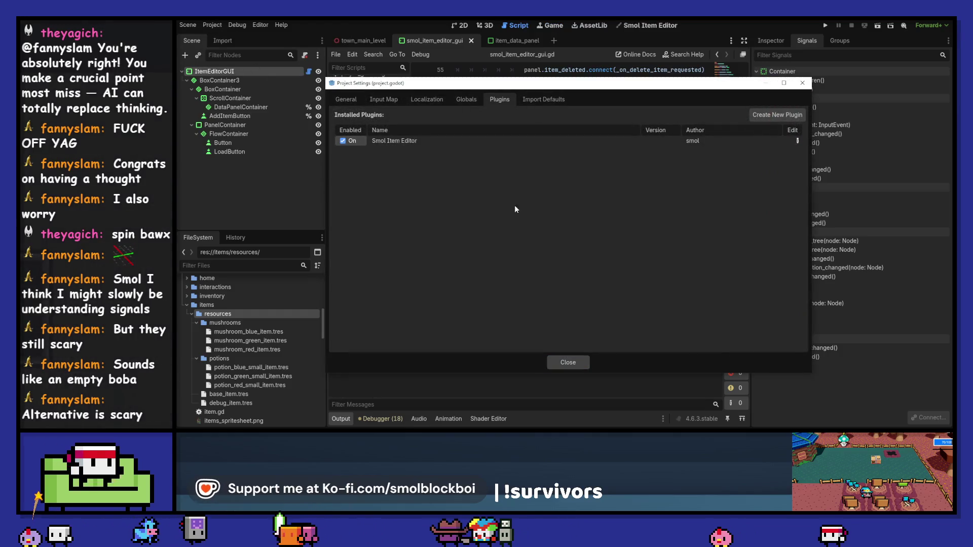
click(568, 363)
click(641, 25)
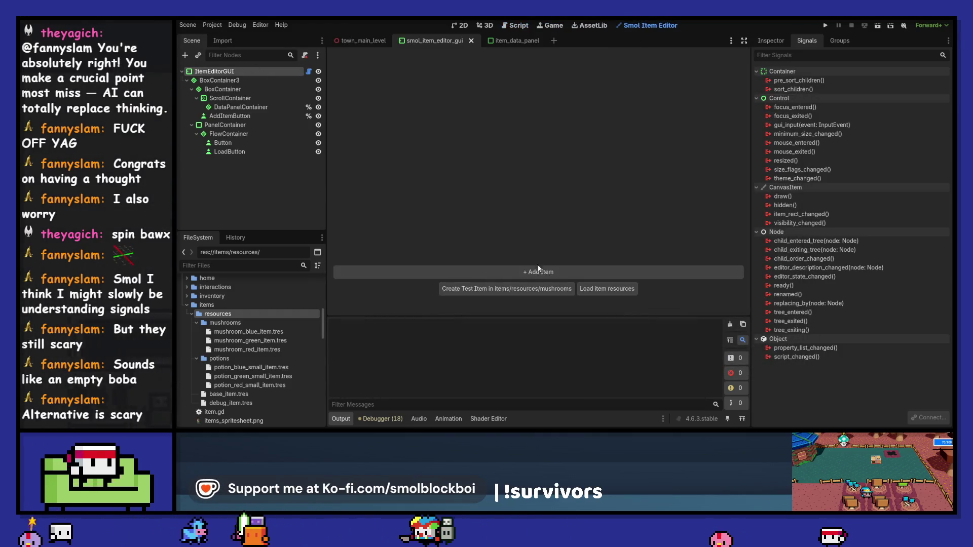
Load the items, delete Blue Mushroom, and add a new blank row
click(601, 287)
click(728, 64)
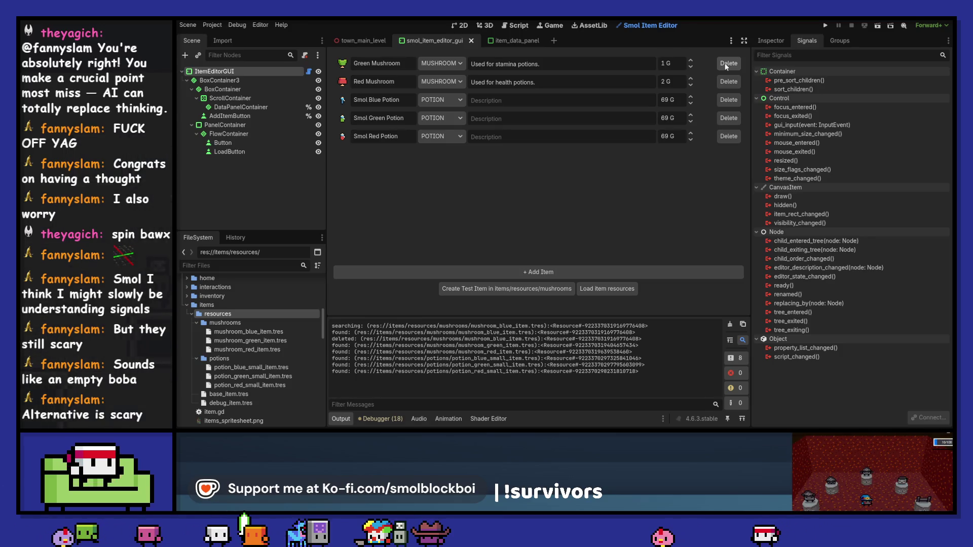
click(652, 272)
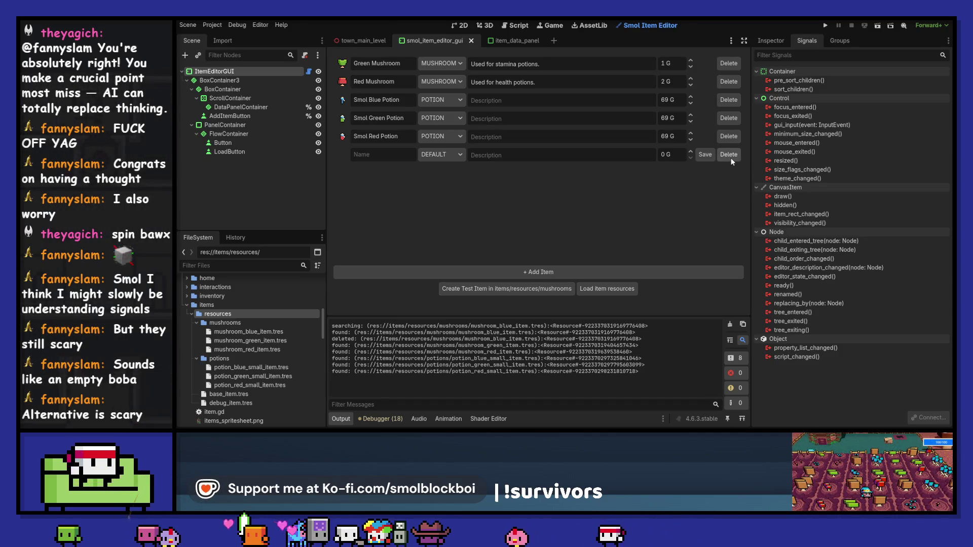
Disable the Smol Item Editor plugin again in Project Settings
click(215, 26)
click(223, 43)
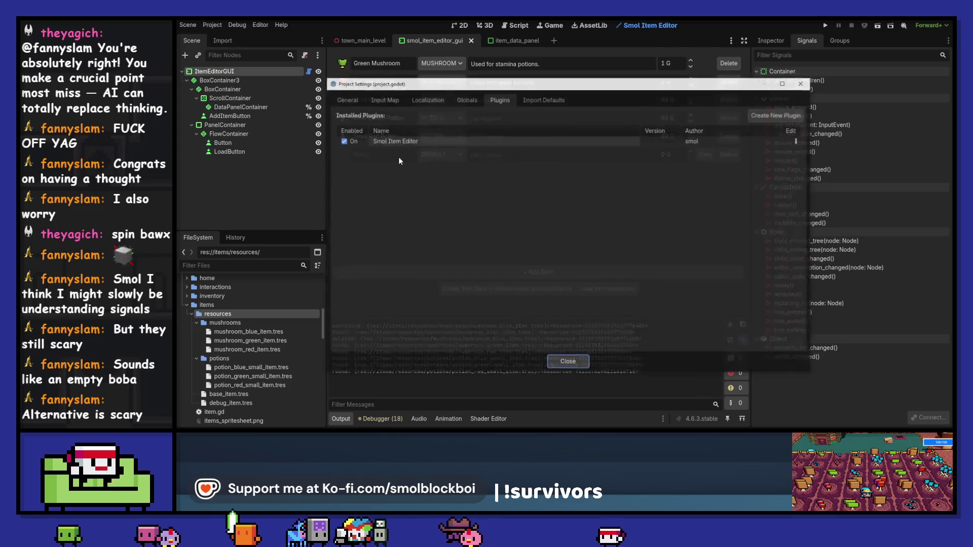
click(343, 140)
click(568, 362)
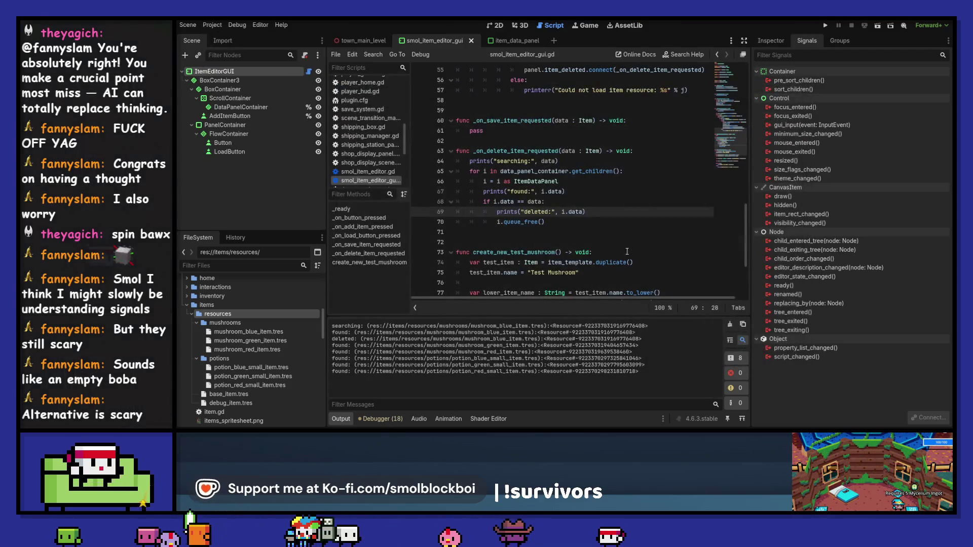
Open item_data_panel.gd at the delete button connection and clear the Output log
click(525, 44)
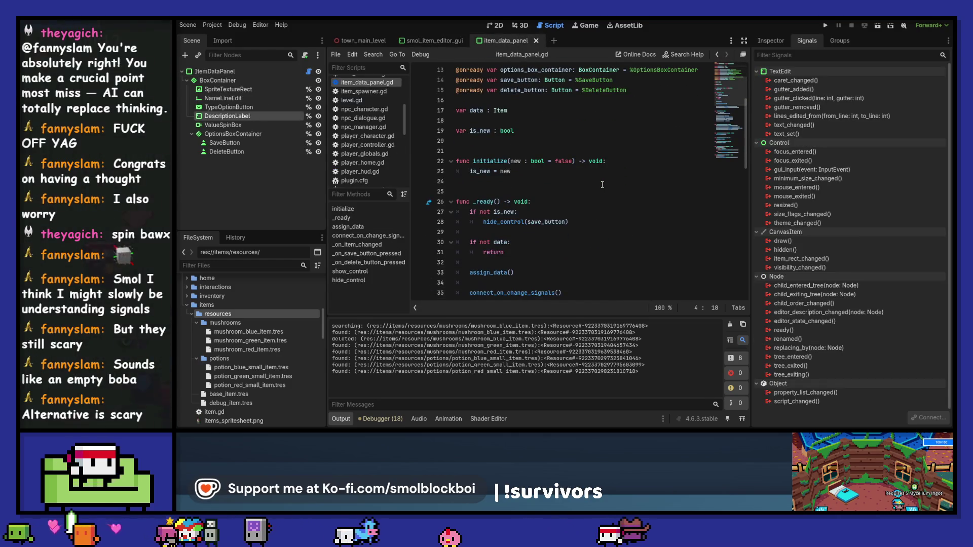
scroll(602, 184, down, 2)
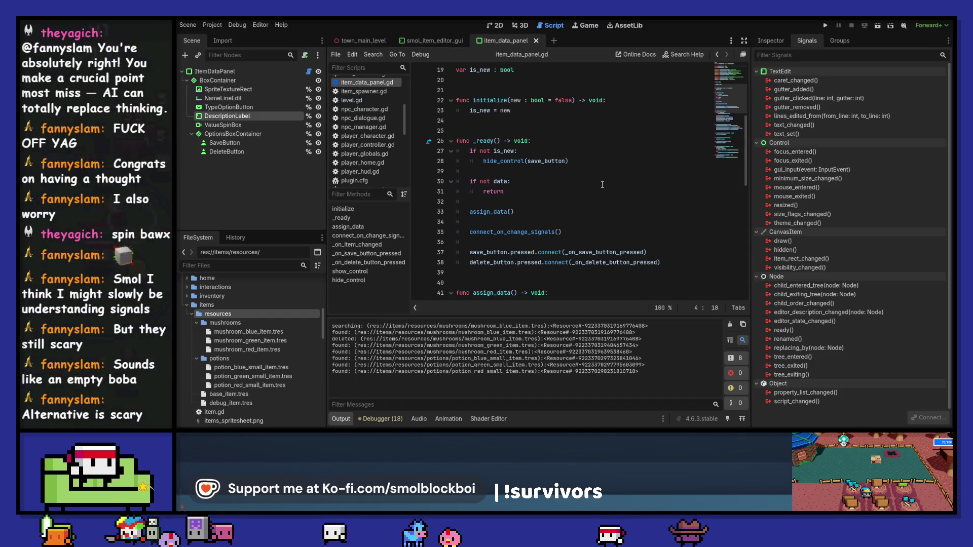
click(607, 262)
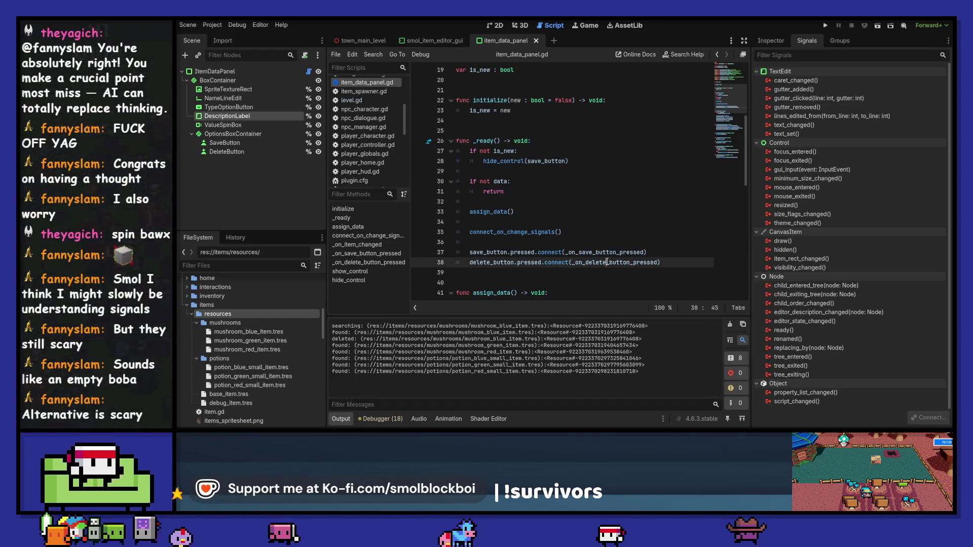
click(728, 325)
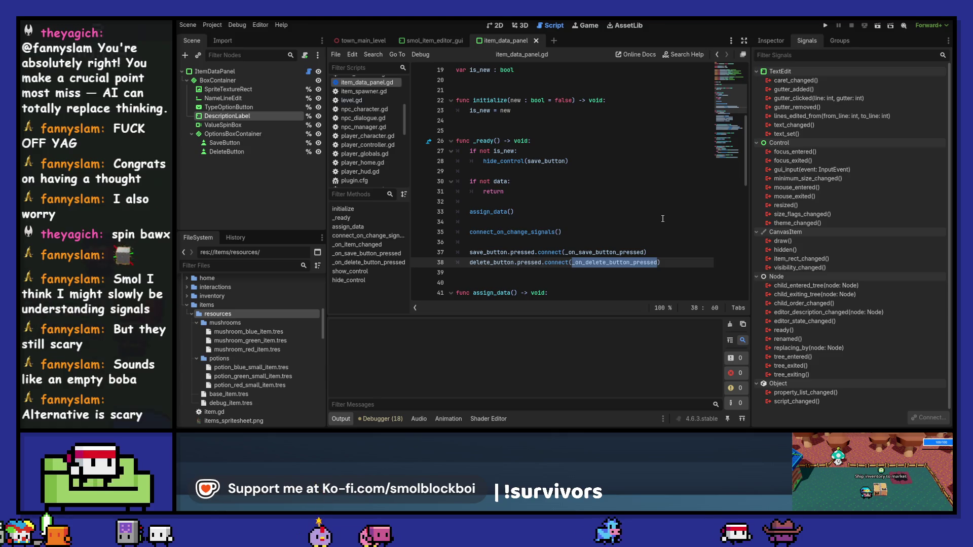
scroll(662, 218, down, 1)
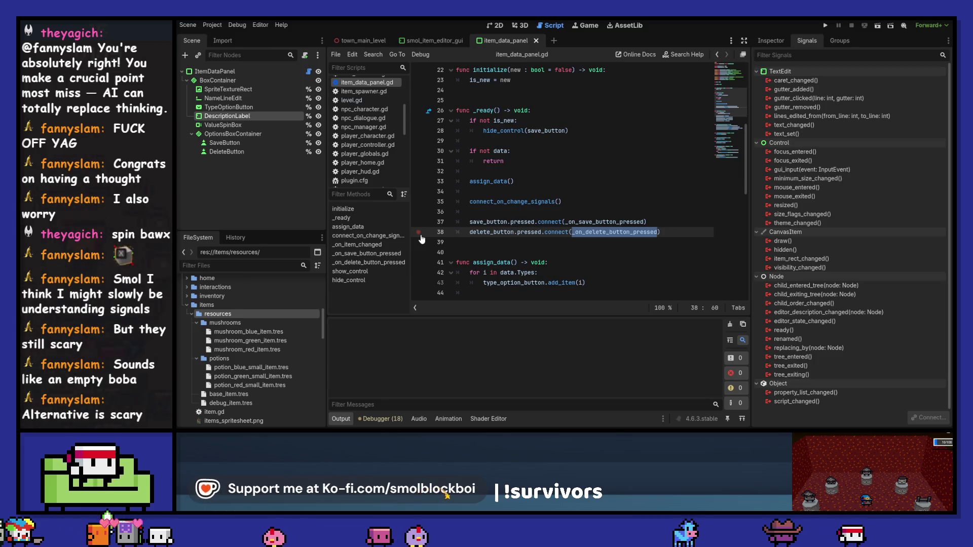
Enable the Smol Item Editor plugin and switch to its screen
click(212, 25)
click(228, 38)
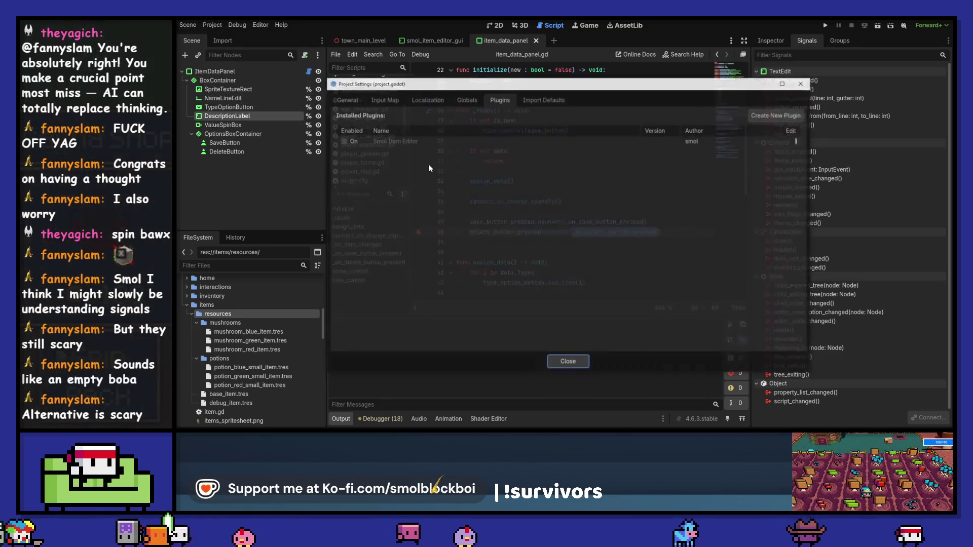
click(344, 142)
click(567, 361)
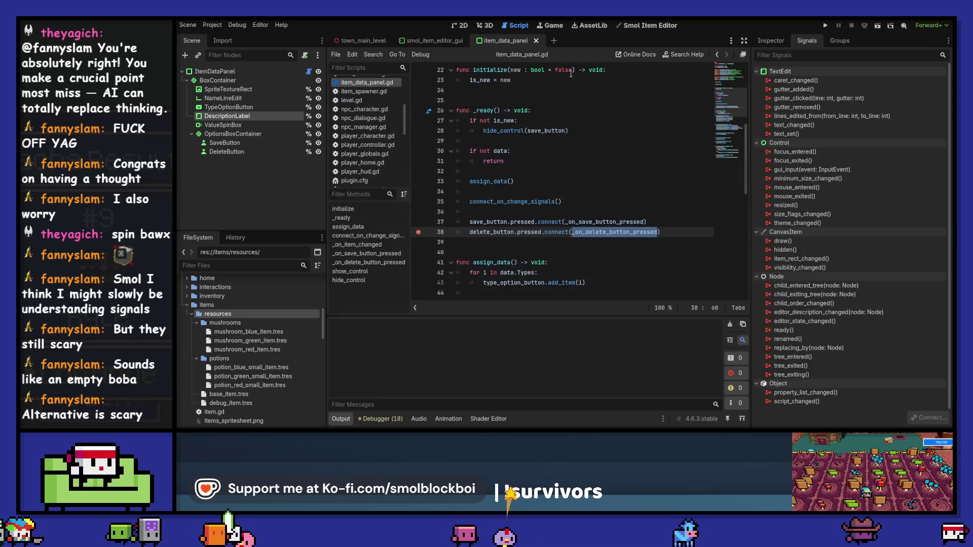
click(650, 25)
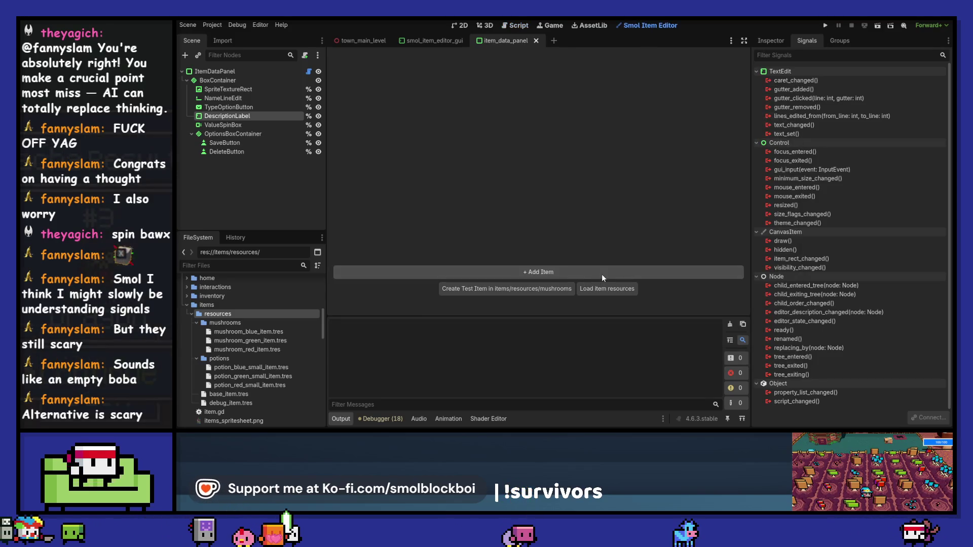
Load the item resources, then disable the Smol Item Editor plugin
click(603, 294)
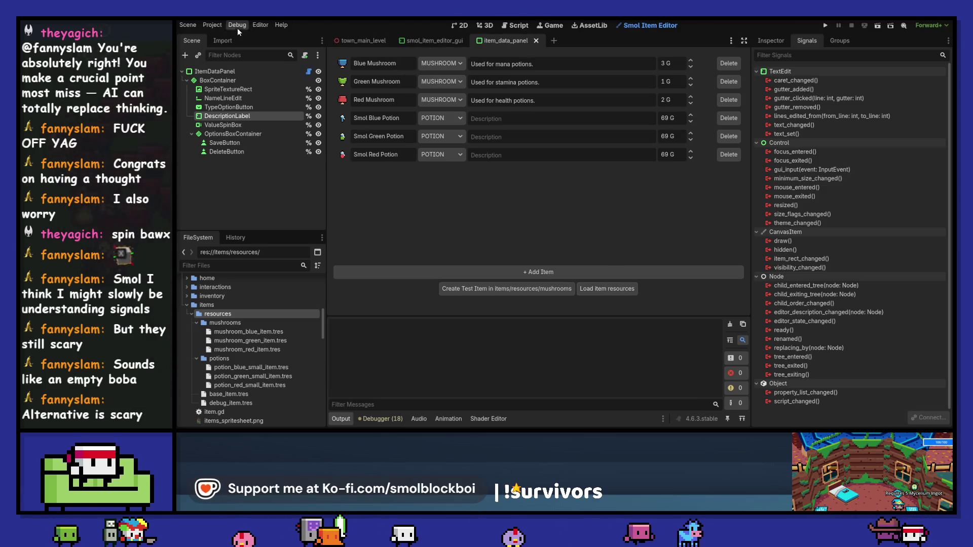
click(213, 25)
click(222, 39)
click(344, 142)
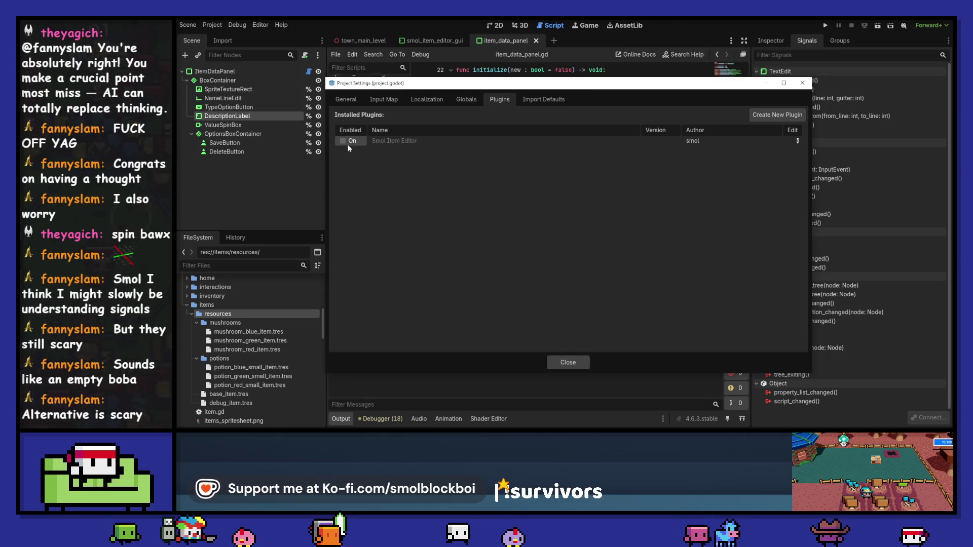
click(564, 362)
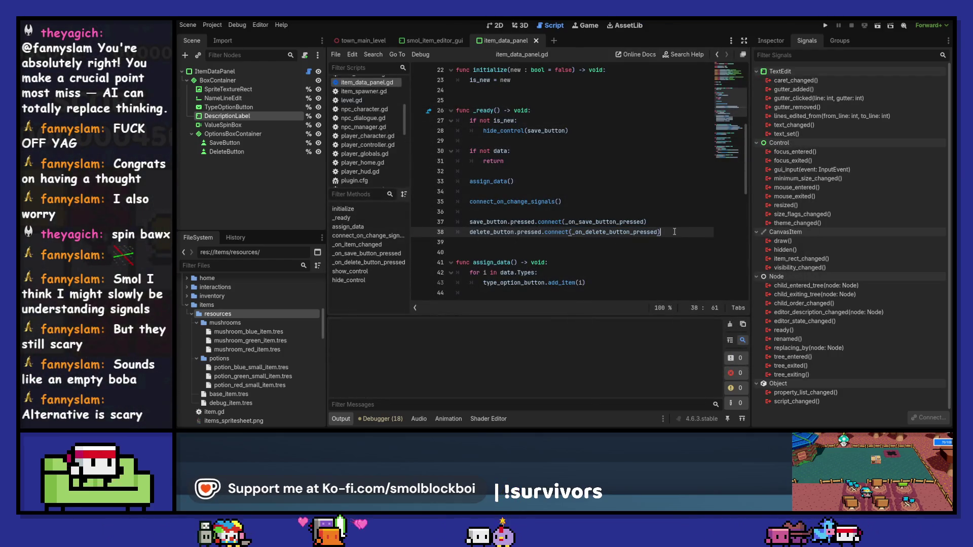
Add print("DONE") after the delete connection in _ready and save
key(Return)
text(("DONE)
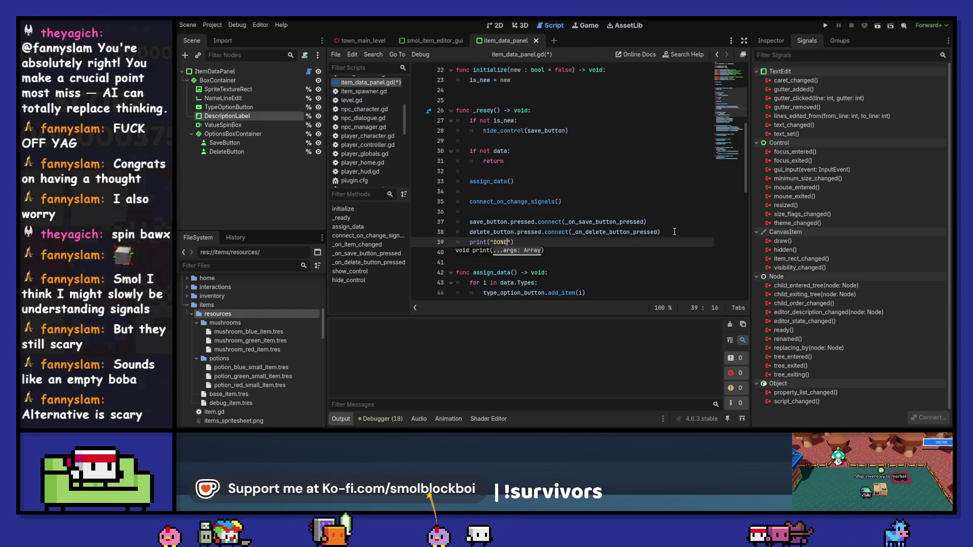
key(ctrl+s)
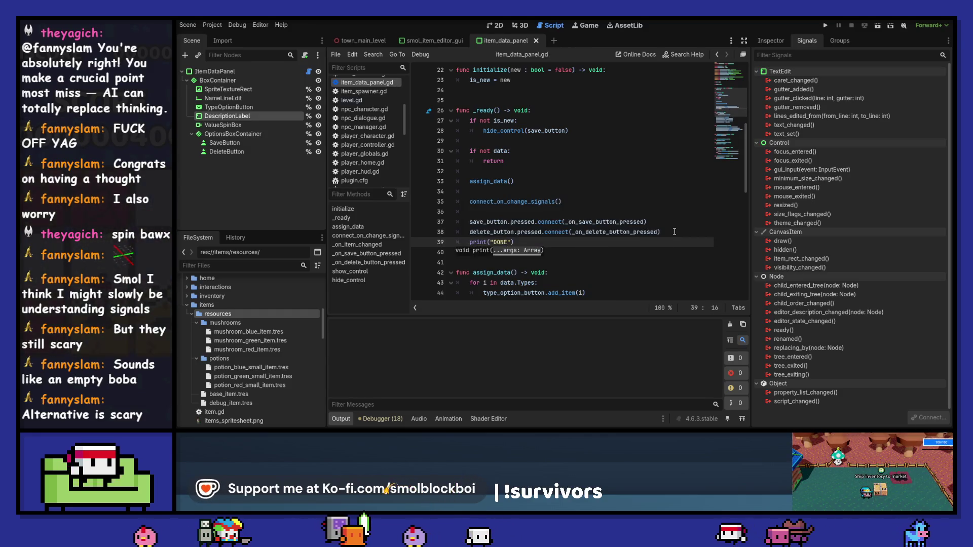
Enable the Smol Item Editor plugin and add a new blank item row
click(213, 25)
click(225, 36)
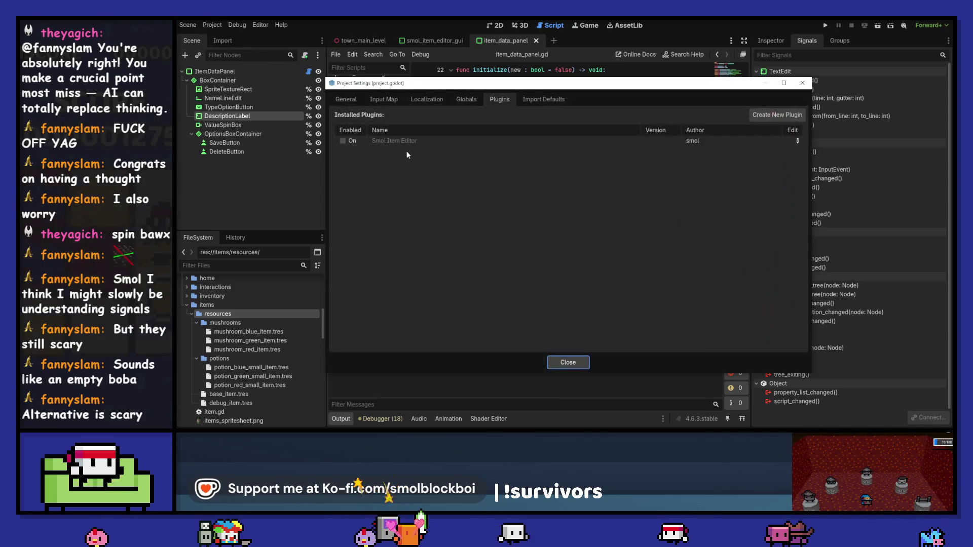
click(354, 144)
click(568, 363)
click(650, 25)
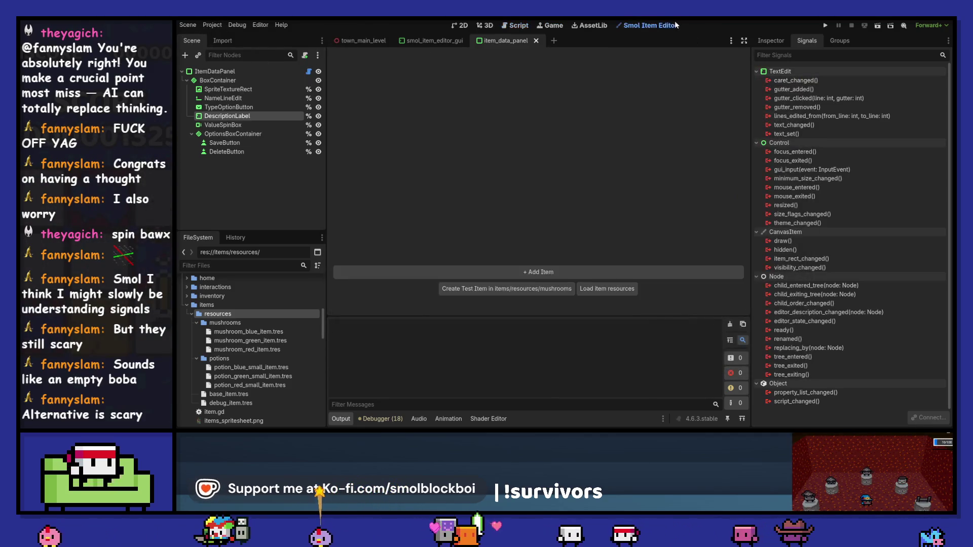
click(605, 272)
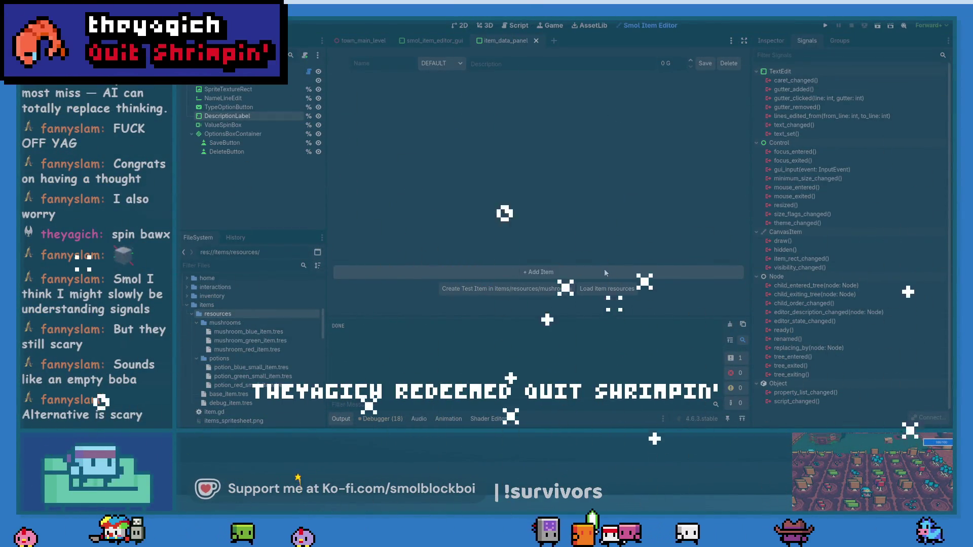
Disable the Smol Item Editor plugin in Project Settings
click(219, 26)
click(238, 38)
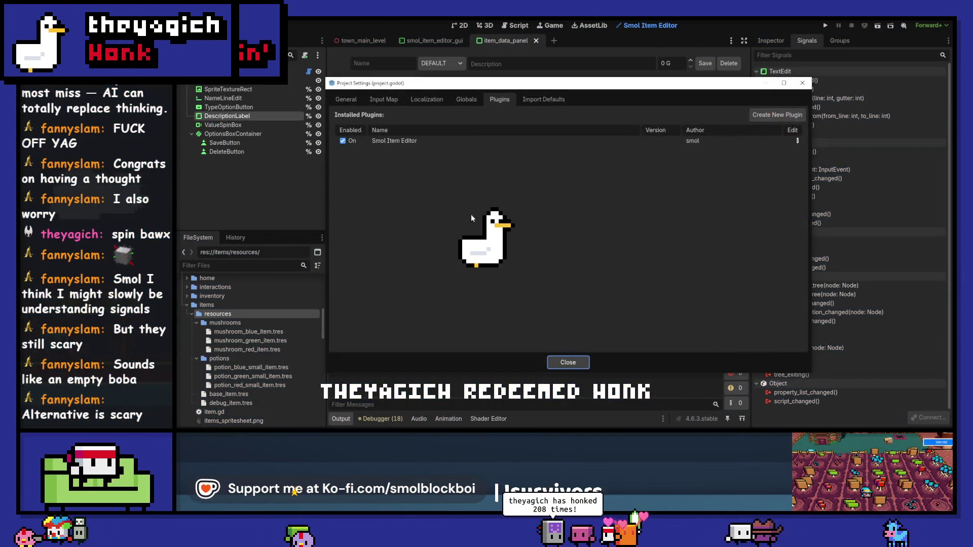
click(343, 141)
click(568, 362)
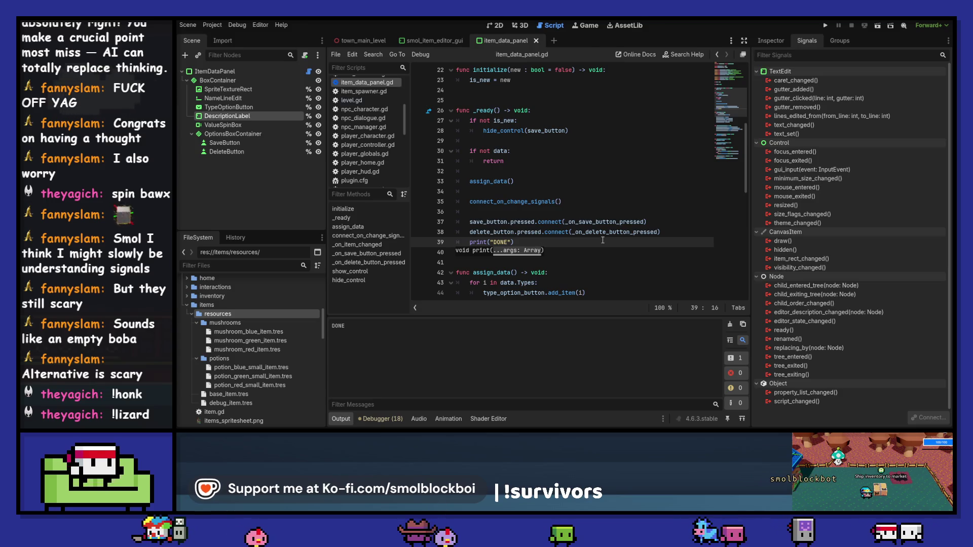
Delete the print("DONE") debug line from _ready
key(Down)
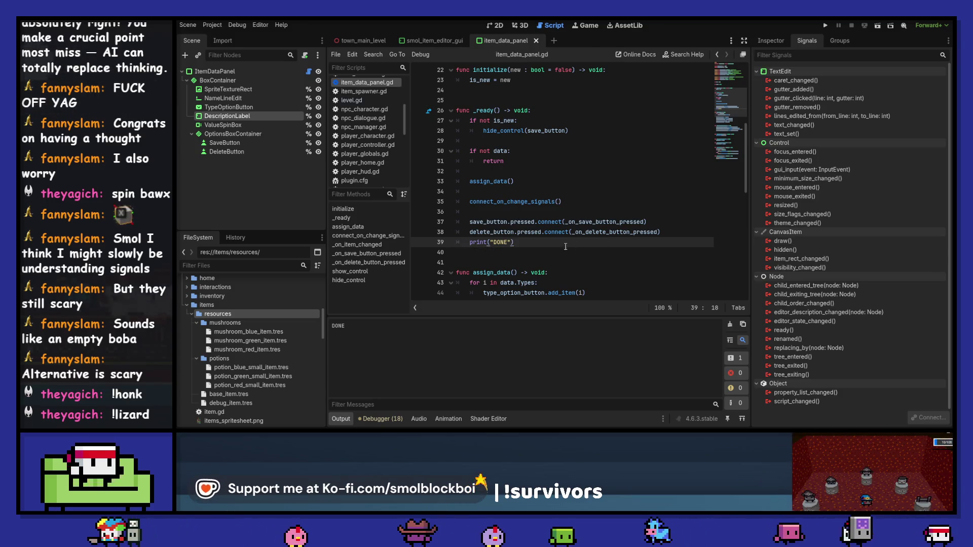
key(shift+Up)
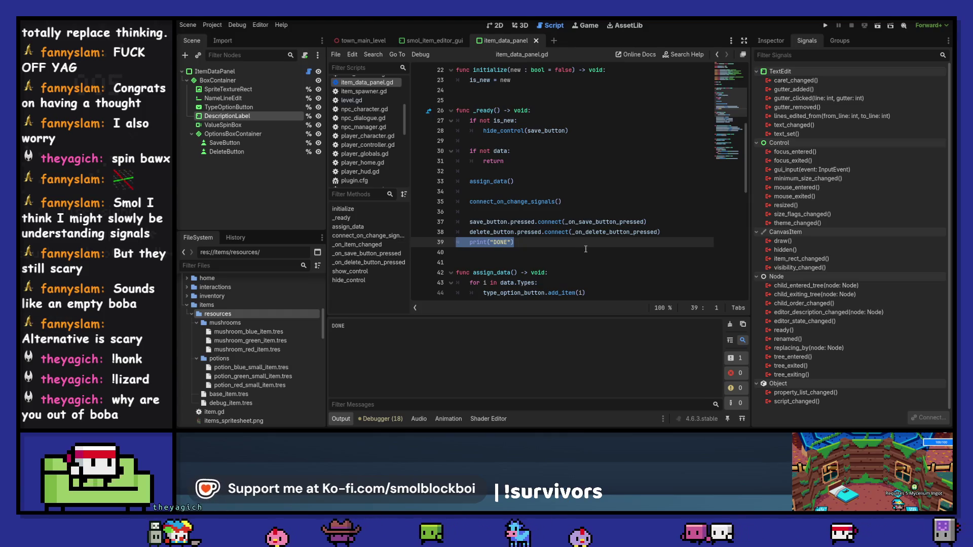
key(BackSpace)
key(BackSpace)
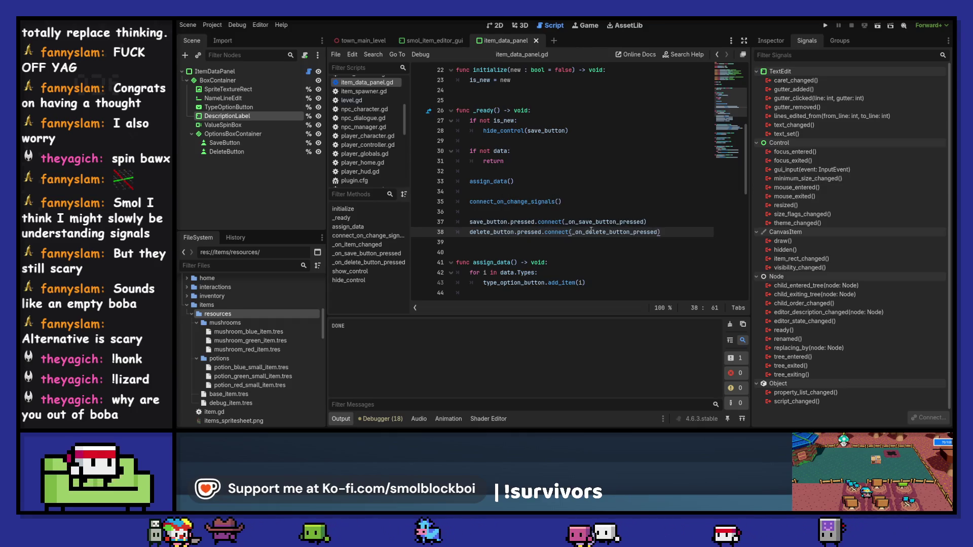
Find the _on_delete_button_pressed handler and place the caret at its header
double_click(595, 233)
scroll(595, 233, down, 12)
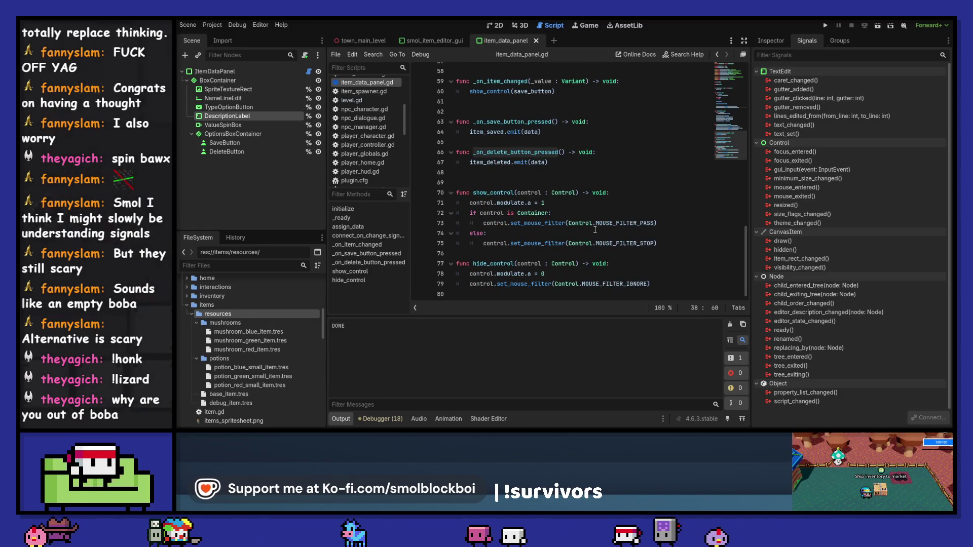
click(617, 152)
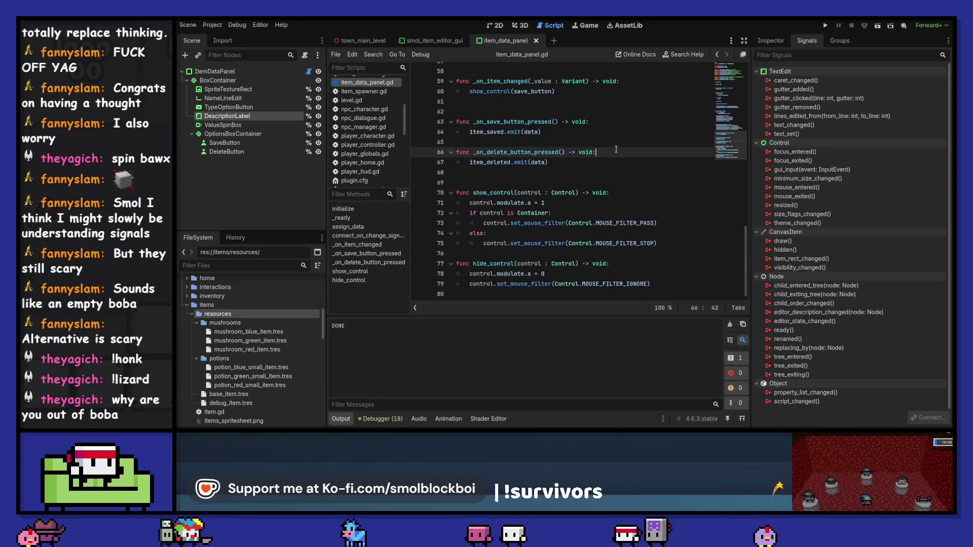
Add a print("ASS") debug line inside _on_delete_button_pressed
key(Return)
text(print()
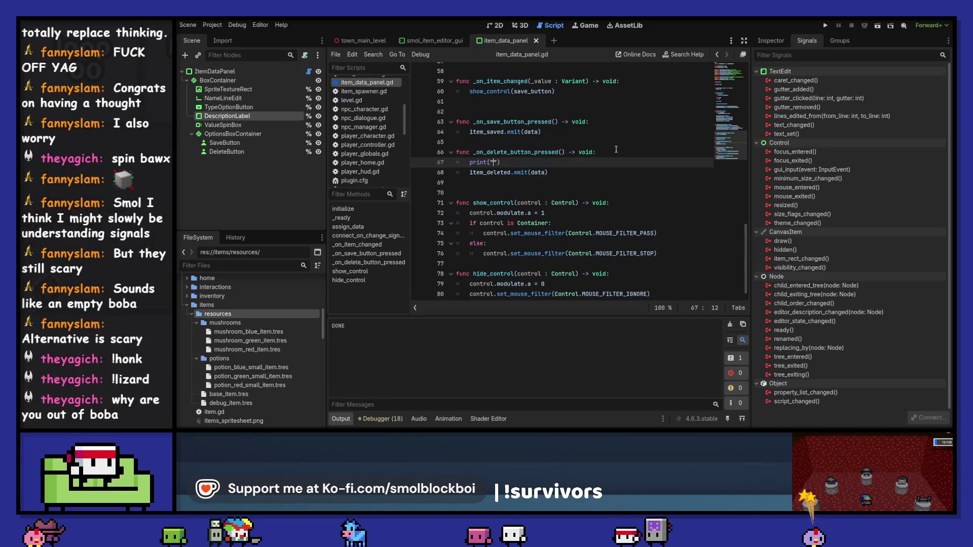
text(ASS)
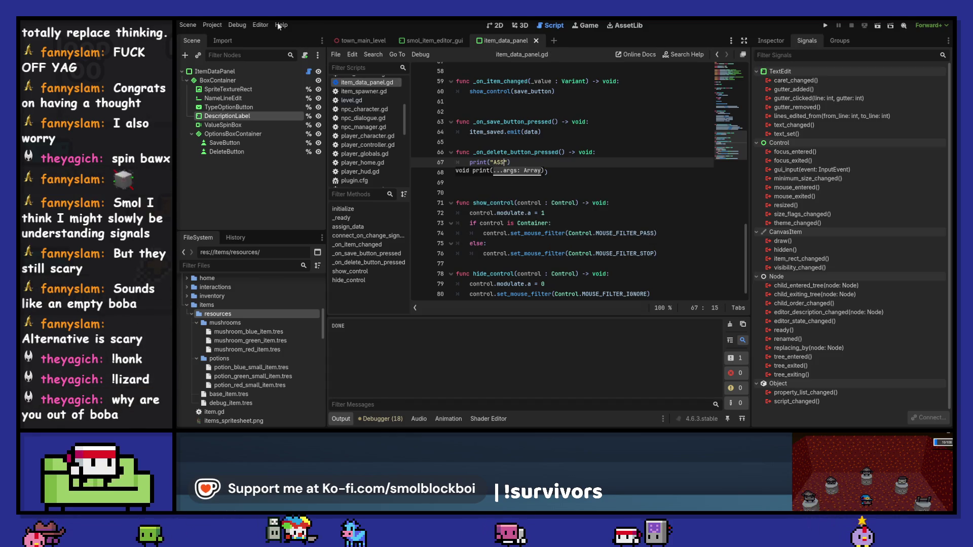
click(224, 23)
scroll(579, 169, up, 5)
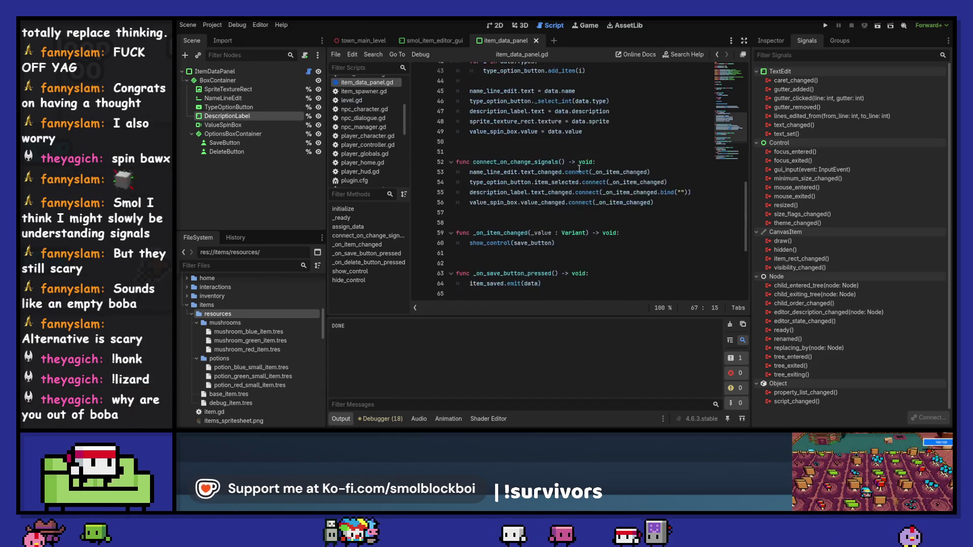
scroll(579, 169, up, 6)
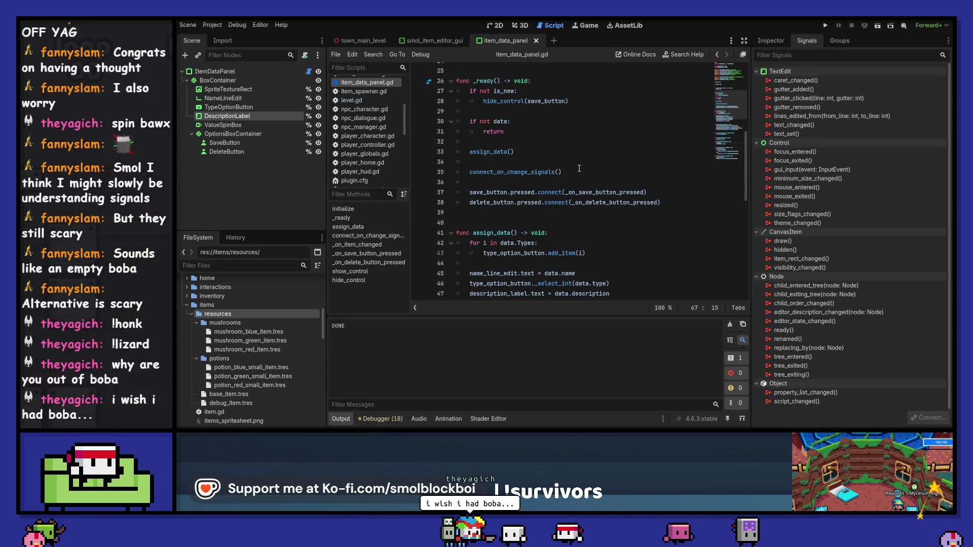
scroll(579, 169, down, 11)
Enable the Smol Item Editor plugin and switch to its screen
click(212, 25)
click(228, 36)
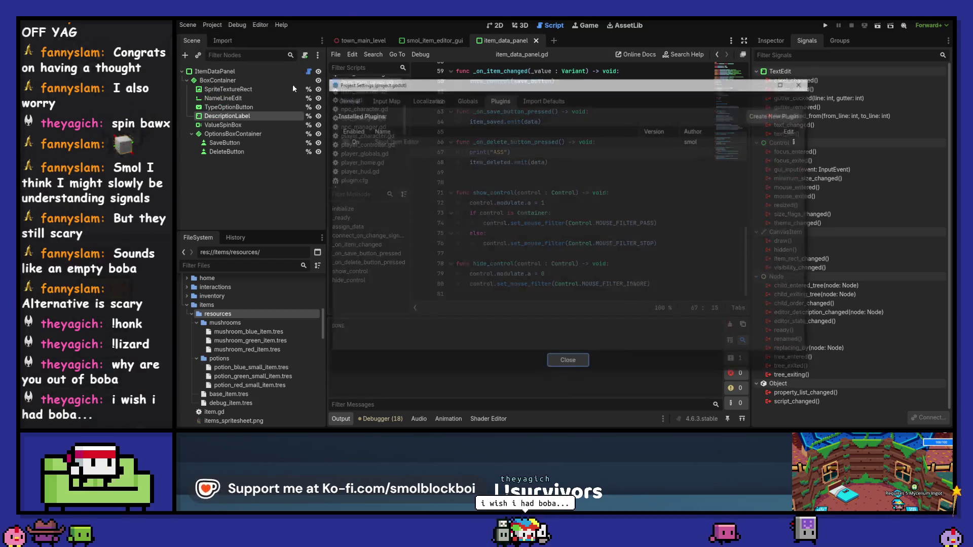
click(341, 141)
click(567, 361)
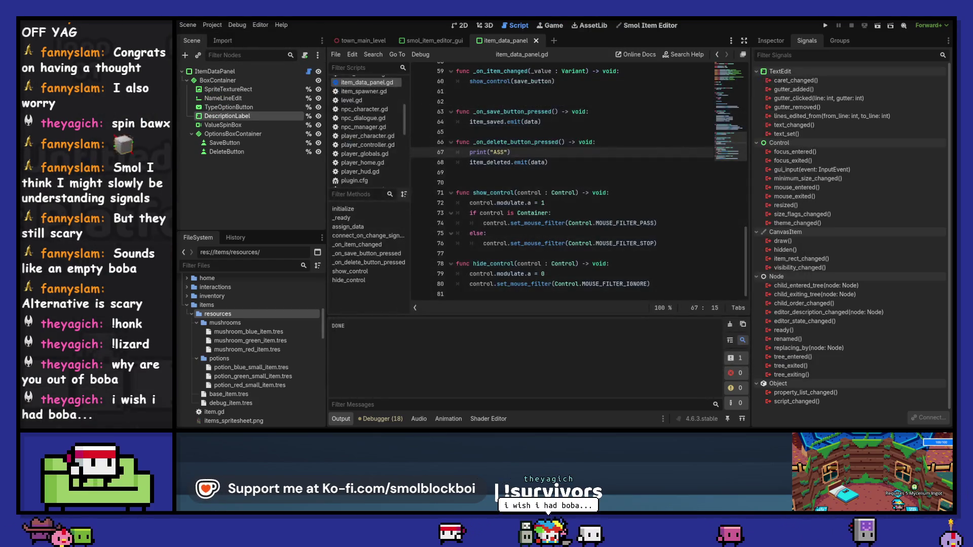
click(650, 25)
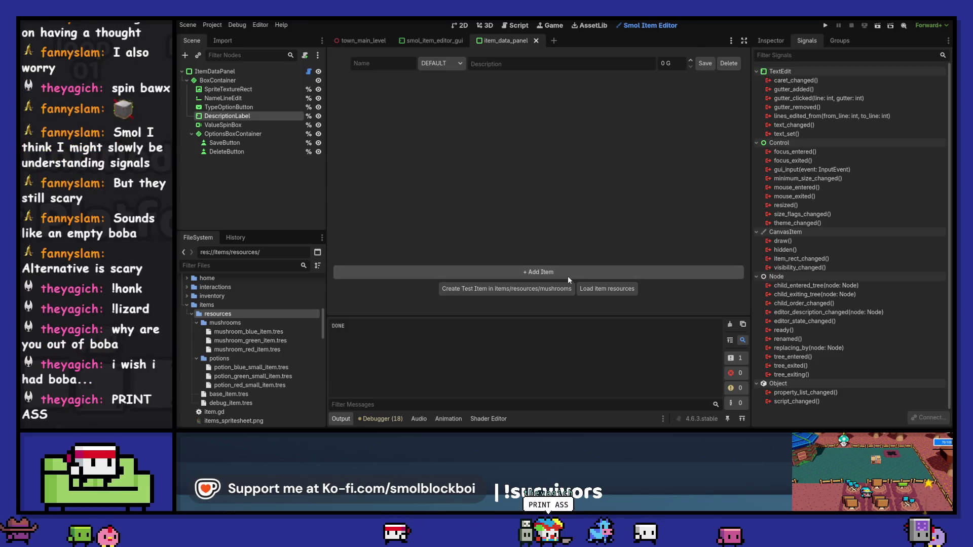
Load items, delete Smol Red Potion, add a blank row, and try deleting it
click(606, 287)
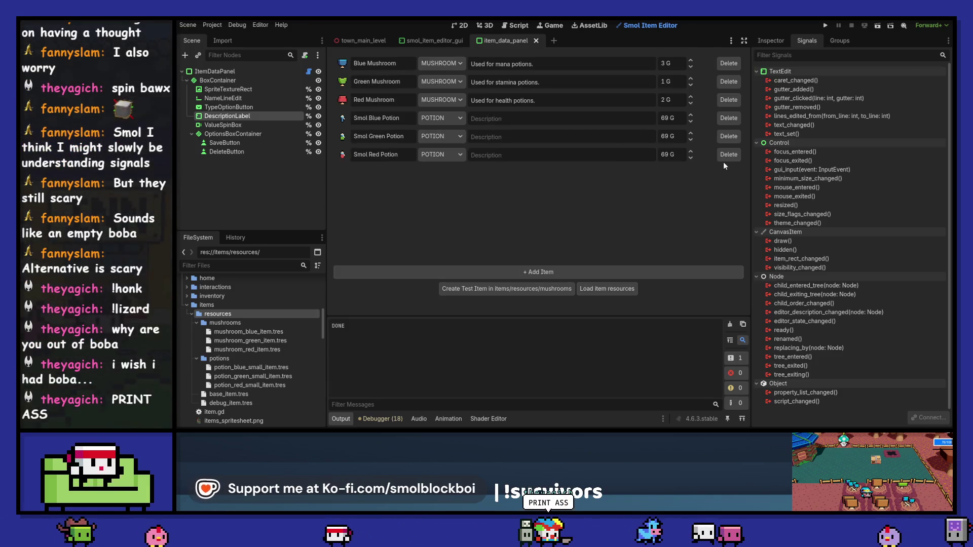
click(730, 155)
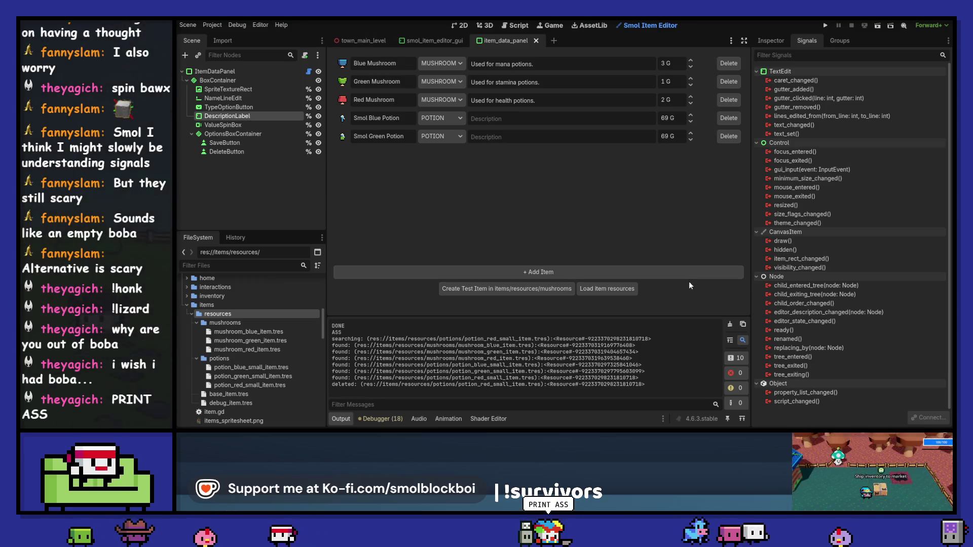
click(689, 273)
click(738, 154)
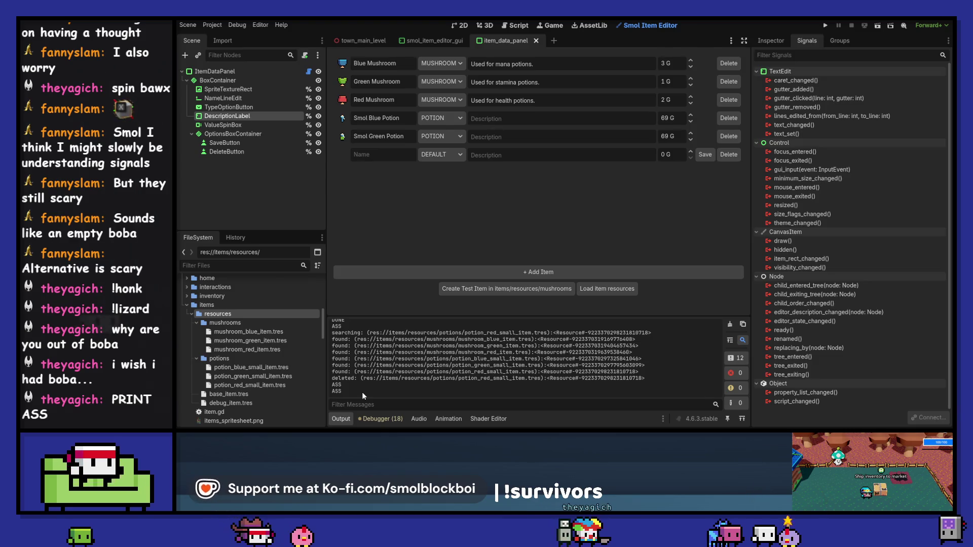
Turn off the Smol Item Editor plugin in Project Settings
click(203, 25)
click(228, 36)
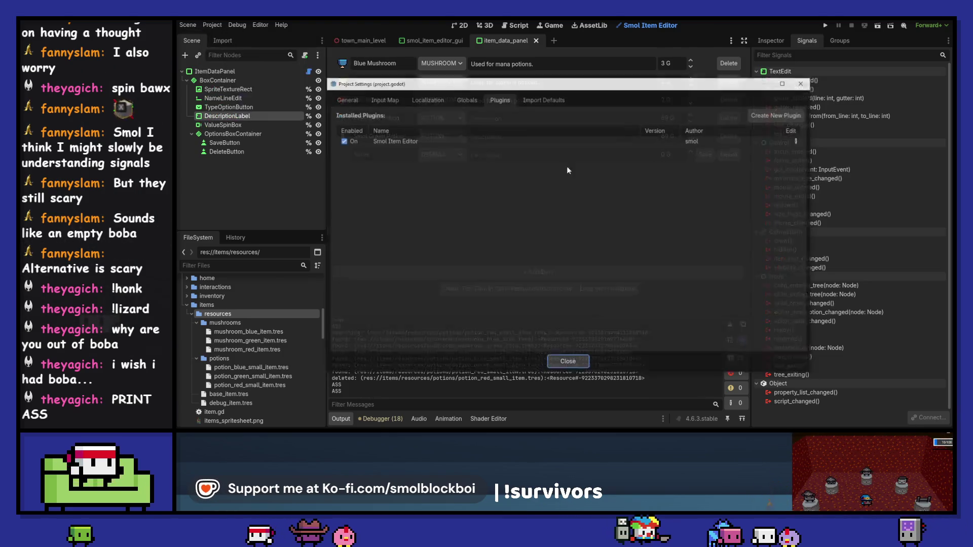
click(342, 141)
click(568, 363)
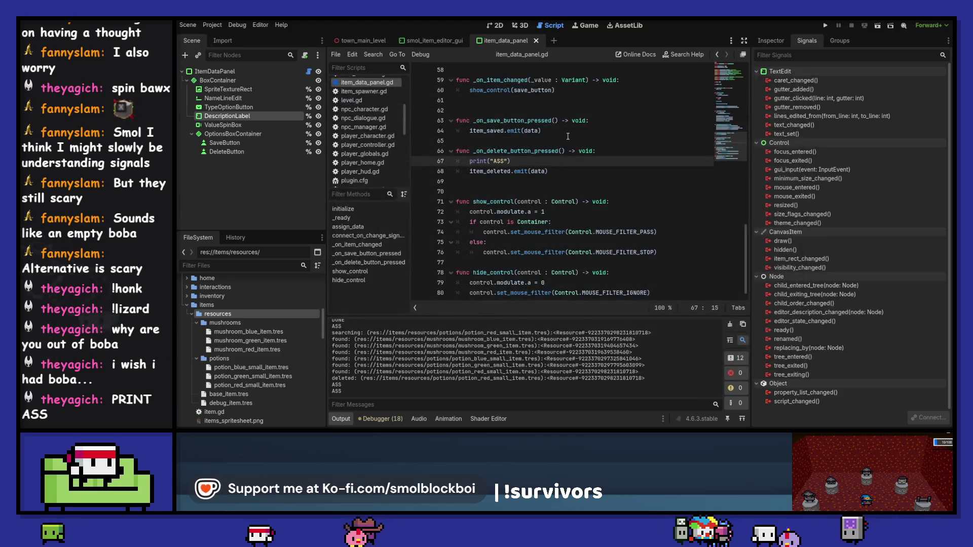
key(F5)
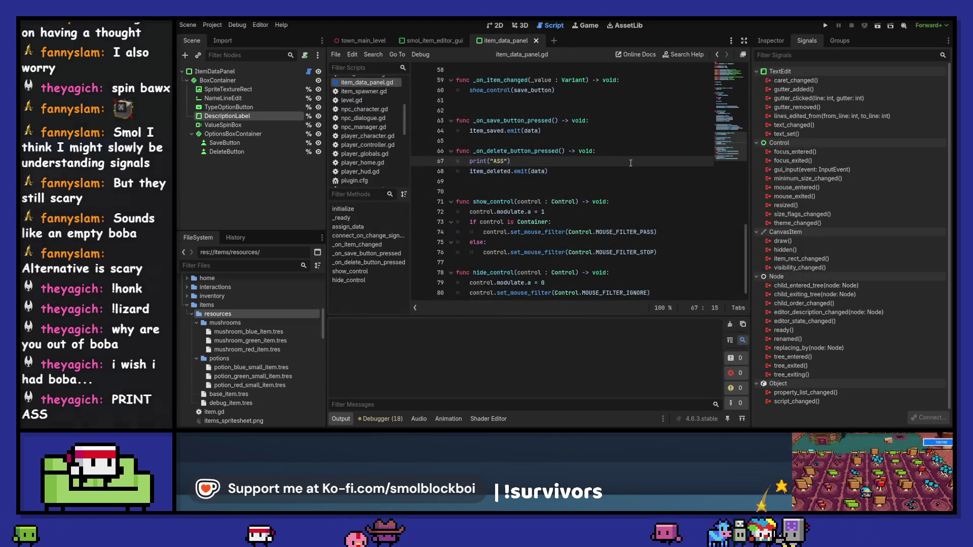
Remove the print("ASS") line and switch to smol_item_editor_gui.gd
drag(631, 162, 632, 154)
key(BackSpace)
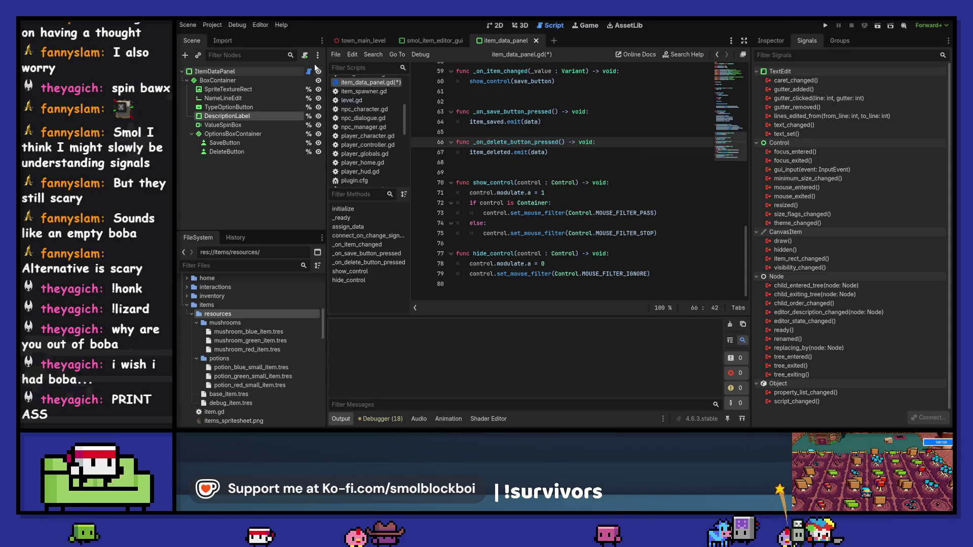
click(433, 41)
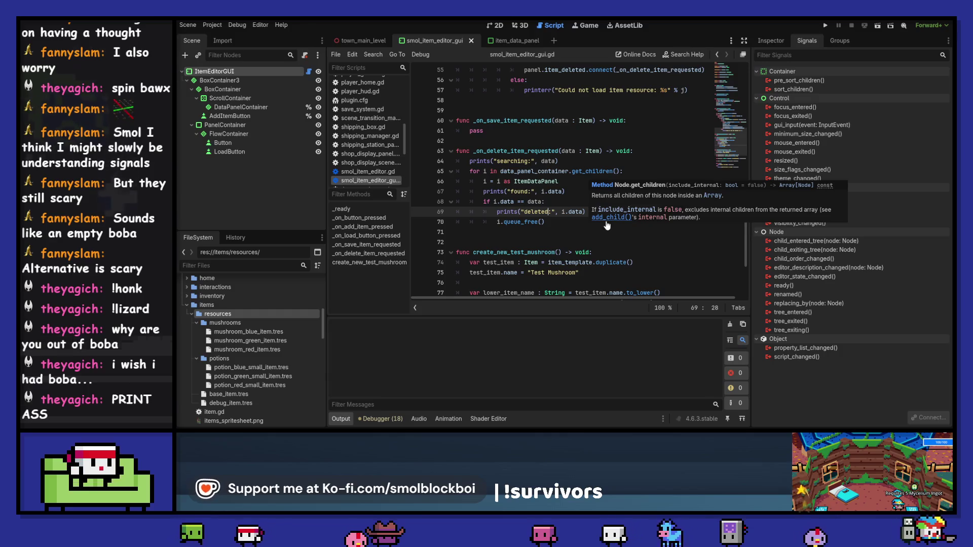
Inspect the delete handler and the load loop's signal connection lines 54–55
double_click(515, 150)
scroll(647, 204, up, 1)
scroll(647, 205, up, 1)
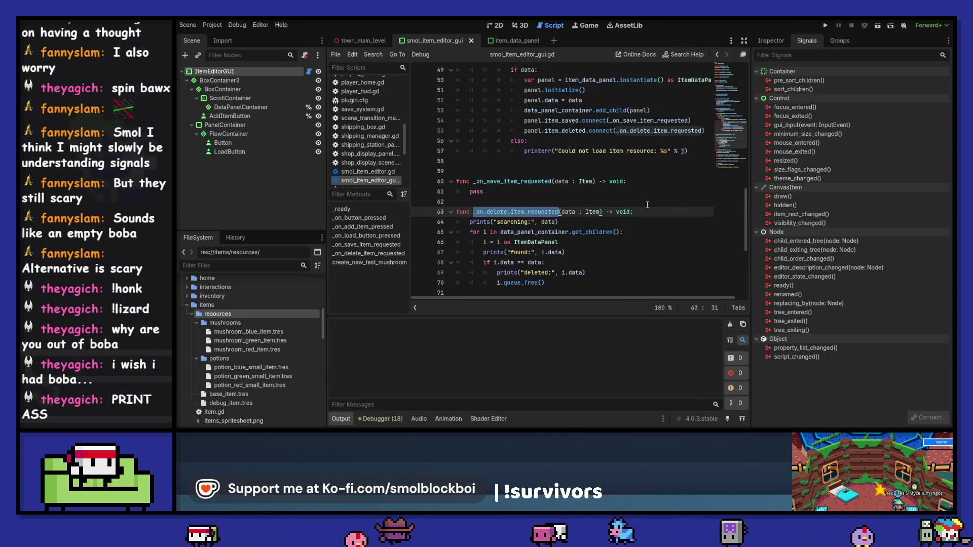
click(682, 130)
drag(705, 130, 456, 120)
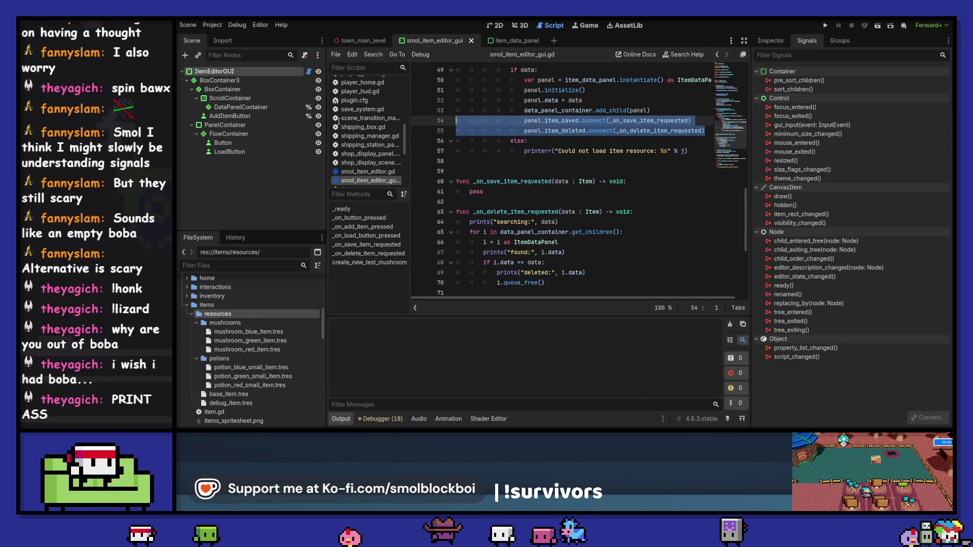
scroll(651, 208, up, 7)
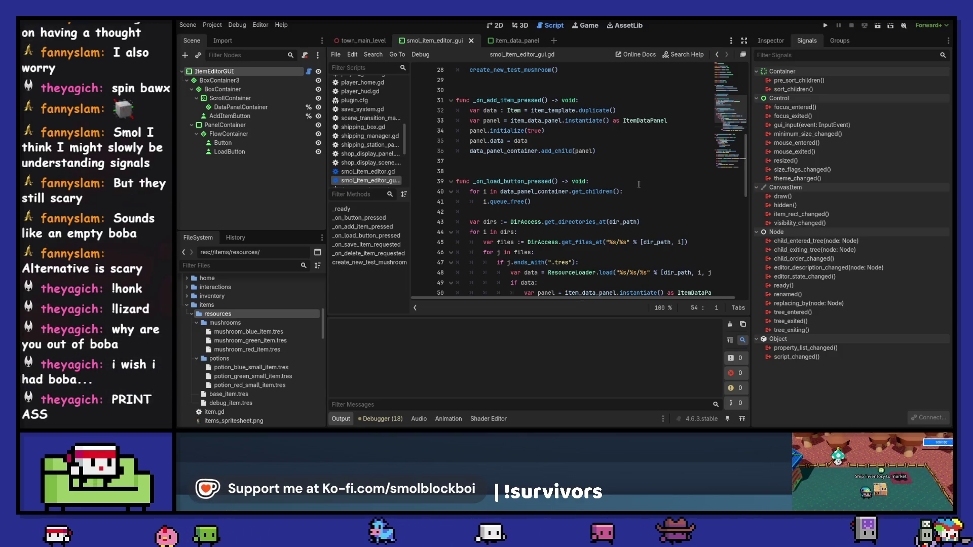
scroll(639, 184, down, 5)
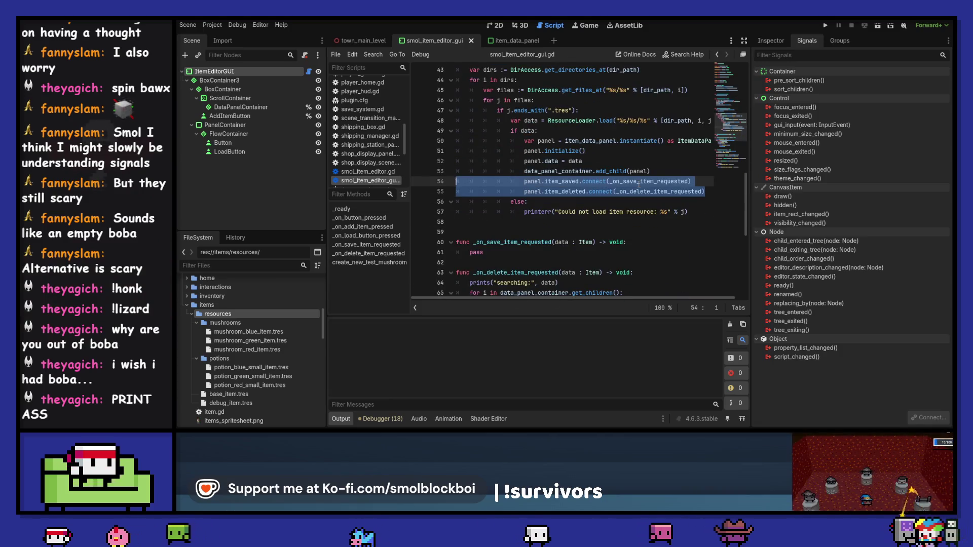
scroll(639, 184, up, 4)
scroll(639, 183, down, 2)
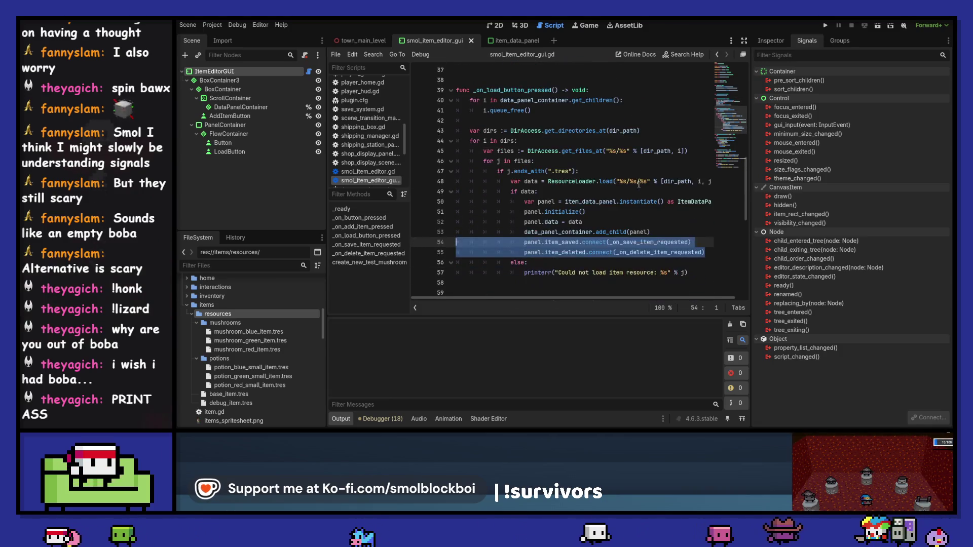
scroll(638, 184, up, 2)
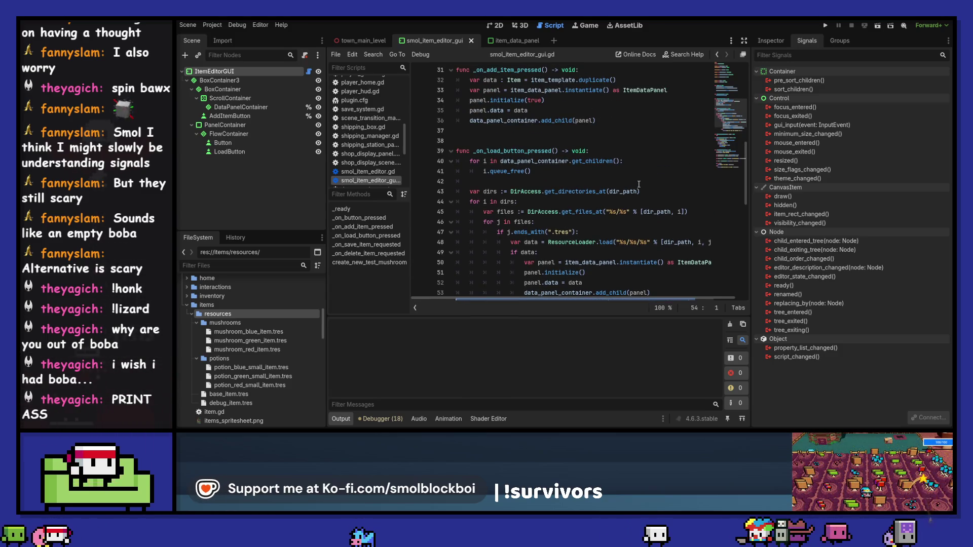
scroll(639, 184, down, 3)
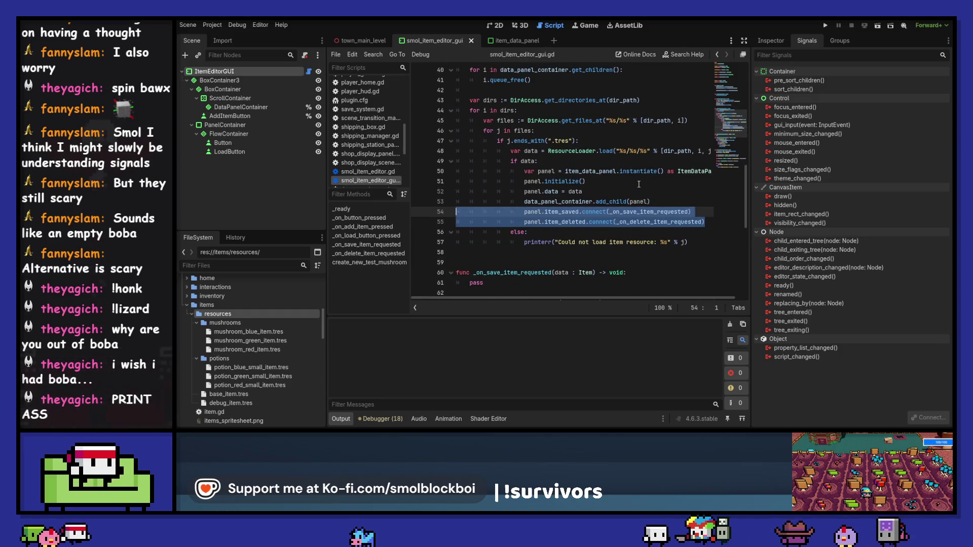
scroll(638, 184, up, 5)
scroll(638, 184, down, 3)
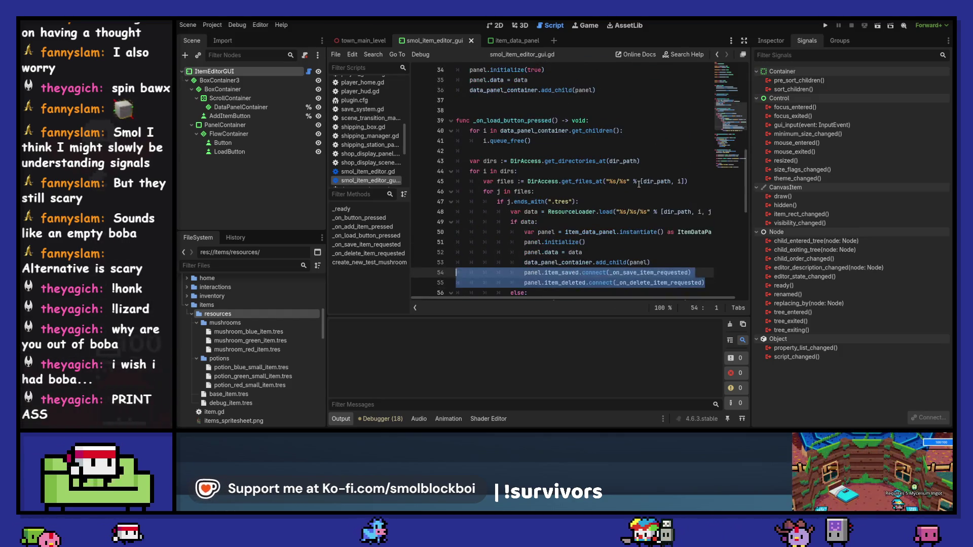
scroll(597, 254, up, 3)
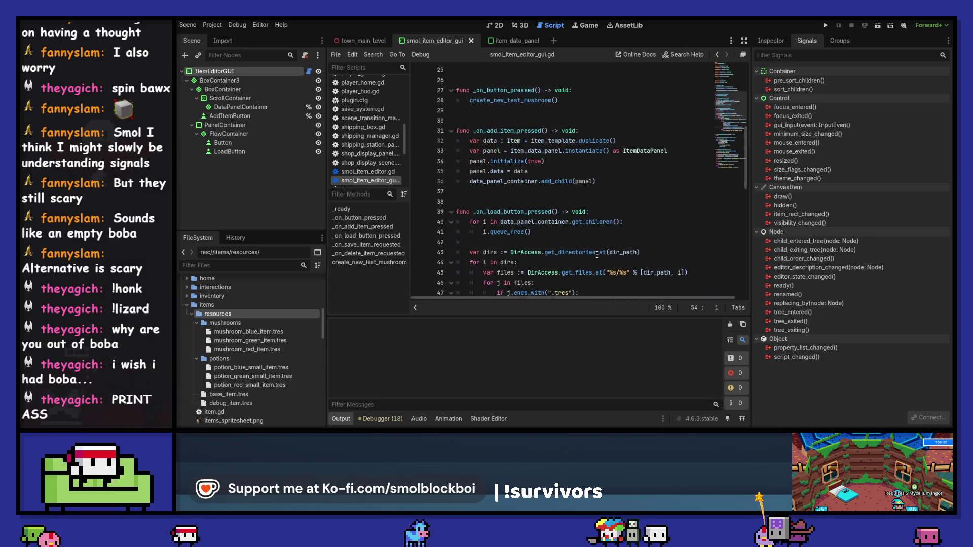
Insert blank lines after line 32 and after the load loop's add_child line, then save
click(626, 144)
key(Return)
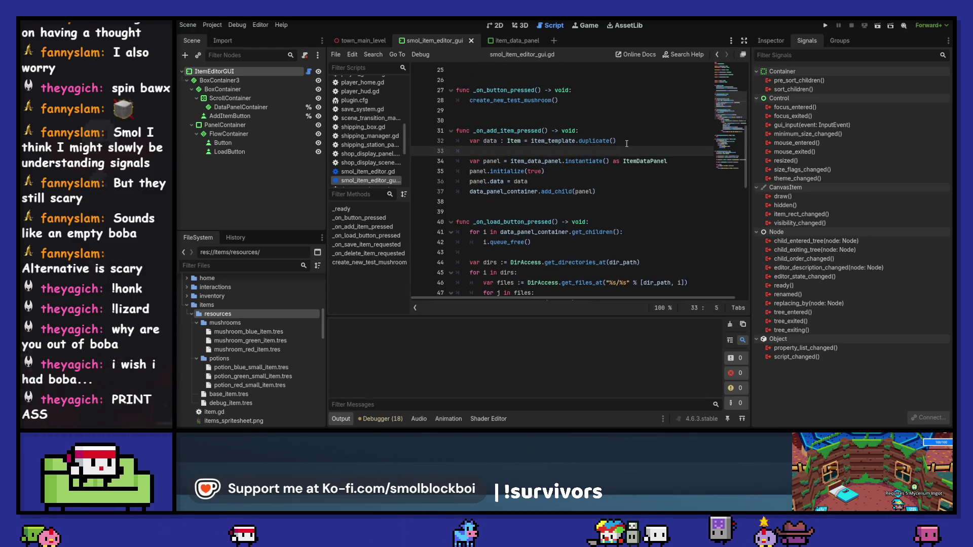
scroll(626, 145, down, 2)
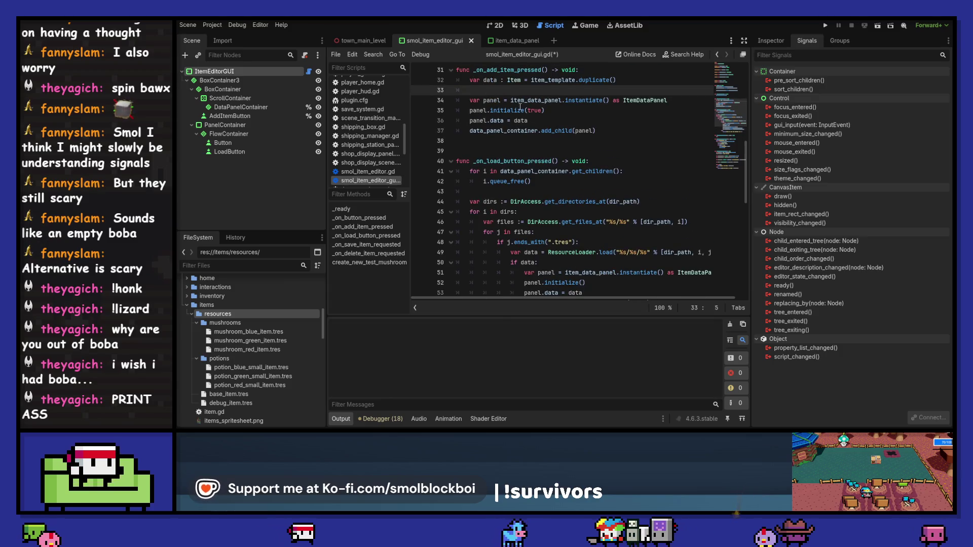
scroll(580, 193, down, 2)
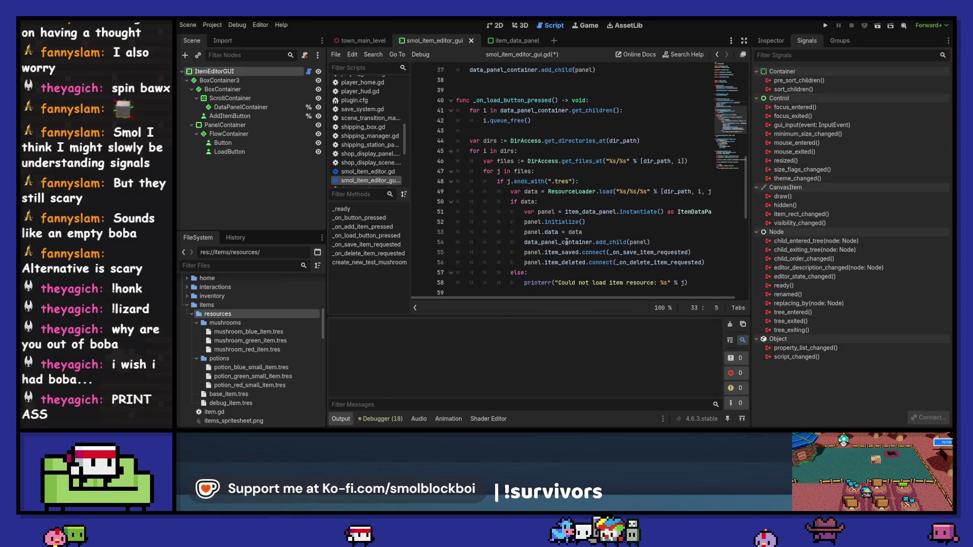
click(672, 242)
key(Return)
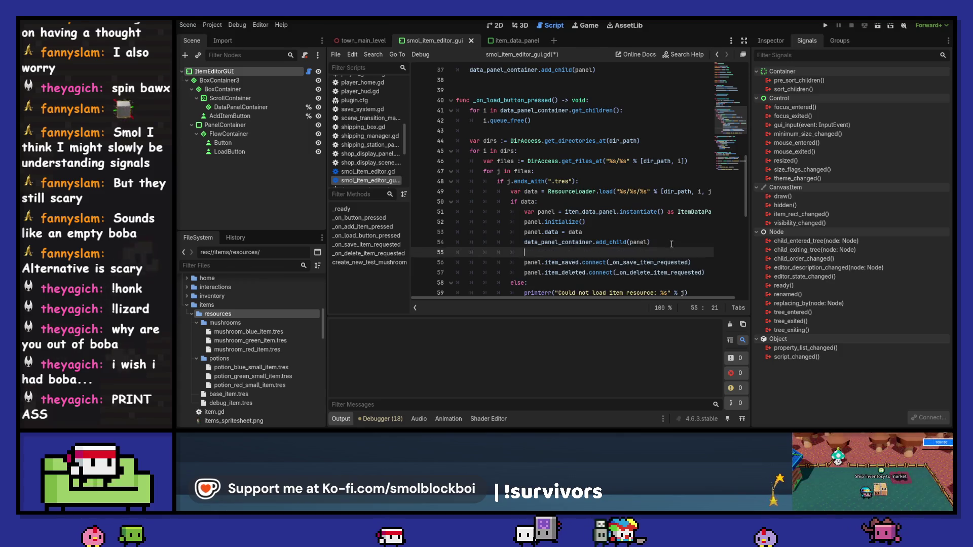
key(ctrl+s)
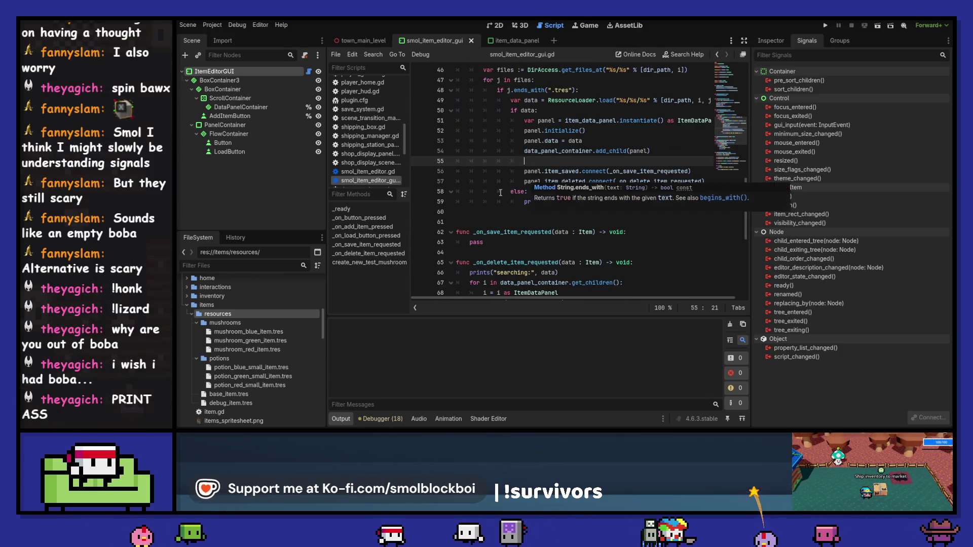
scroll(493, 198, down, 7)
click(498, 232)
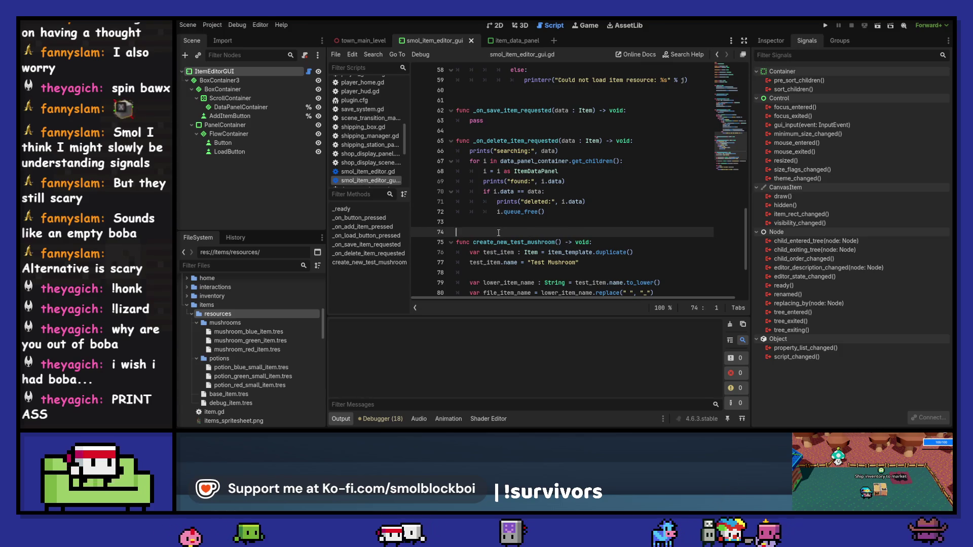
Add an empty add_new_item_panel() -> void function with pass, separated by blank lines, and save
key(Return)
text(func add_new)
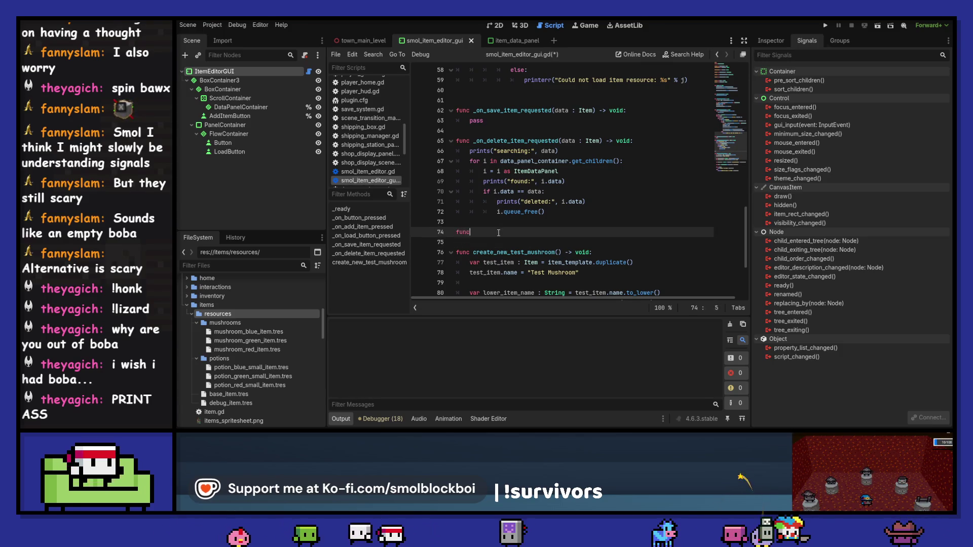
text(_item_)
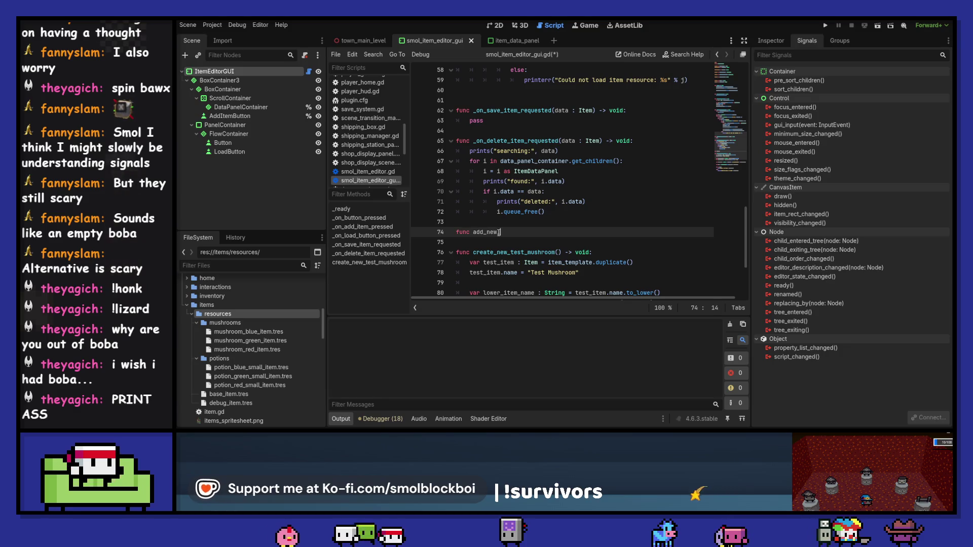
text(panel() -> voi)
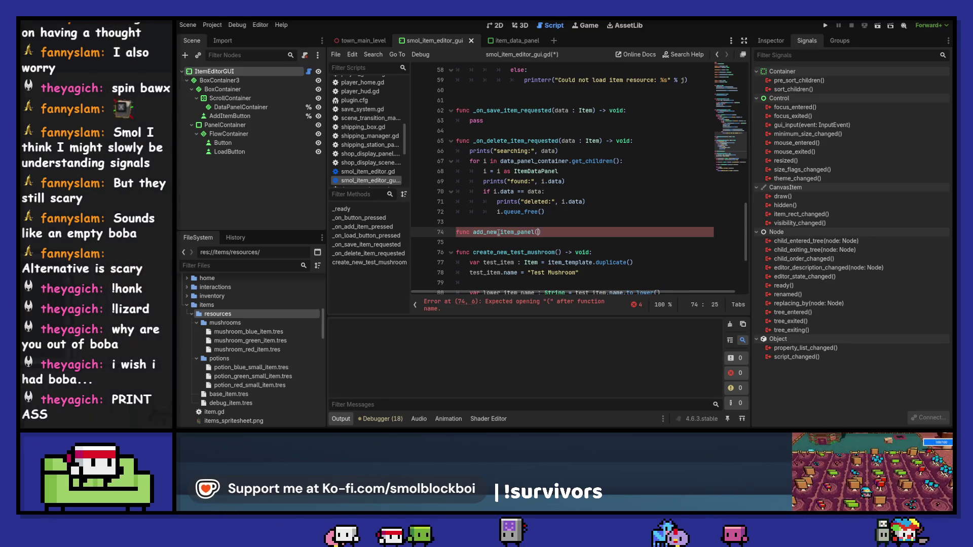
text(d:)
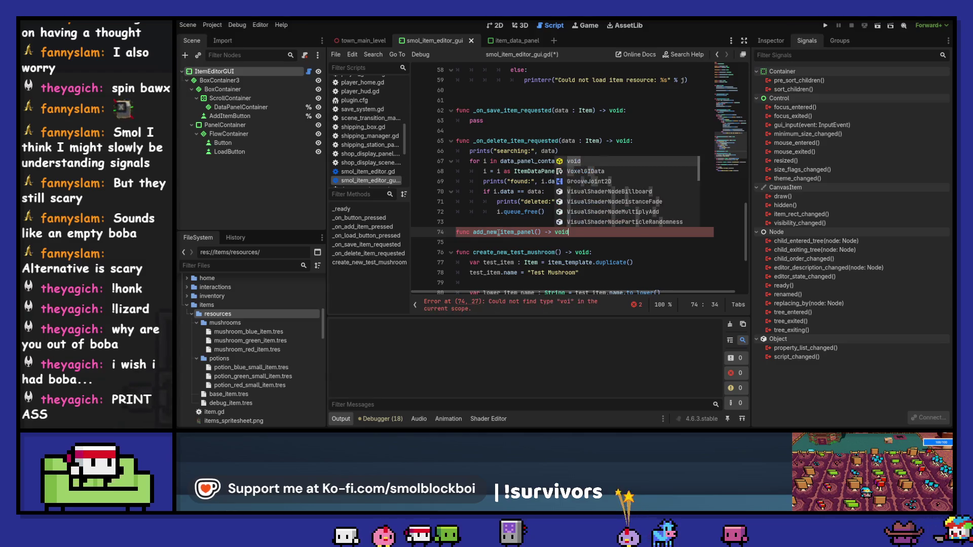
key(Return)
text(pass)
key(ctrl+s)
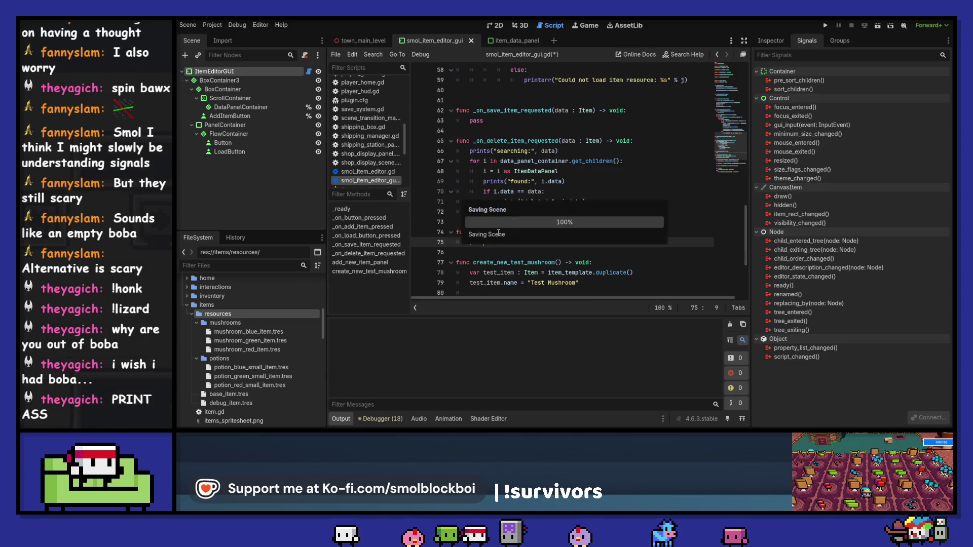
key(Up)
key(Home)
key(Return)
key(Up)
click(494, 267)
key(Return)
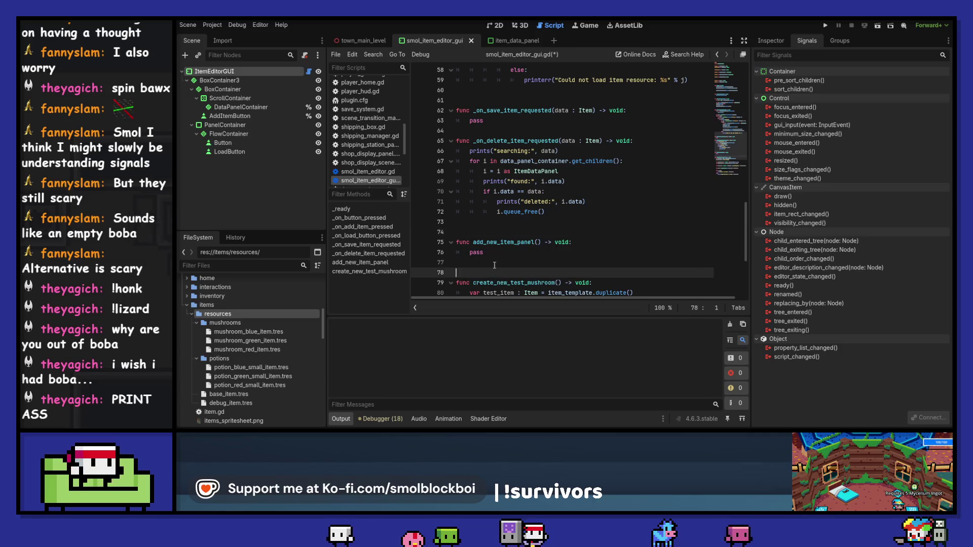
key(ctrl+s)
Replace pass in add_new_item_panel with the panel-creation lines 51–54, unindented one level
scroll(583, 206, up, 4)
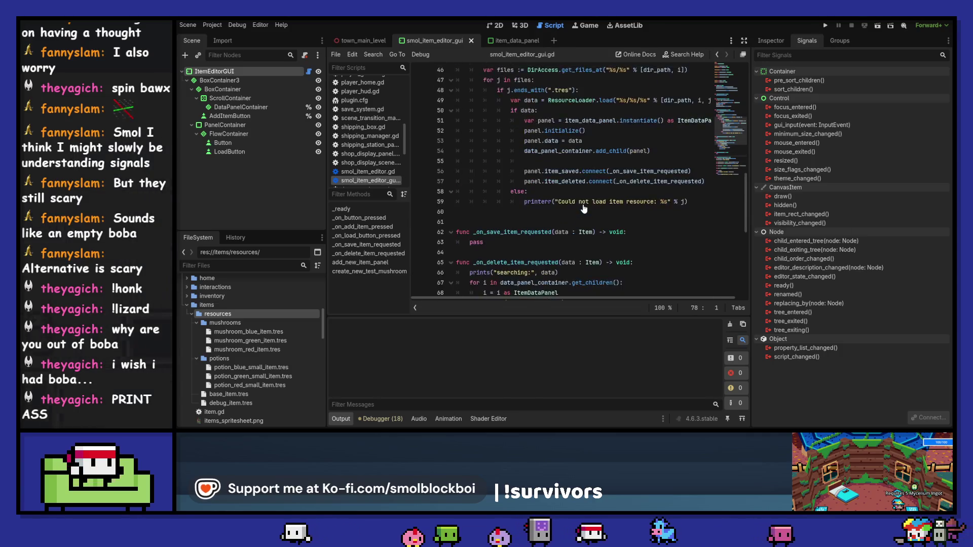
scroll(584, 209, down, 3)
scroll(584, 209, up, 5)
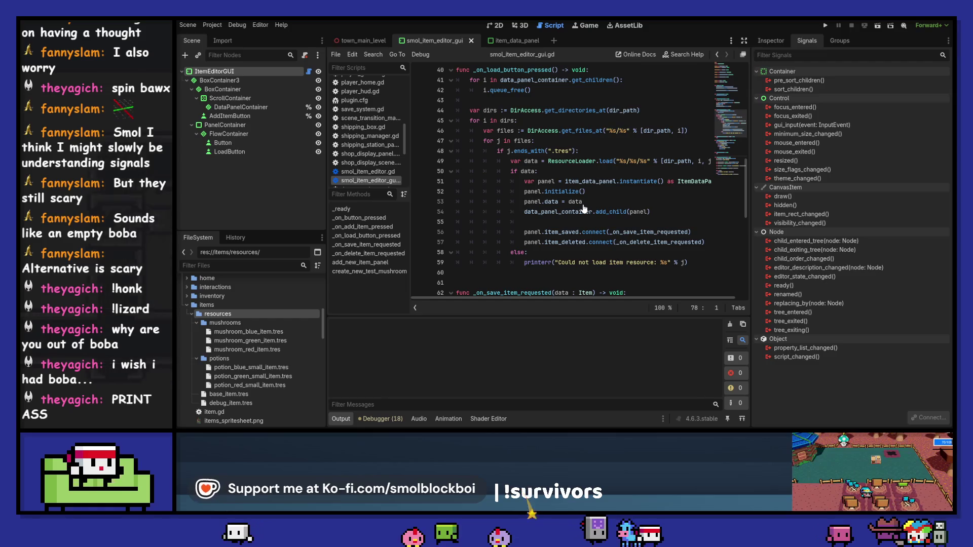
click(638, 200)
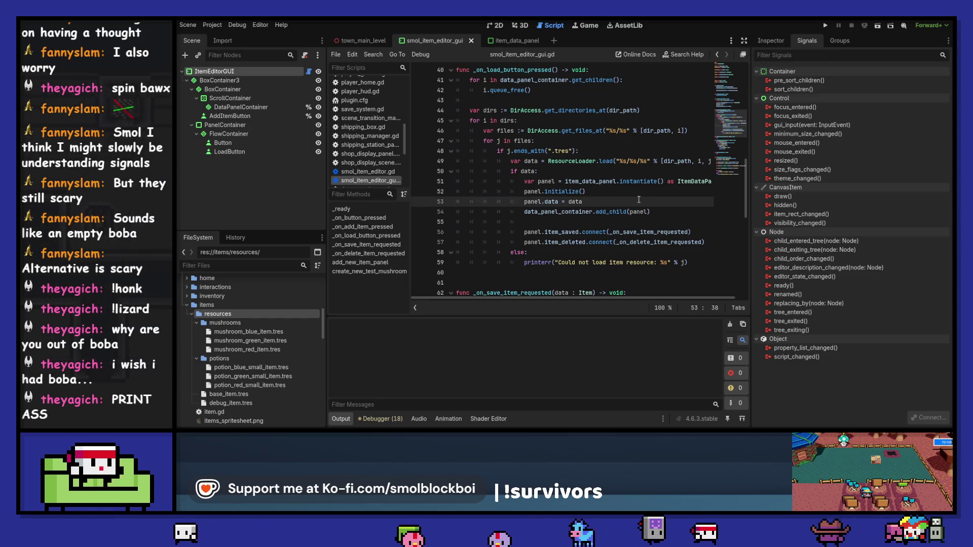
scroll(638, 200, up, 7)
scroll(638, 200, down, 7)
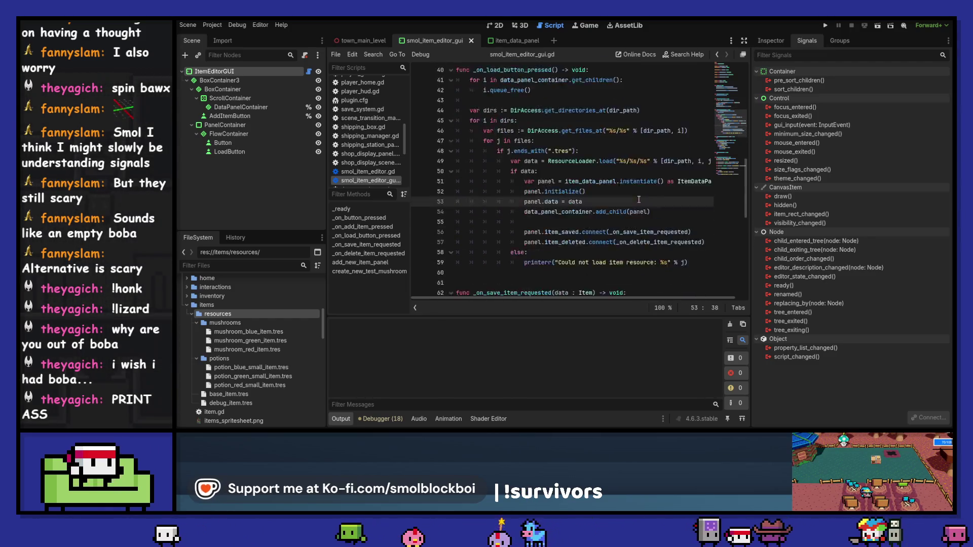
mouse_move(651, 212)
mouse_down()
mouse_move(457, 202)
mouse_move(457, 181)
mouse_up()
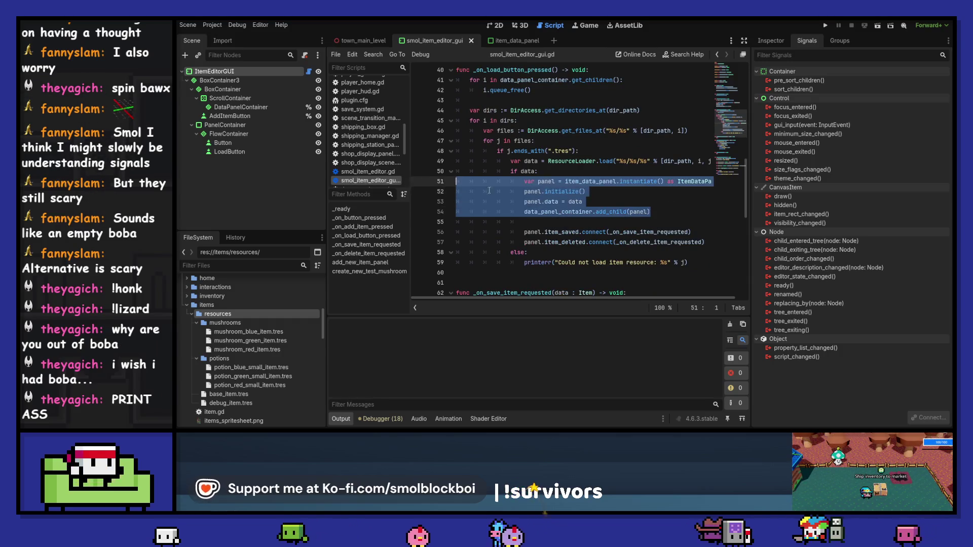
scroll(552, 197, down, 3)
scroll(552, 197, down, 3)
drag(498, 227, 376, 222)
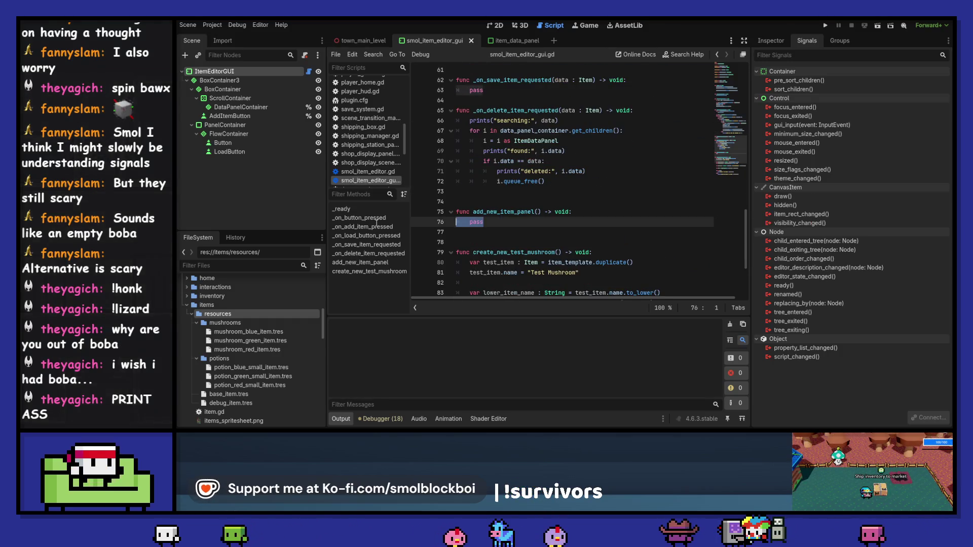
text(var panel = item_data_panel.instantiate() as ItemDataPanel 					panel.initialize() 					panel.data = data 					data_panel_container.add_child(panel))
mouse_move(541, 221)
mouse_down()
mouse_move(583, 223)
mouse_move(571, 246)
mouse_up()
key(shift+Tab)
click(537, 212)
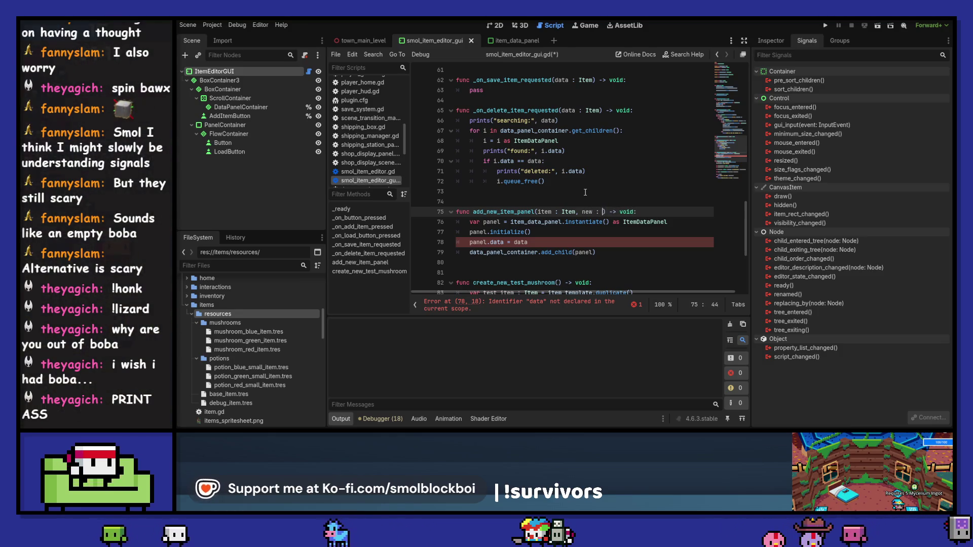
Type the new parameter as bool and change data to item on line 78
text(bool)
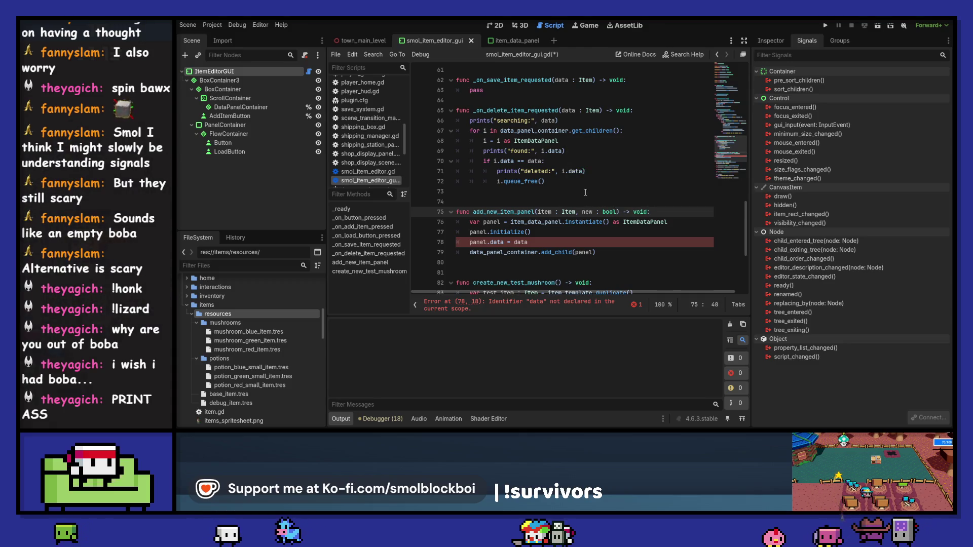
double_click(543, 213)
key(ctrl+c)
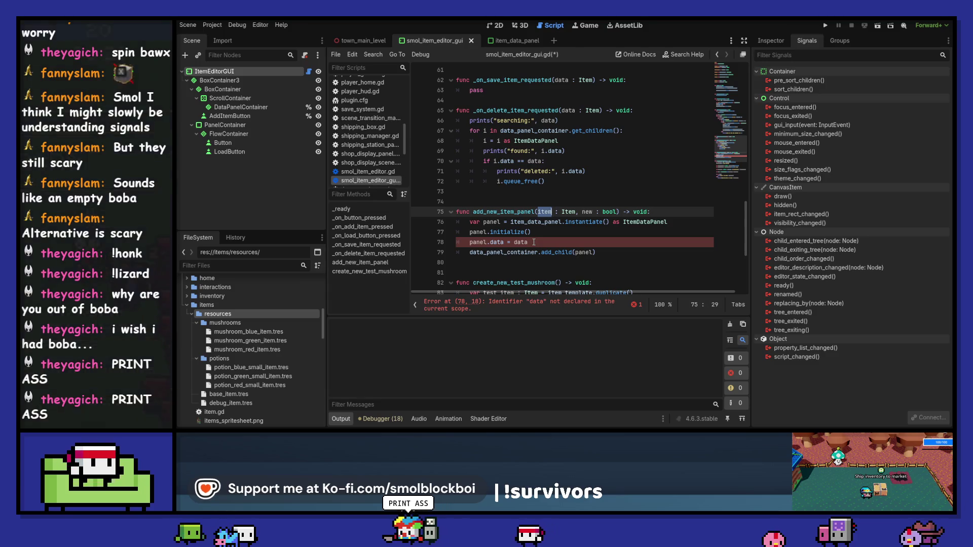
double_click(533, 243)
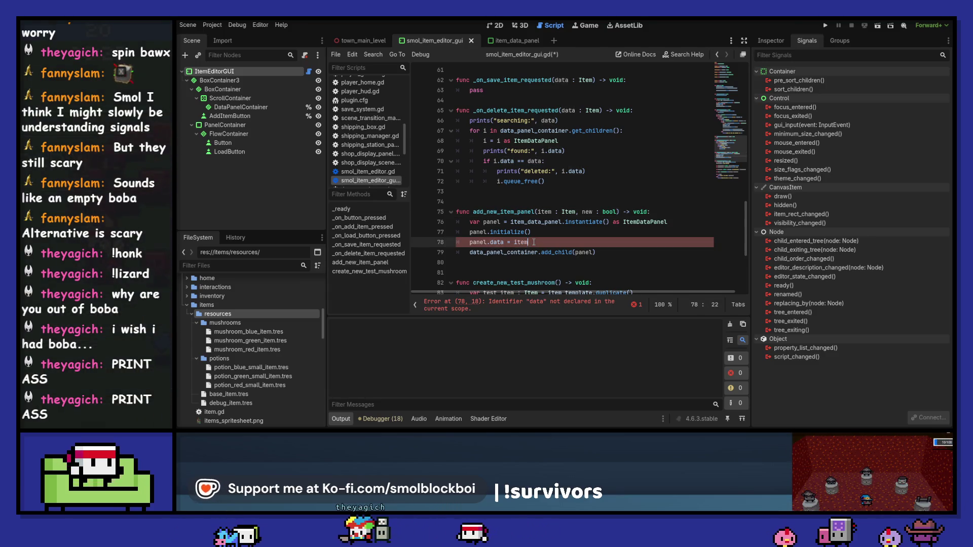
key(ctrl+v)
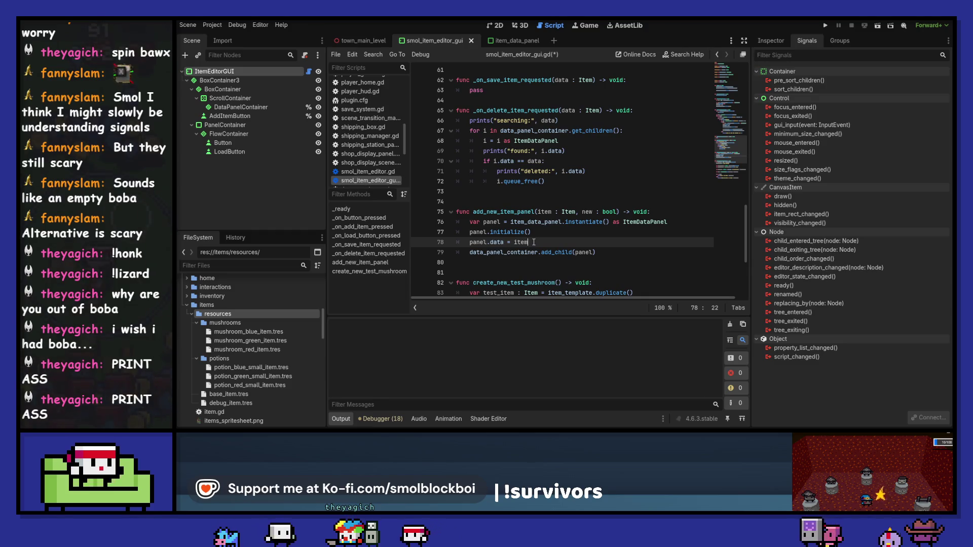
Insert a print("ASS") debug line at the start of add_new_item_panel and save
click(669, 211)
key(Return)
text(print("ASS)
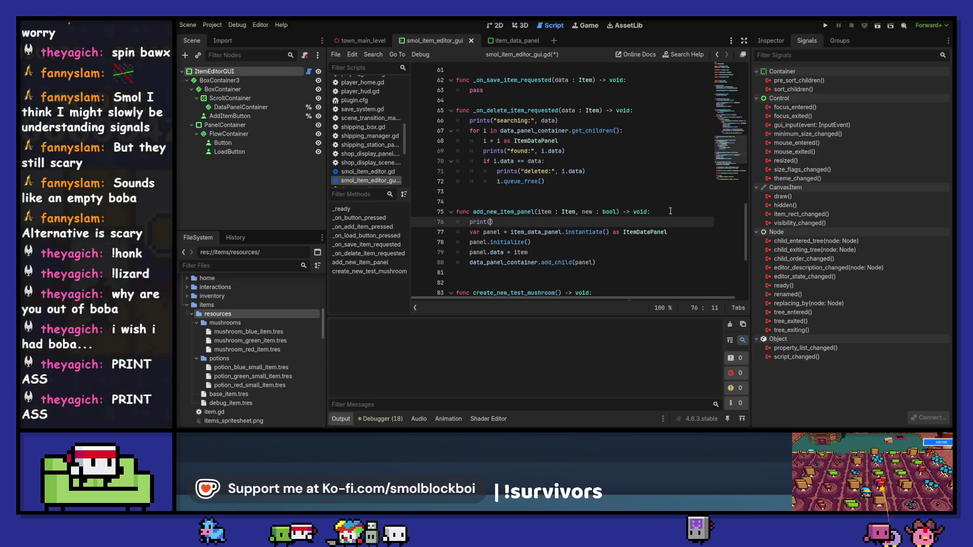
key(ctrl+s)
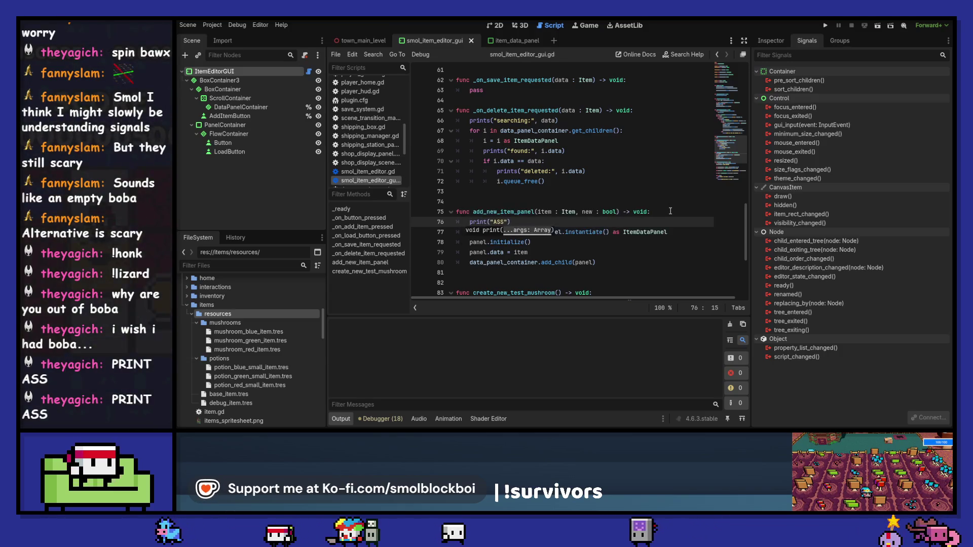
key(End)
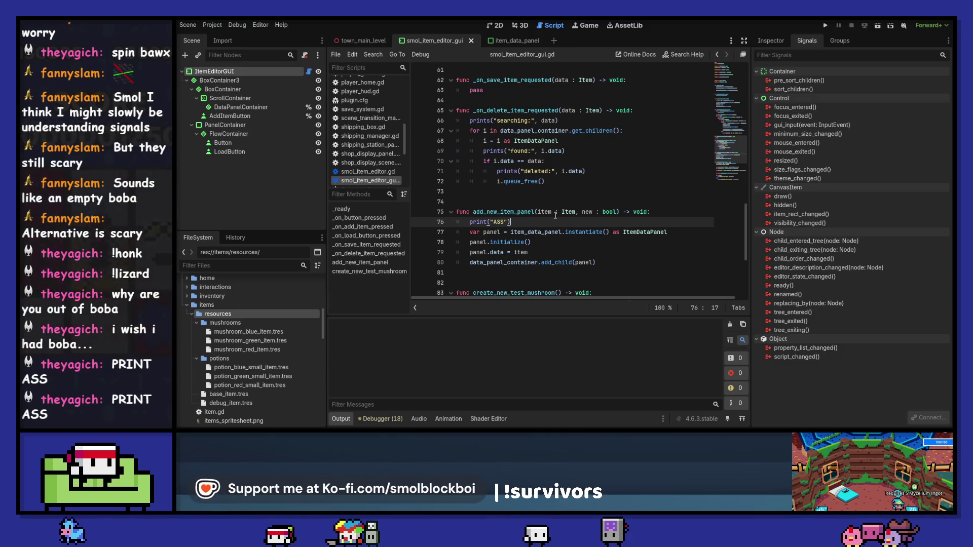
double_click(497, 212)
key(ctrl+c)
scroll(526, 203, up, 6)
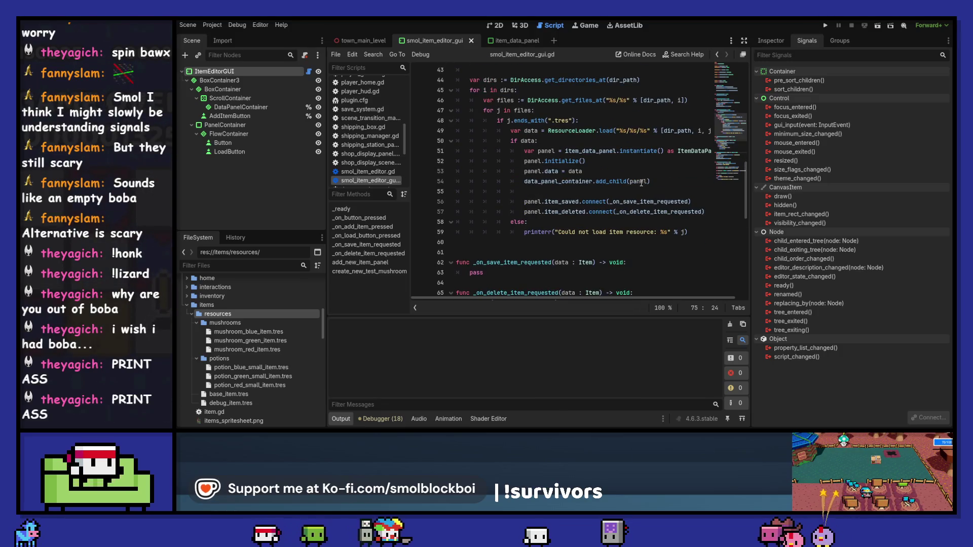
Replace the load loop's inline panel code with add_new_item_panel(data, false) and cut its two connect() lines
mouse_move(650, 181)
mouse_down()
mouse_move(557, 181)
mouse_move(525, 151)
mouse_up()
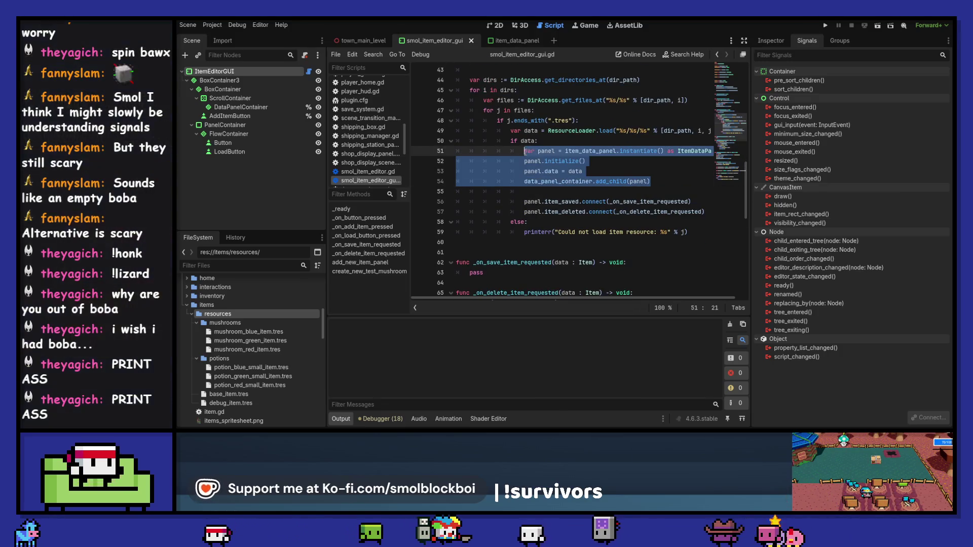
key(ctrl+v)
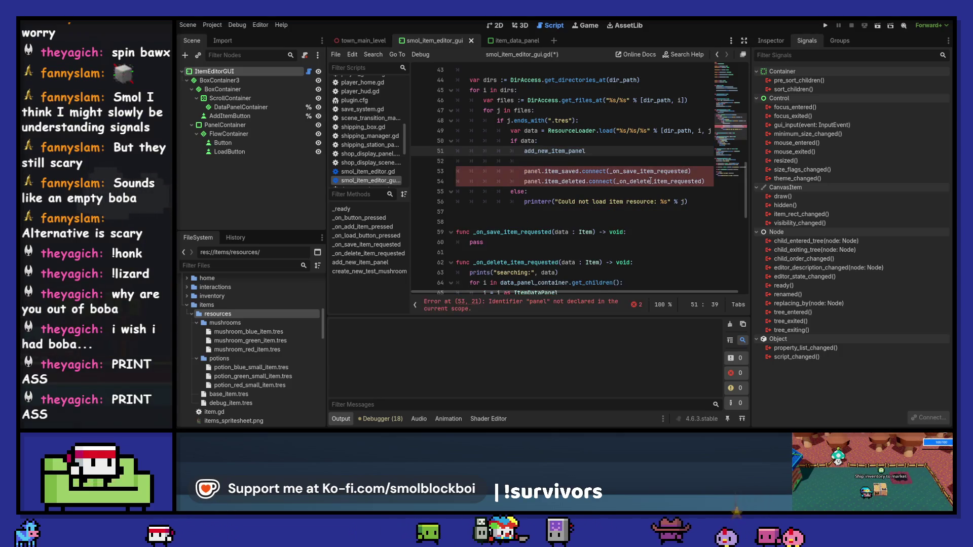
text(()
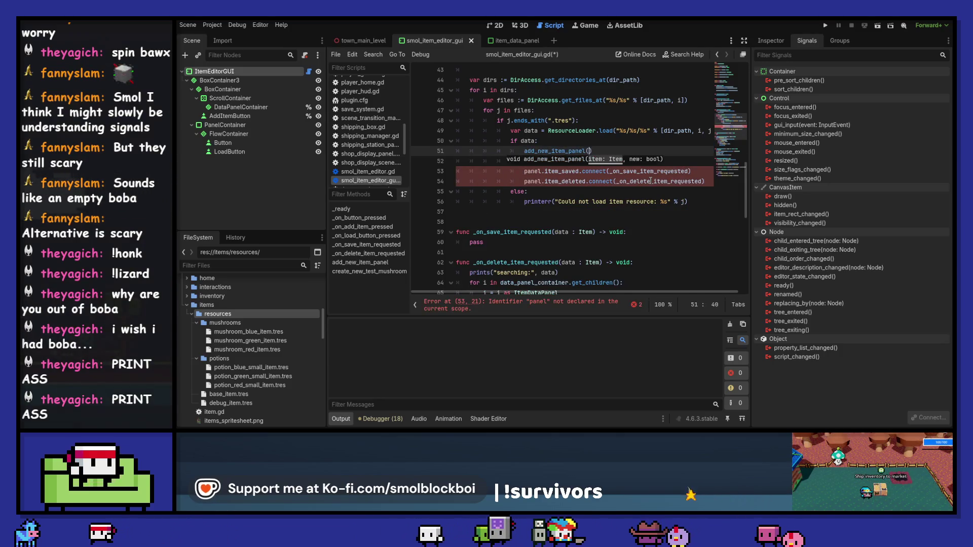
text(data, )
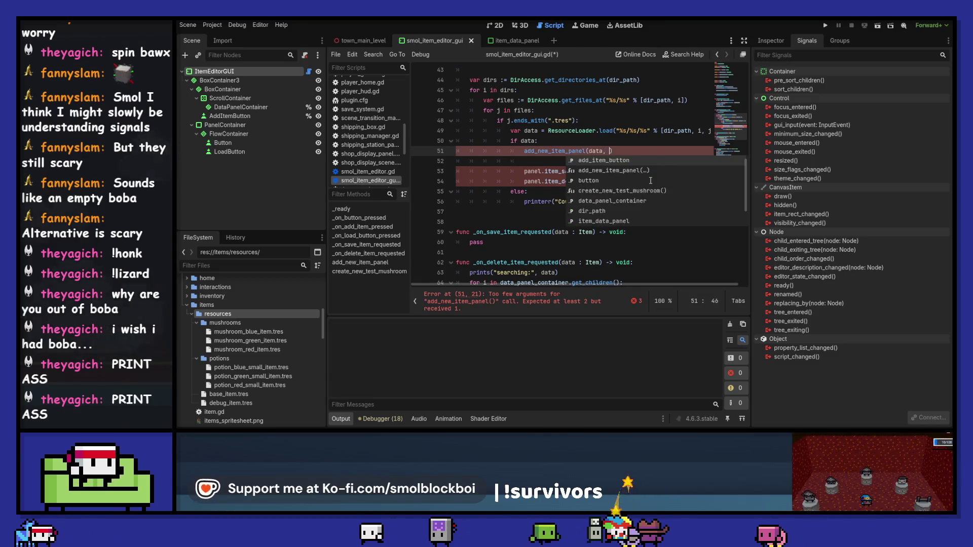
text(false)
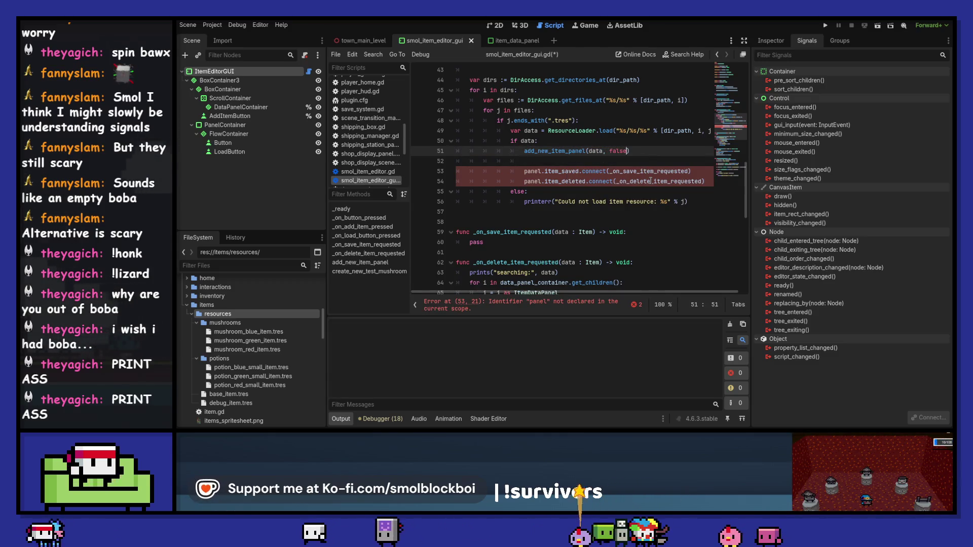
mouse_move(554, 155)
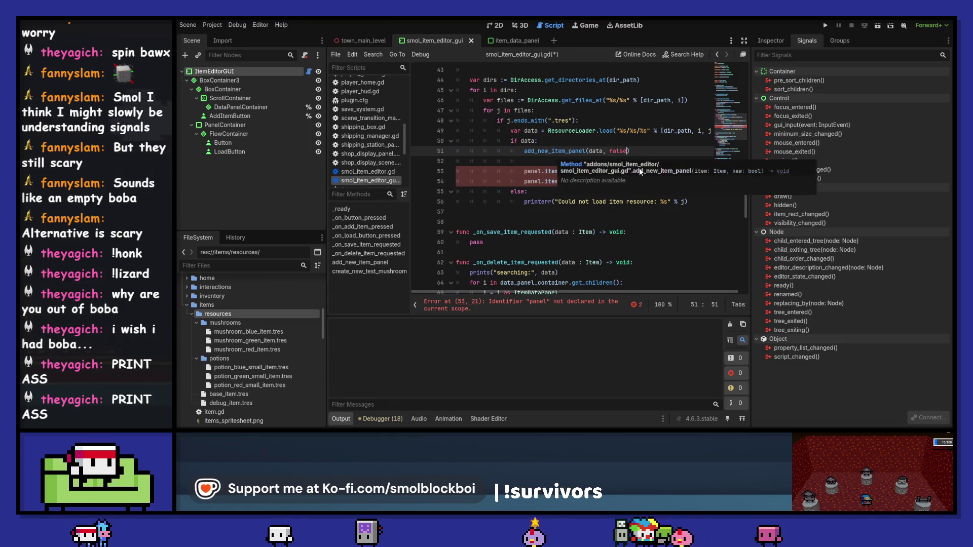
drag(704, 181, 439, 175)
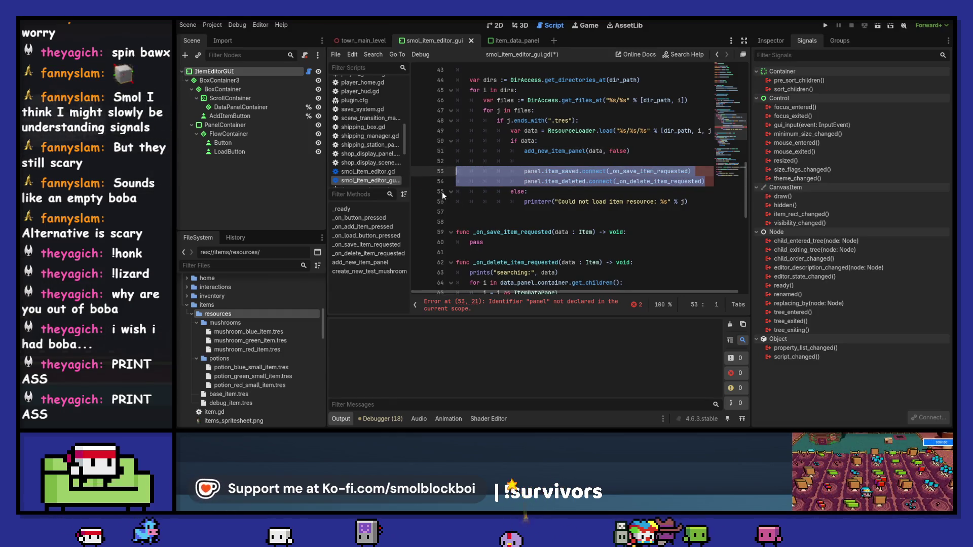
key(ctrl+x)
scroll(526, 208, down, 6)
click(640, 226)
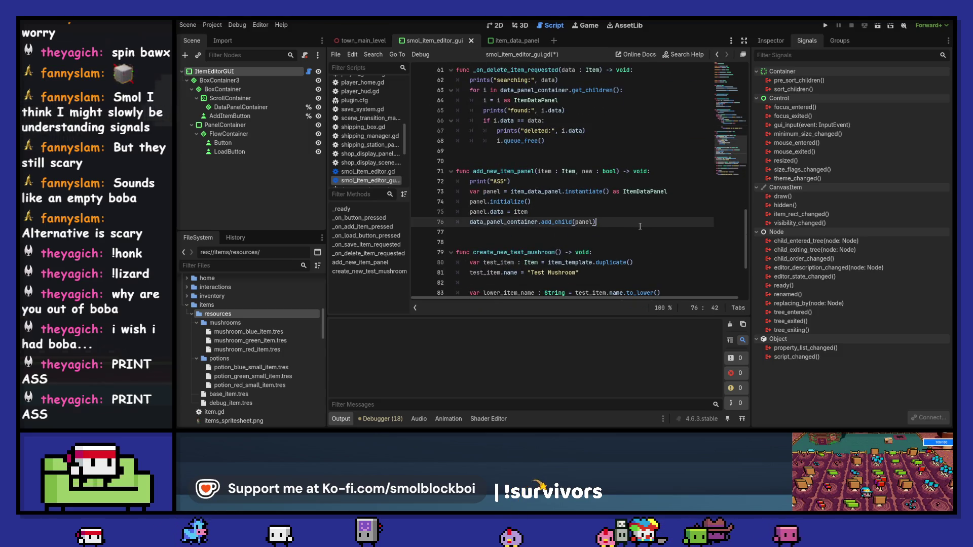
Move the two connect() lines into add_new_item_panel after add_child(panel) with correct indentation
key(Return)
key(Return)
key(ctrl+v)
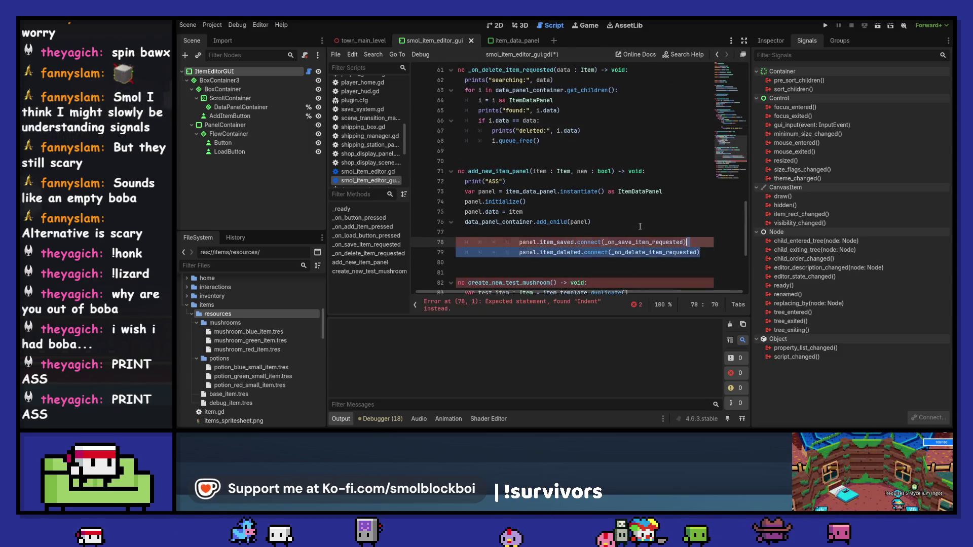
key(shift+Up)
key(shift+Tab)
key(shift+Tab)
scroll(640, 226, up, 5)
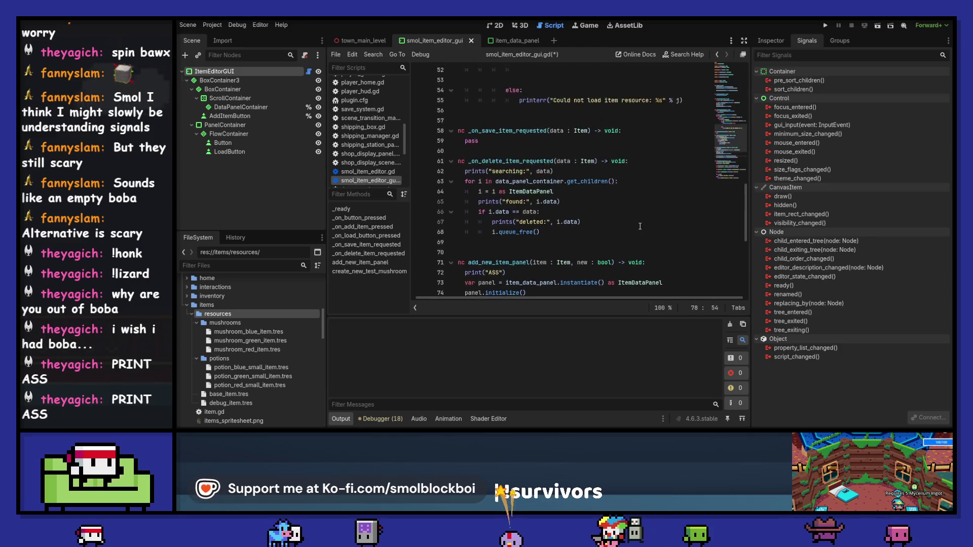
click(547, 133)
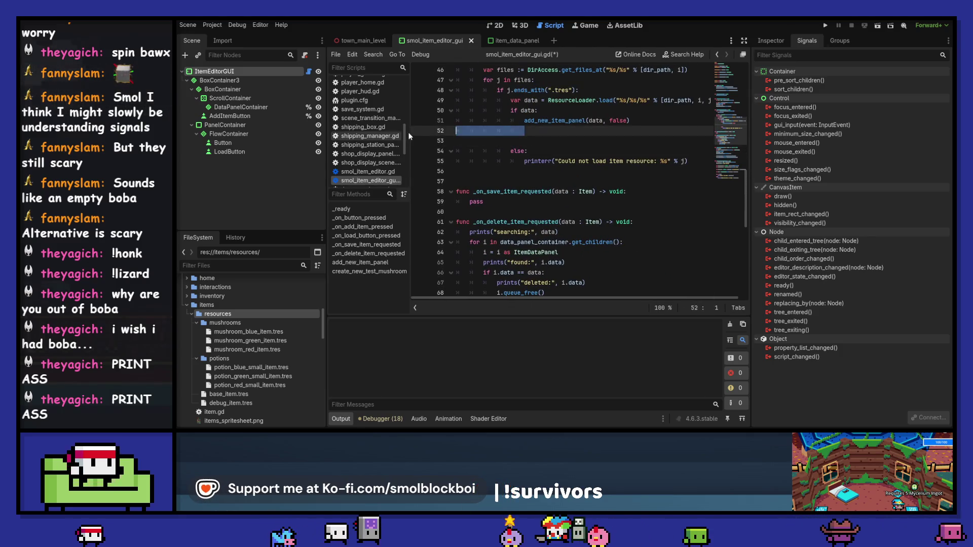
key(BackSpace)
key(BackSpace)
key(BackSpace)
key(Return)
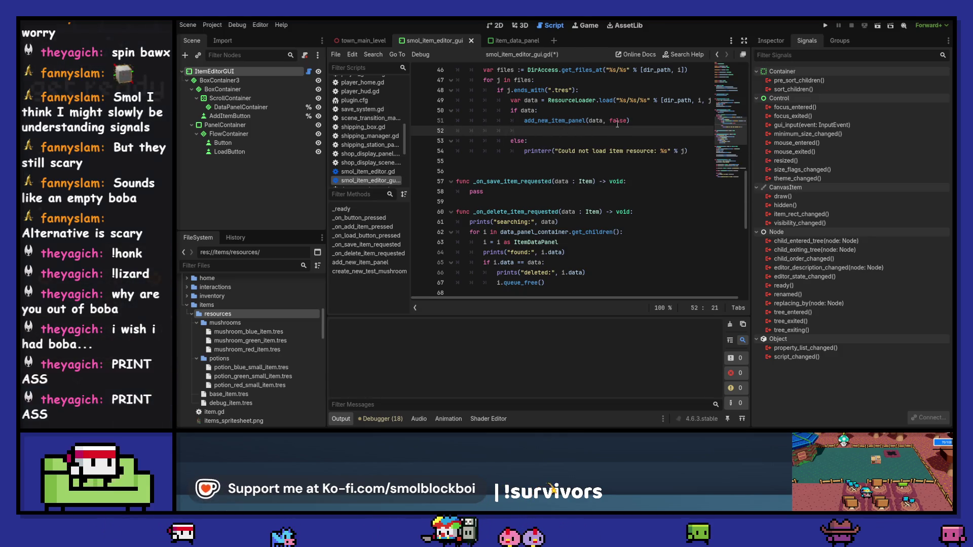
Replace _on_add_item_pressed's panel-creation lines with add_new_item_panel(data, true)
drag(629, 120, 523, 121)
scroll(603, 224, up, 8)
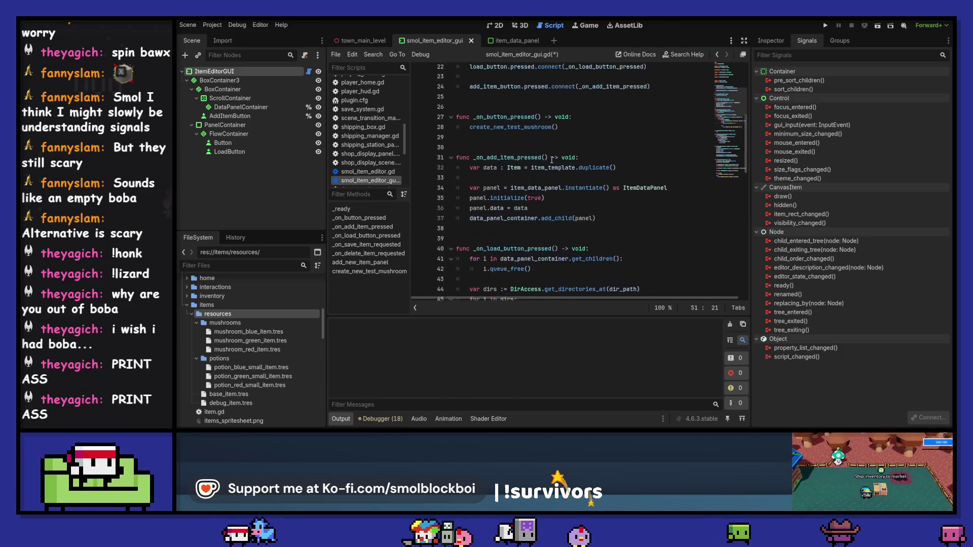
drag(611, 224, 482, 192)
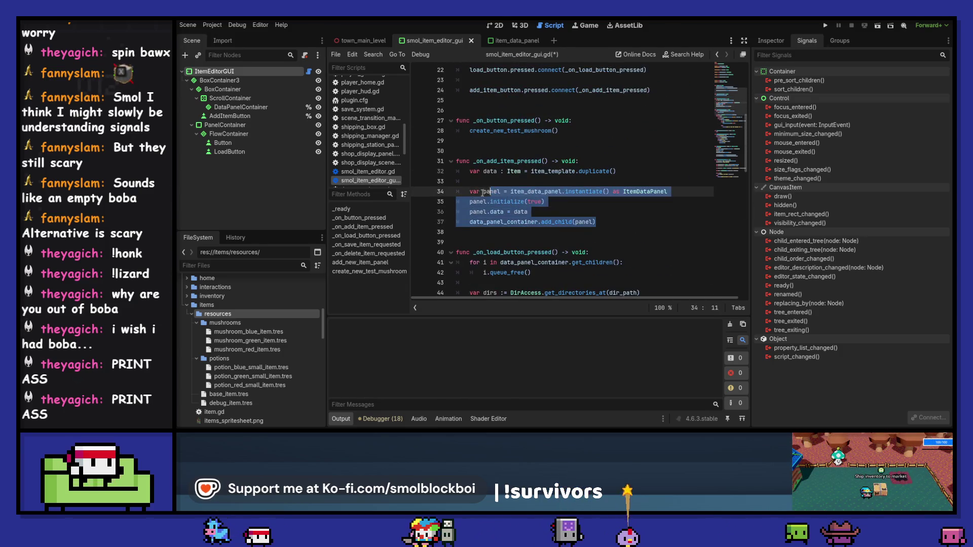
key(ctrl+v)
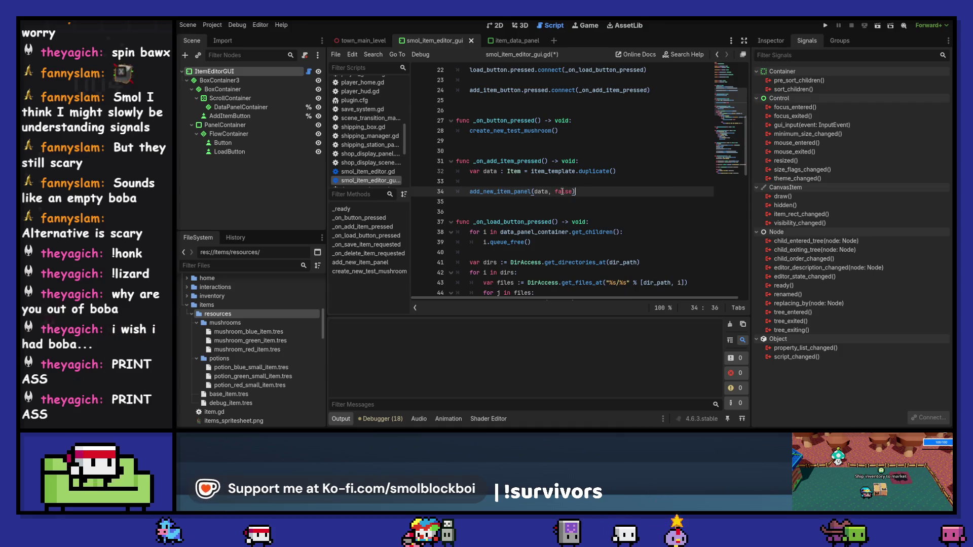
text(true)
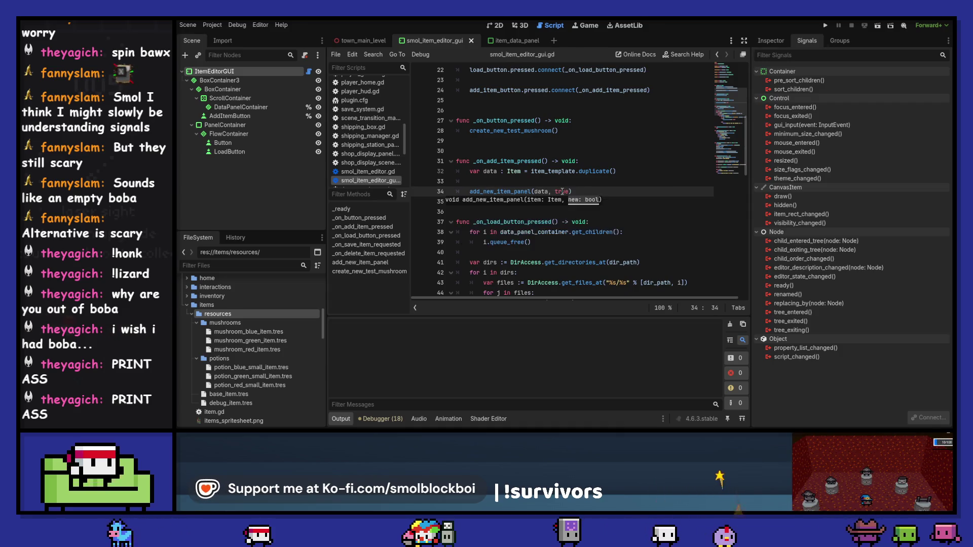
Enable the Smol Item Editor plugin in Project Settings > Plugins
click(212, 24)
click(226, 33)
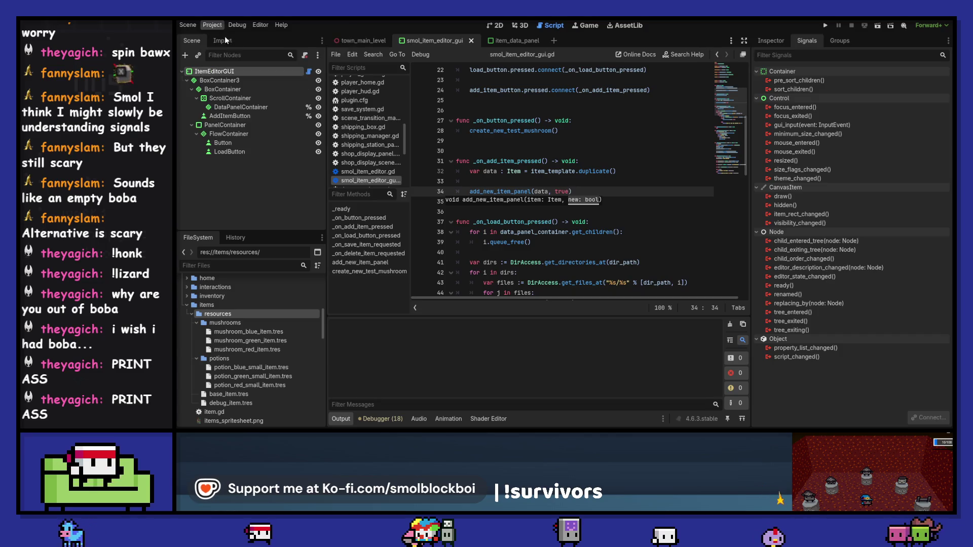
click(343, 141)
Load item resources in the Smol Item Editor, then add empty rows and delete two blank ones
click(568, 363)
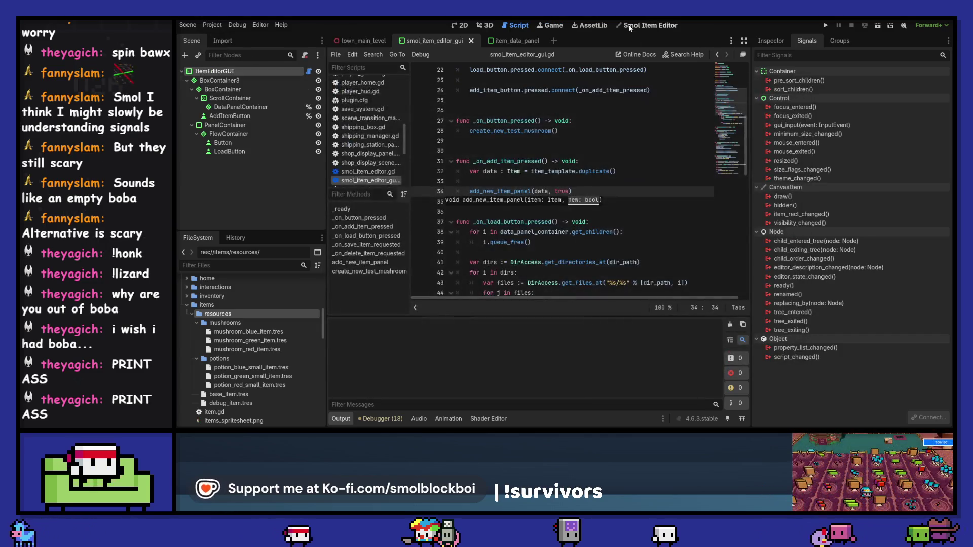
click(631, 25)
click(607, 288)
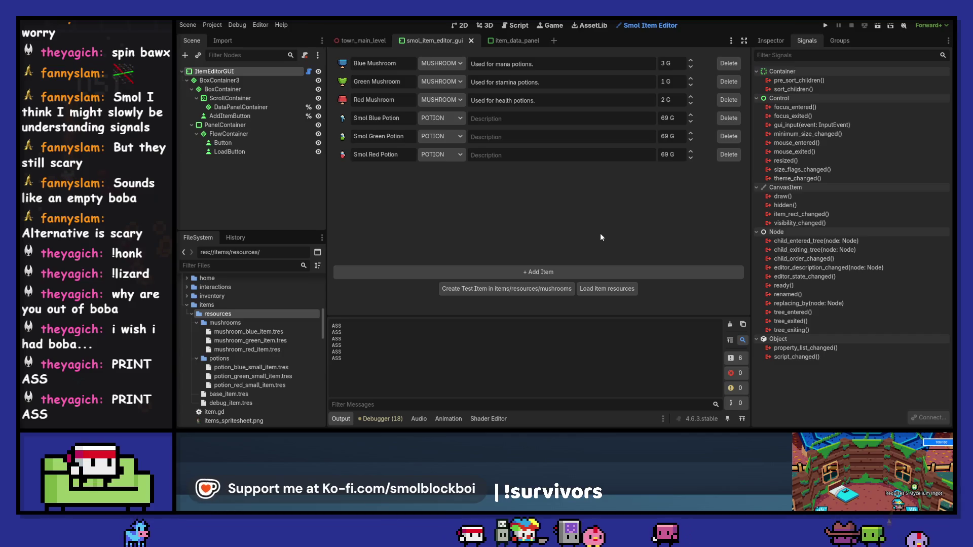
click(580, 274)
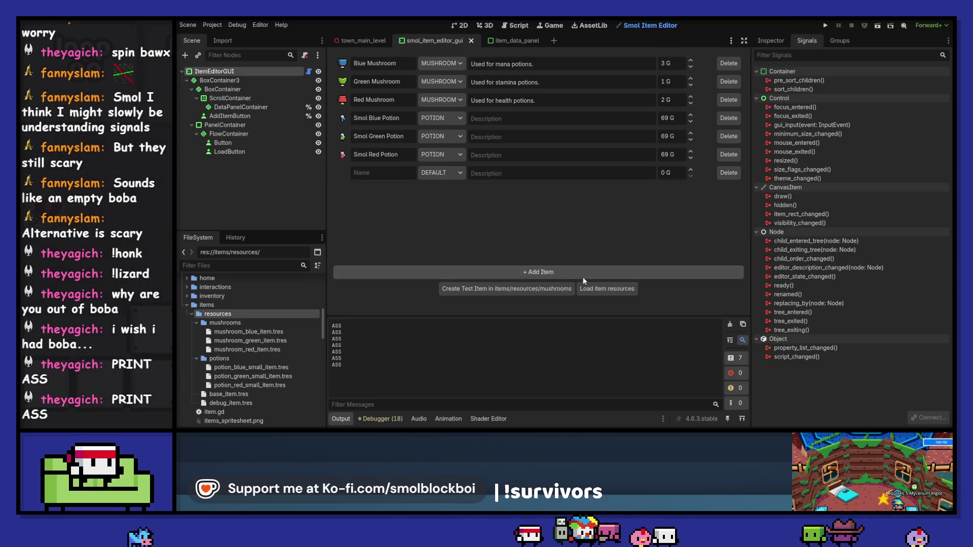
click(726, 173)
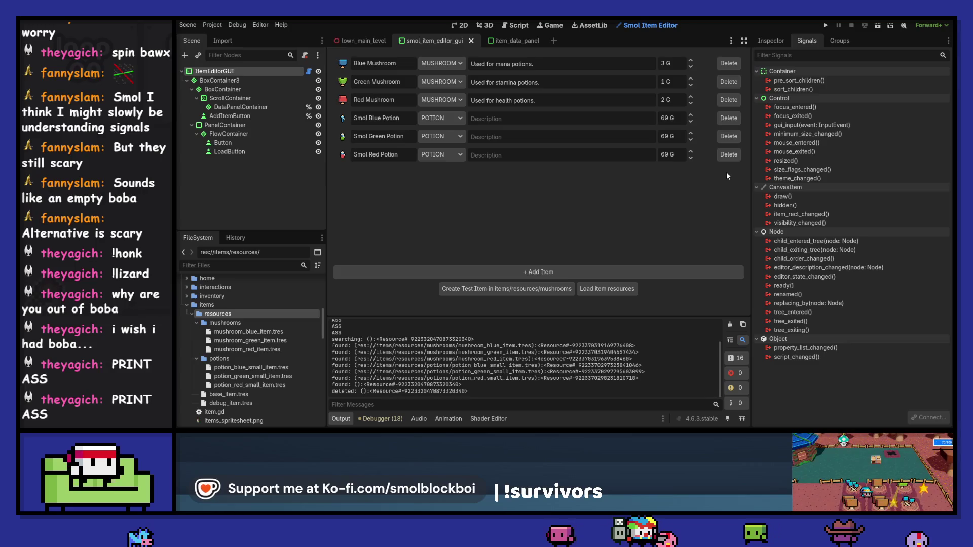
click(692, 272)
click(692, 273)
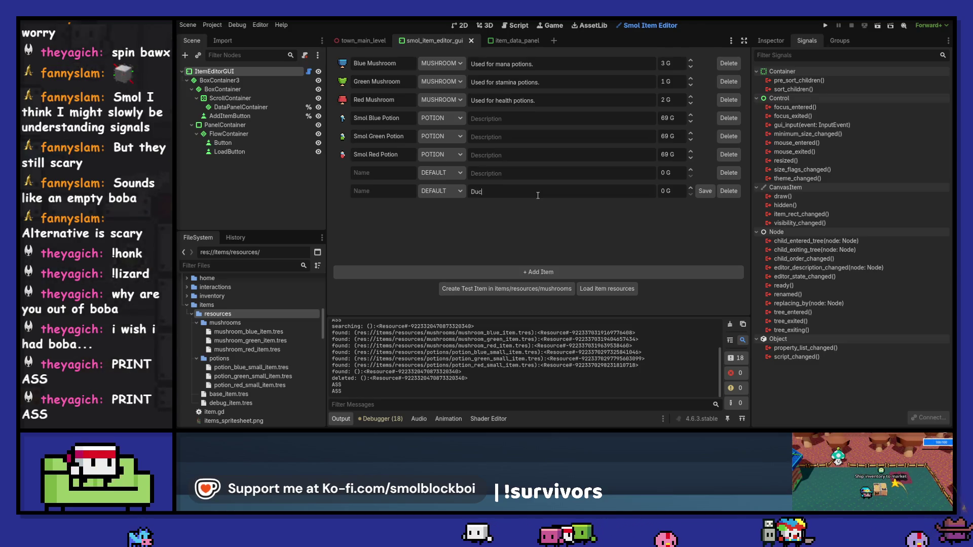
click(731, 176)
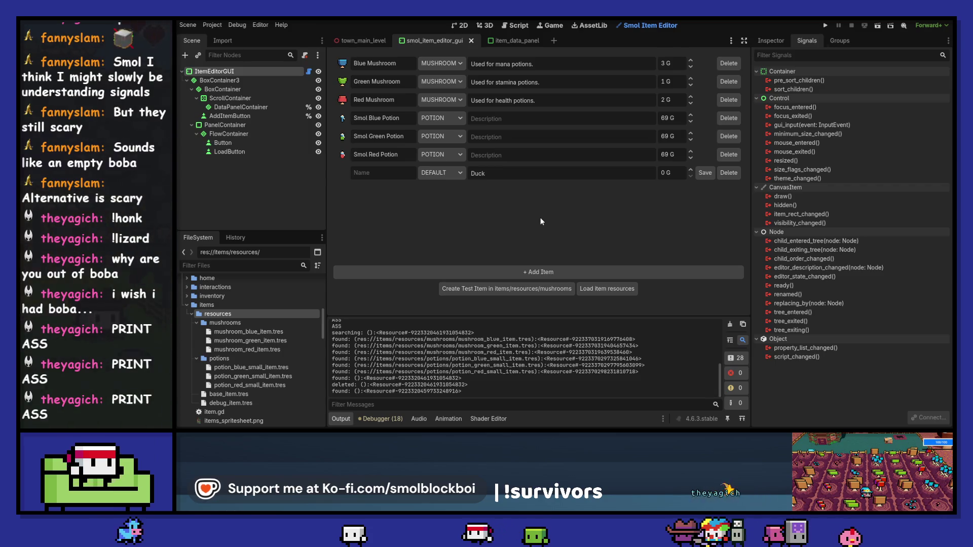
Disable the Smol Item Editor plugin and clear the Output log
click(212, 24)
click(228, 37)
click(351, 141)
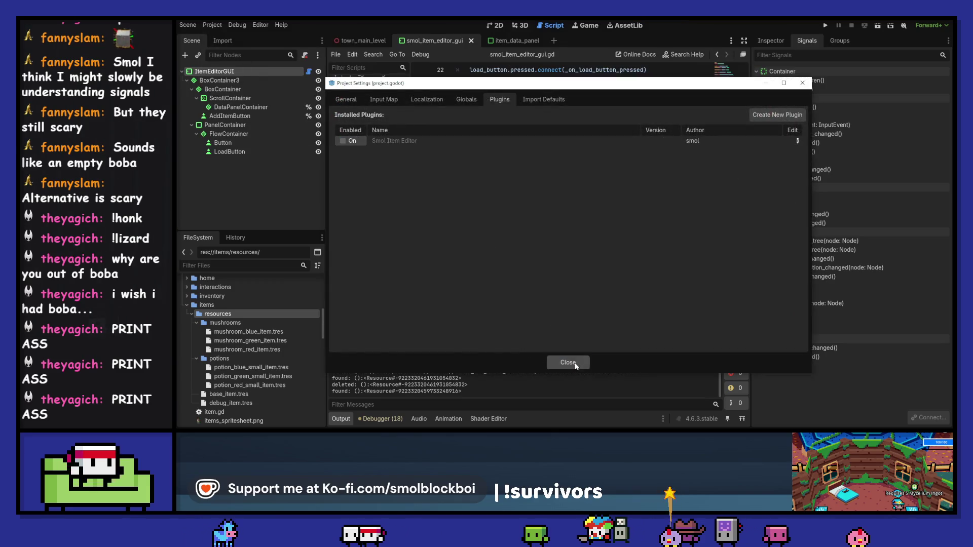
click(568, 362)
click(730, 323)
Delete the print("ASS") debug line from add_new_item_panel
scroll(608, 237, down, 5)
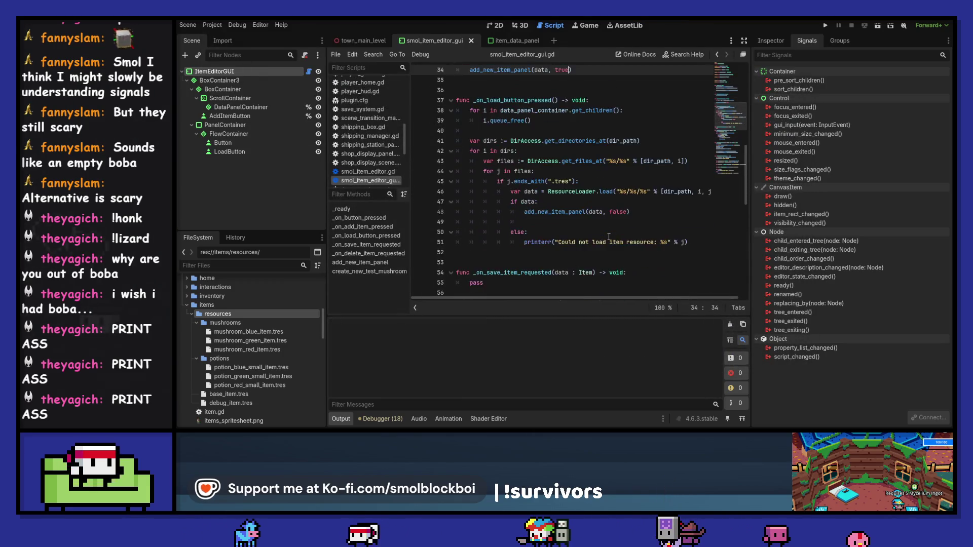
scroll(609, 237, up, 6)
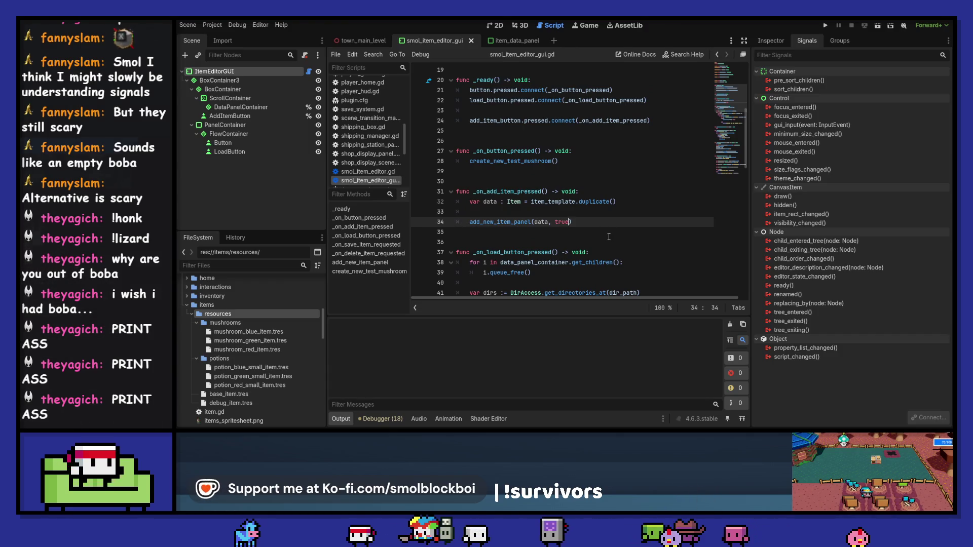
scroll(608, 237, up, 6)
scroll(609, 237, down, 14)
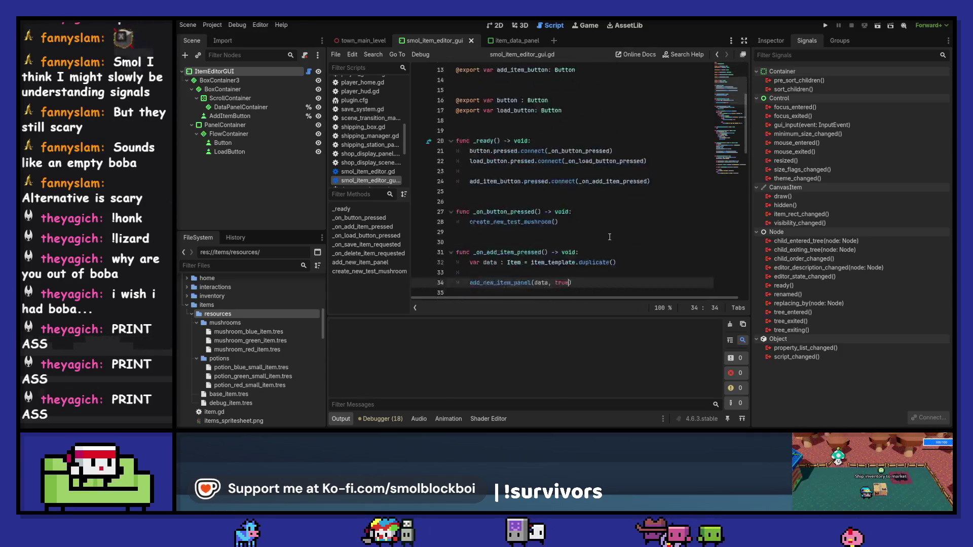
scroll(546, 203, down, 3)
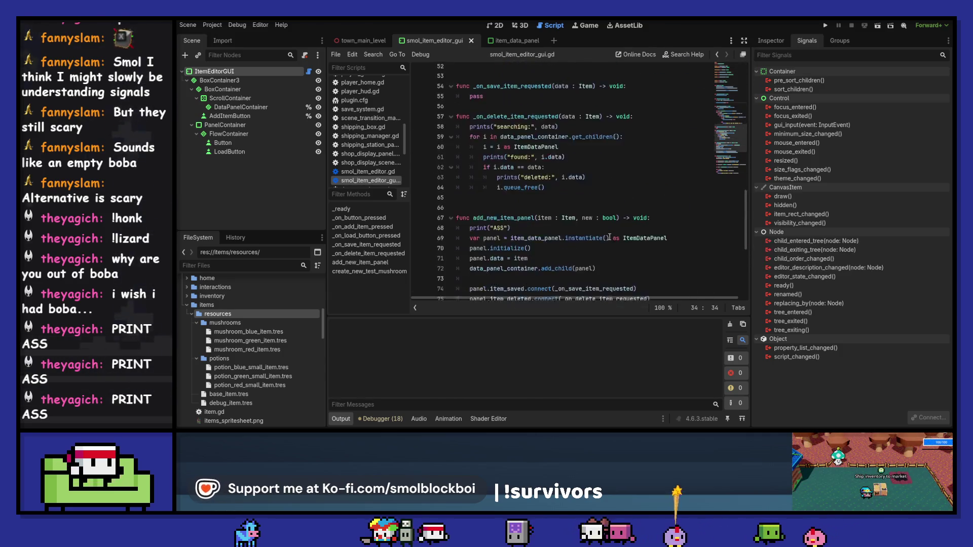
triple_click(547, 202)
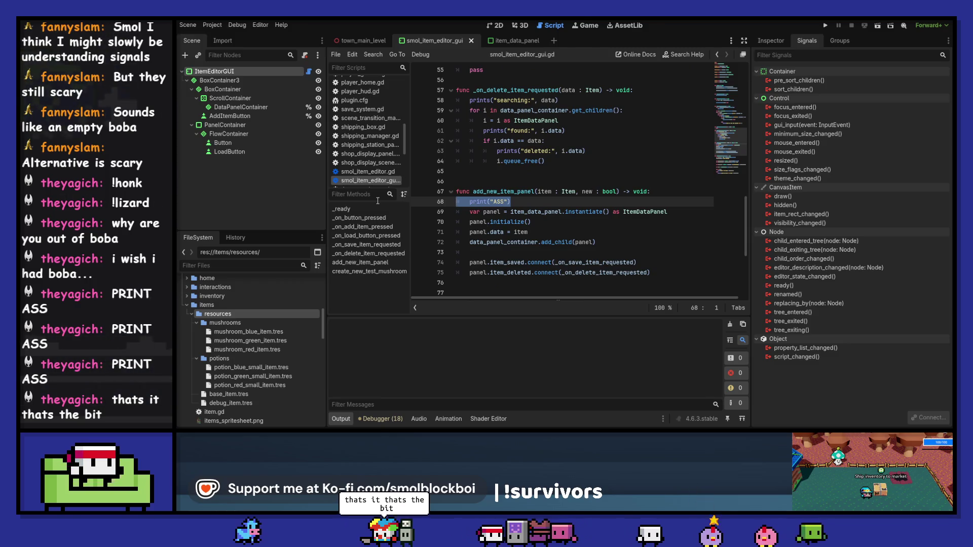
key(BackSpace)
key(BackSpace)
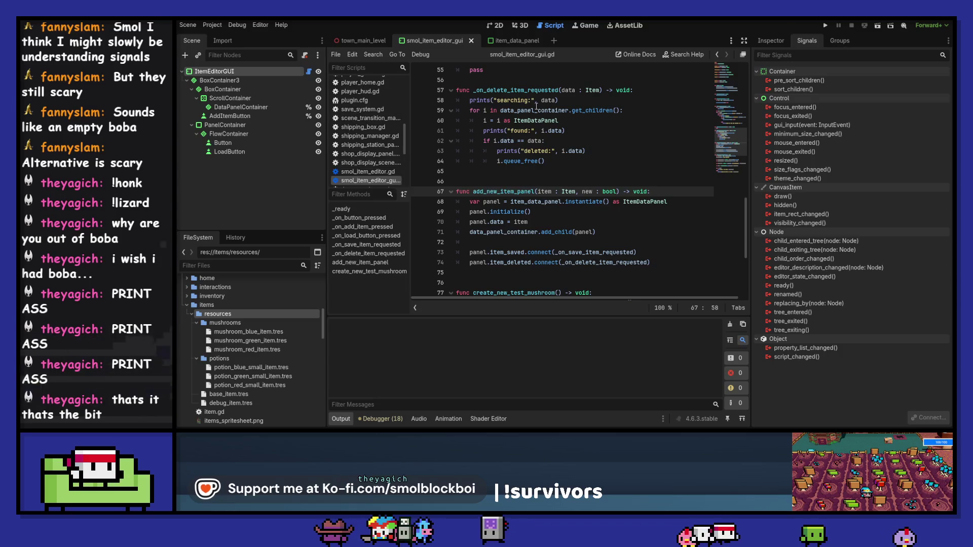
Add a return right after queue_free() in the delete handler's loop and save
click(607, 163)
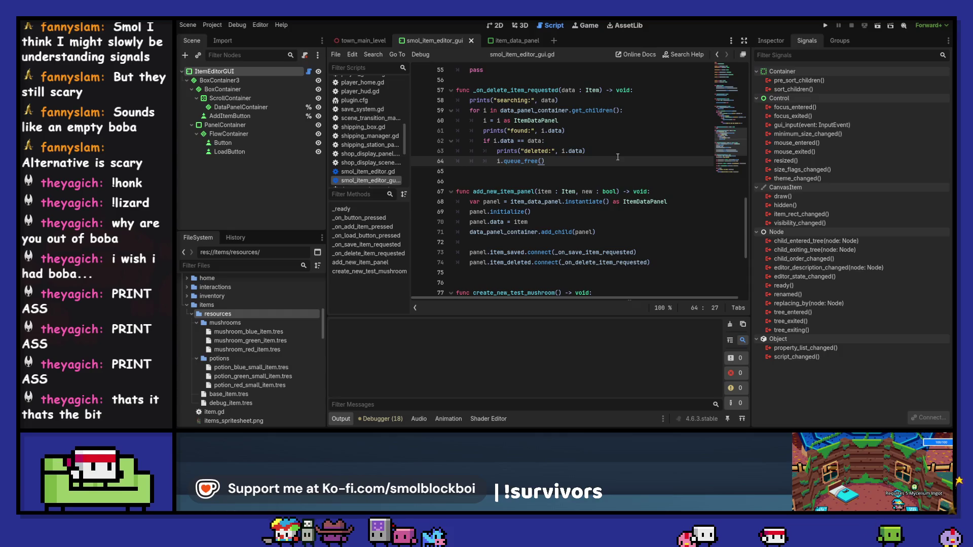
key(Return)
text(return)
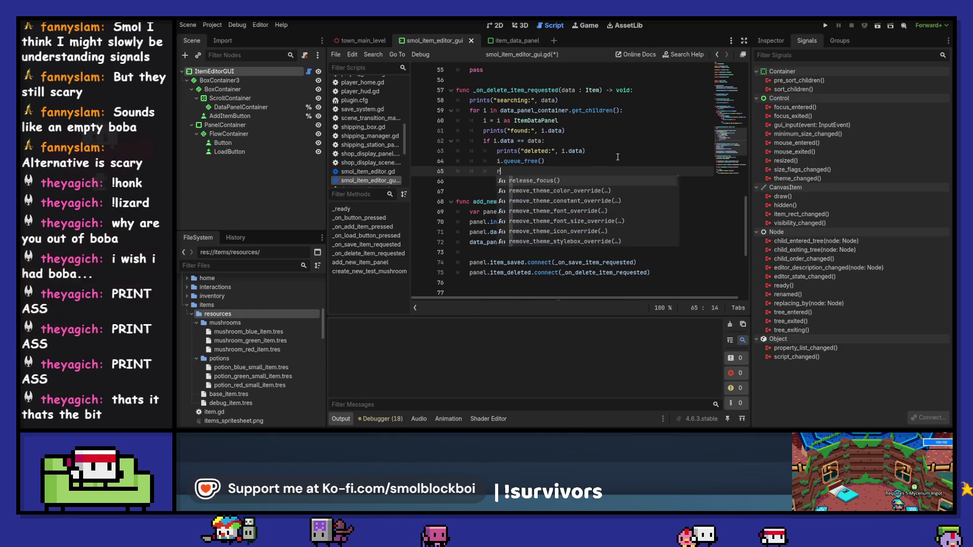
key(ctrl+s)
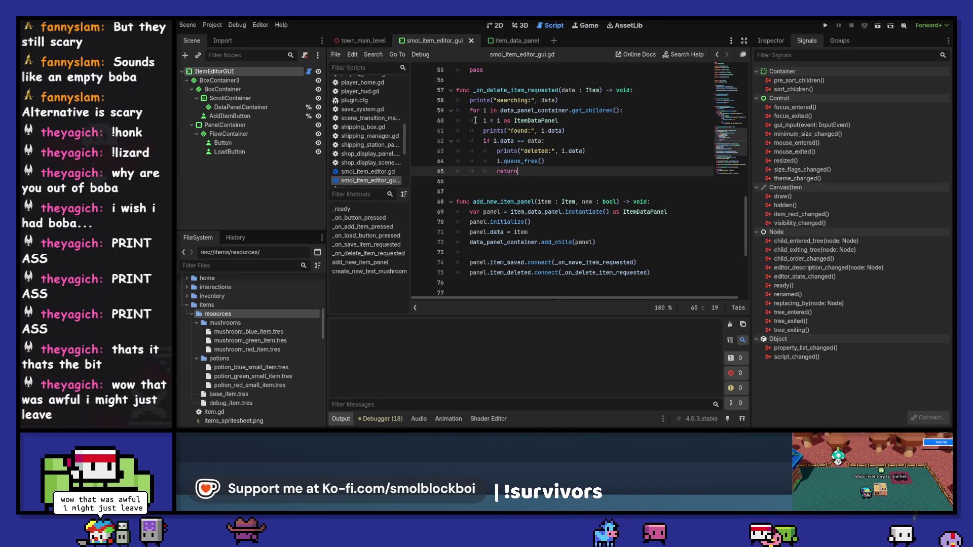
click(213, 25)
Re-enable the plugin, load item resources, and delete the blank DEFAULT item row
click(217, 35)
click(343, 140)
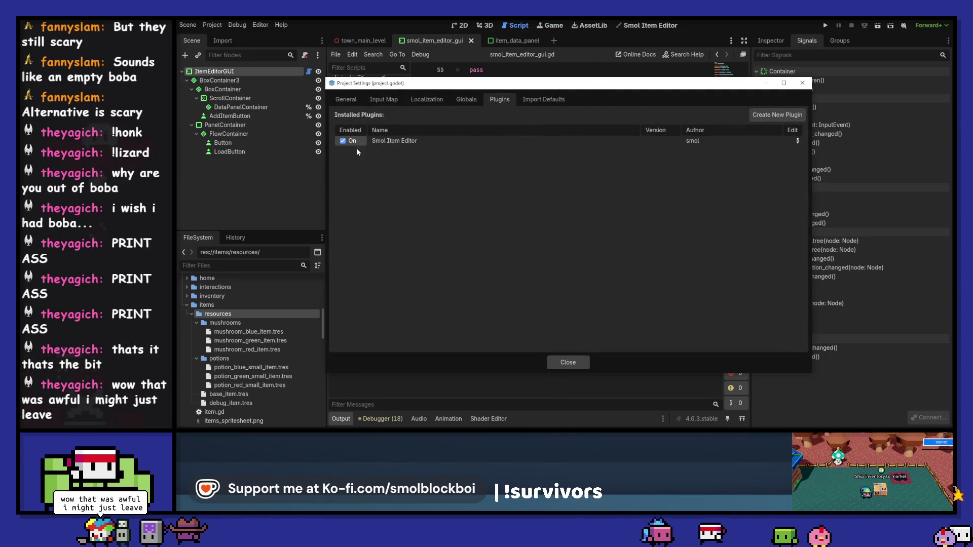
click(568, 363)
click(651, 25)
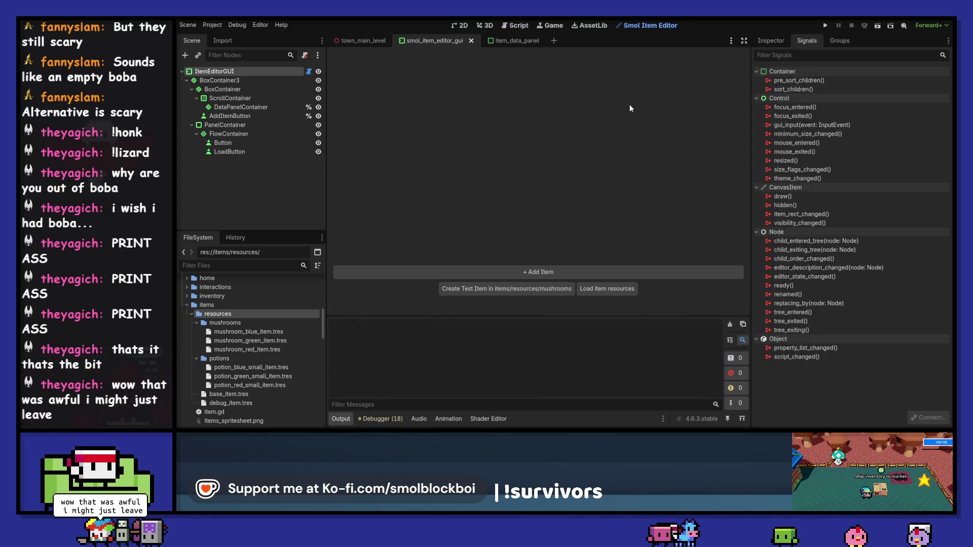
click(627, 289)
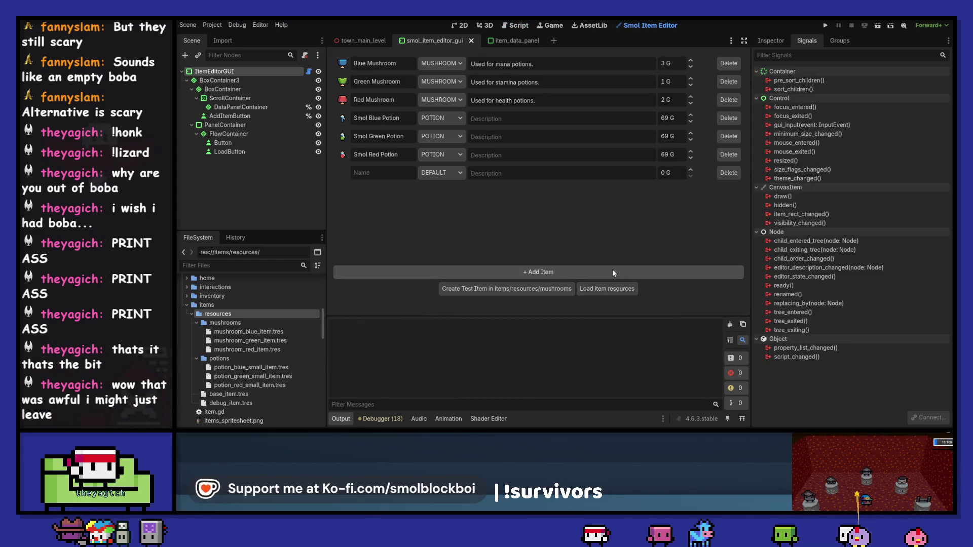
click(736, 176)
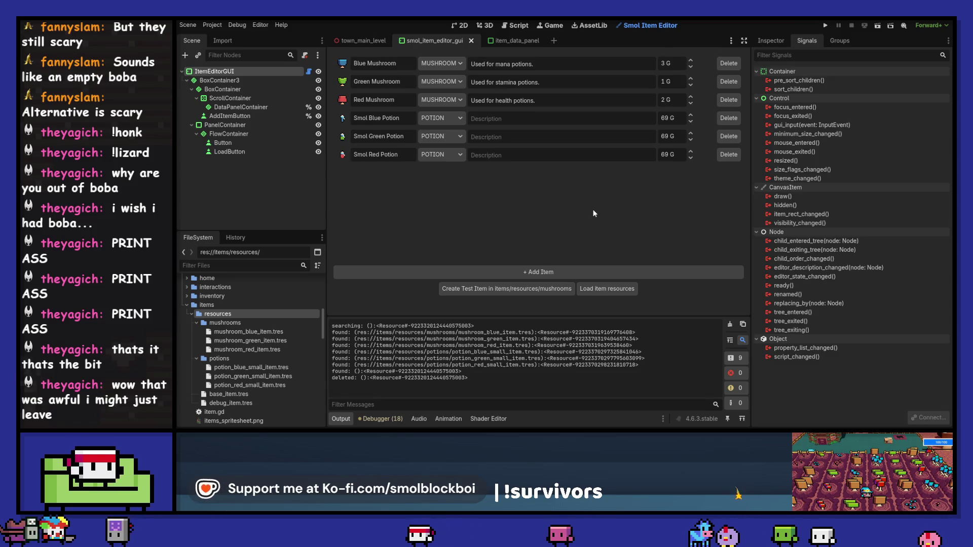
Disable the Smol Item Editor plugin again in Project Settings > Plugins
click(215, 26)
click(221, 38)
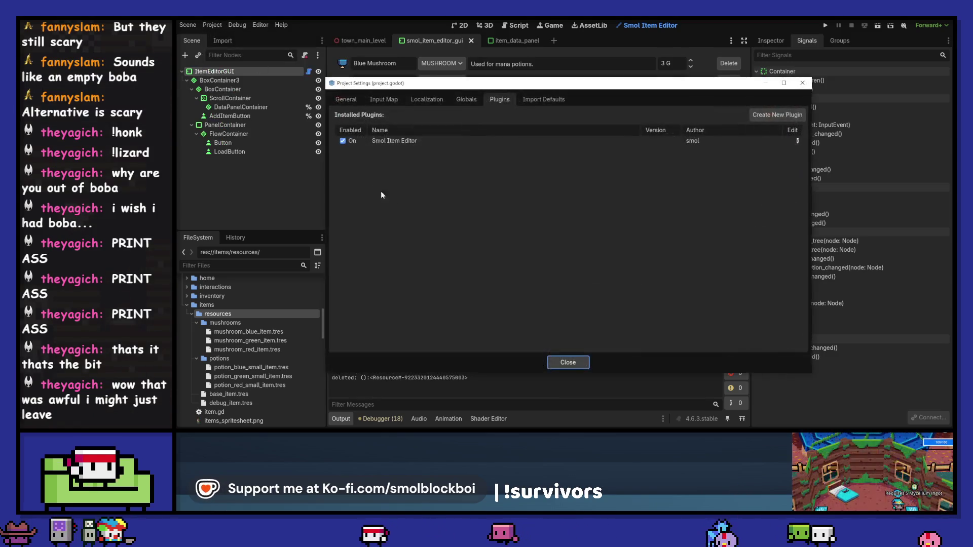
click(358, 142)
click(566, 357)
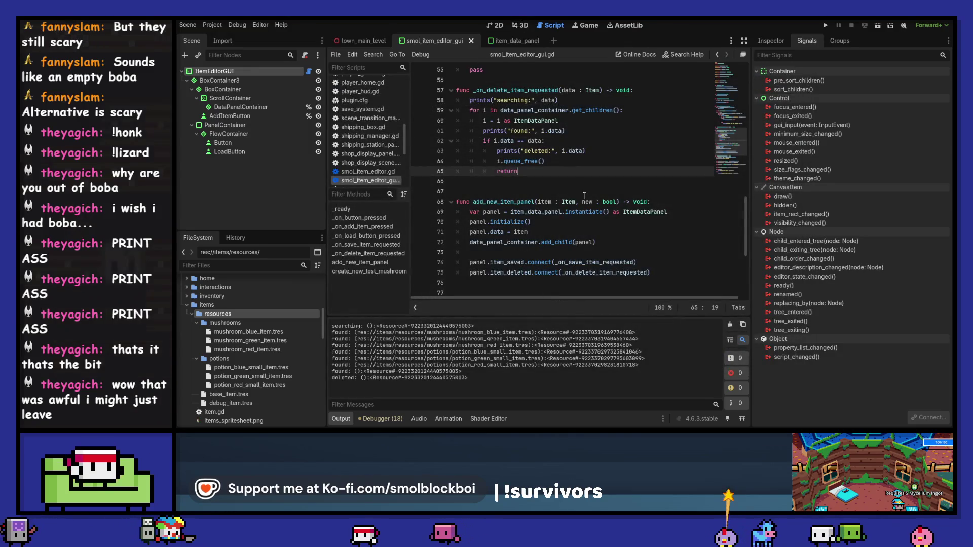
Clear Output and remove the "found:" and "searching:" debug prints, saving after each
click(730, 324)
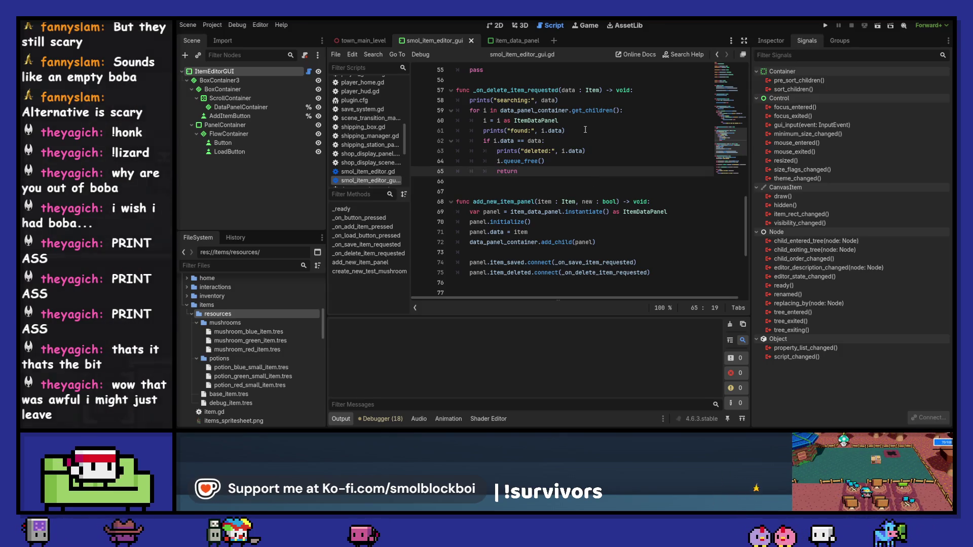
click(585, 130)
drag(585, 130, 590, 122)
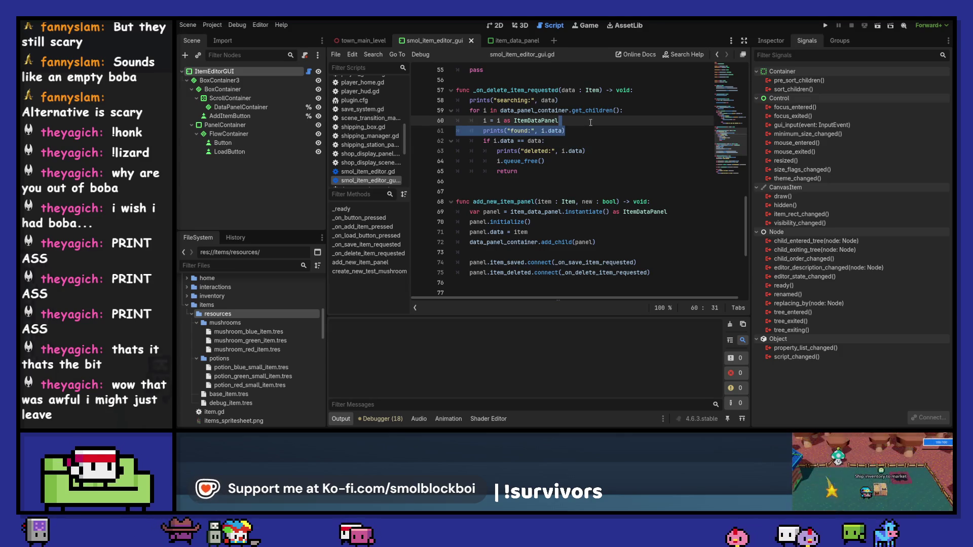
key(BackSpace)
key(ctrl+s)
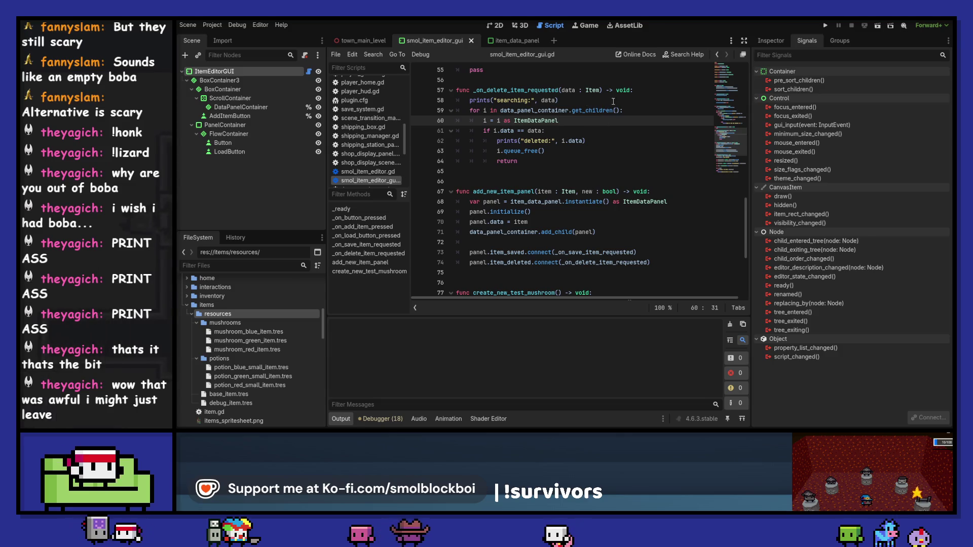
drag(646, 100, 646, 91)
key(BackSpace)
key(ctrl+s)
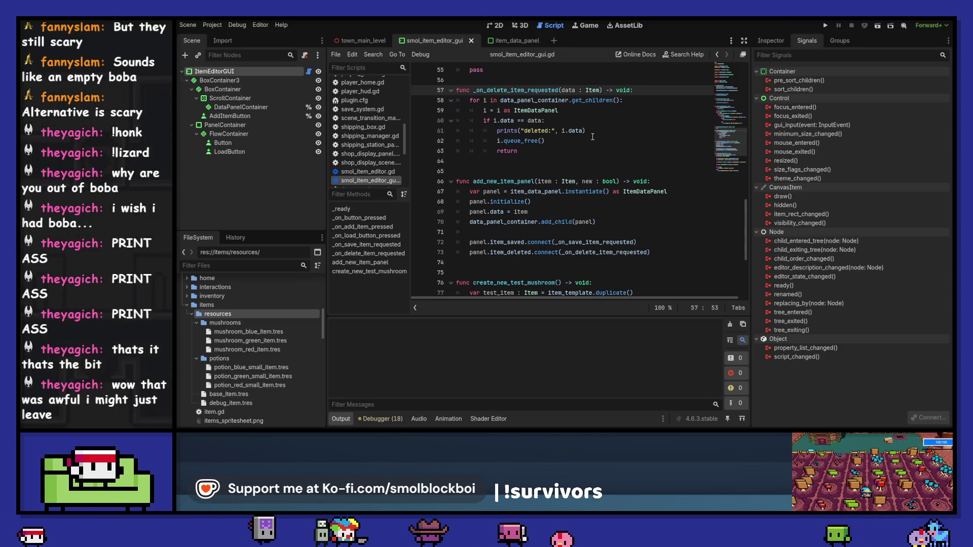
Paste create_new_test_mushroom's file-saving lines 80–90 over pass in _on_save_item_requested
scroll(598, 152, up, 2)
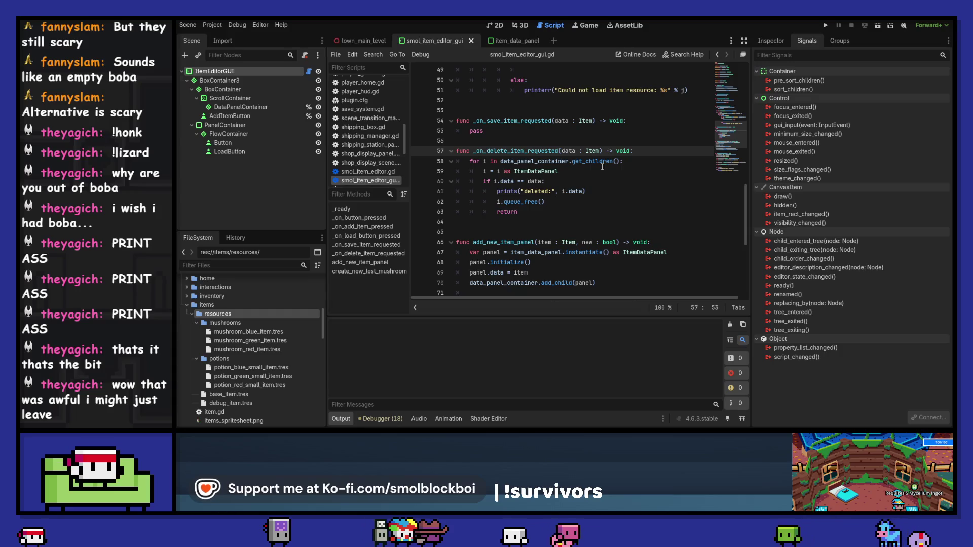
scroll(602, 166, down, 5)
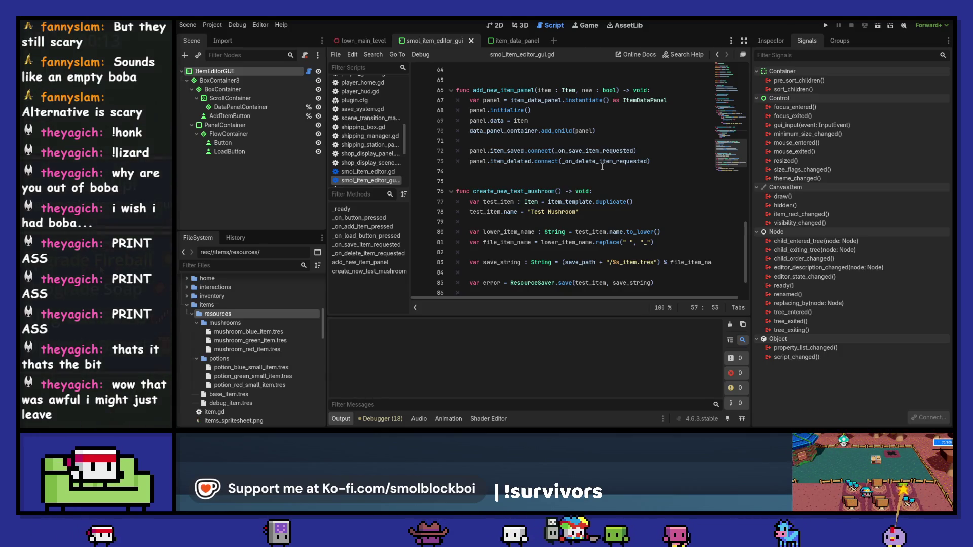
click(588, 246)
click(620, 263)
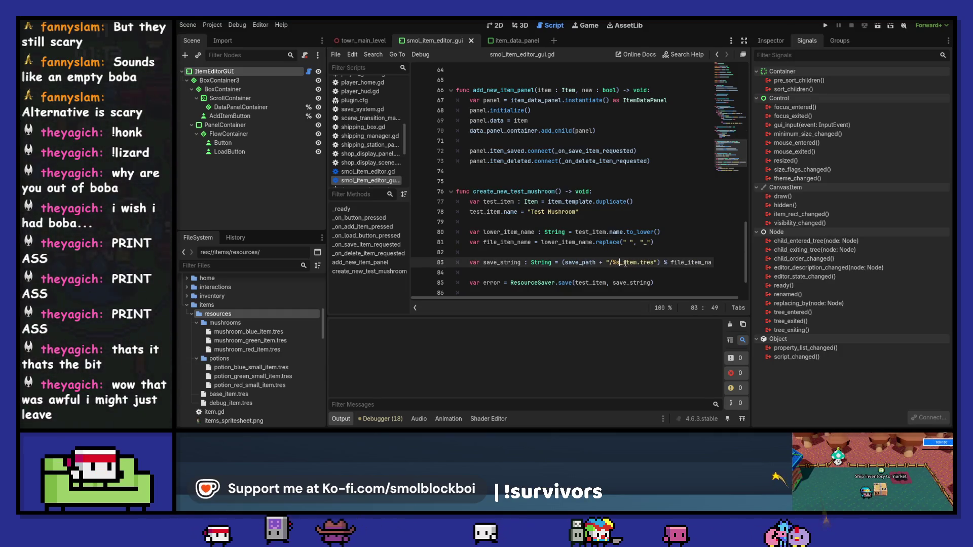
scroll(626, 263, down, 2)
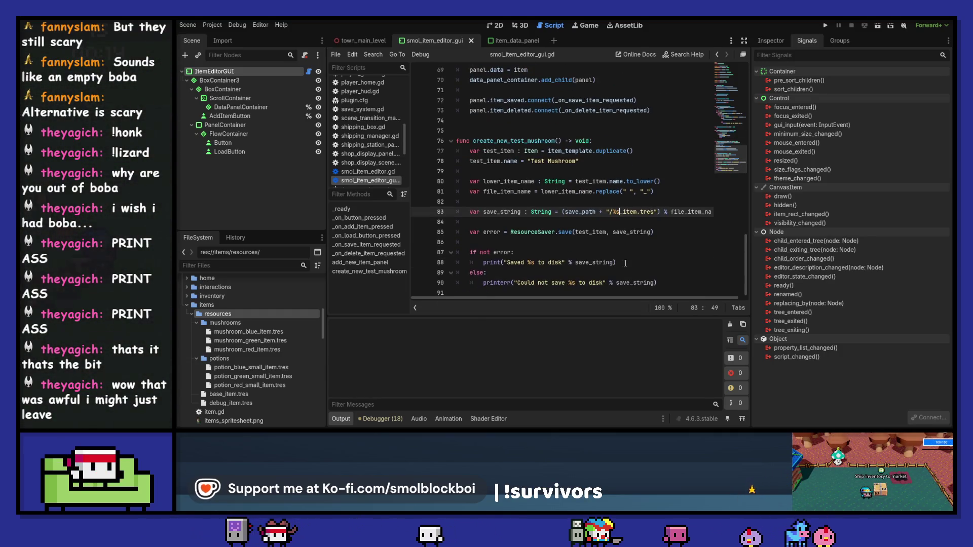
mouse_move(555, 229)
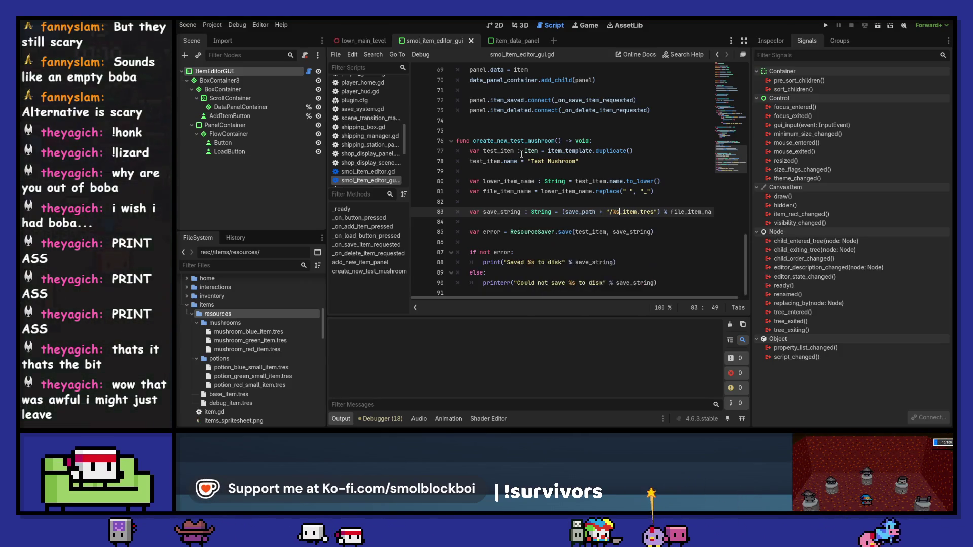
drag(664, 282, 455, 189)
key(ctrl+c)
scroll(507, 193, up, 8)
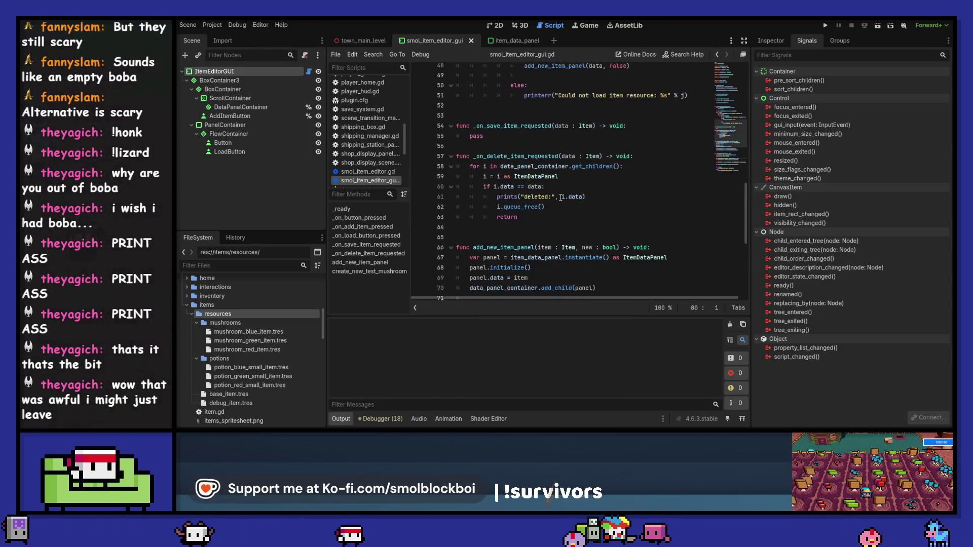
triple_click(500, 167)
key(ctrl+v)
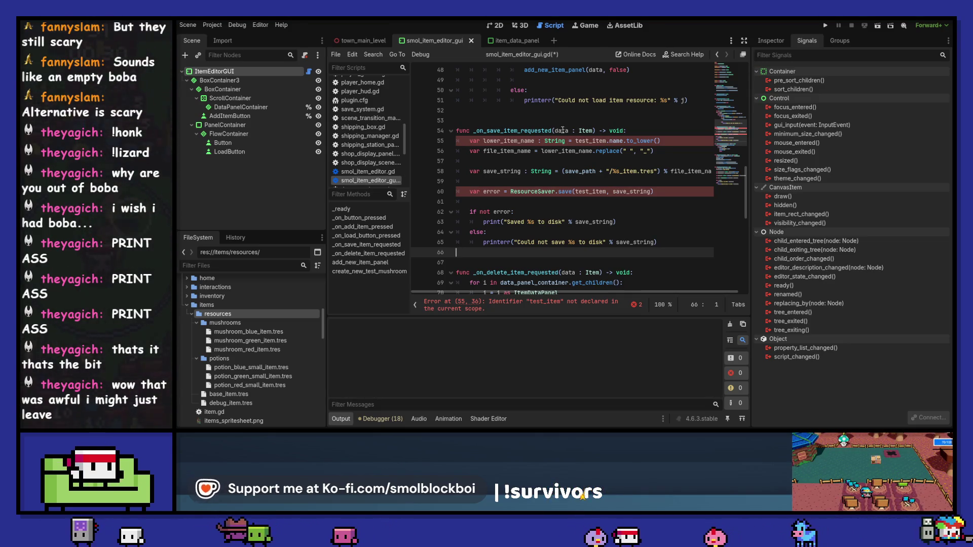
Replace both test_item references in the save handler with data and save the script
double_click(588, 140)
text(data)
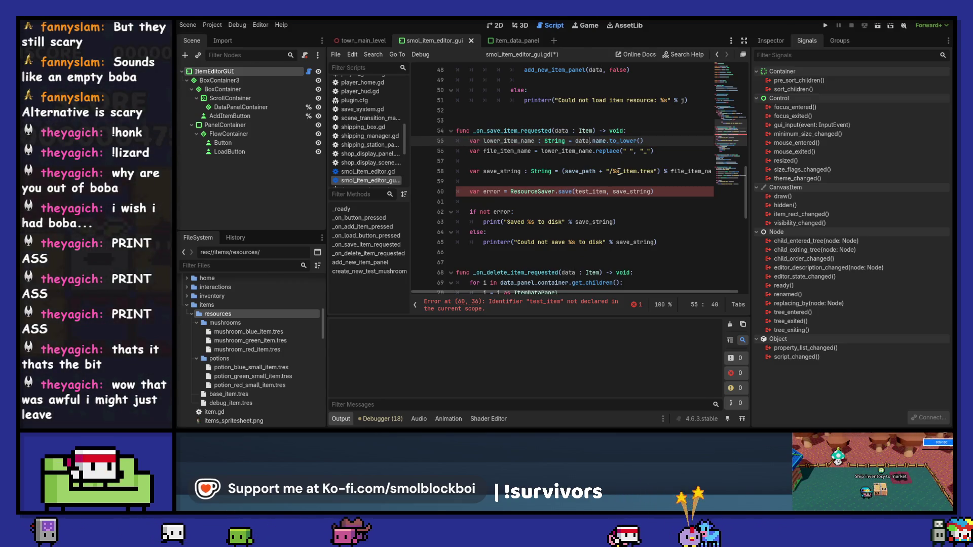
scroll(619, 171, right, 1)
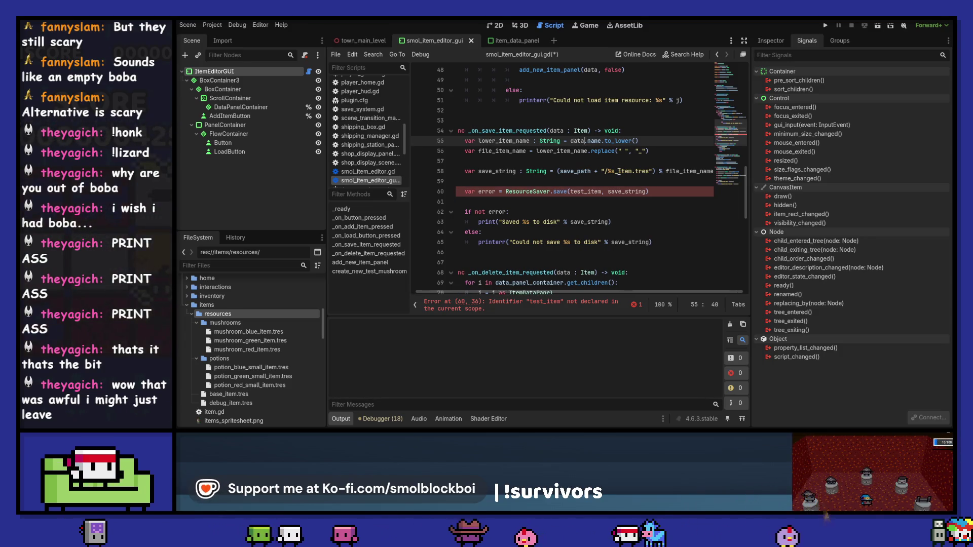
double_click(593, 191)
text(data)
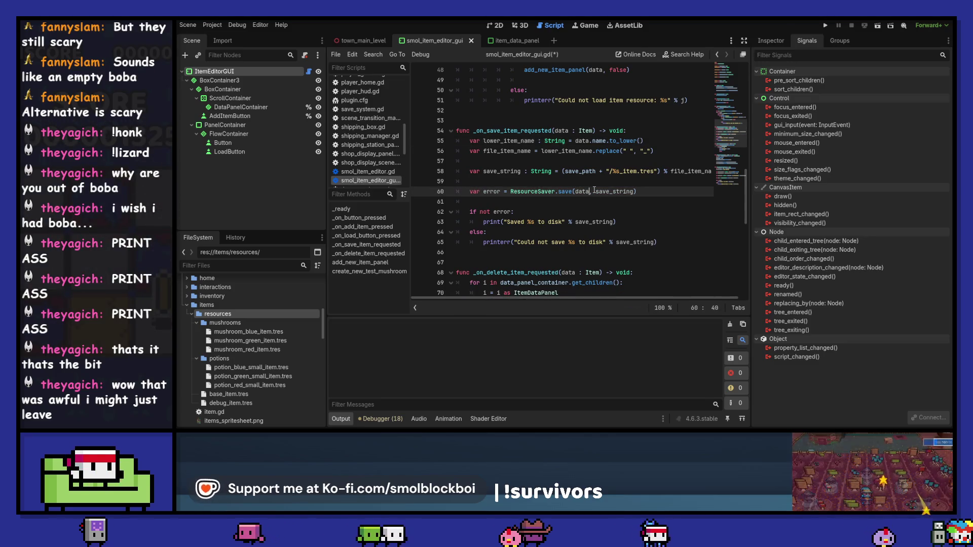
key(ctrl+s)
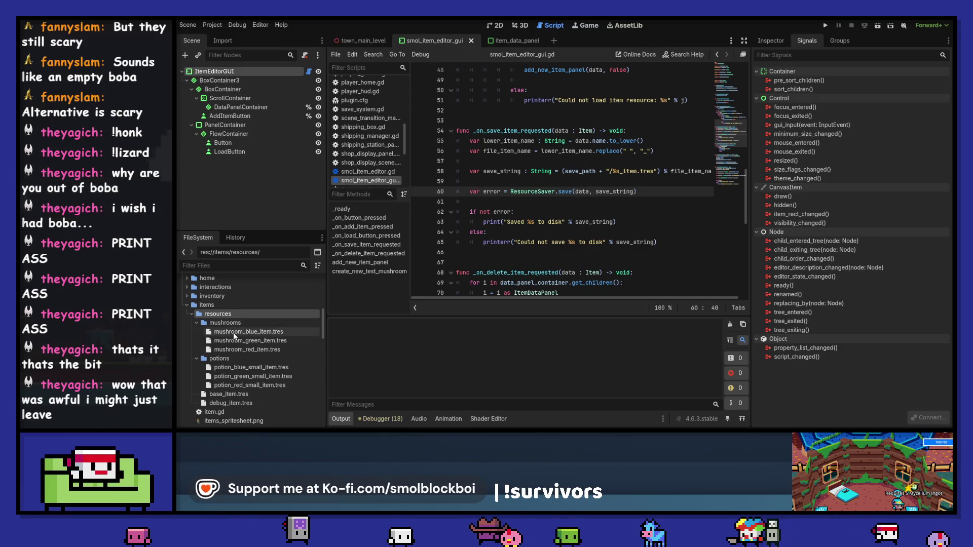
Re-enable the Smol Item Editor plugin and bring up its editor screen
click(212, 24)
click(228, 36)
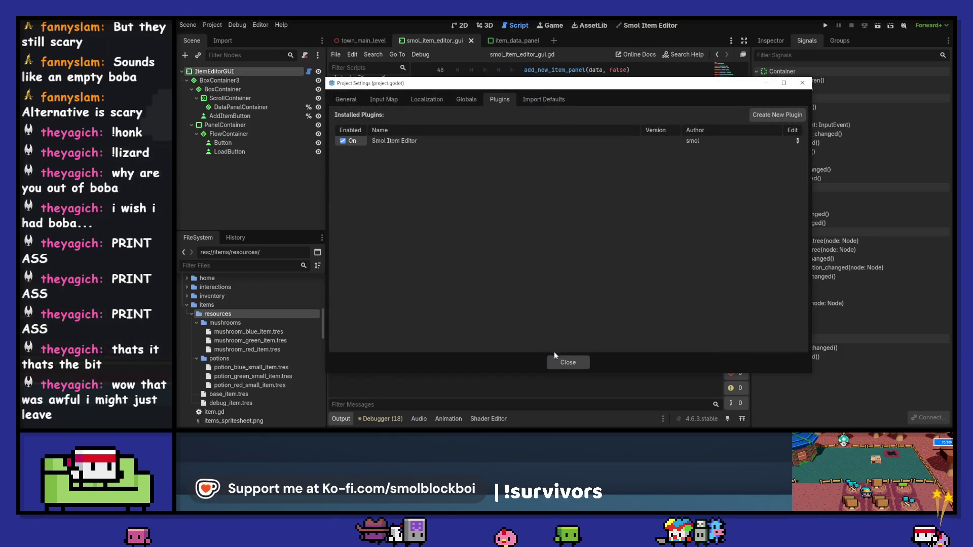
click(563, 363)
click(648, 25)
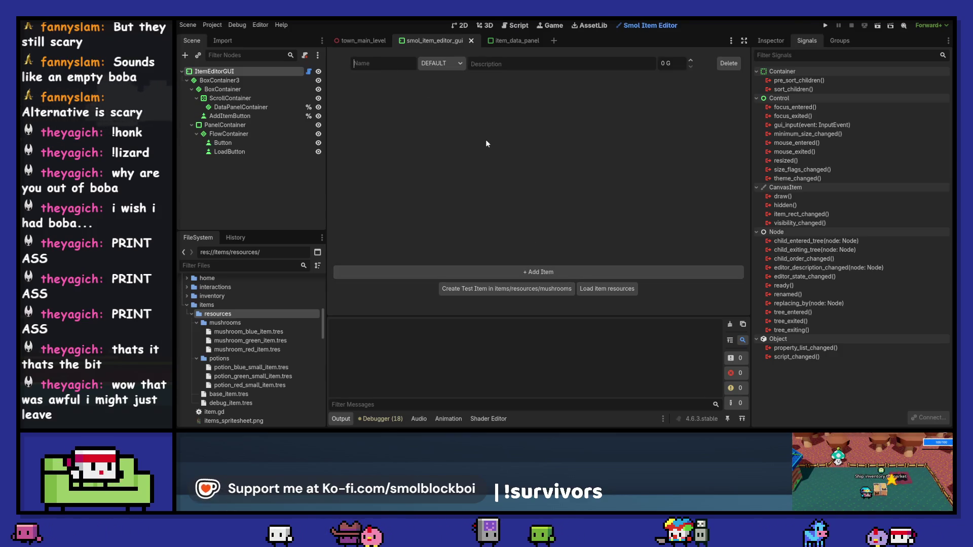
Fill the new item row with name Deez, type POTION, description Nuts and value 100
text(Deez)
key(Tab)
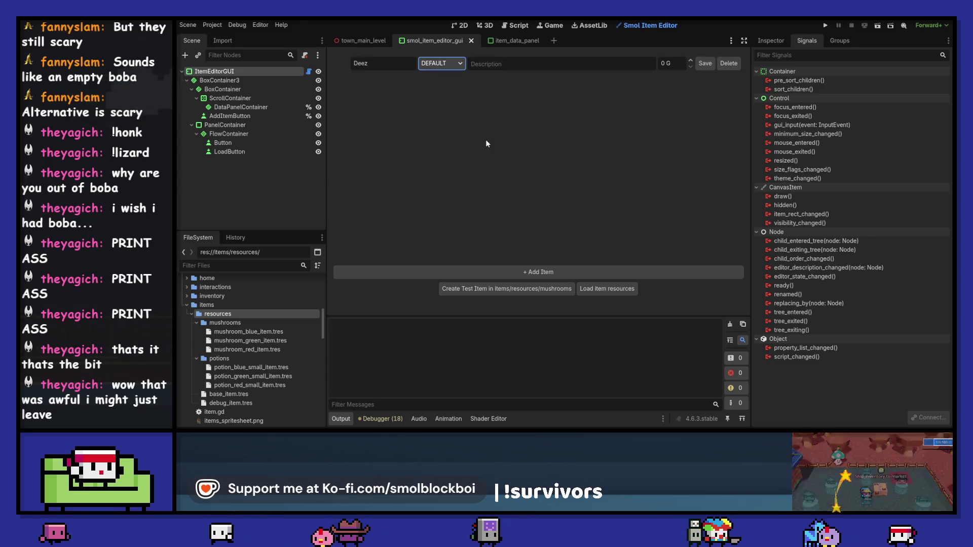
key(Return)
key(Down)
key(Down)
key(Return)
key(Tab)
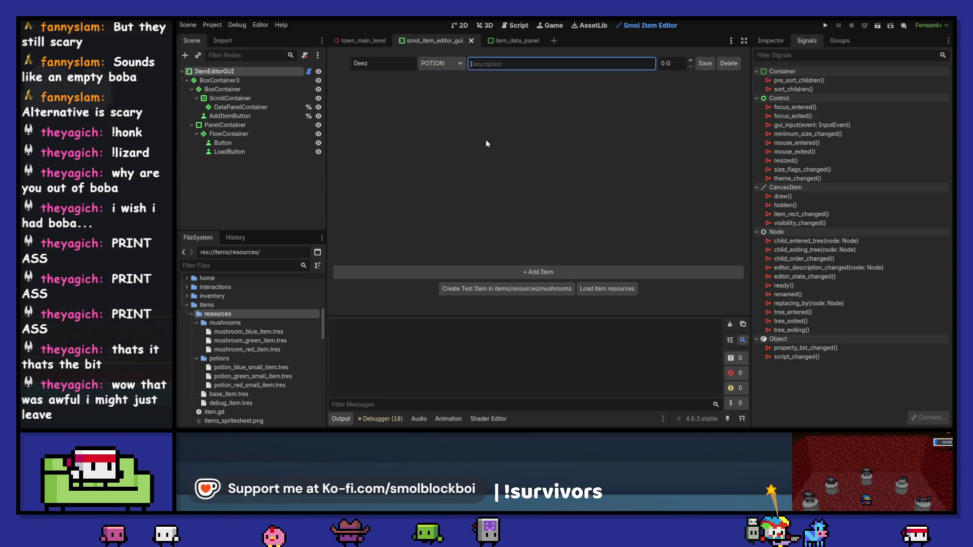
text(Nuts)
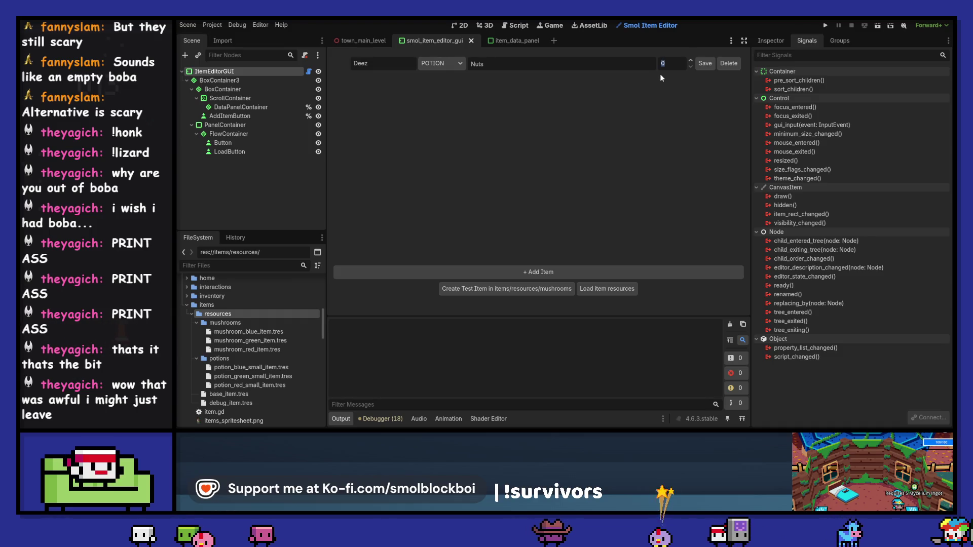
key(Tab)
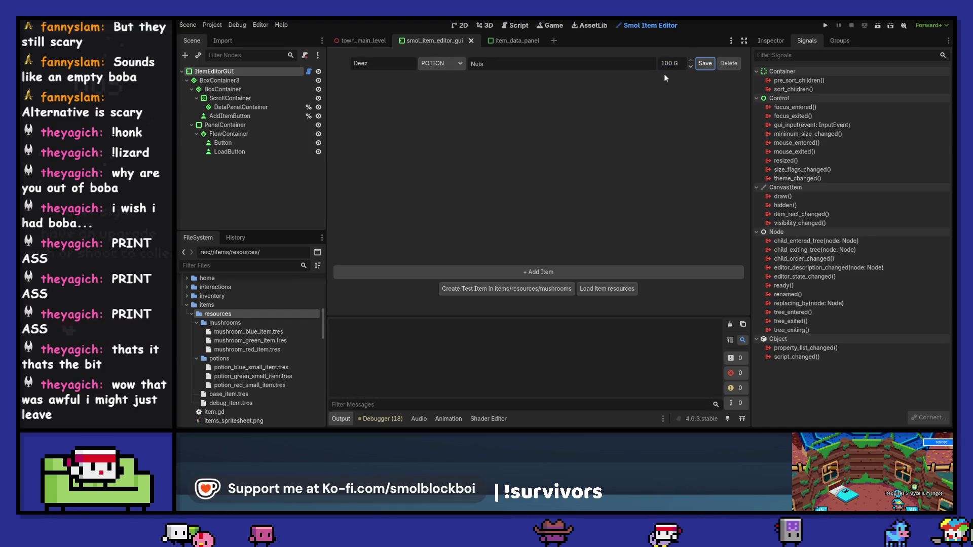
key(shift+Tab)
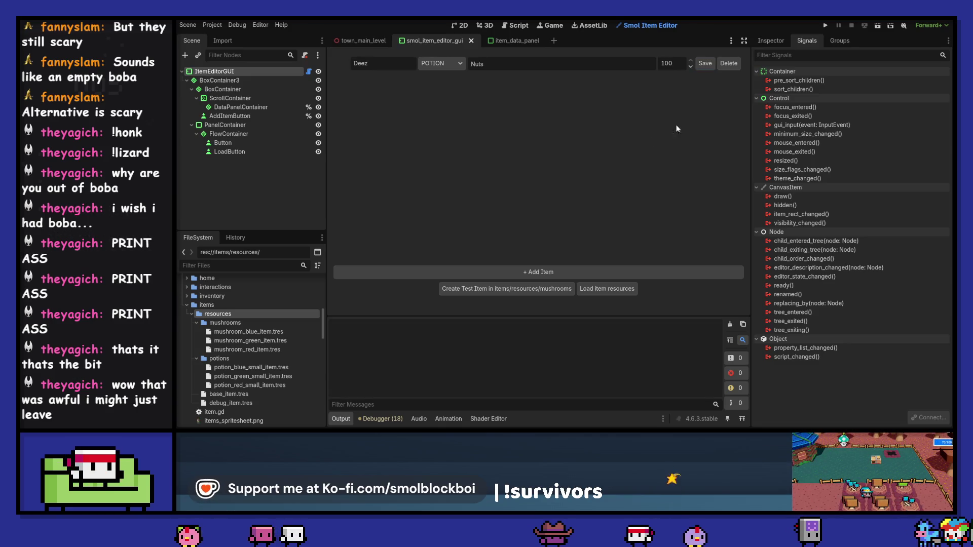
Save the item and open the resulting _item.tres from FileSystem
click(705, 63)
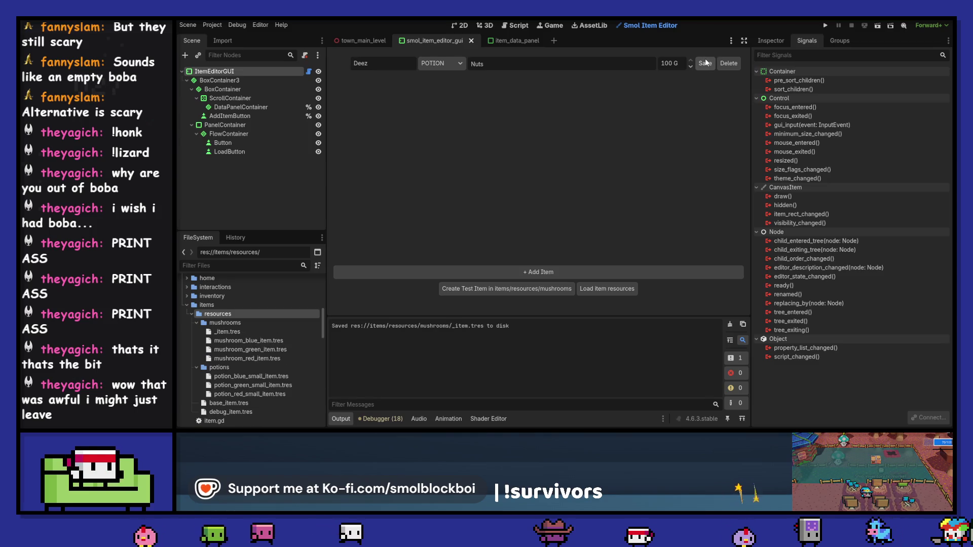
click(270, 330)
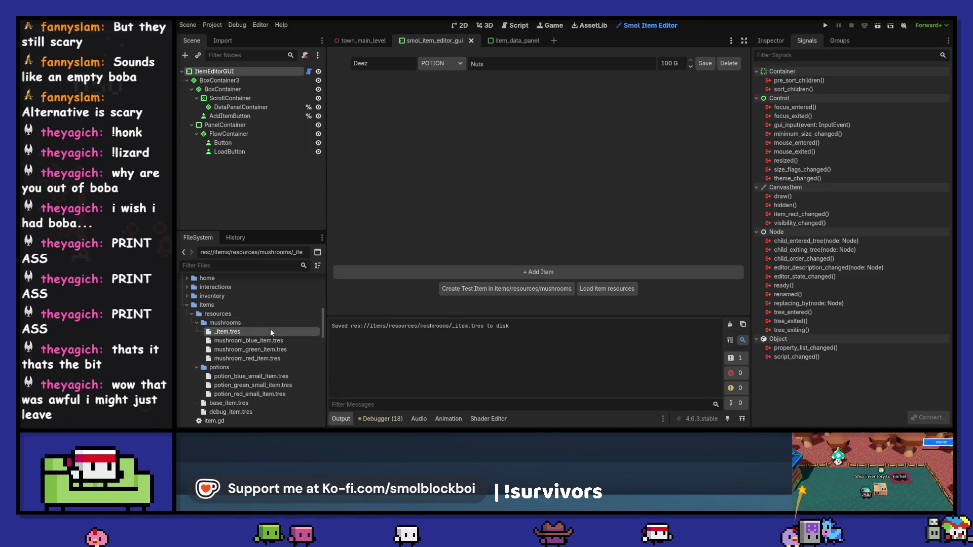
double_click(270, 329)
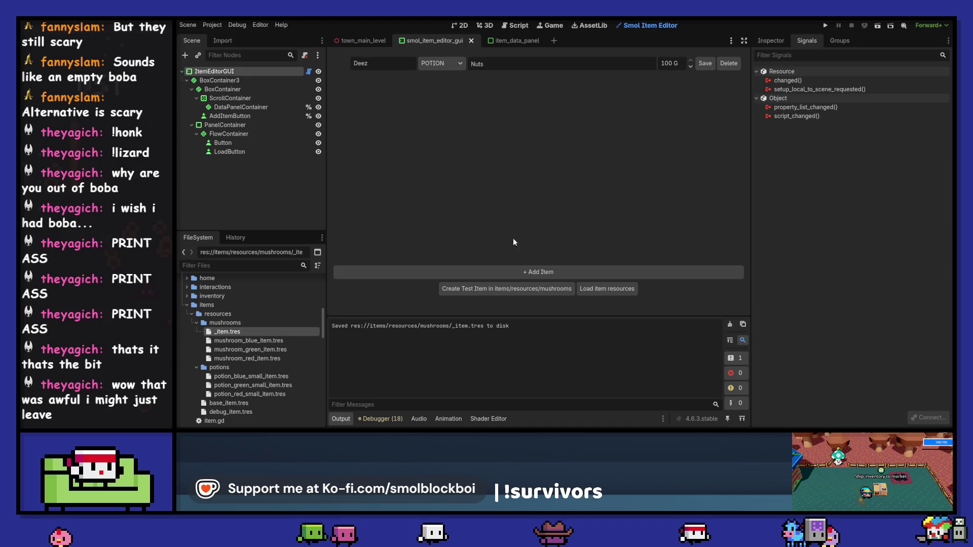
Inspect _item.tres (blank name, Default type, value 0), then delete it from the mushrooms folder
click(769, 41)
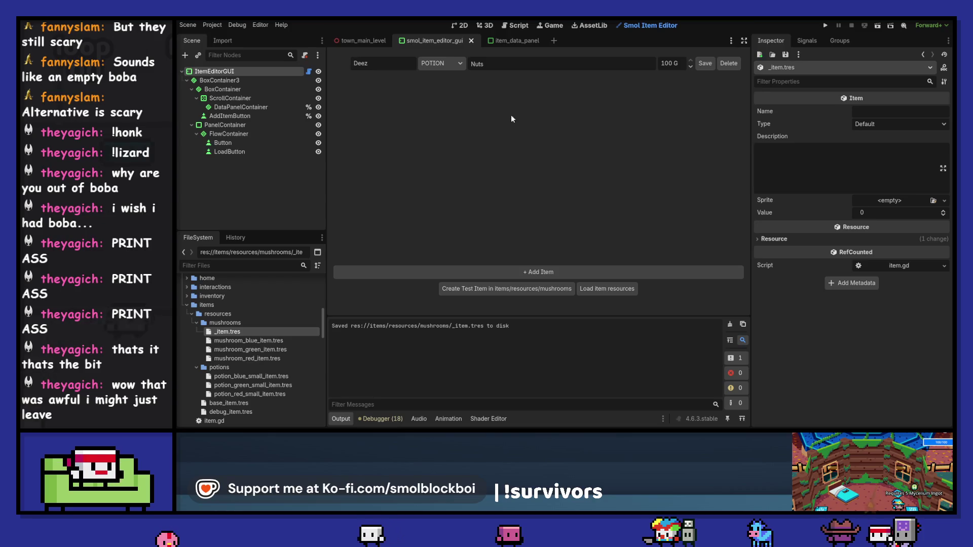
key(Delete)
click(502, 264)
click(212, 25)
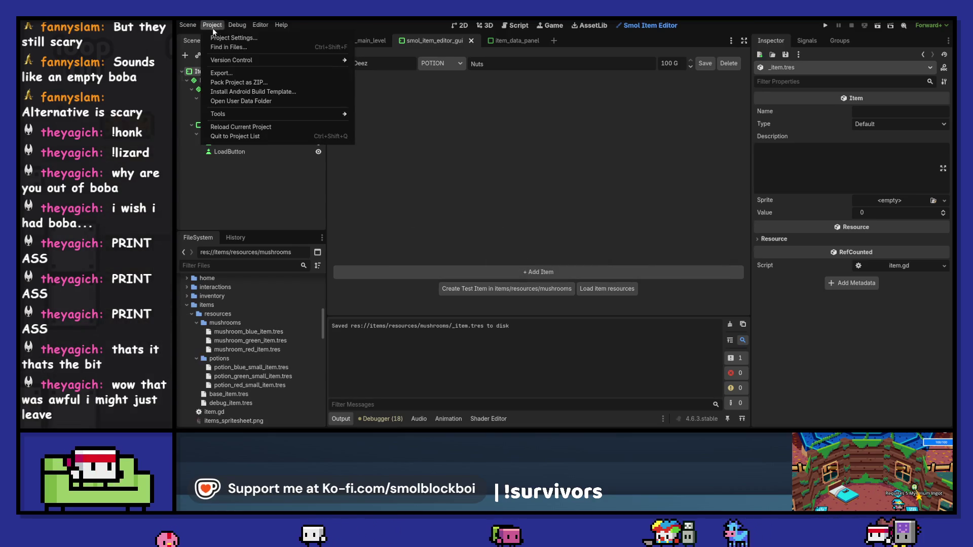
Turn off the Smol Item Editor plugin and switch to the item_data_panel.gd script
click(226, 34)
click(343, 141)
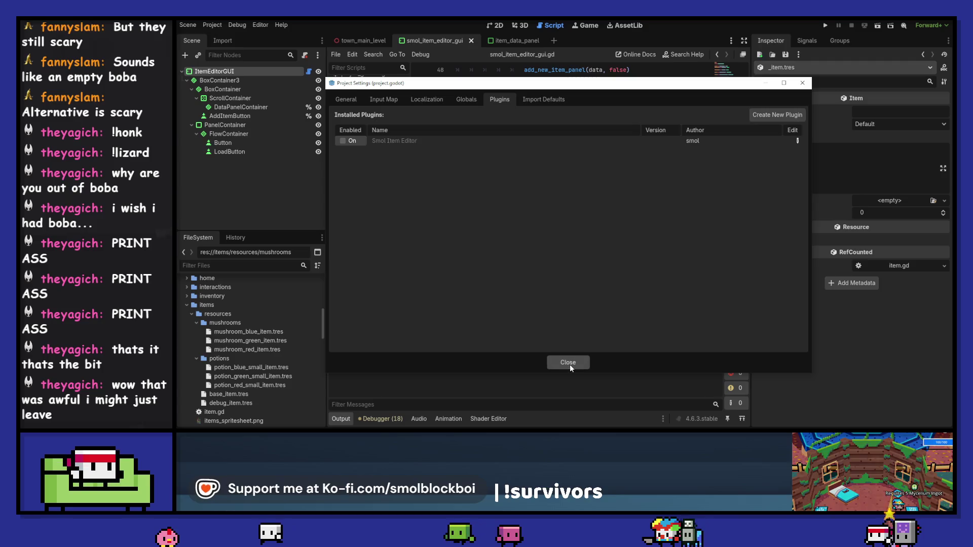
click(568, 363)
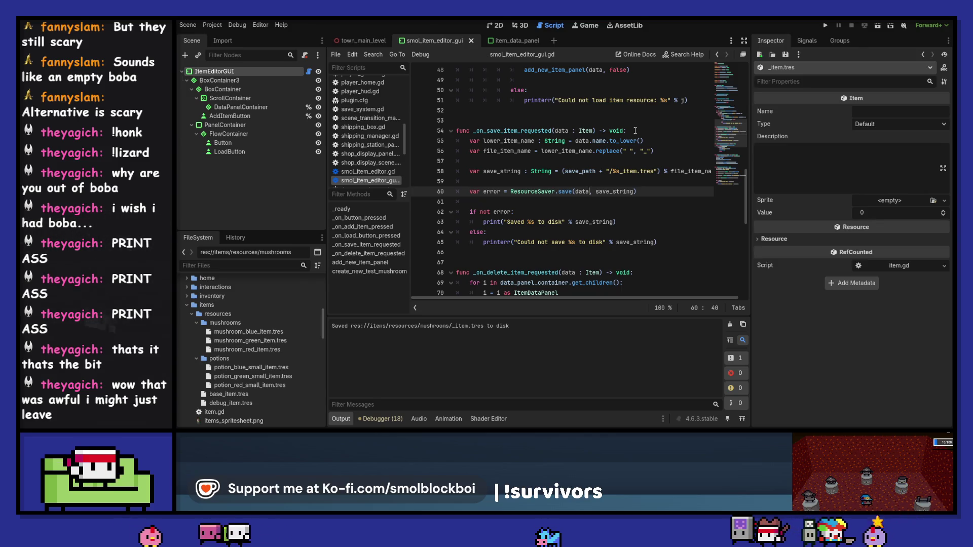
click(518, 38)
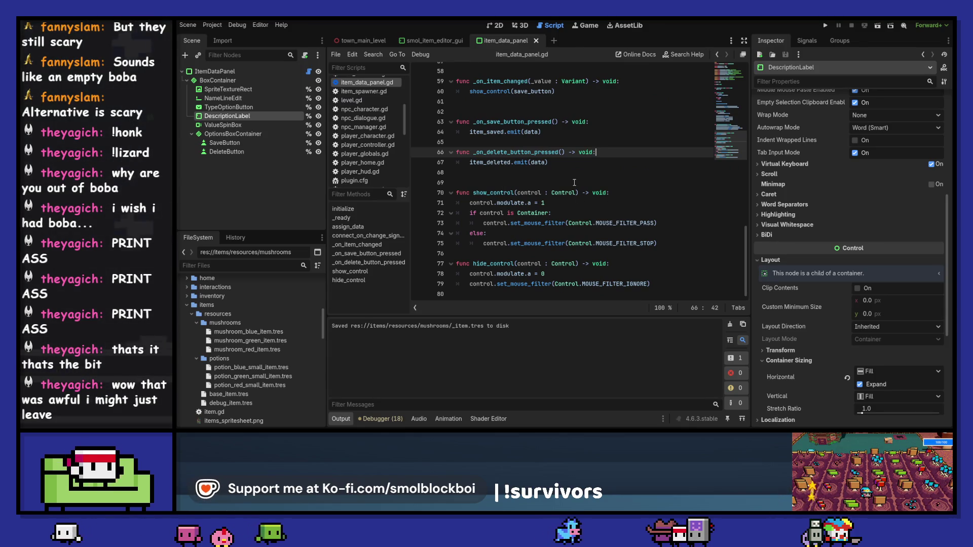
scroll(575, 183, up, 2)
scroll(574, 182, up, 3)
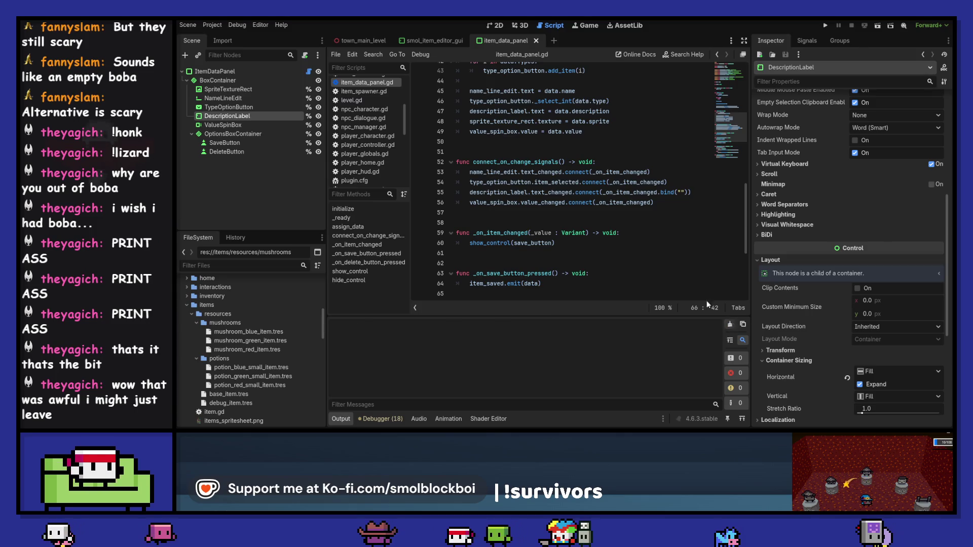
click(495, 24)
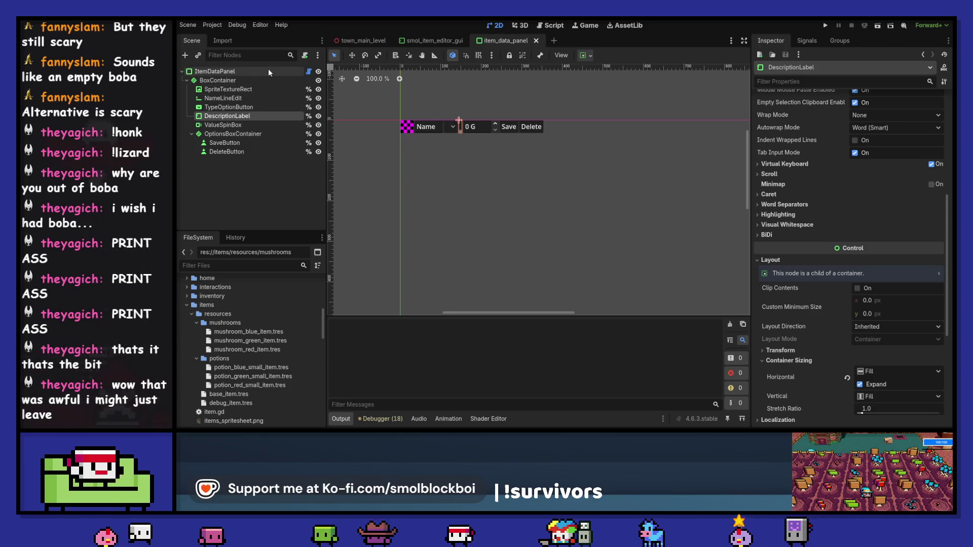
click(308, 71)
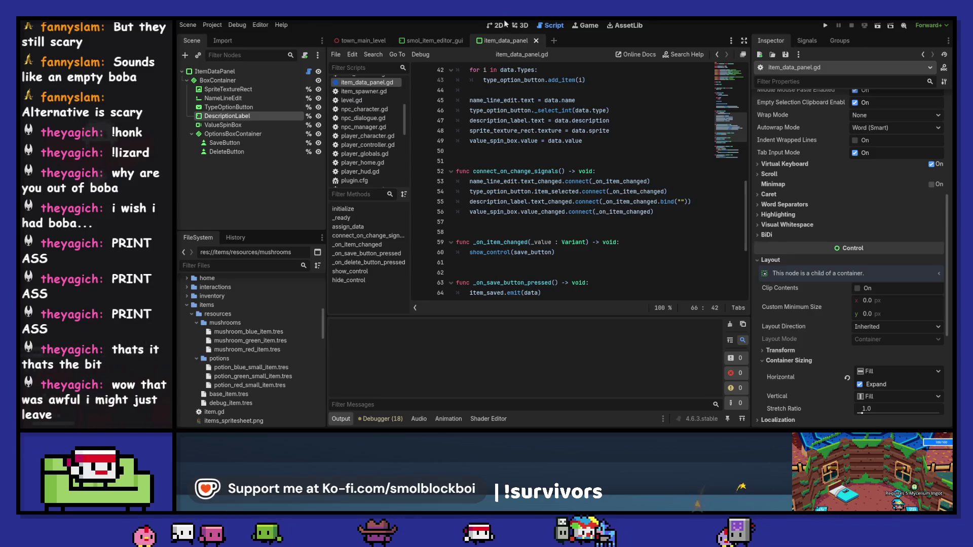
key(ctrl+F1)
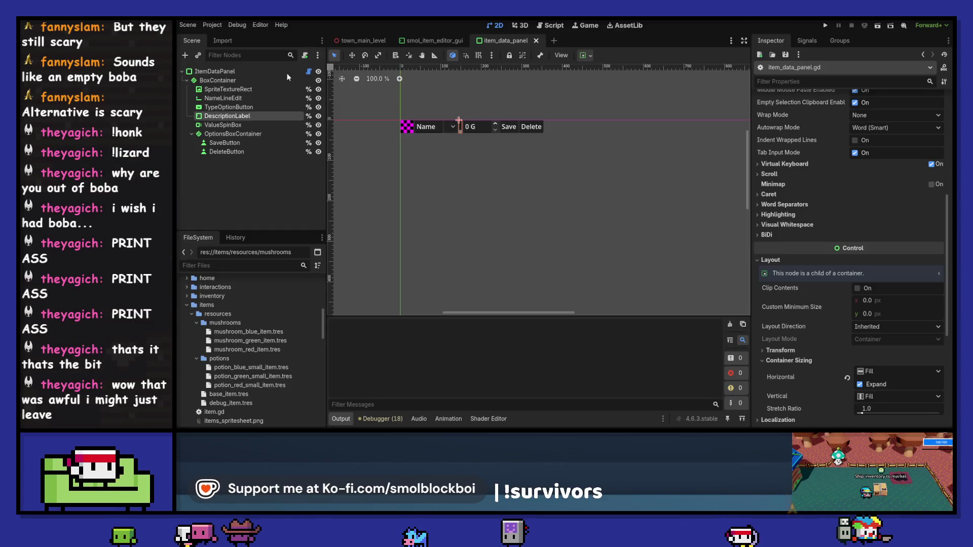
click(307, 71)
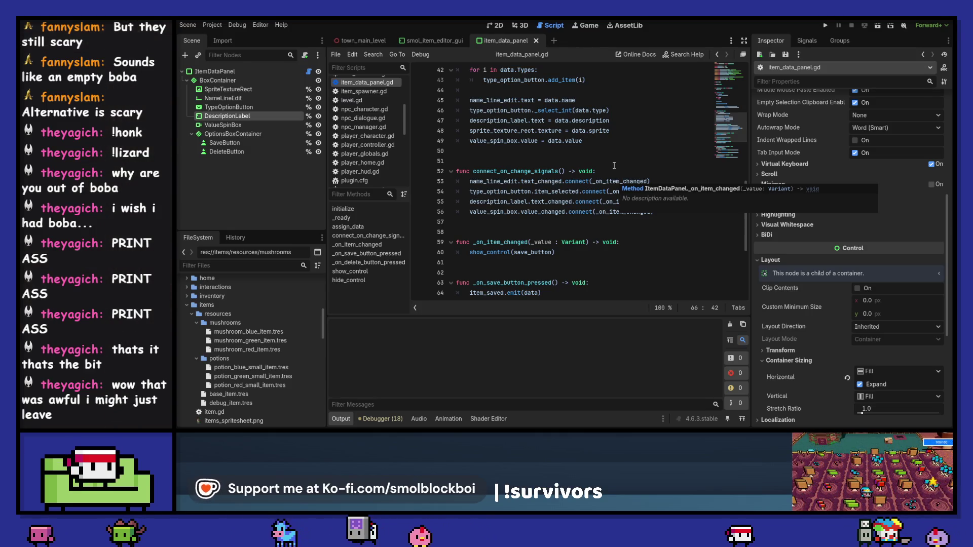
scroll(613, 165, down, 3)
click(617, 200)
click(628, 193)
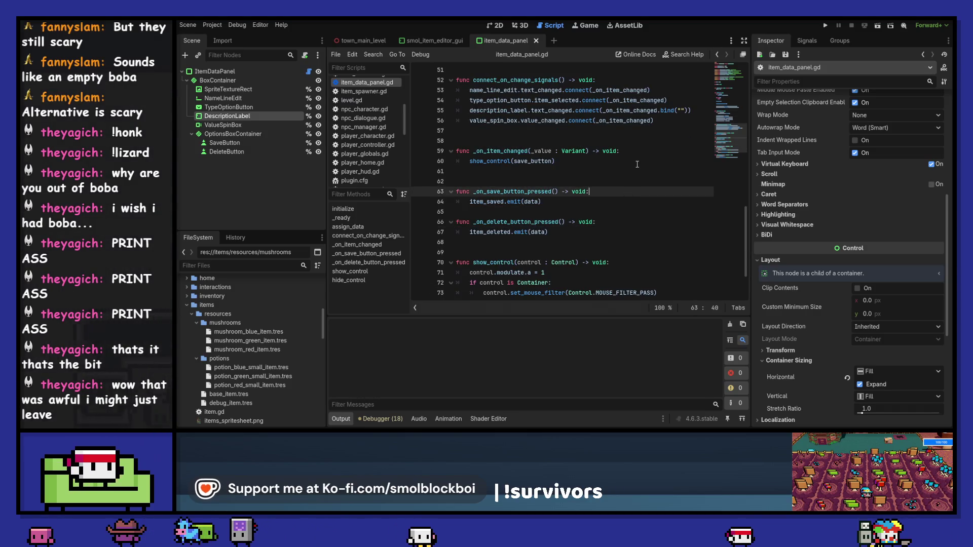
In the save handler, assign data.name from name_line_edit.text and data.type from type_option_button.selected, then save
key(Return)
key(Return)
key(Up)
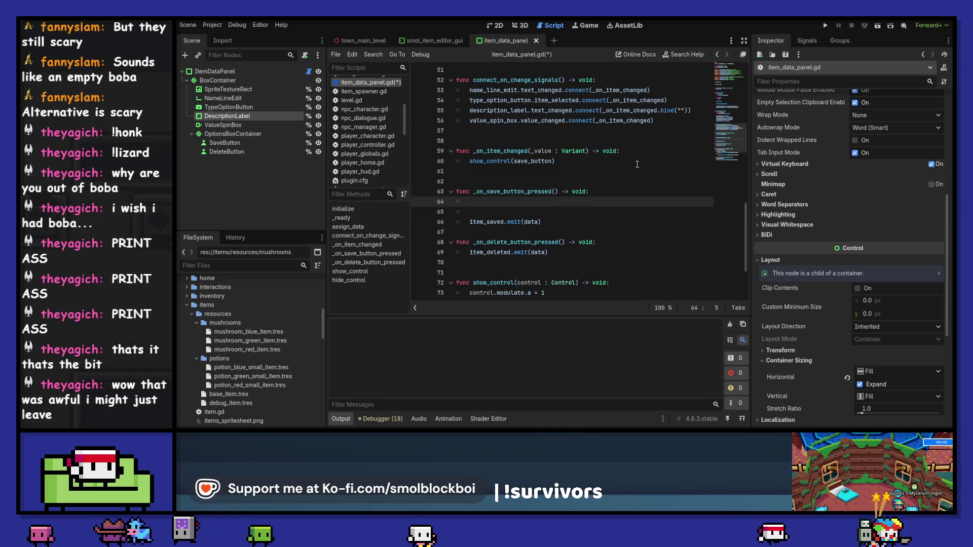
text(.name)
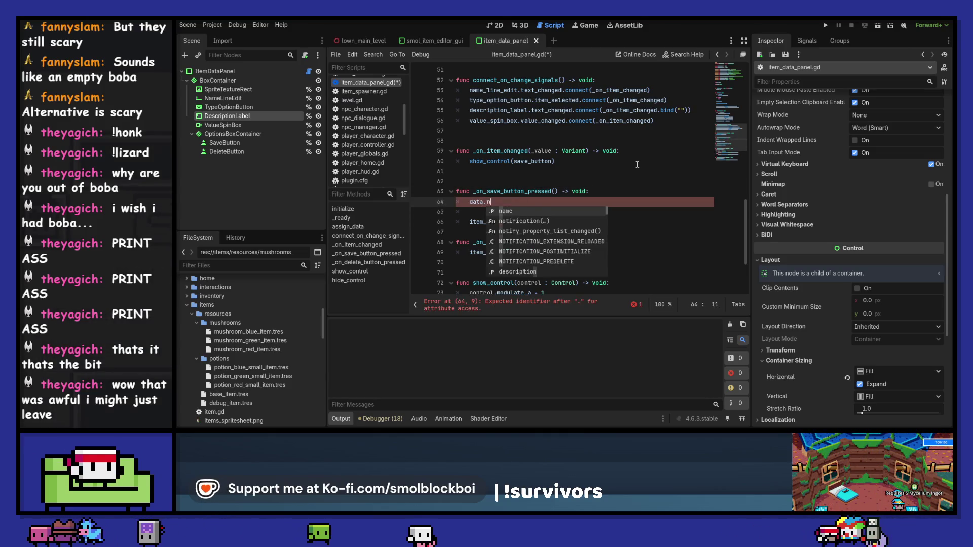
text( = name)
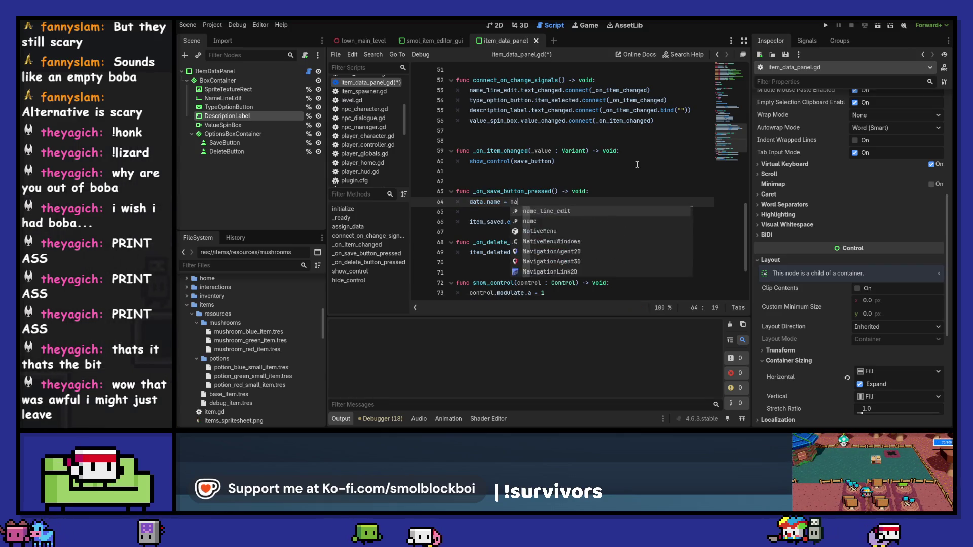
key(Return)
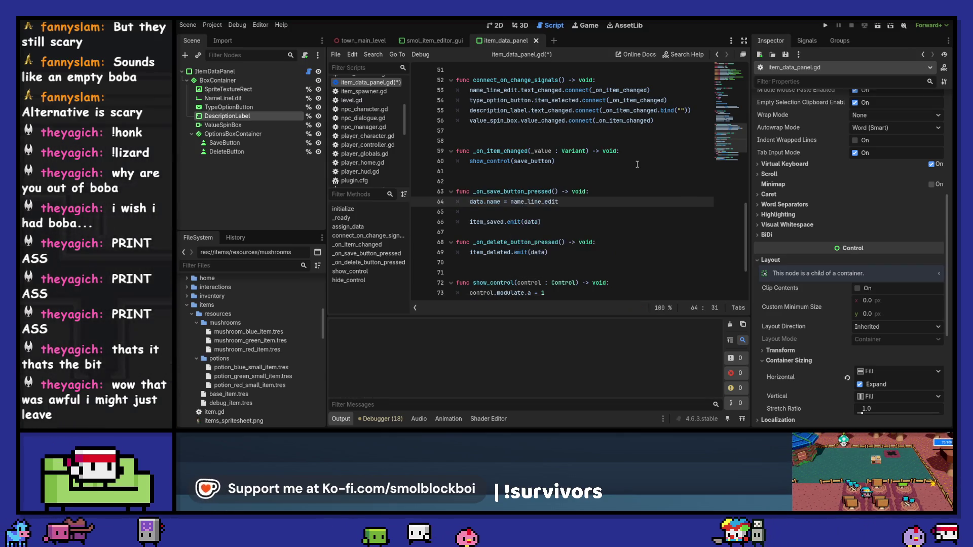
text(.text)
key(Return)
key(Return)
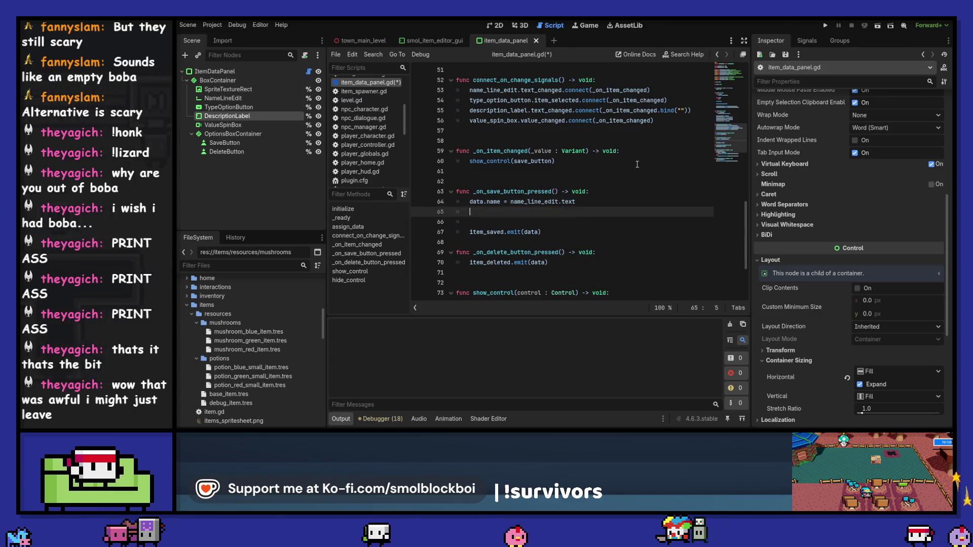
text(data)
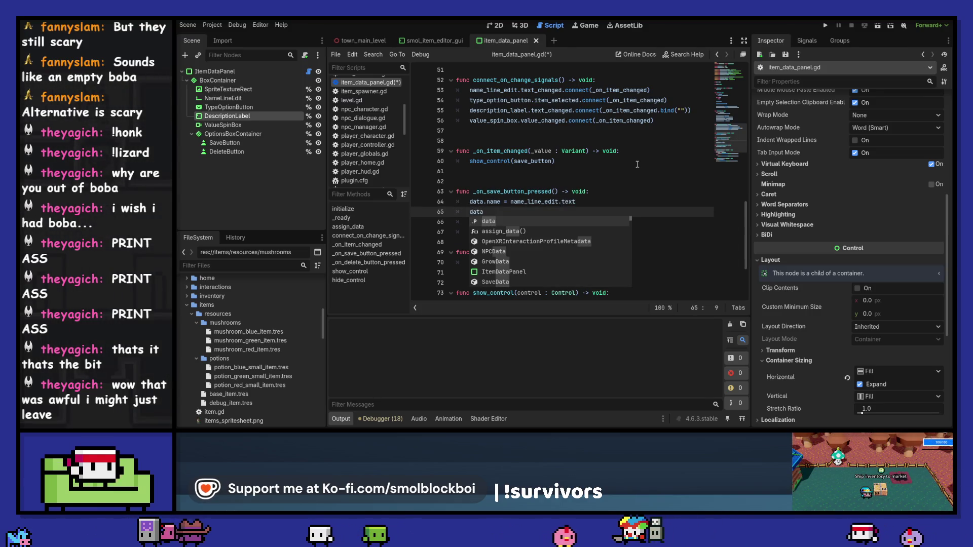
text(.)
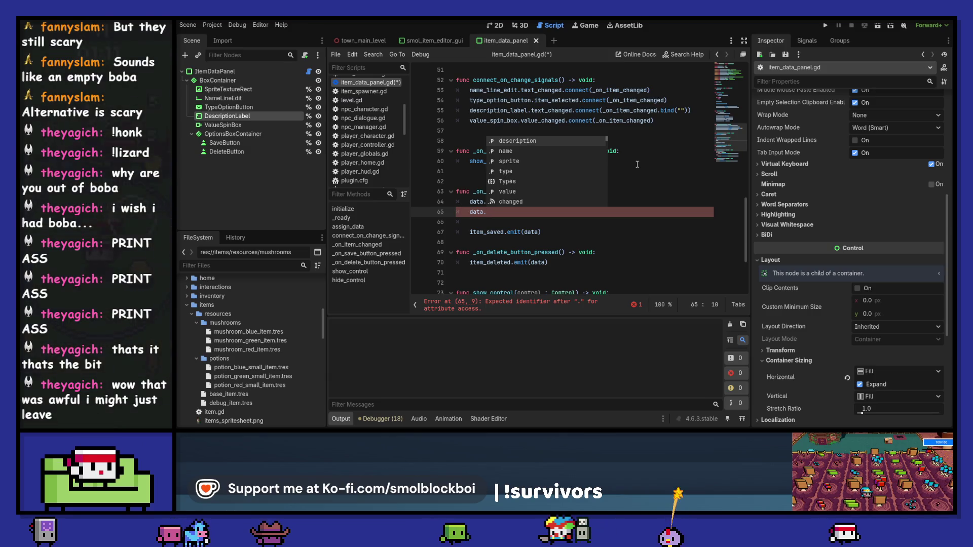
text(type =)
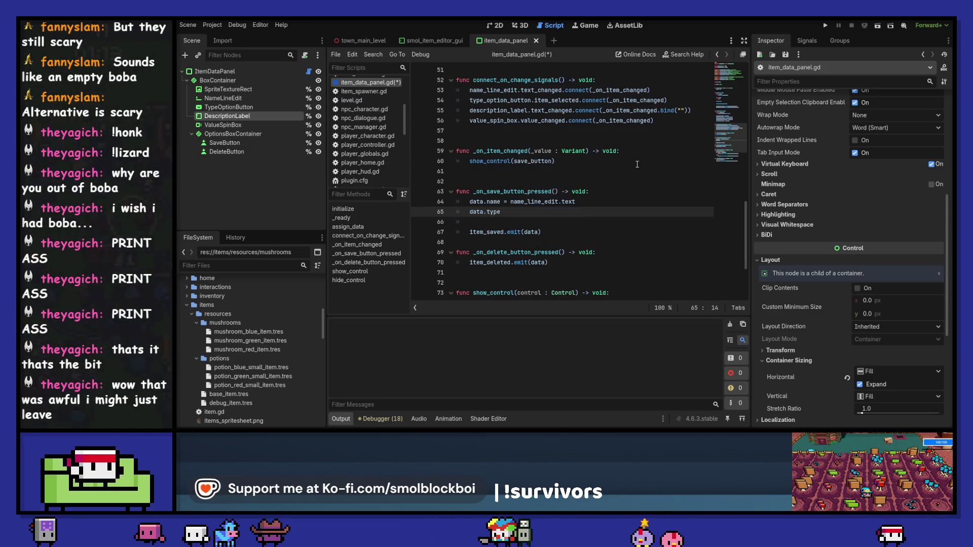
text( type)
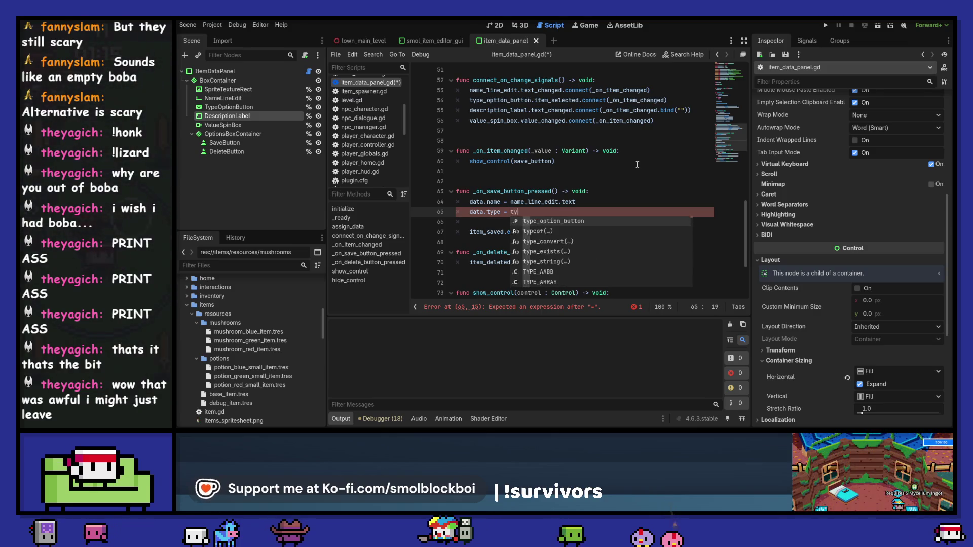
key(Return)
text(.sel)
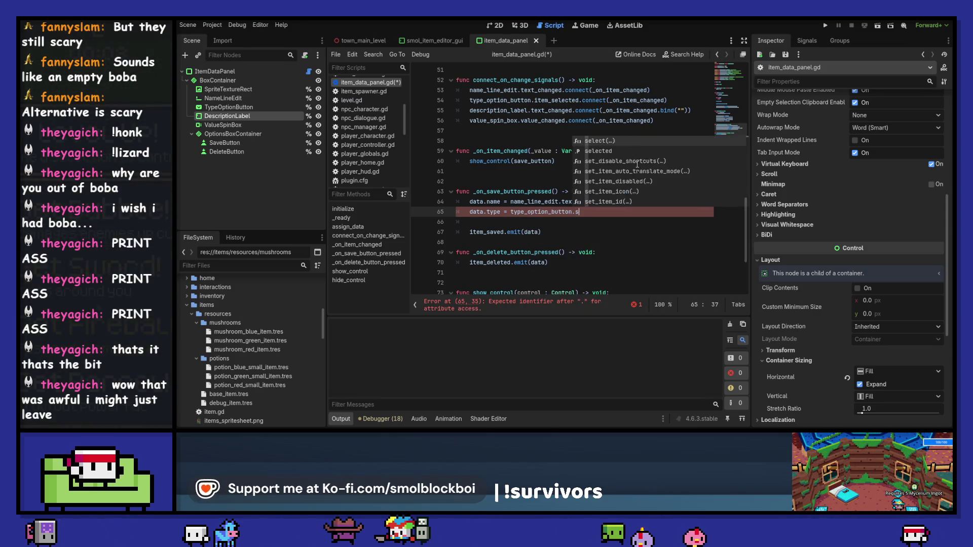
key(Down)
key(Return)
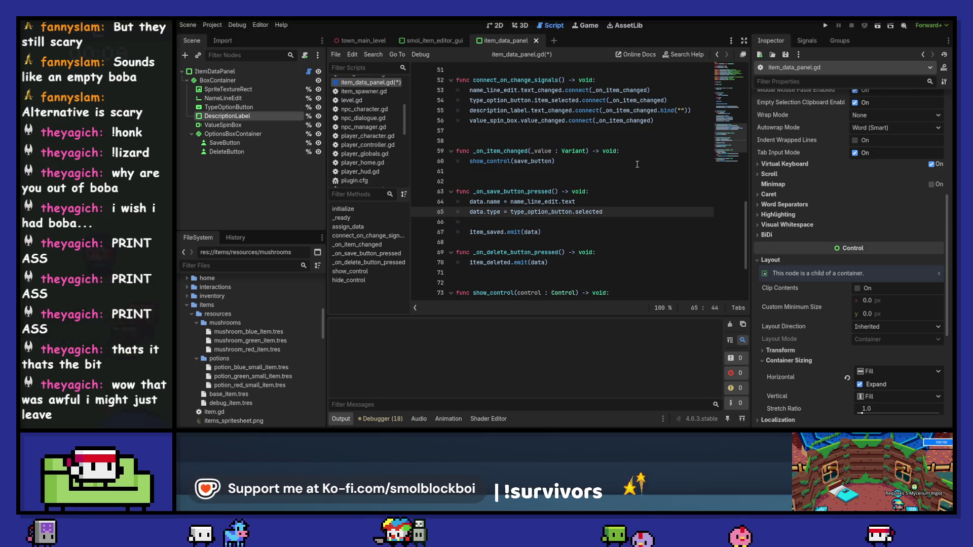
key(ctrl+s)
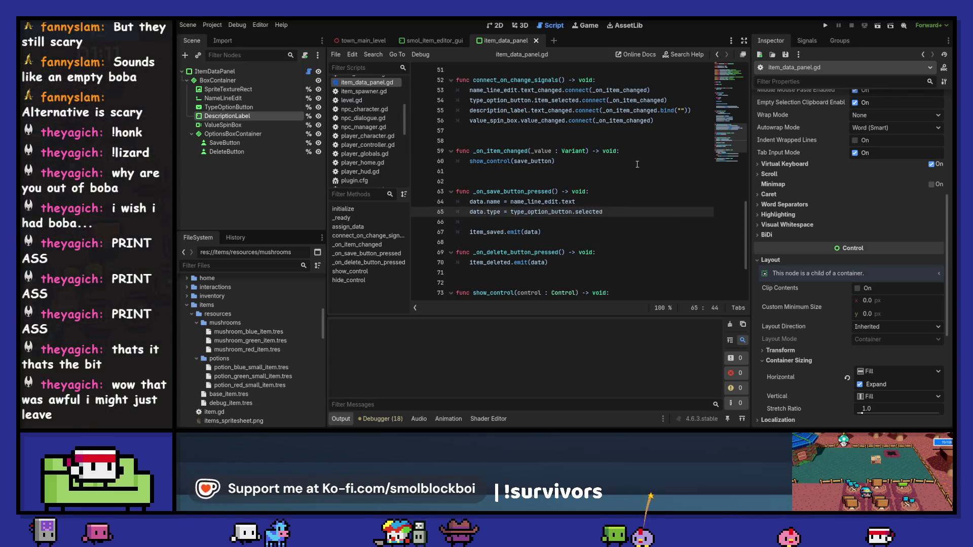
Add data.description = description_label.text and data.value = value_spin_box.value, and save the script
key(Return)
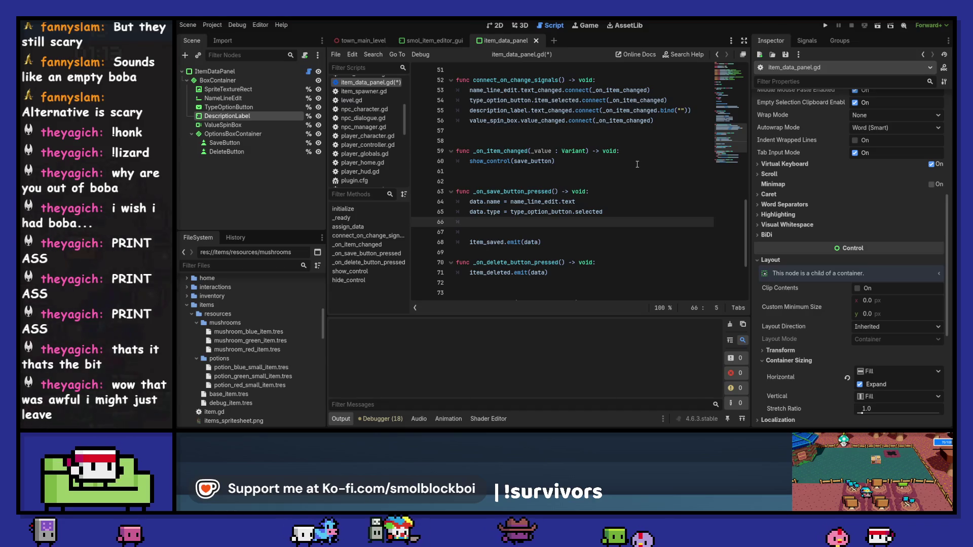
text(.description)
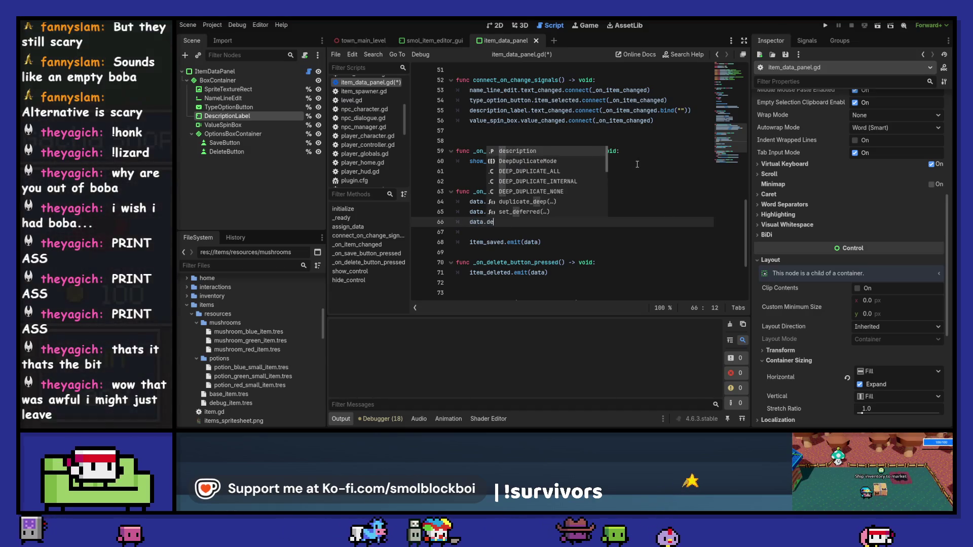
text( = desc)
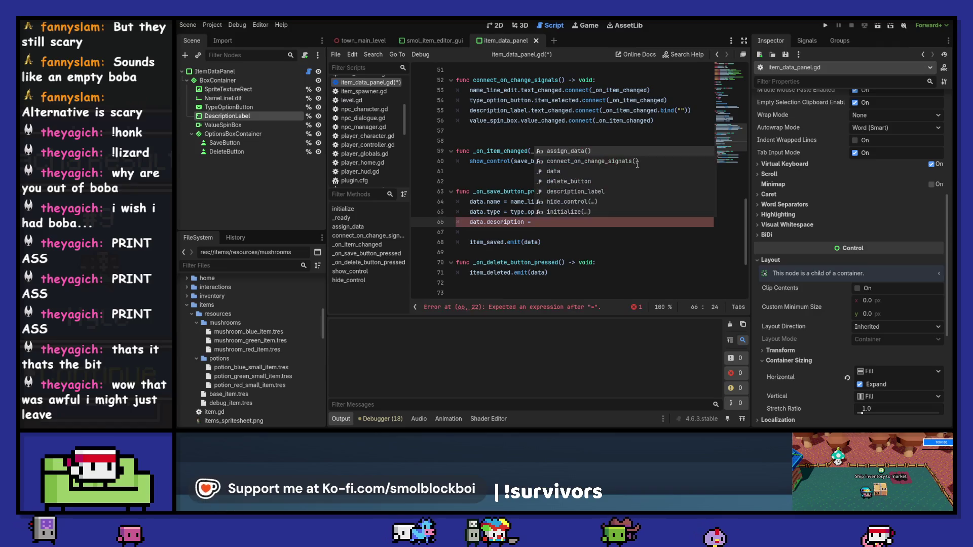
key(Return)
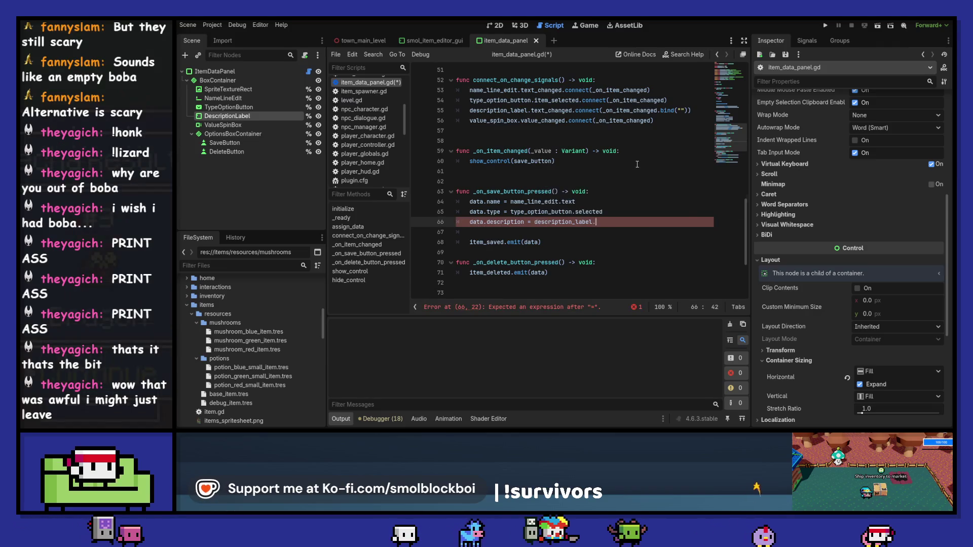
text(.text)
key(Return)
key(Return)
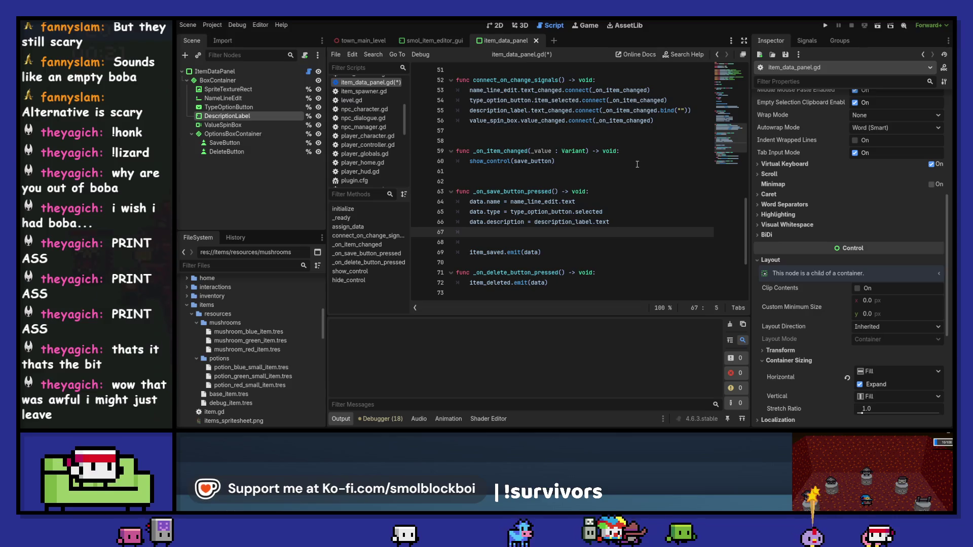
text(a.value = )
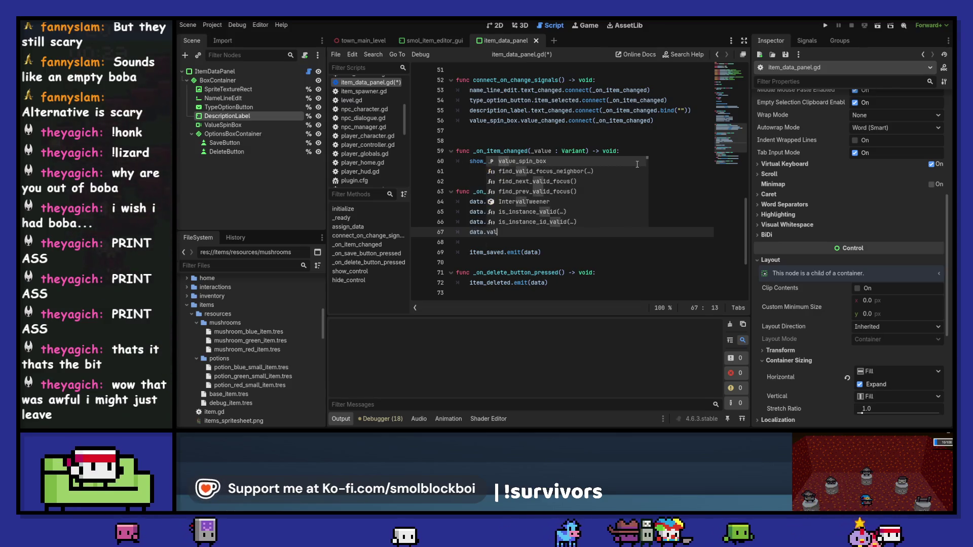
text(value_spin_box)
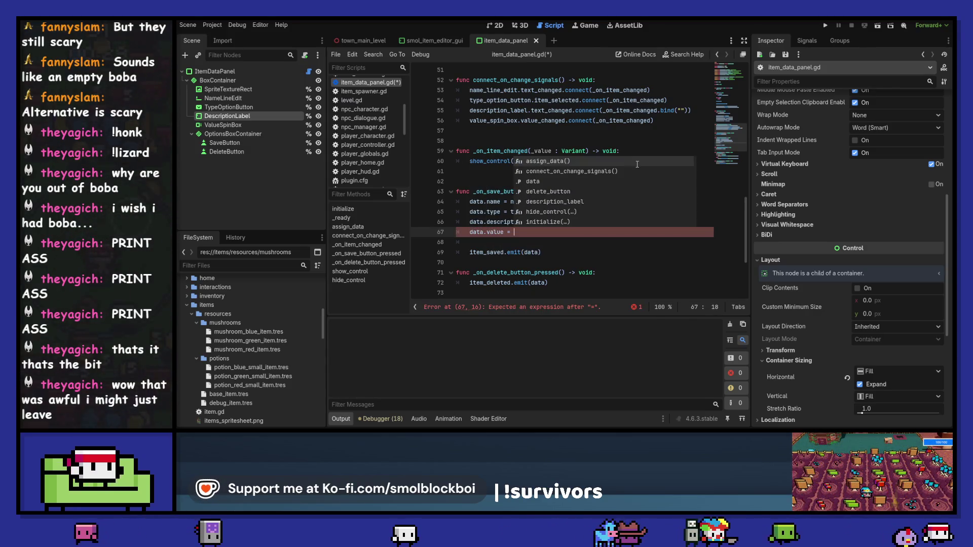
text(.value)
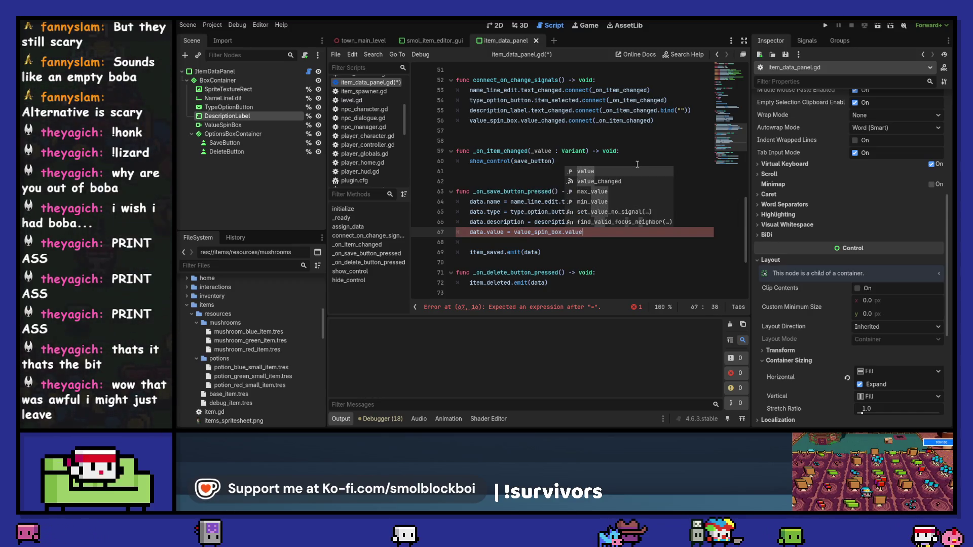
key(ctrl+s)
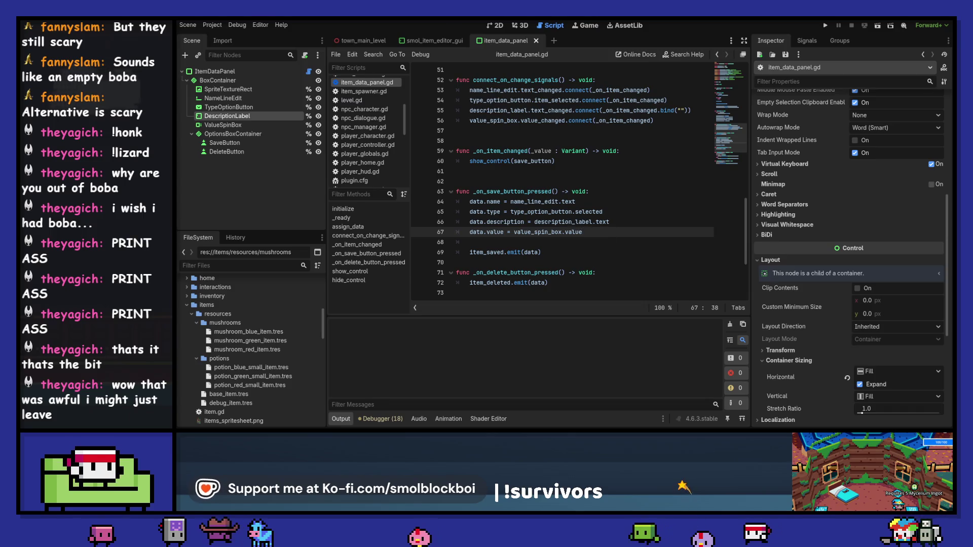
click(215, 26)
Enable the Smol Item Editor plugin in Project Settings > Plugins
click(228, 36)
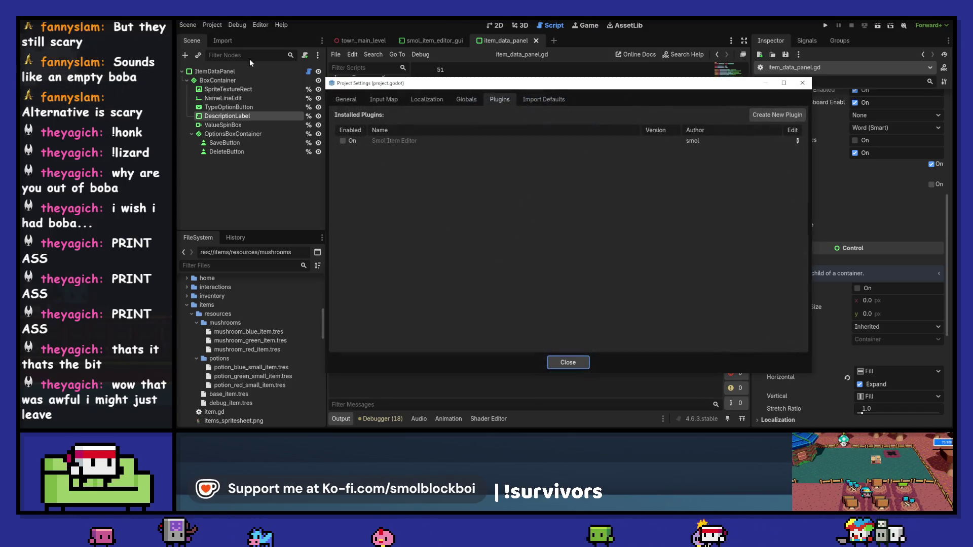
click(353, 142)
click(568, 363)
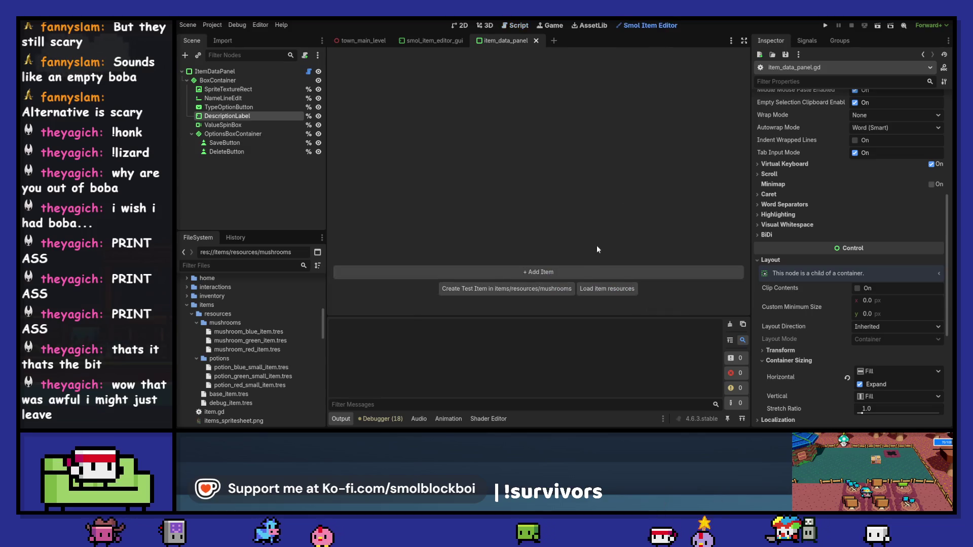
Add a new item row and set its type to KEY
click(582, 272)
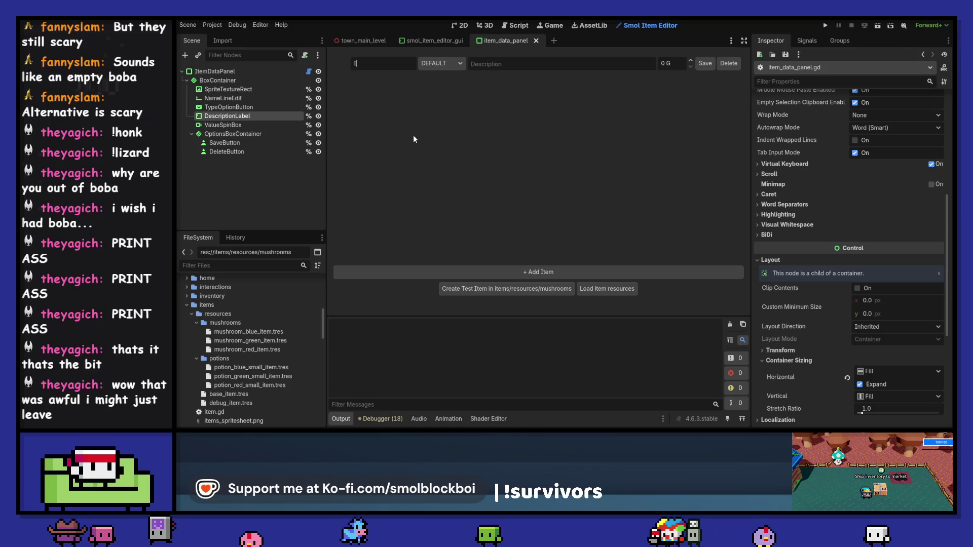
key(space)
key(Down)
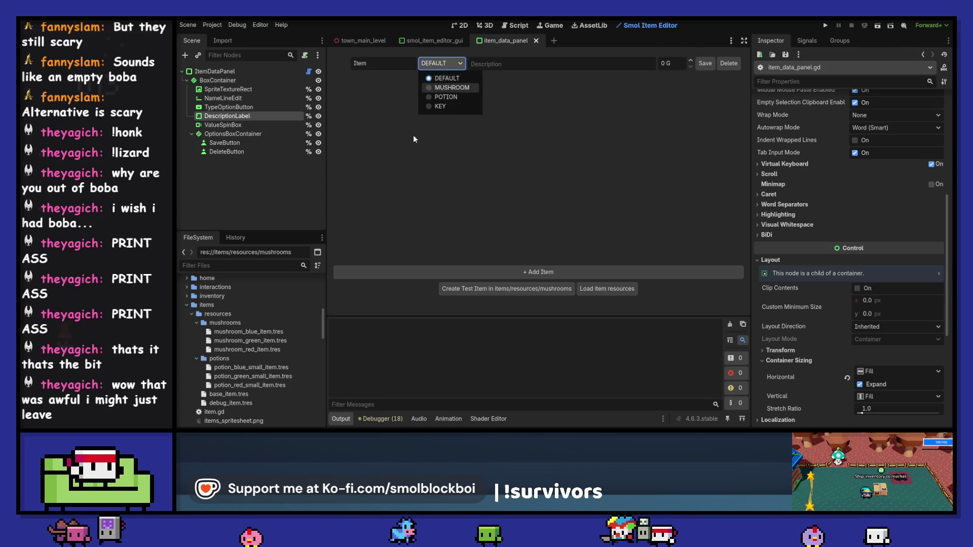
key(Return)
key(space)
key(Down)
key(Down)
key(Return)
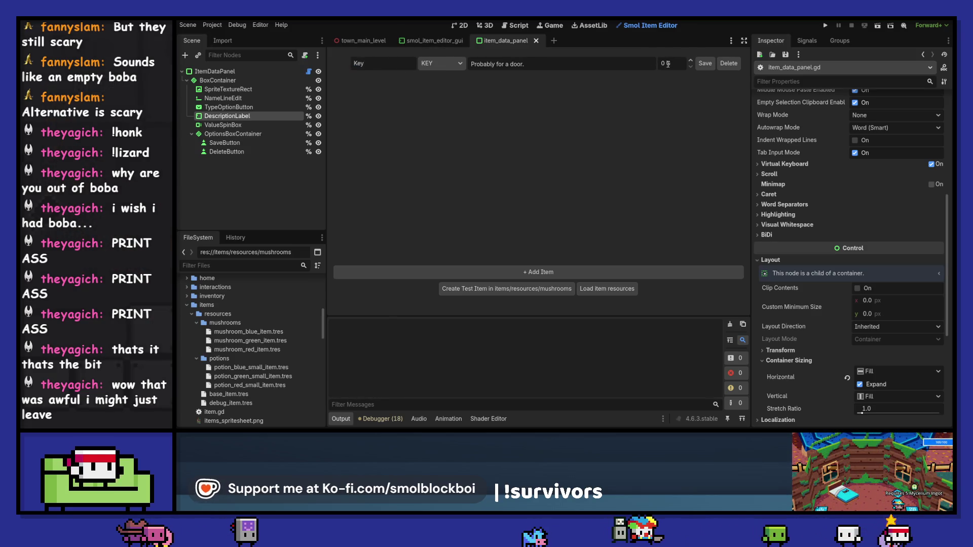
Save the Key item as key_item.tres, select it in FileSystem, and reload all item resources
click(701, 65)
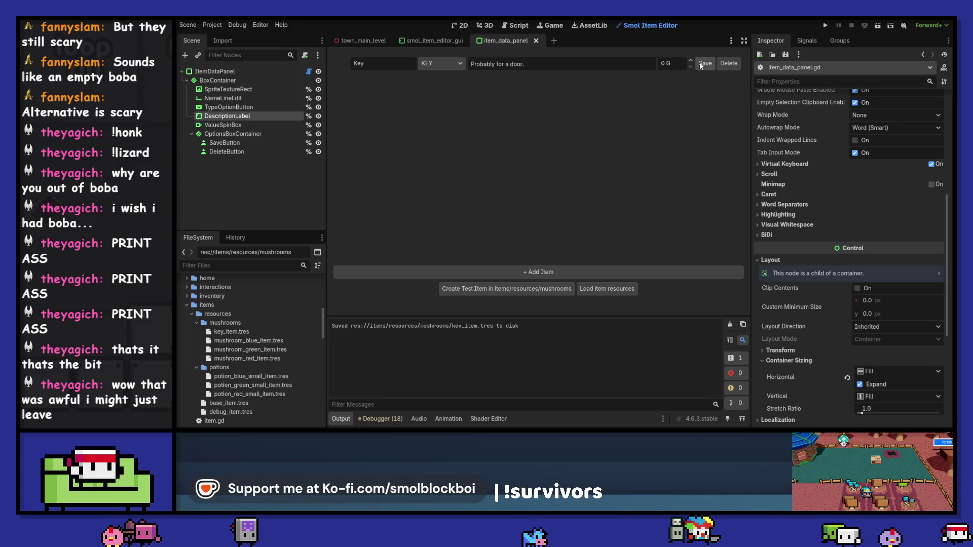
click(283, 332)
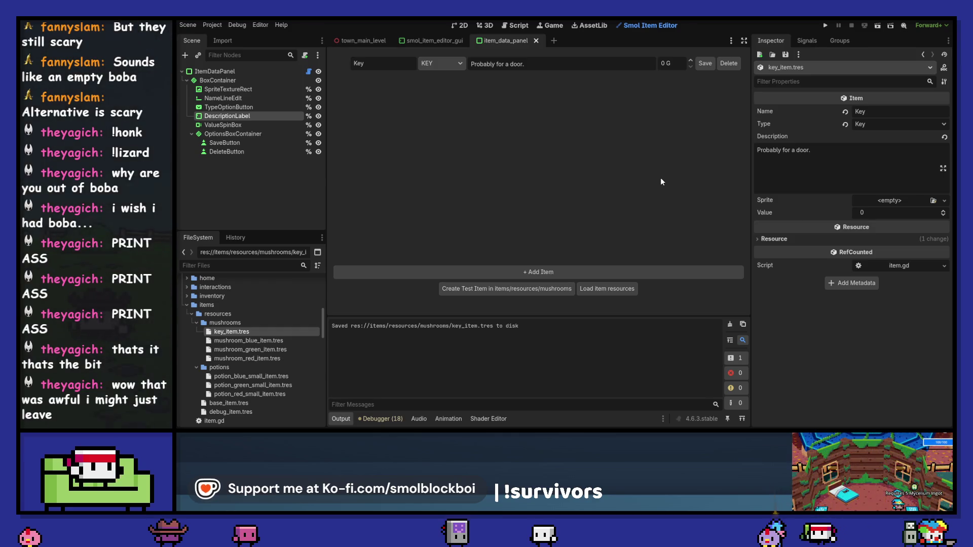
click(610, 289)
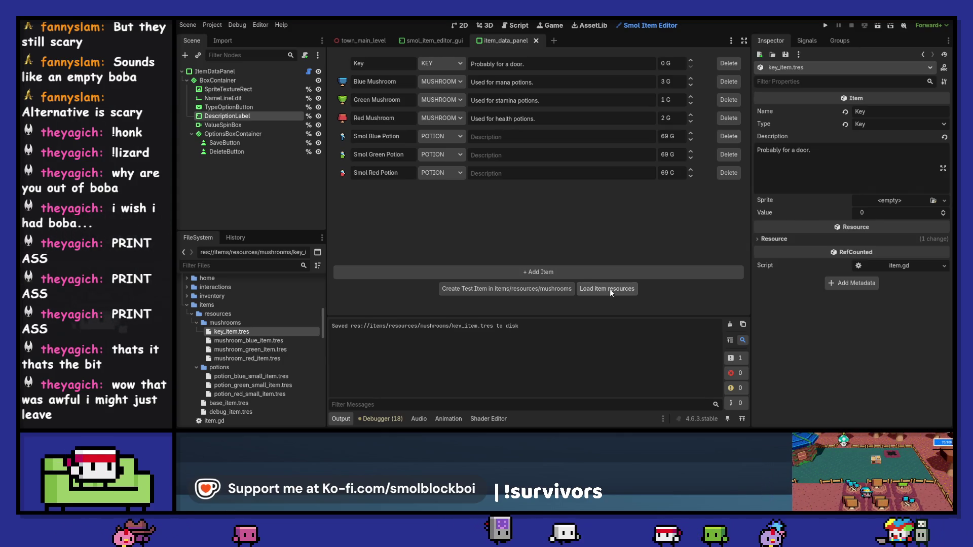
Delete the Key item, which only logs a line, then disable the Smol Item Editor plugin
click(733, 67)
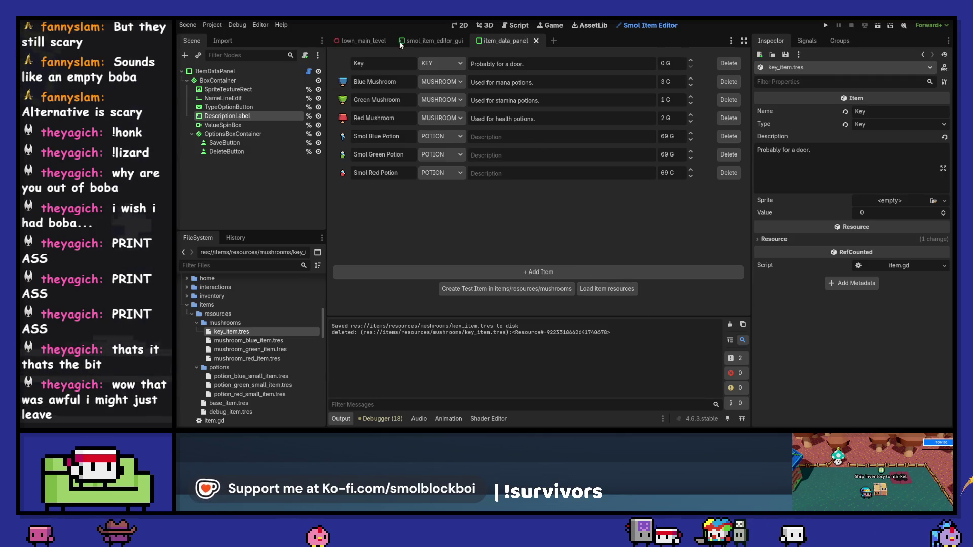
click(211, 24)
click(223, 33)
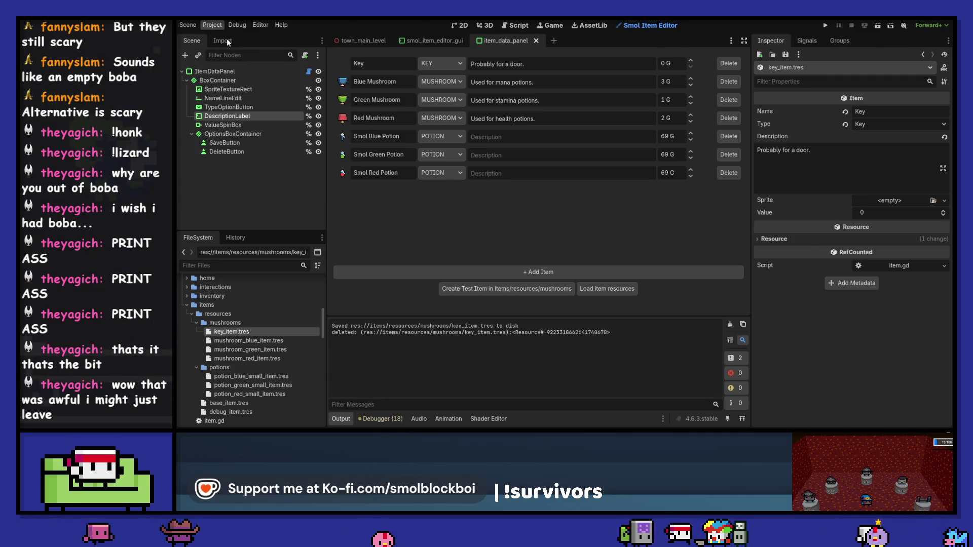
click(343, 140)
click(575, 364)
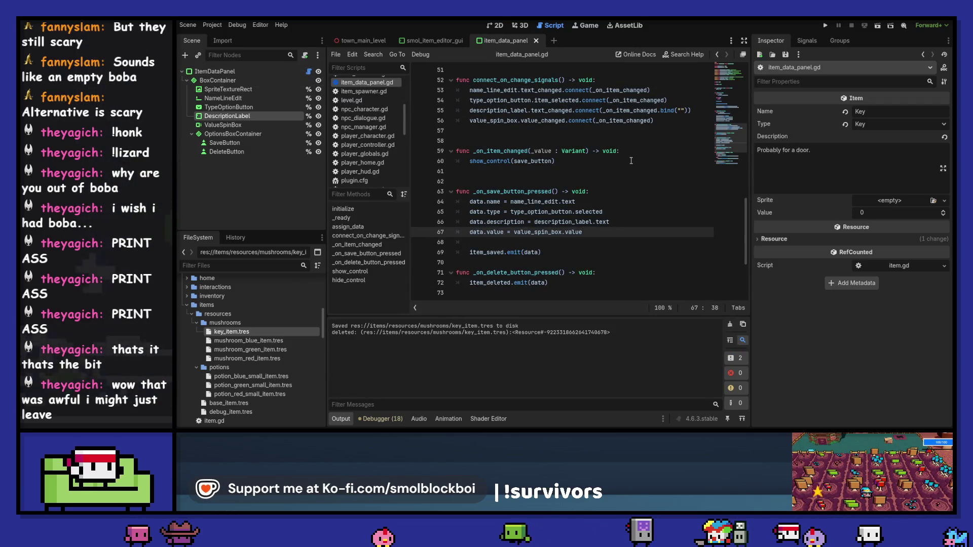
Switch to the smol_item_editor_gui scene and locate _on_delete_item_requested in its script
scroll(643, 177, down, 2)
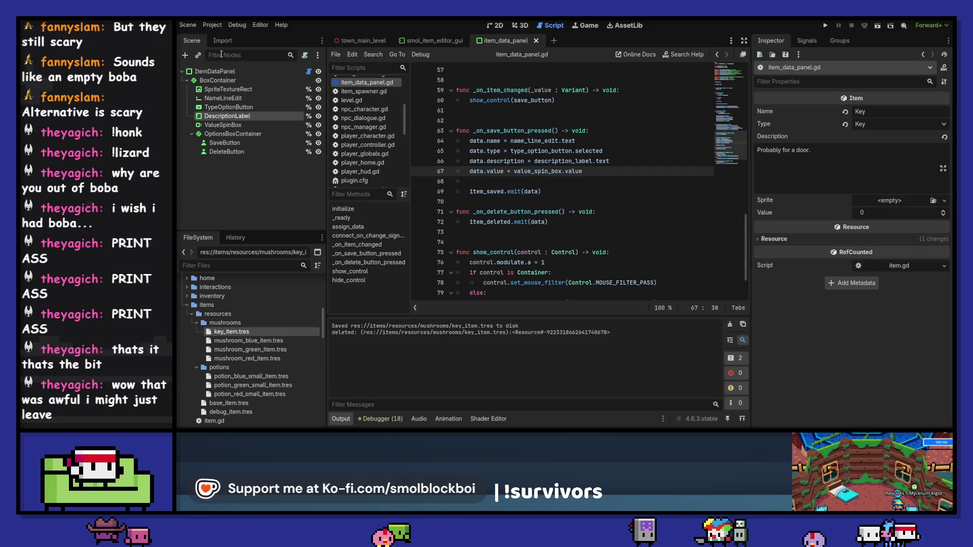
click(297, 73)
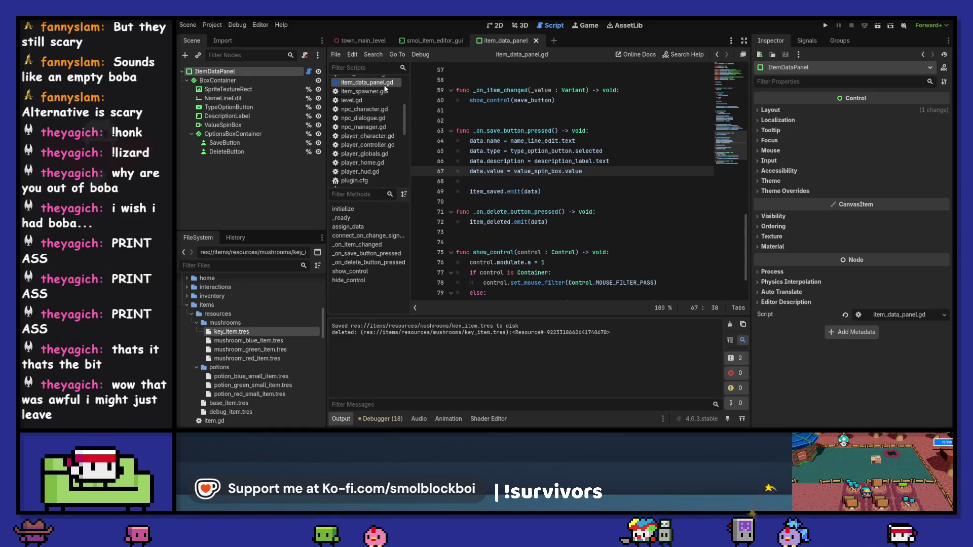
click(429, 40)
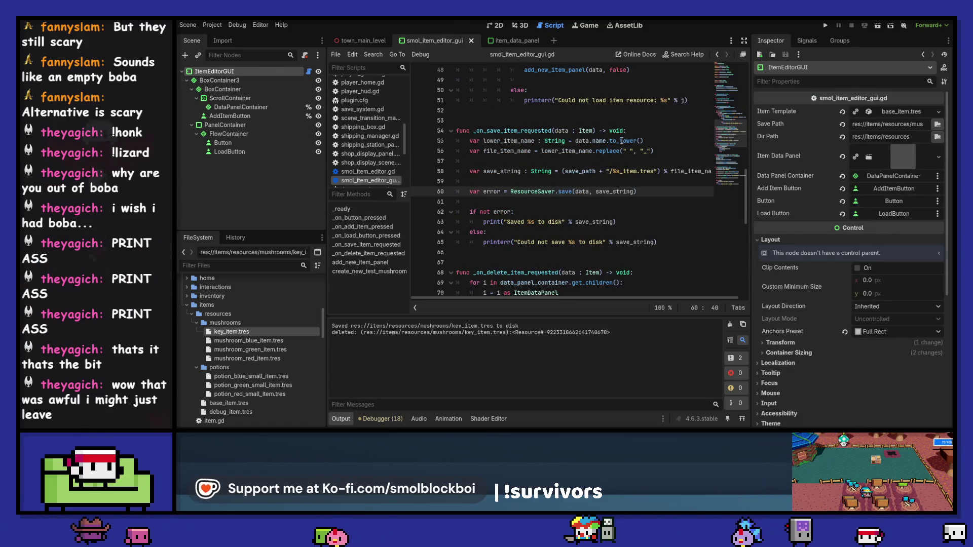
scroll(621, 140, down, 4)
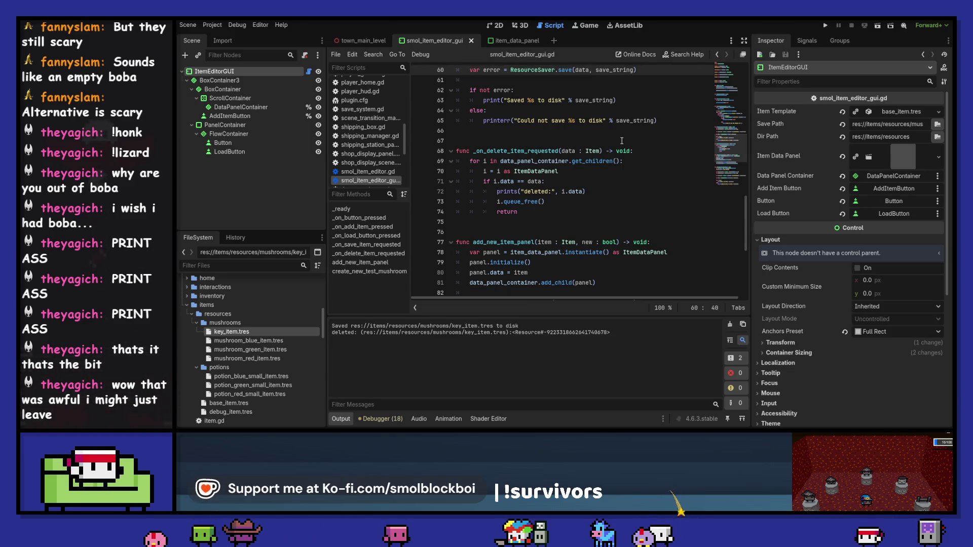
click(654, 152)
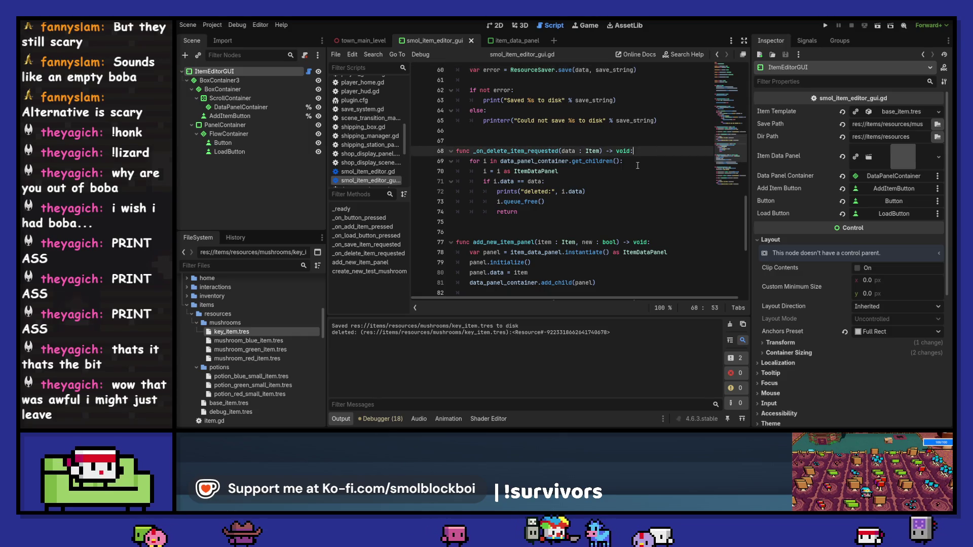
scroll(637, 167, up, 9)
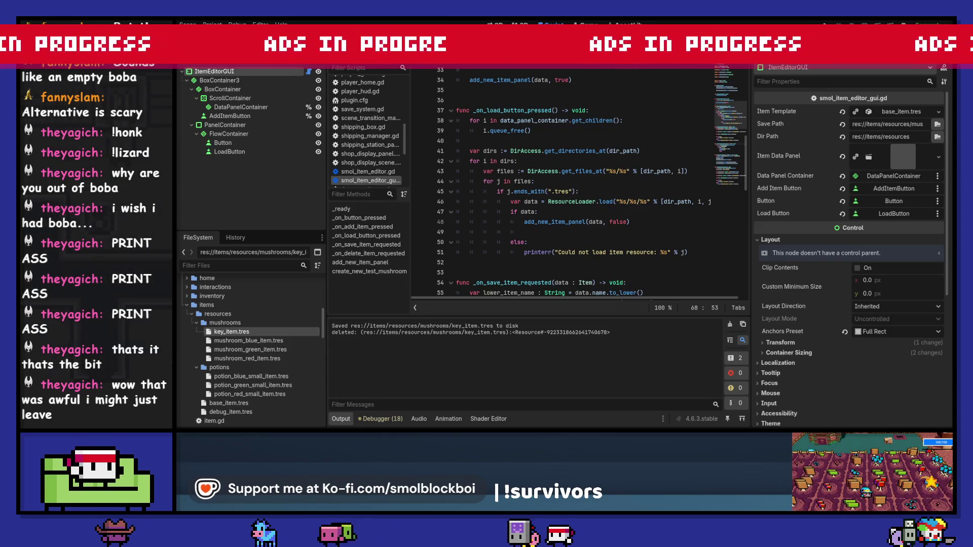
click(561, 212)
mouse_move(562, 205)
scroll(561, 205, down, 7)
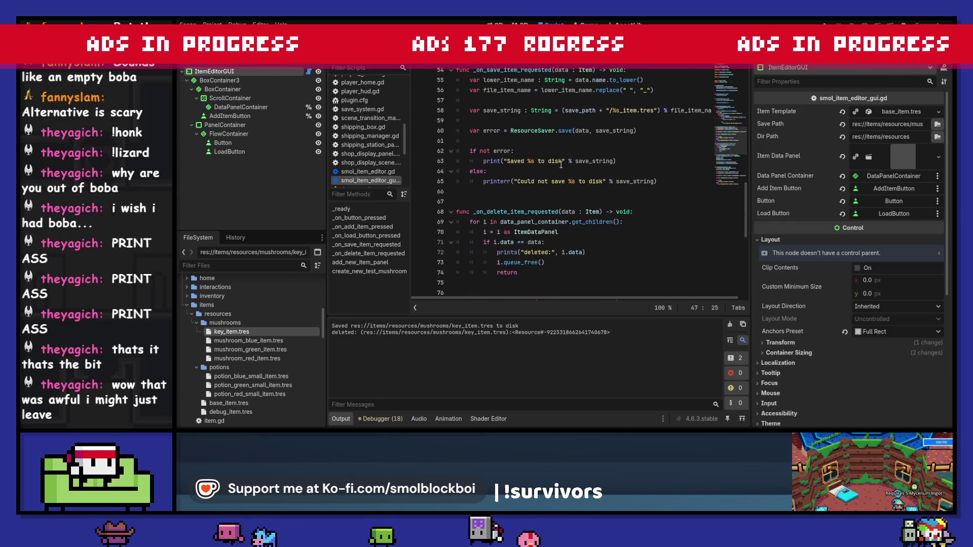
Start a DirAccess.remove_absolute call in _on_delete_item_requested, comment it out, and open a line above it
click(659, 211)
key(Return)
key(Return)
key(Up)
text(irAccess.r)
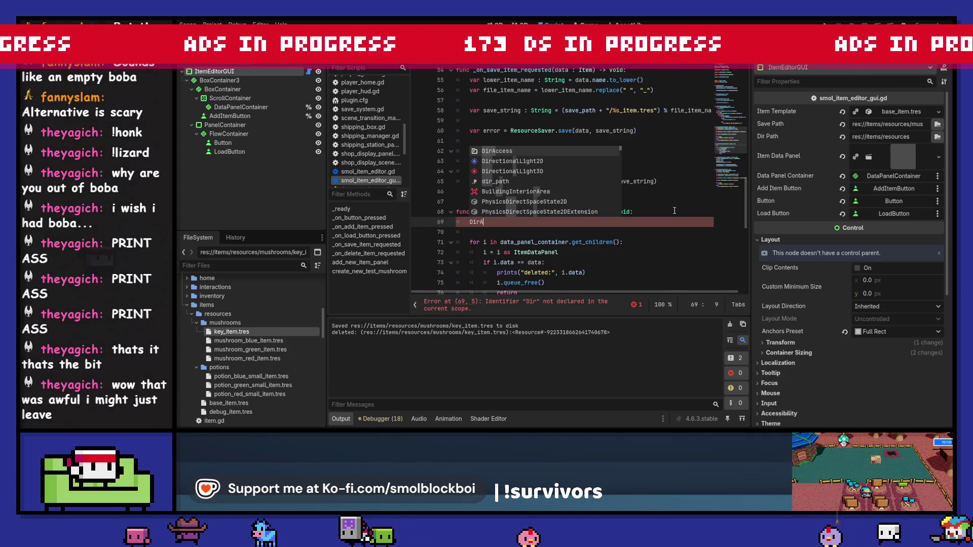
key(Return)
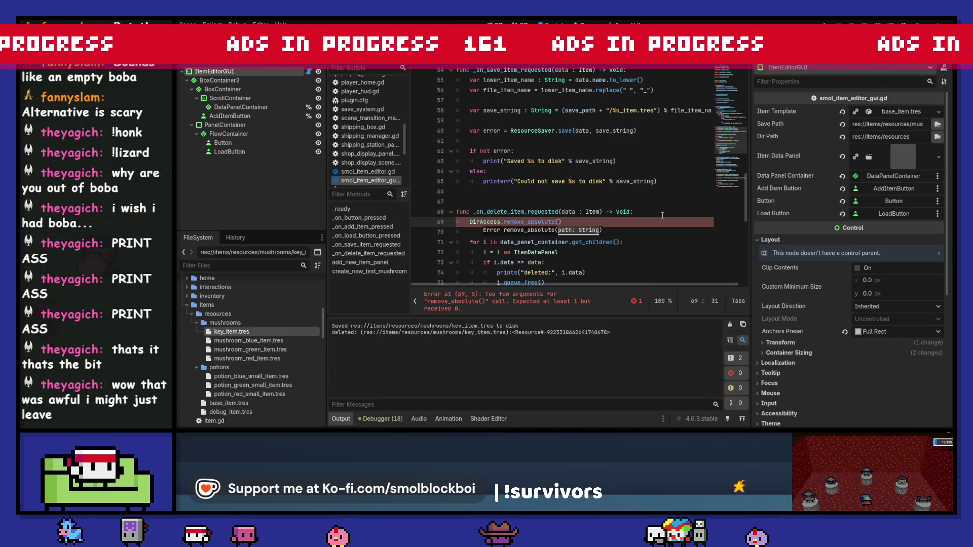
key(Escape)
click(663, 209)
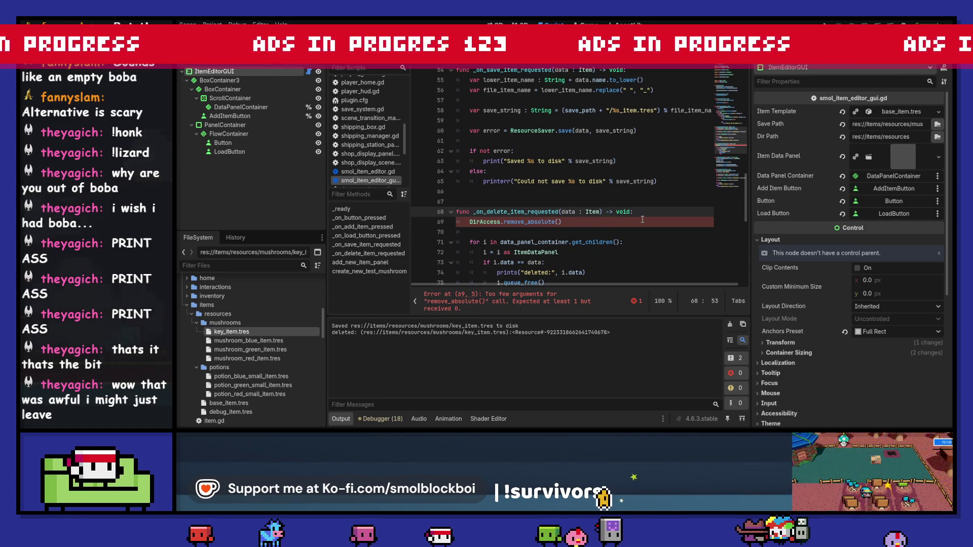
key(Down)
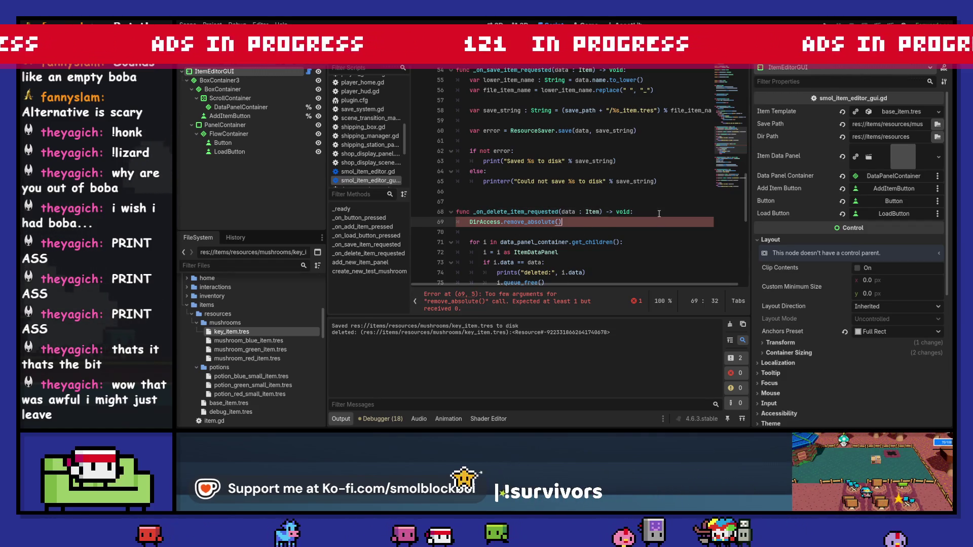
key(Home)
key(Right)
key(Return)
key(Up)
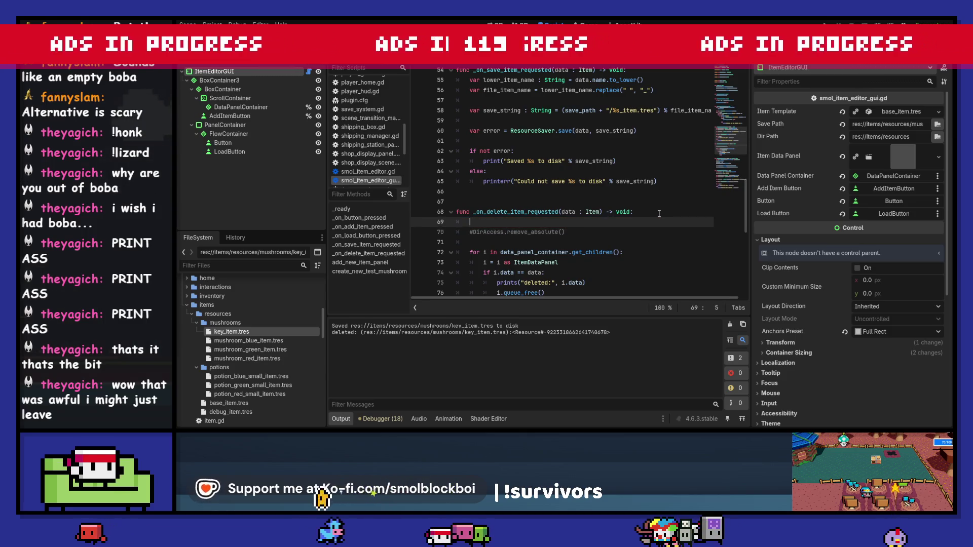
Guard the call with 'if data.resource_path:' and pass data.resource_path to remove_absolute, checking its docs
text(data.resource)
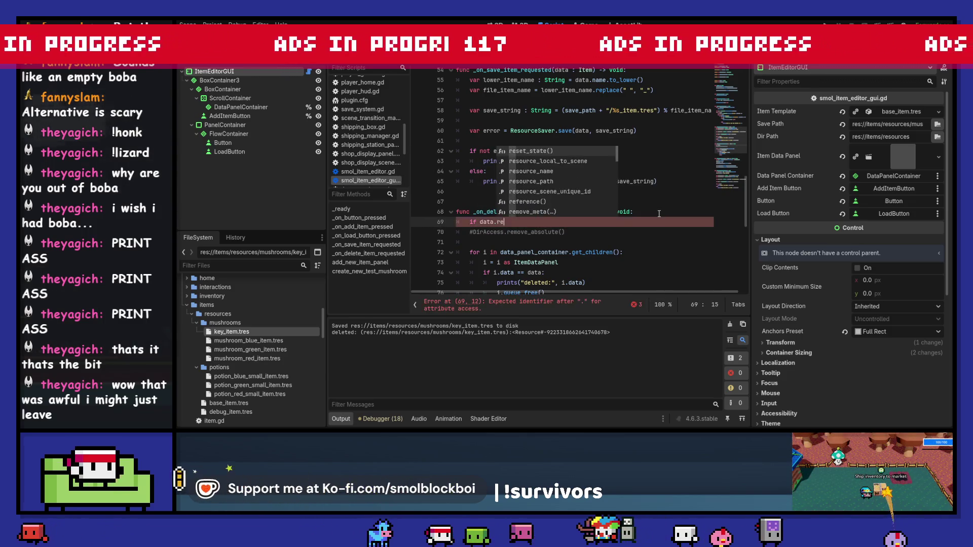
text(_path )
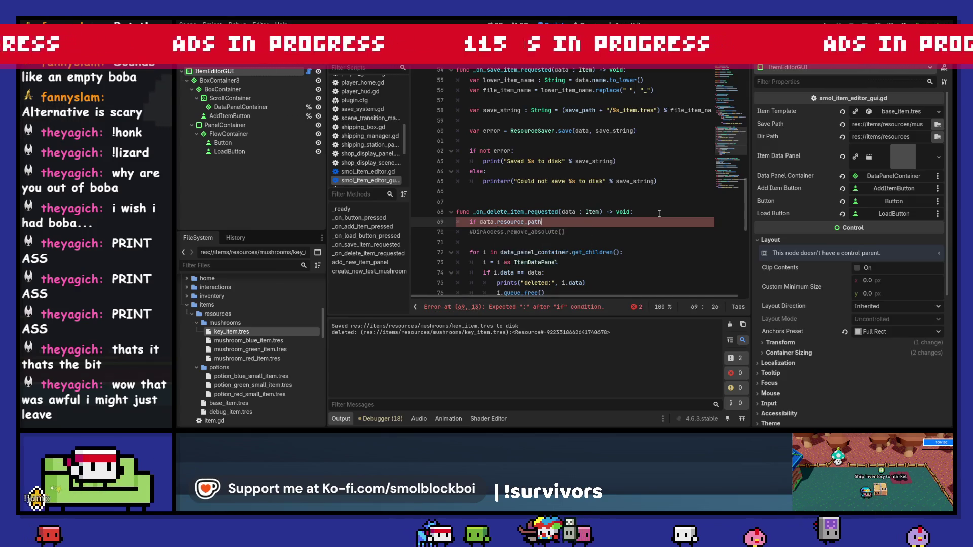
text(!=)
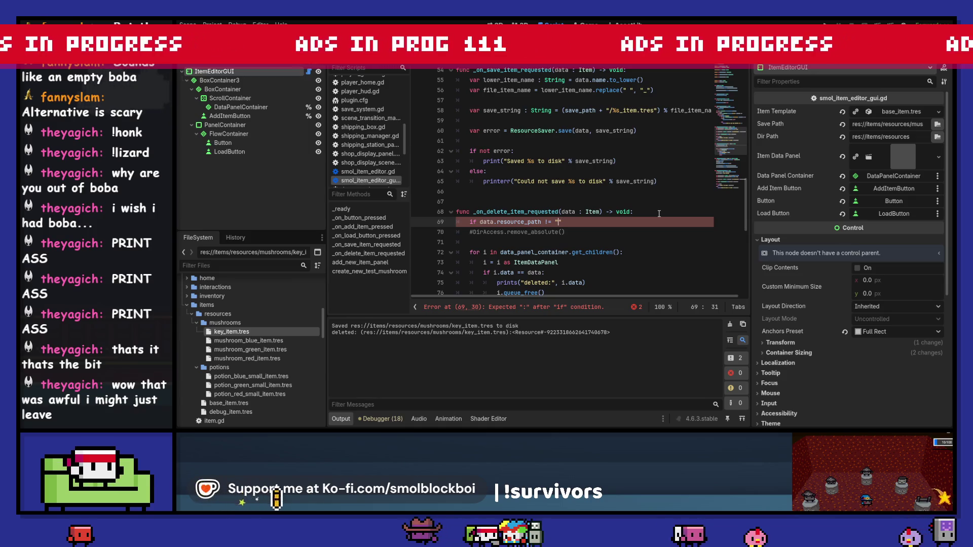
key(BackSpace)
key(BackSpace)
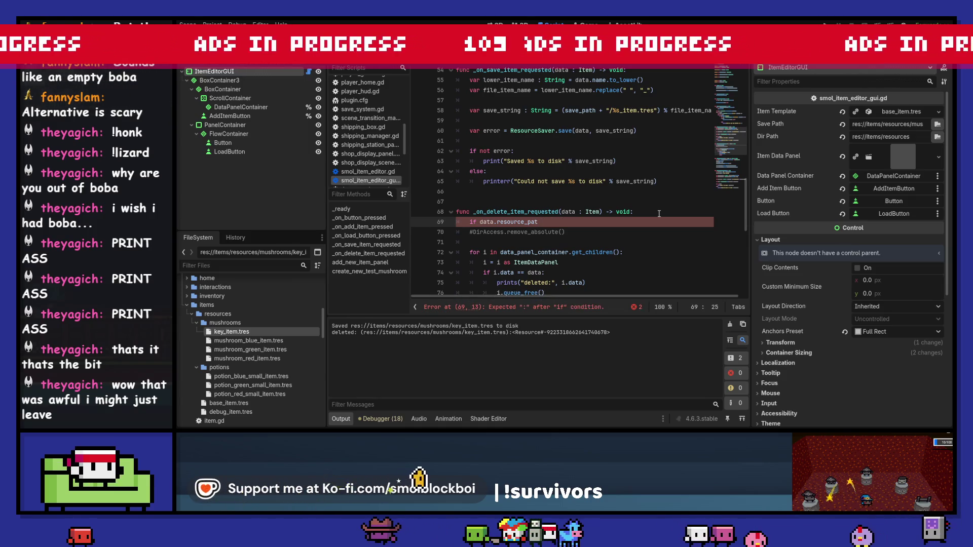
text(:)
key(Return)
text(pass)
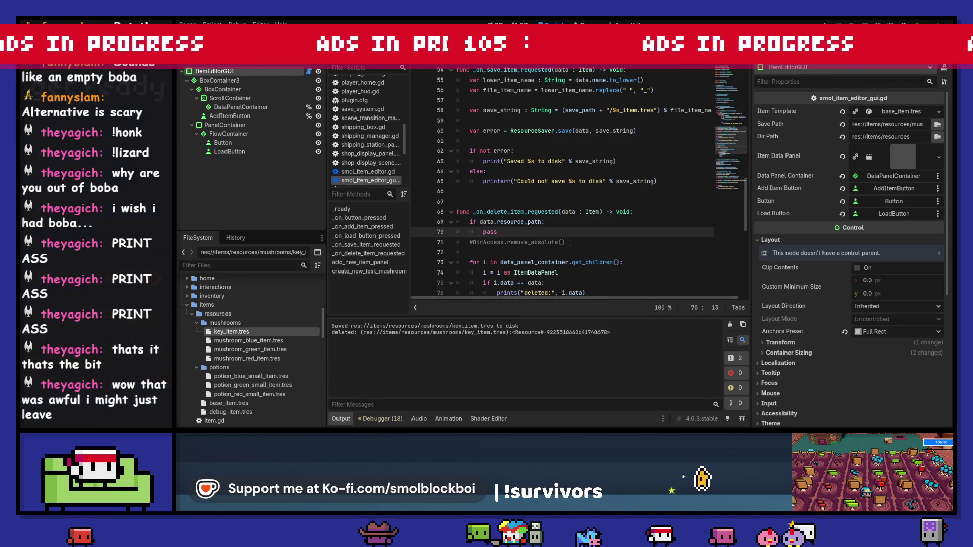
drag(568, 244, 483, 248)
double_click(486, 230)
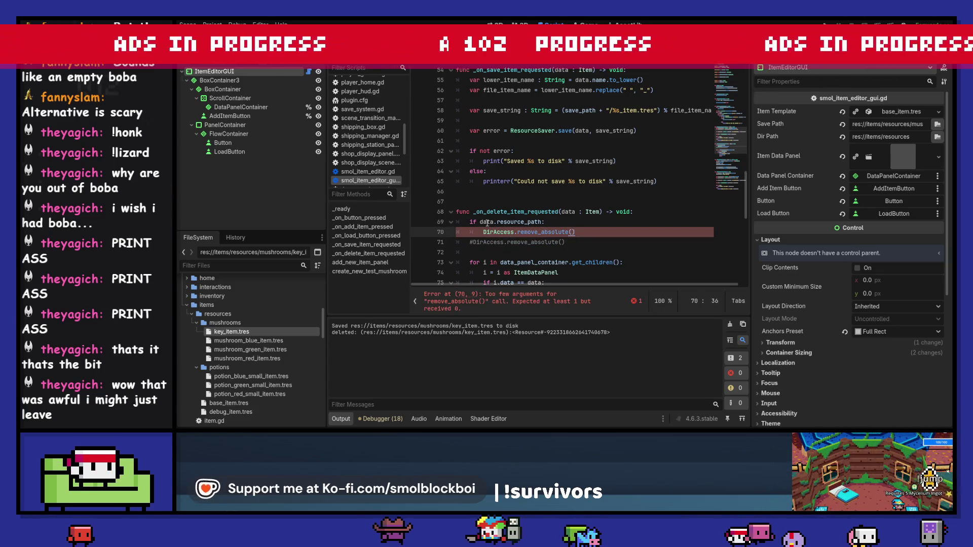
drag(479, 223, 542, 222)
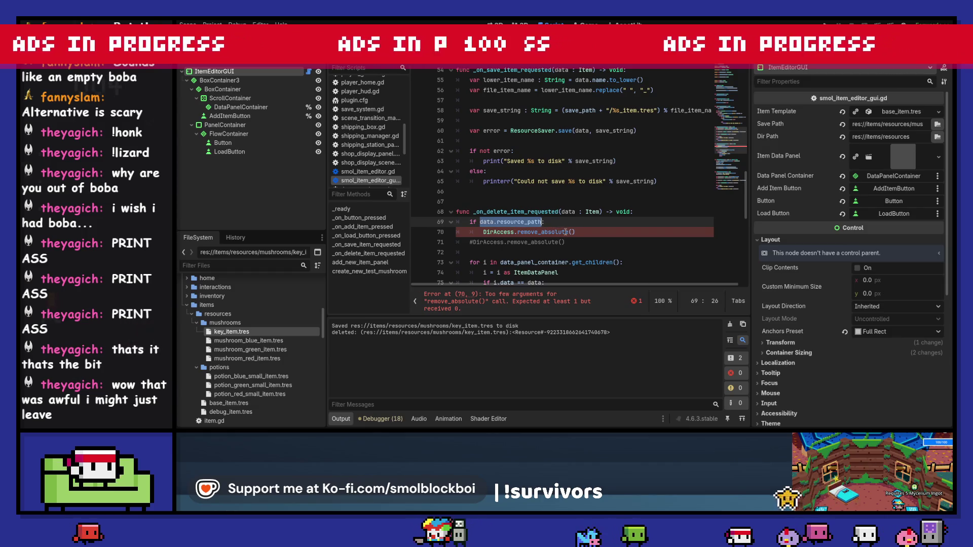
key(ctrl+c)
click(571, 231)
key(ctrl+v)
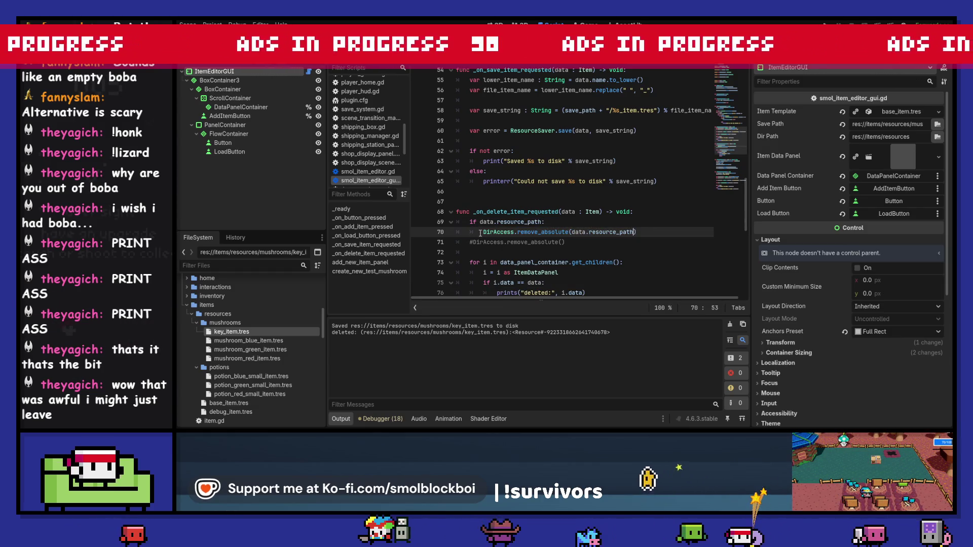
ctrl+click(554, 233)
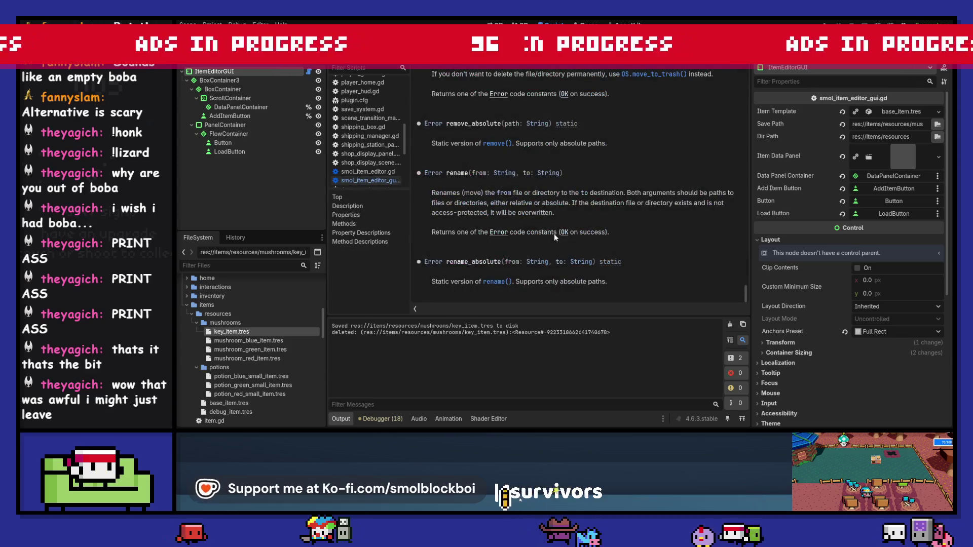
key(alt+Left)
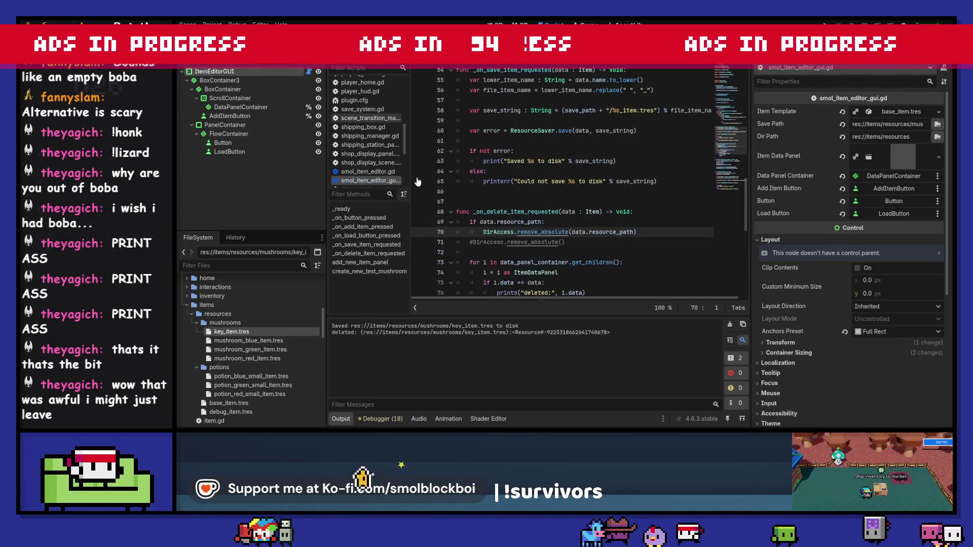
Store remove_absolute's result in 'var error :=' and add an 'if error:' printerr failure message
click(478, 231)
text(var error )
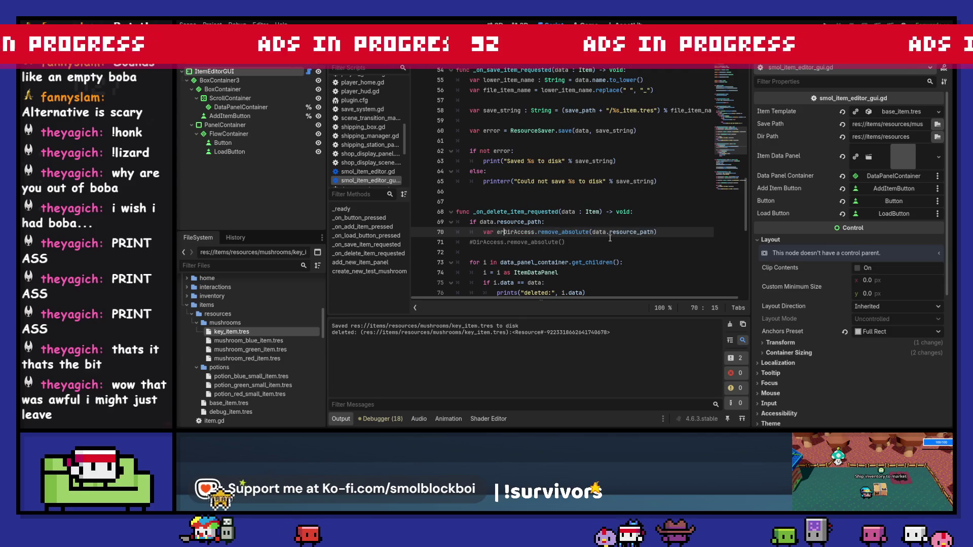
text(:=)
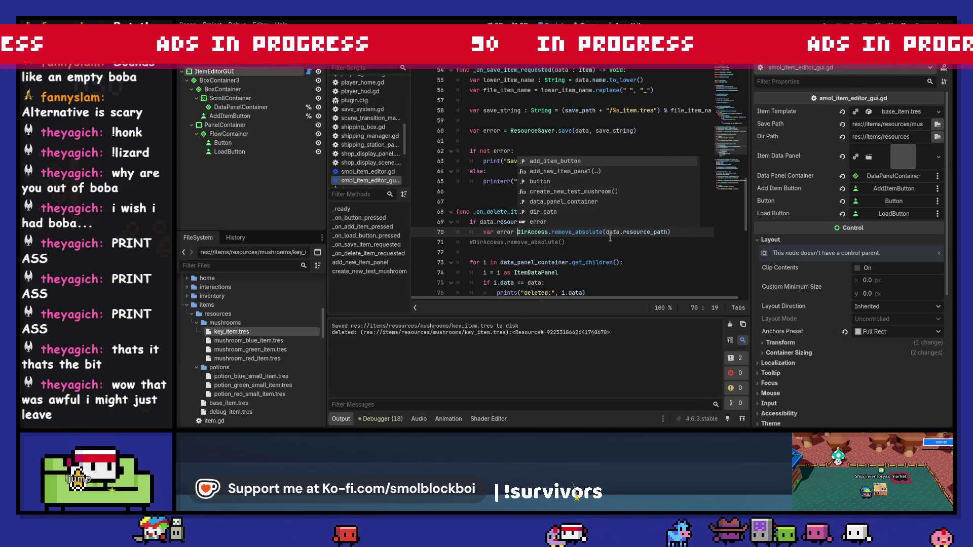
click(610, 238)
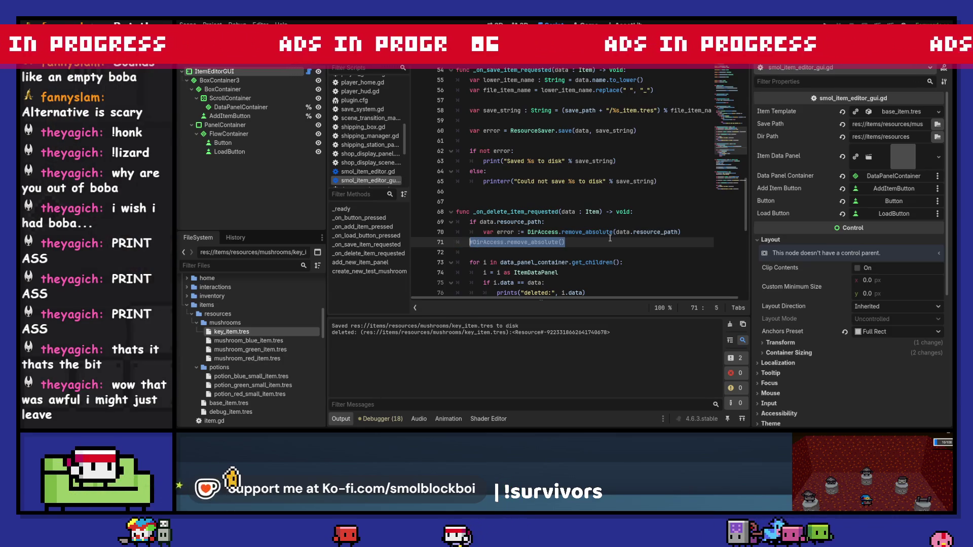
text(if error:)
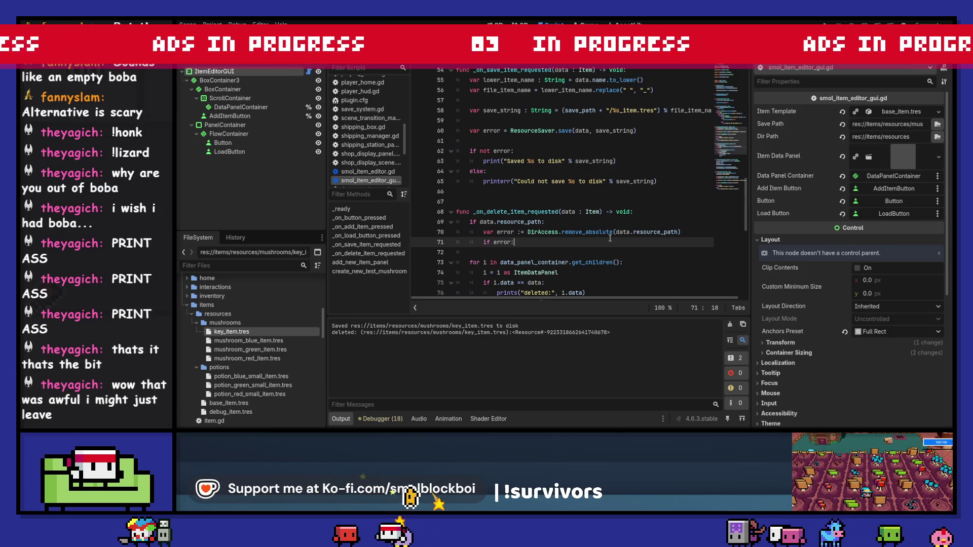
key(Return)
text(printerr)
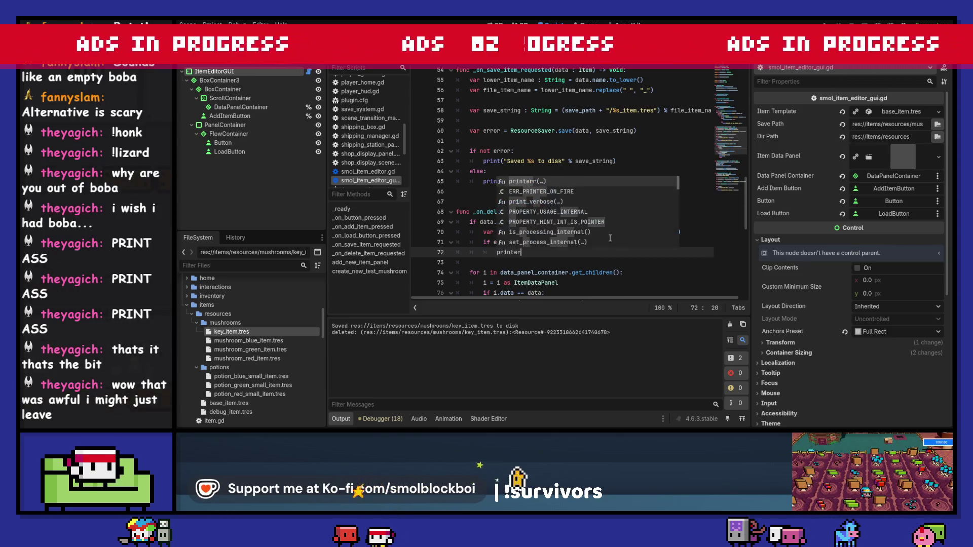
key(Return)
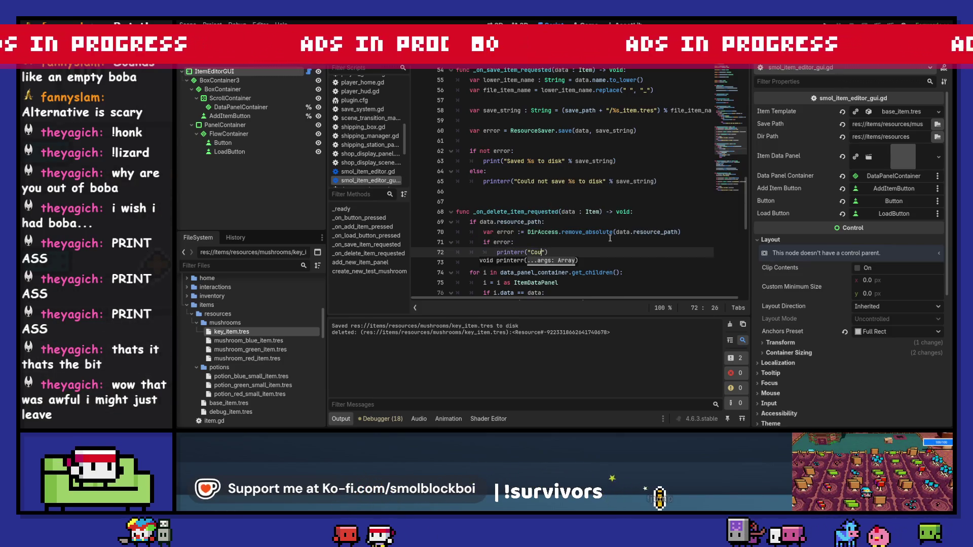
text(not delete resource)
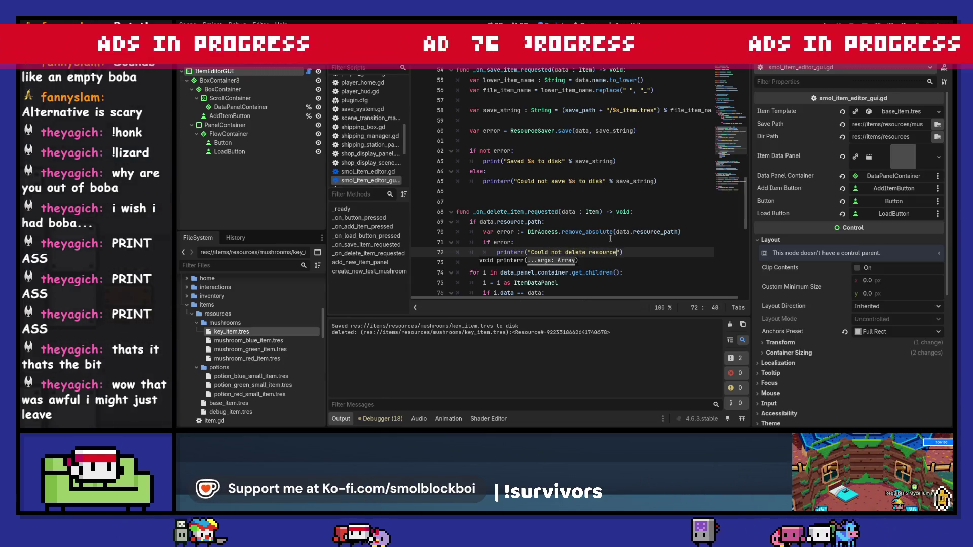
text(: %s")
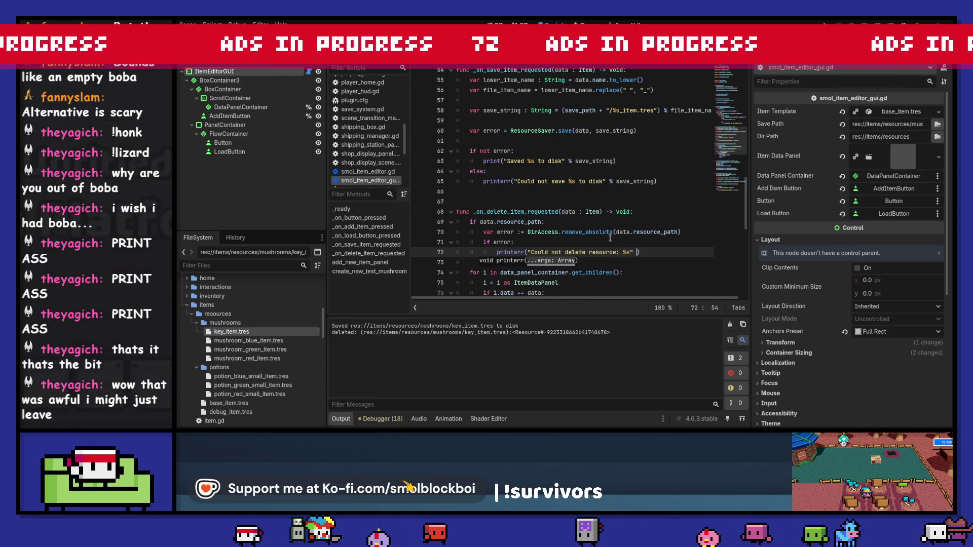
text( %)
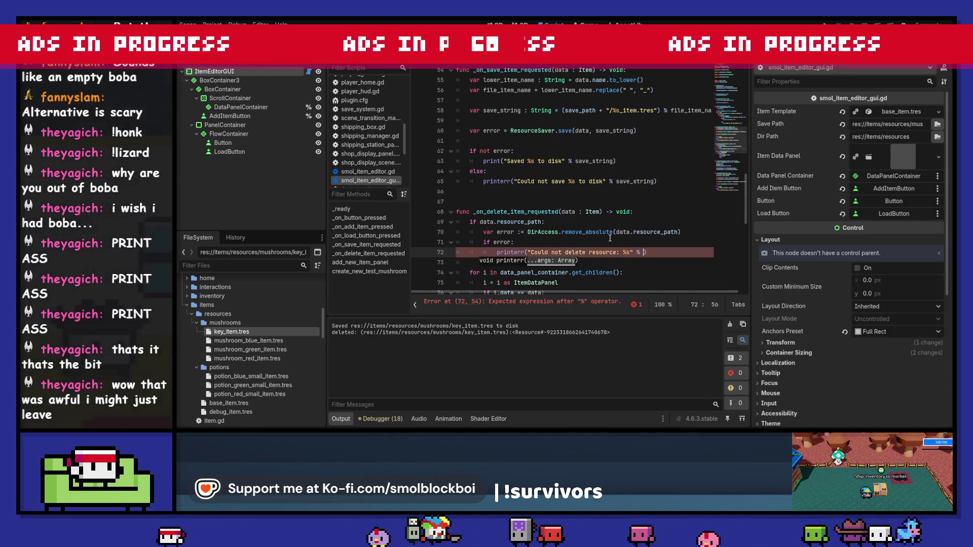
Copy data.resource_path and paste it after the % operator to finish 'Could not delete resource: %s'
click(610, 238)
click(610, 236)
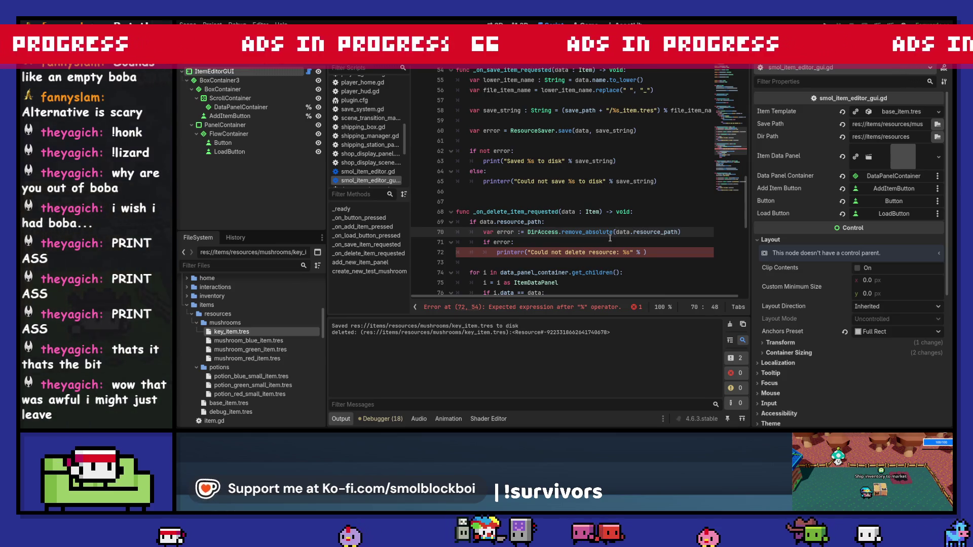
key(ctrl+shift+Right)
key(ctrl+shift+Right)
key(ctrl+shift+Right)
key(ctrl+c)
key(Down)
key(Down)
key(End)
key(Left)
key(ctrl+v)
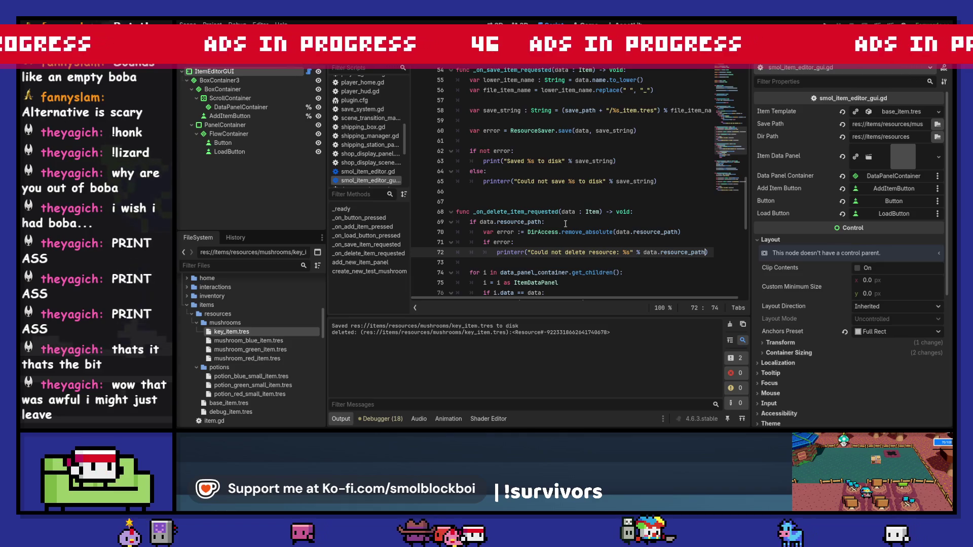
Re-enable the Smol Item Editor plugin, then load the item resources in its screen
scroll(492, 259, up, 1)
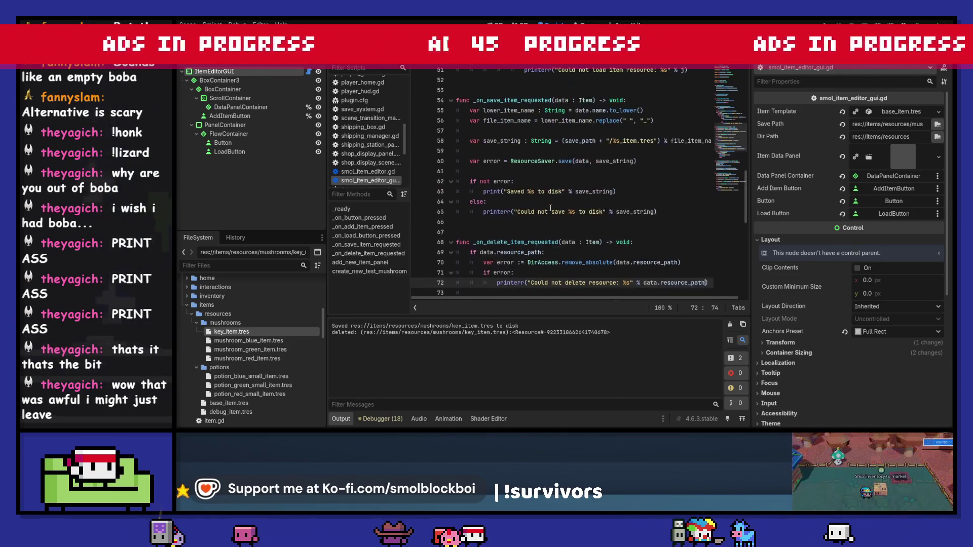
click(212, 25)
click(228, 36)
click(349, 141)
click(567, 362)
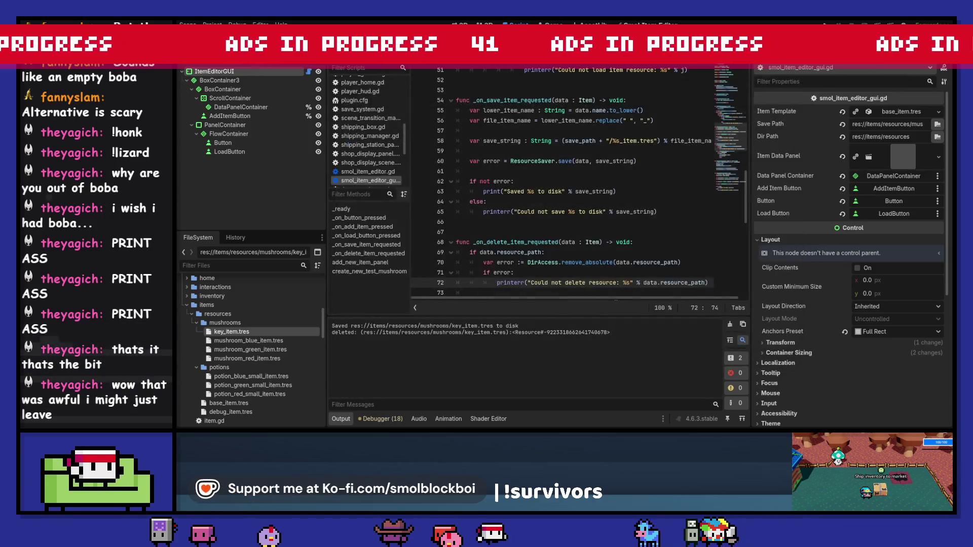
click(651, 24)
click(601, 286)
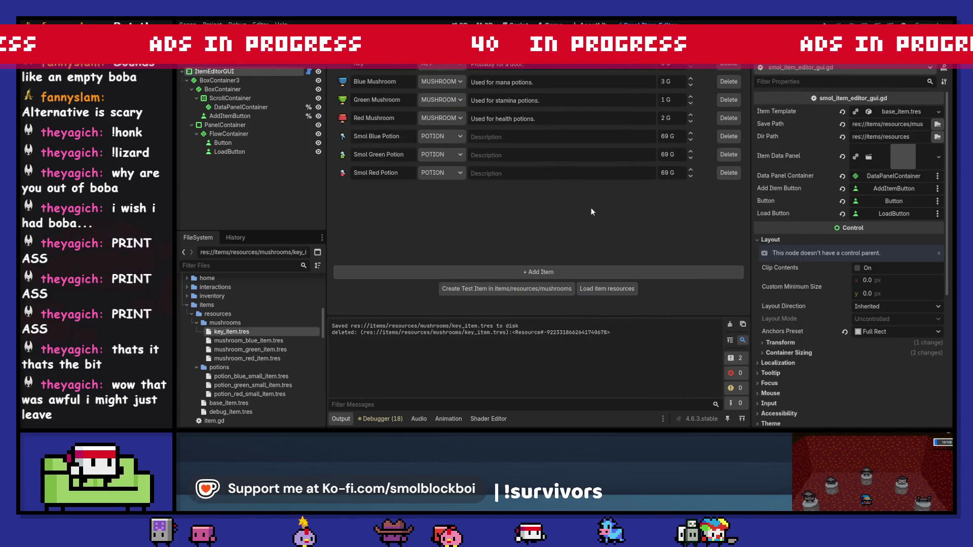
Delete the Key item and check in the mushrooms folder whether key_item.tres still exists
click(727, 62)
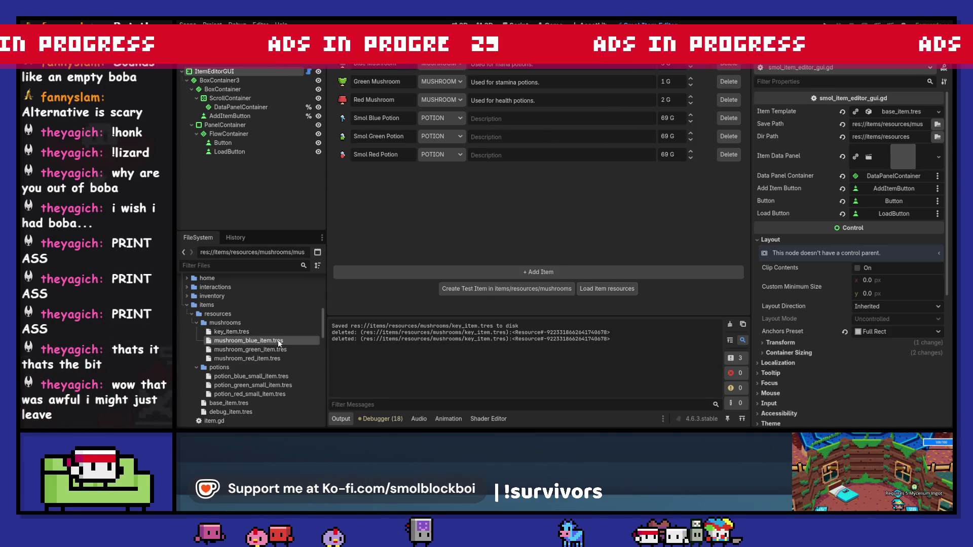
click(279, 320)
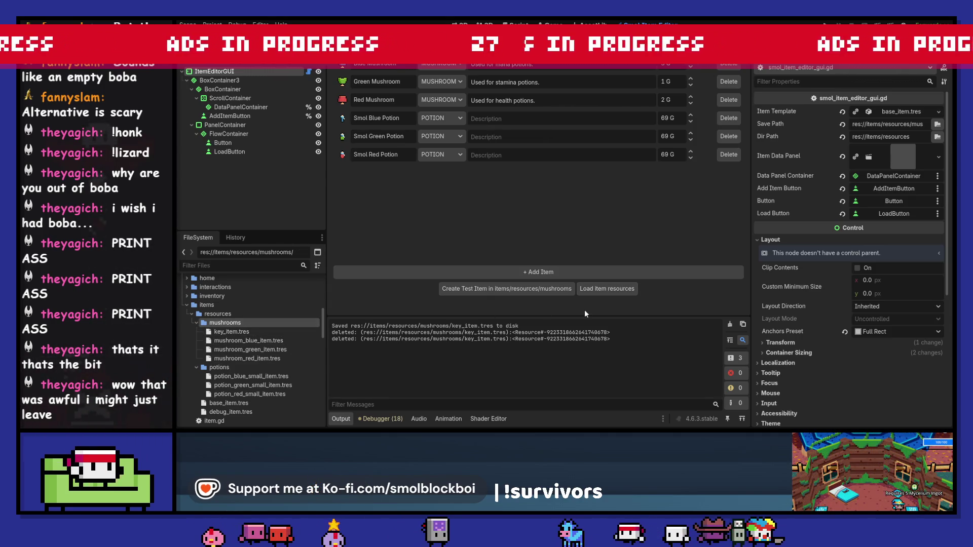
click(251, 331)
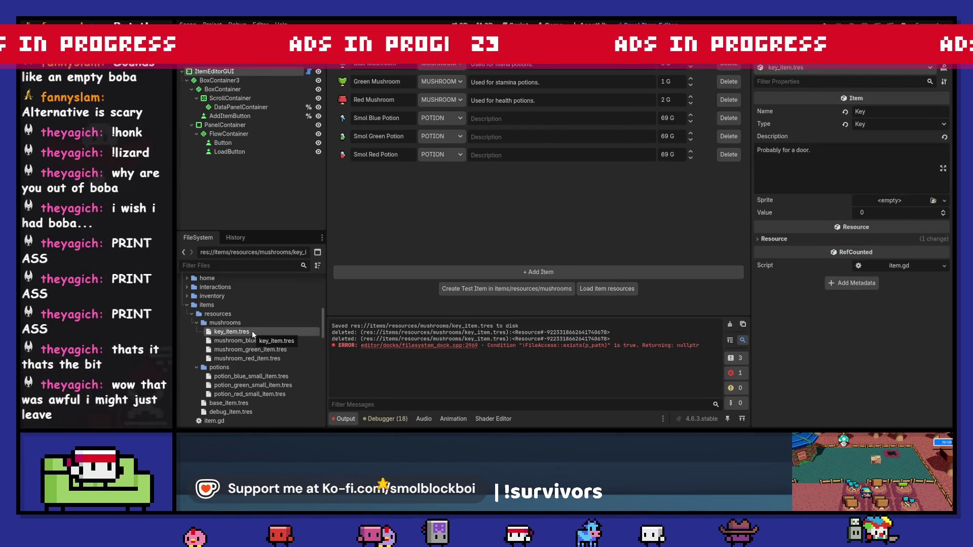
Turn off the Smol Item Editor plugin, then reselect key_item.tres to confirm it is gone
click(212, 25)
click(228, 40)
click(354, 141)
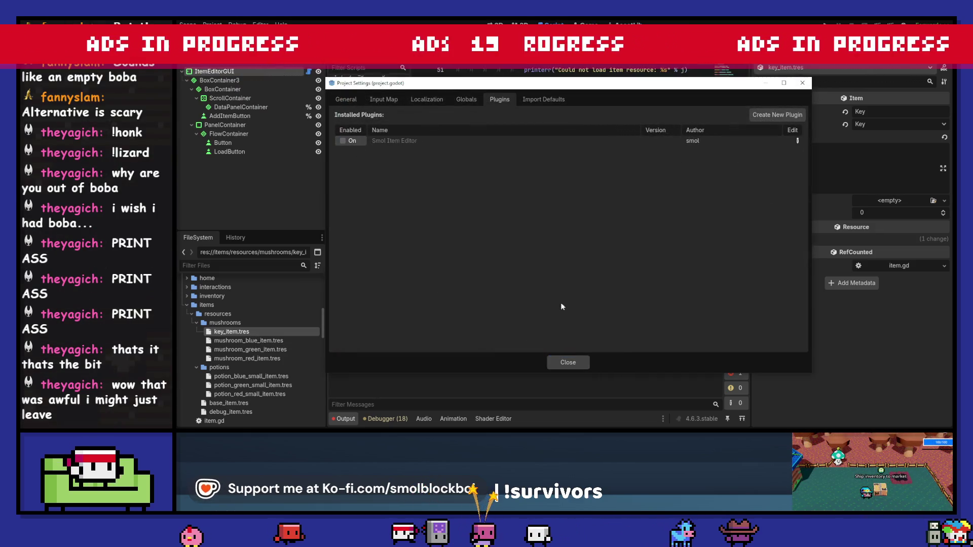
click(578, 363)
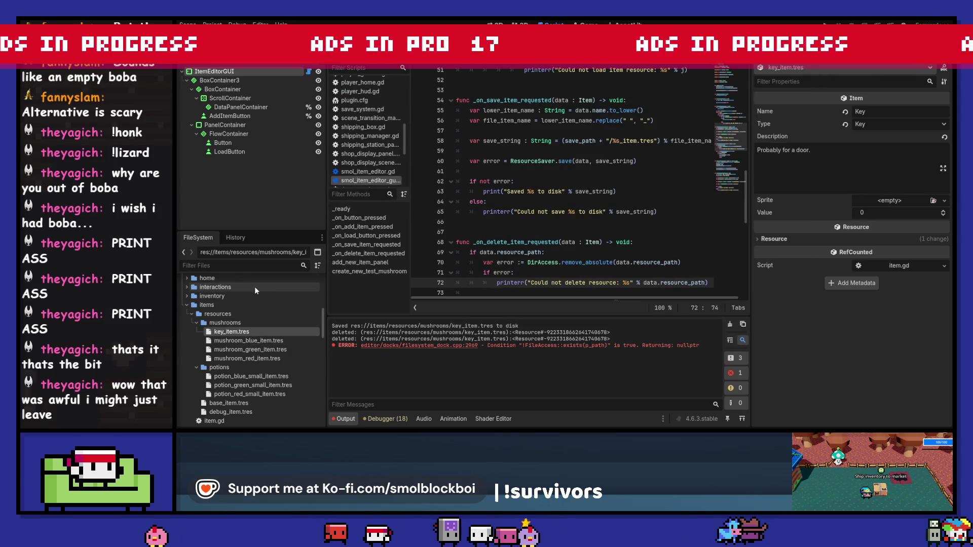
click(269, 341)
click(272, 332)
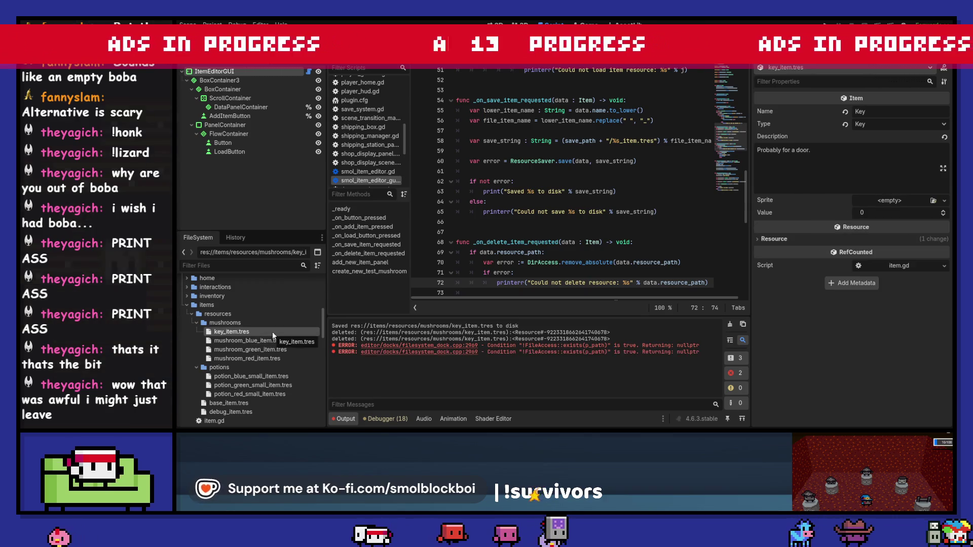
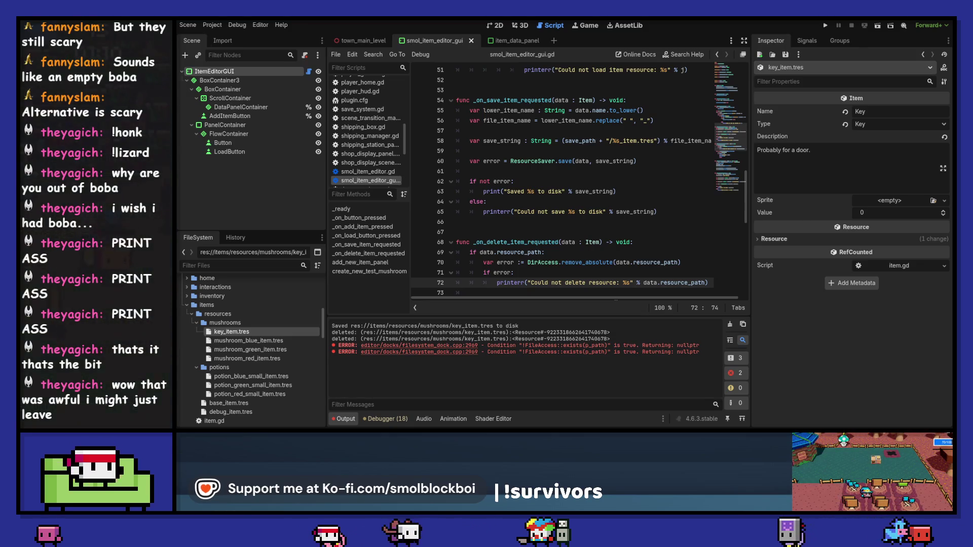
Check the ItemEditorGUI node and item_data_panel script, then return to the smol_item_editor_gui delete handler
click(303, 73)
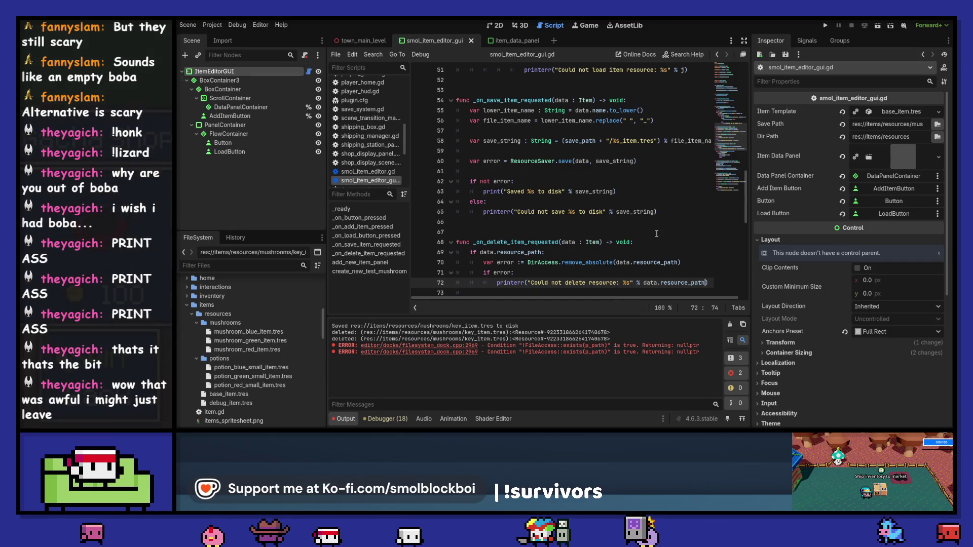
click(517, 40)
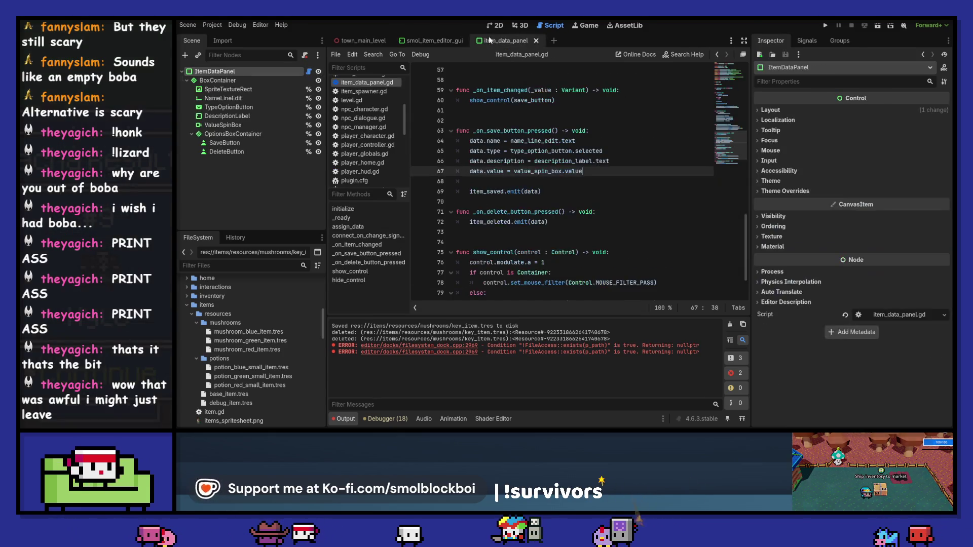
click(434, 40)
scroll(602, 162, down, 2)
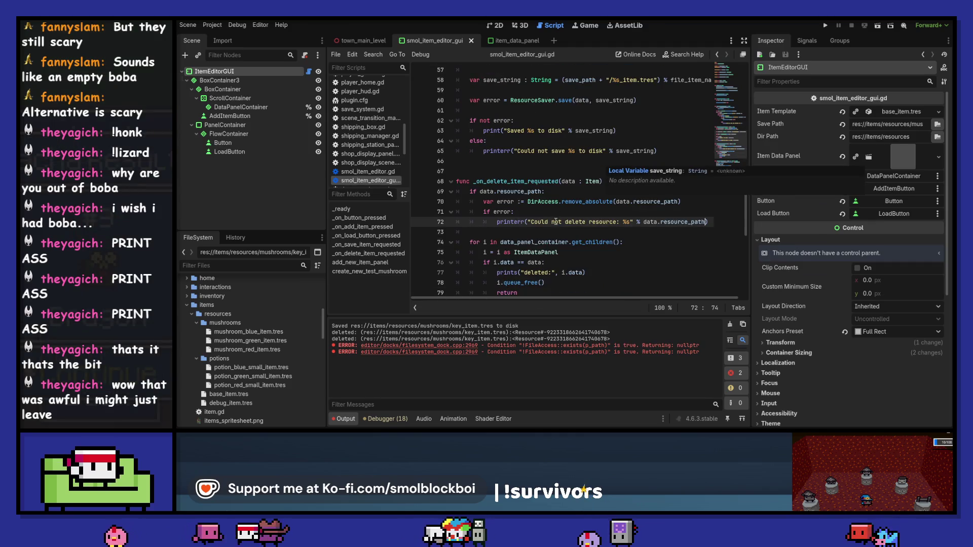
scroll(510, 193, down, 1)
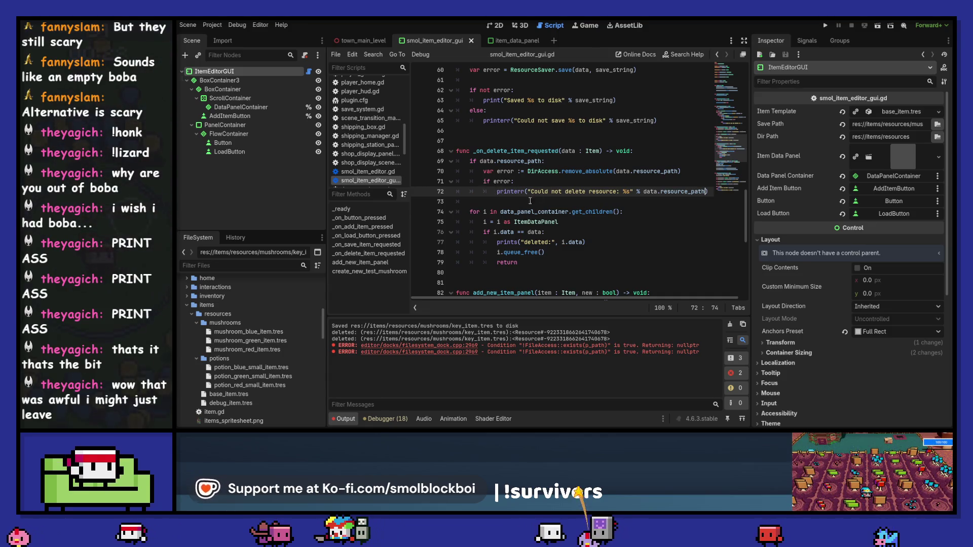
Add an else branch after the delete error print calling EditorInterface.get_resource_filesystem()
click(521, 202)
key(Return)
key(Up)
key(Tab)
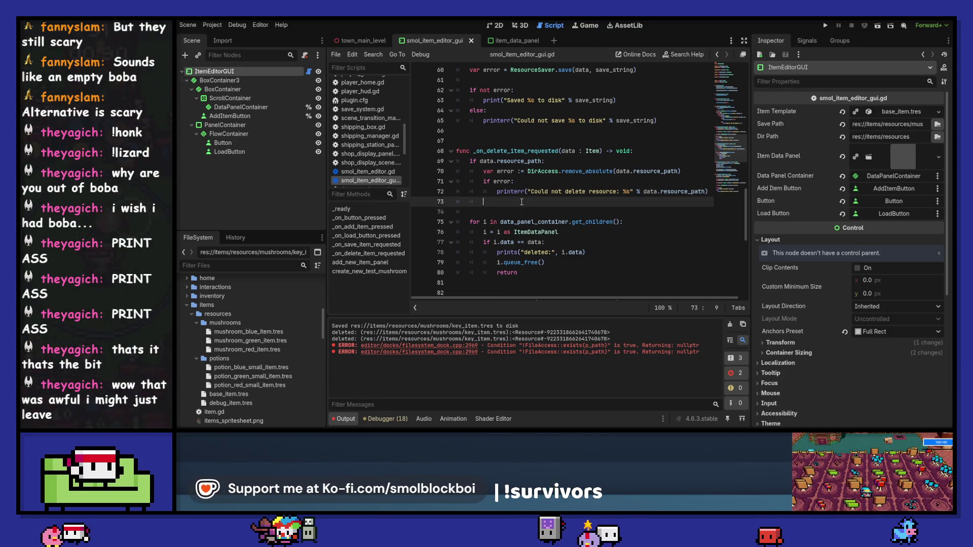
key(Return)
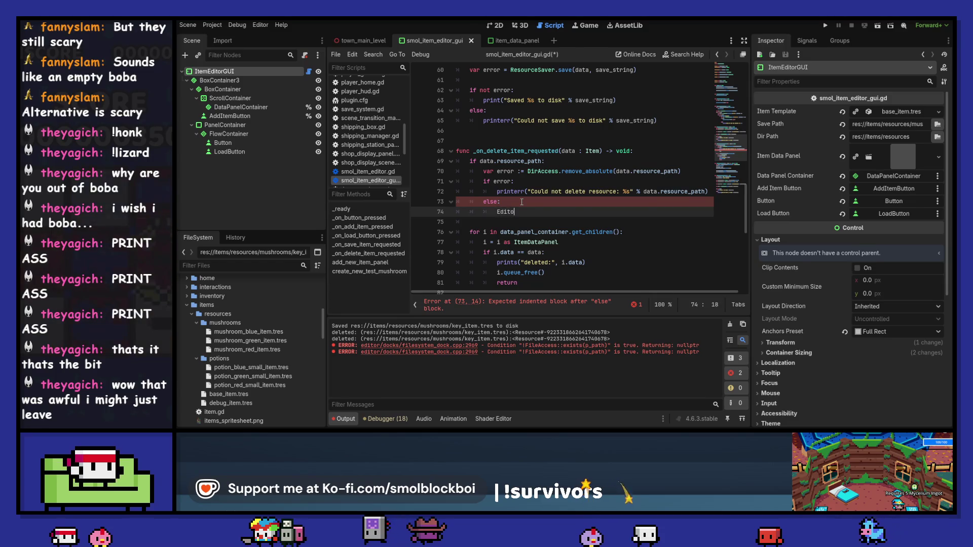
text(EditorInfo)
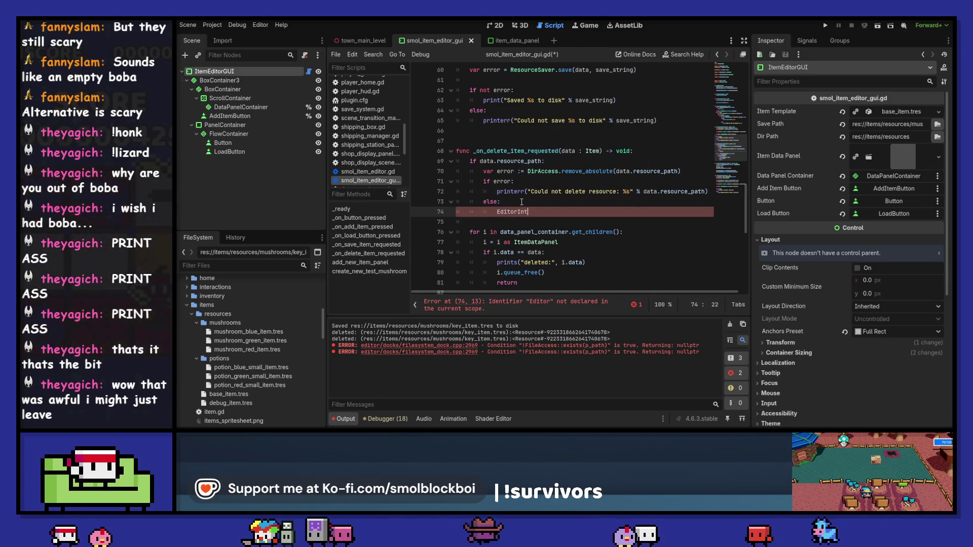
key(BackSpace)
key(BackSpace)
text(terface.get_resour)
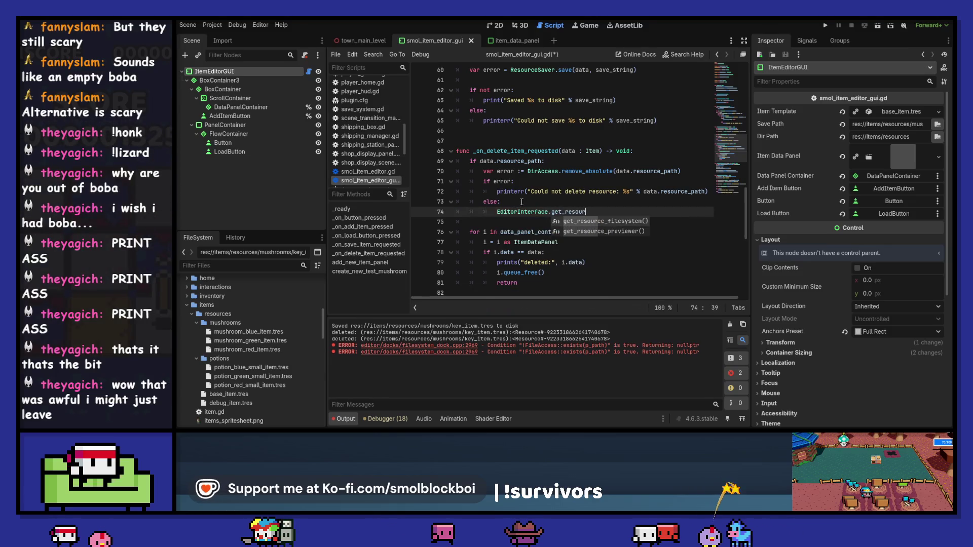
key(Return)
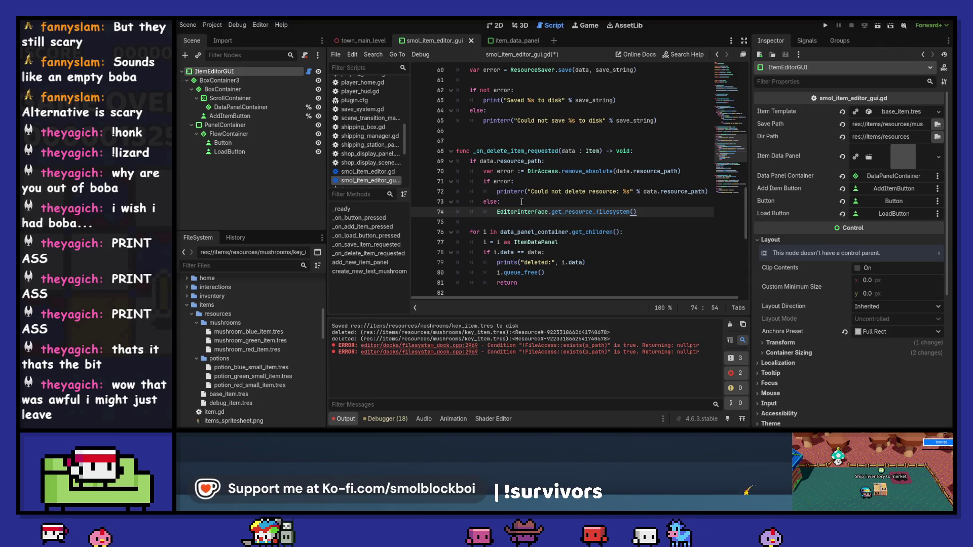
Assign it to a variable: var system = EditorInterface.get_resource_filesystem()
key(Home)
text(r syst)
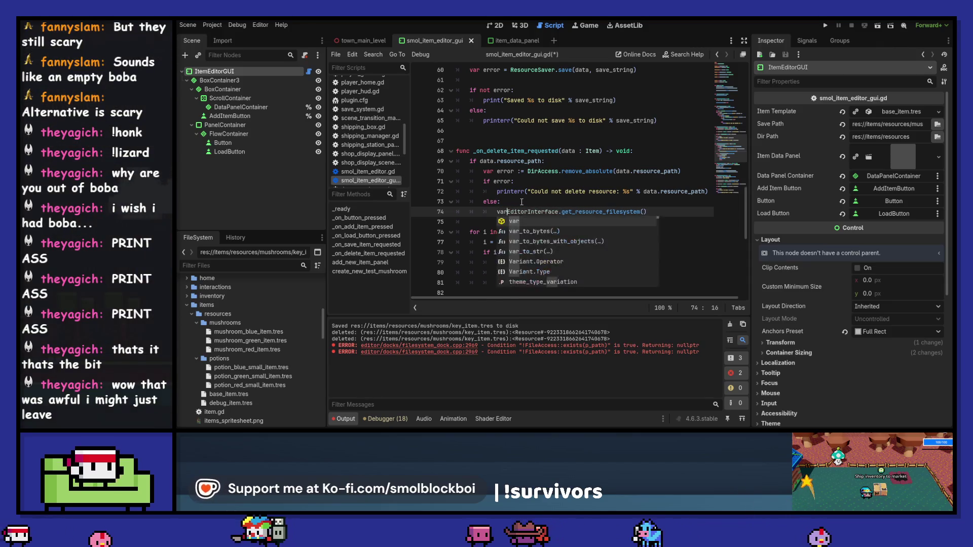
text(em :)
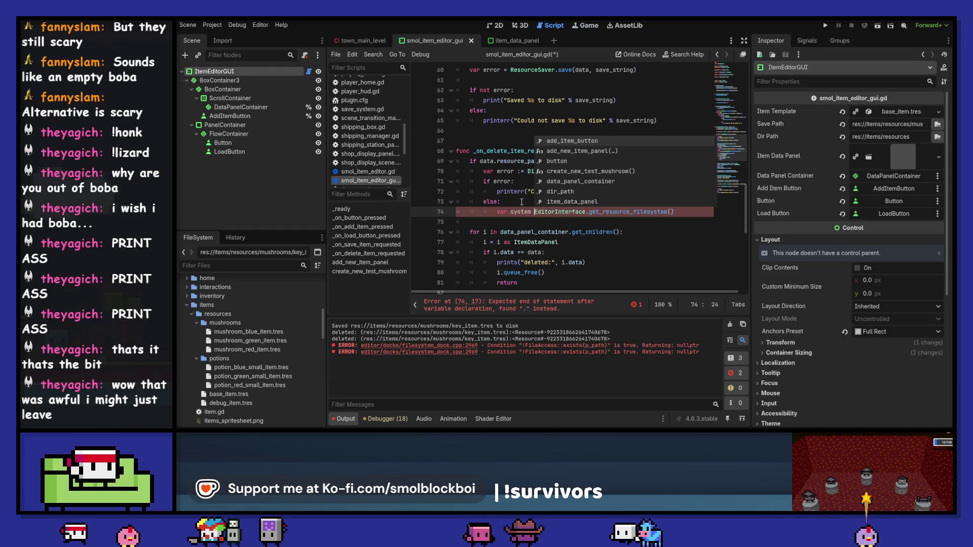
key(BackSpace)
text(=)
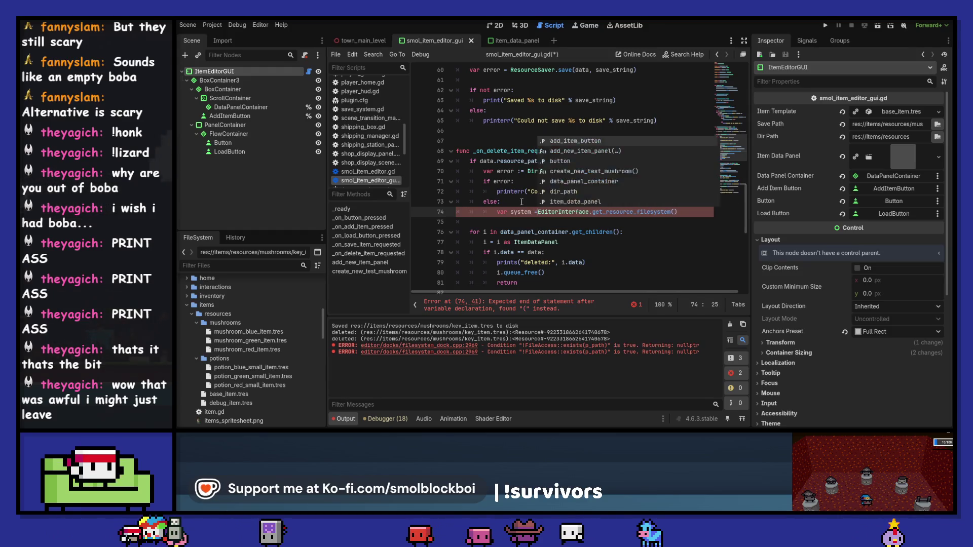
key(ctrl+Right)
Add a system.scan() call on the following line
key(End)
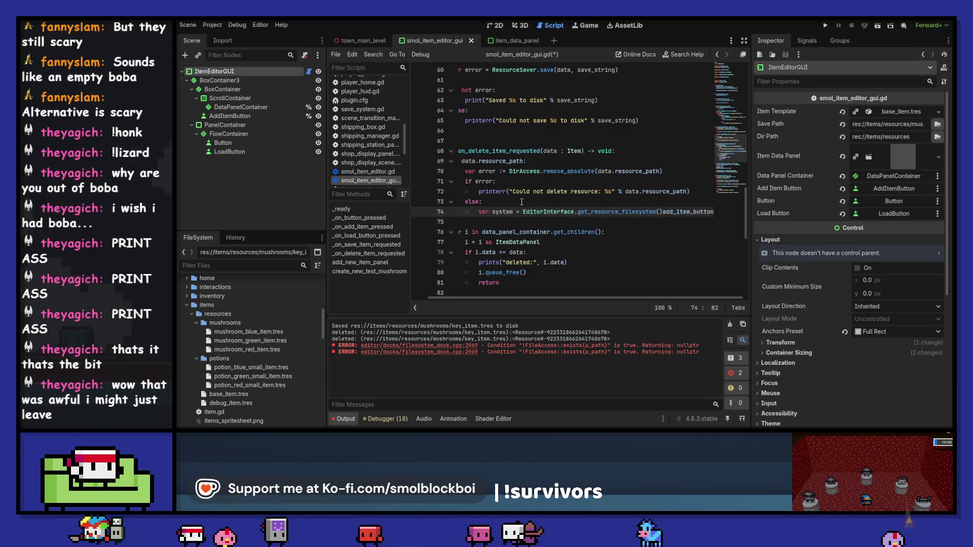
key(Return)
text(system.)
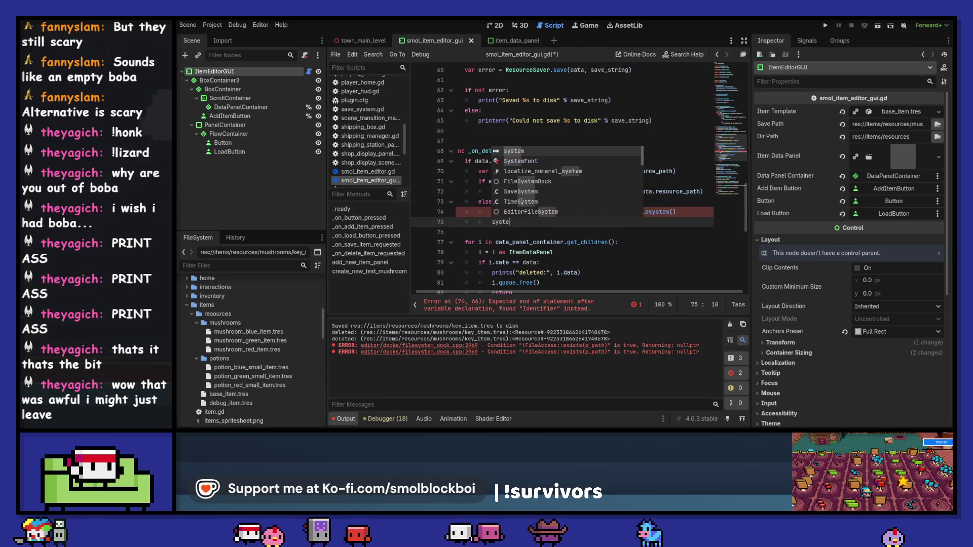
text(resc)
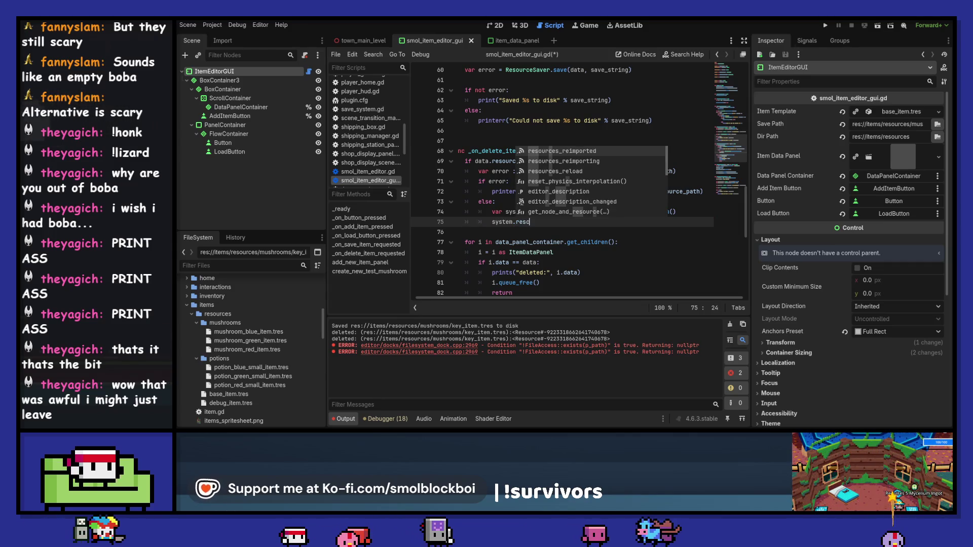
key(BackSpace)
key(BackSpace)
key(BackSpace)
text(sc)
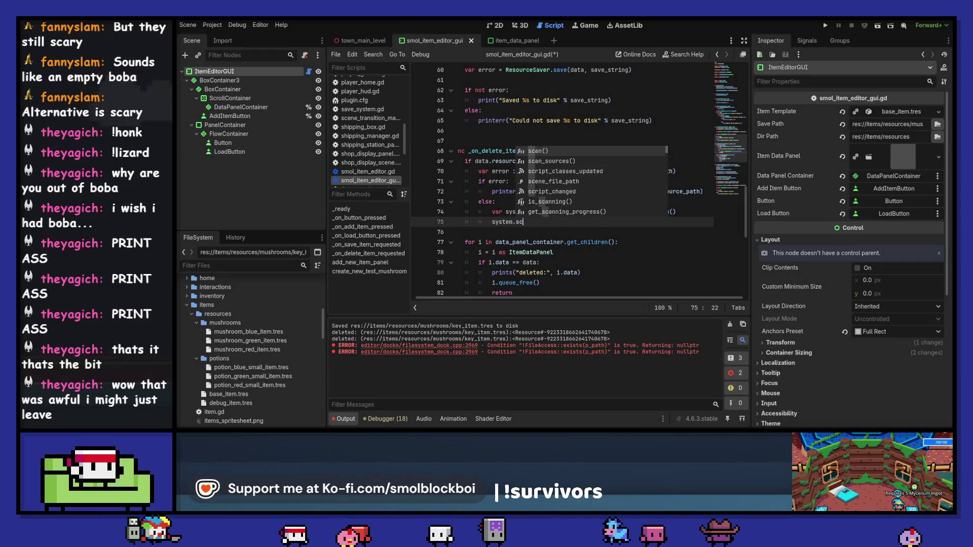
key(Return)
Save the script, clear the output log, and look up the scan() documentation
key(ctrl+s)
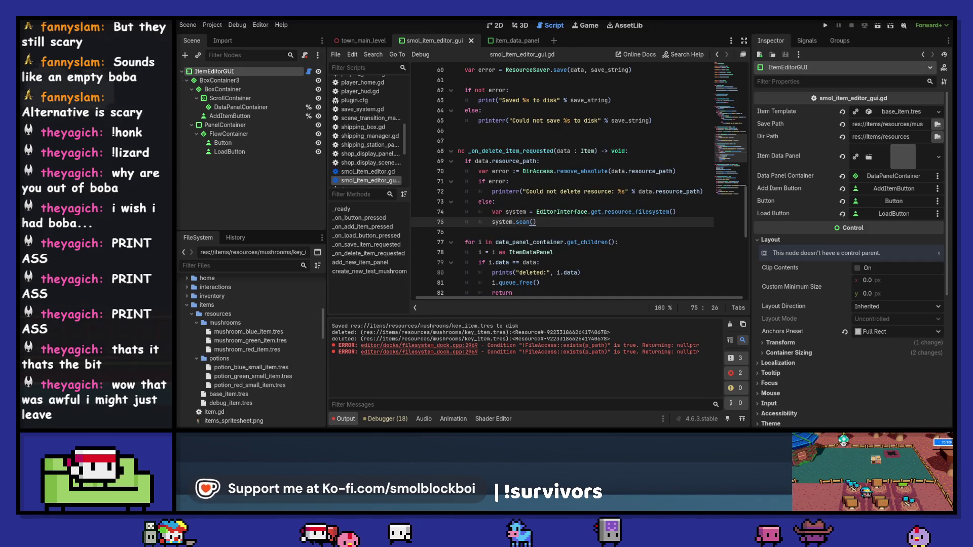
click(730, 325)
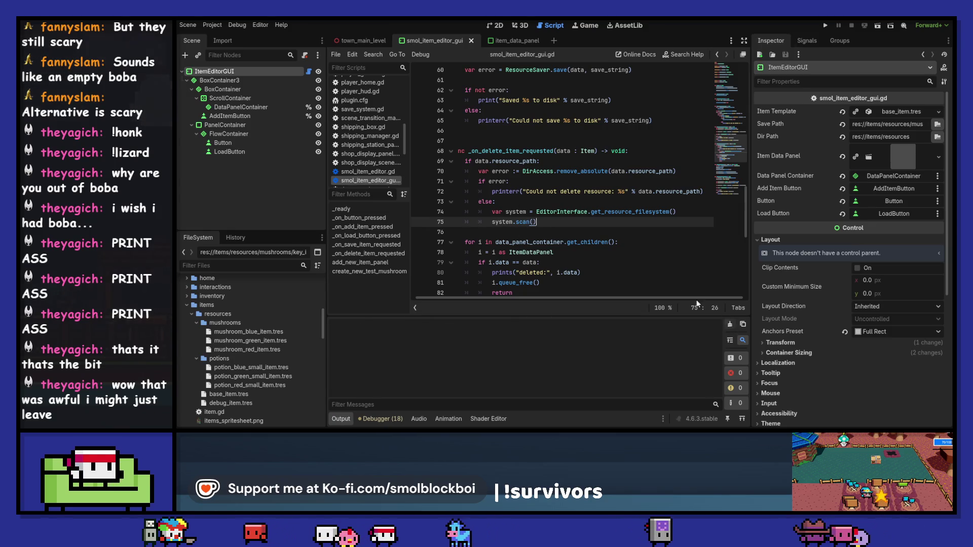
ctrl+click(521, 222)
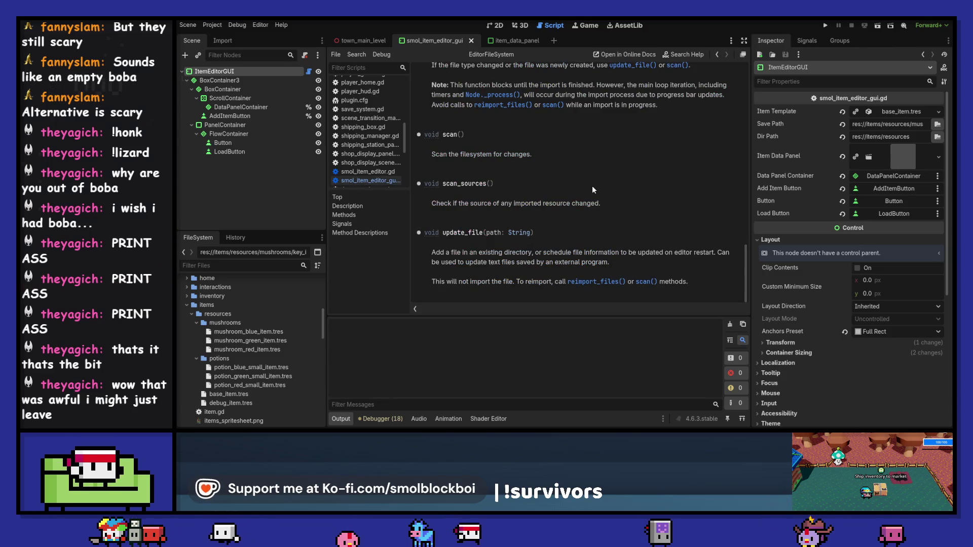
click(310, 71)
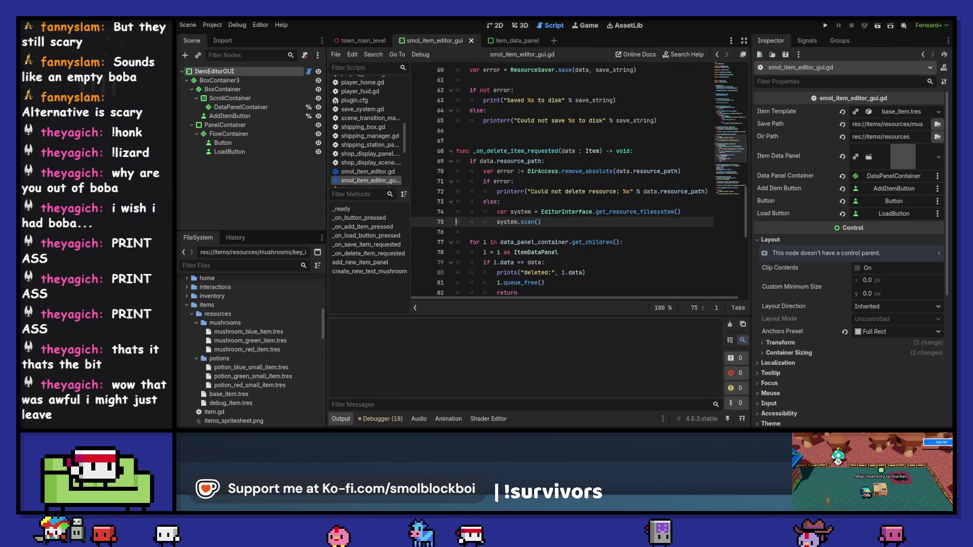
click(212, 25)
Enable the Smol Item Editor plugin in Project Settings and load the item resources
click(223, 35)
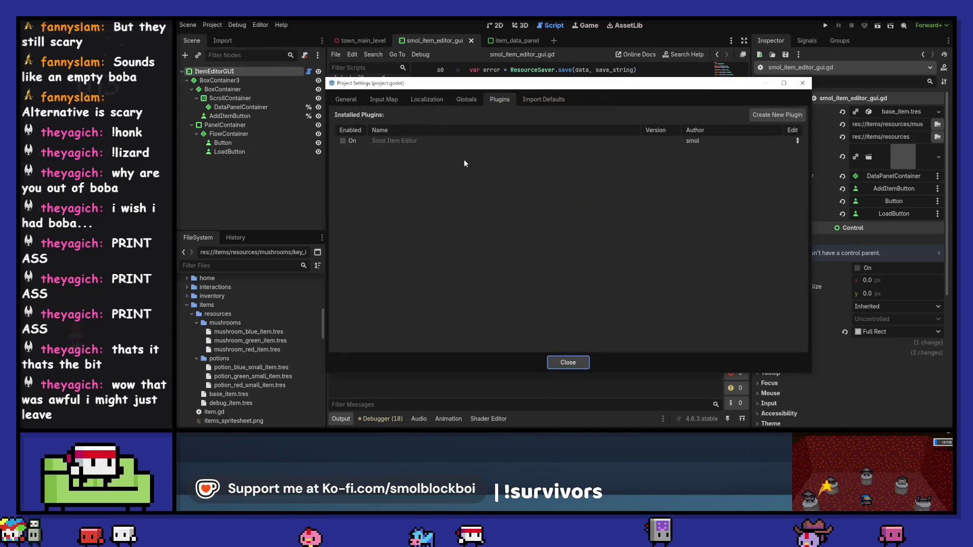
click(343, 141)
click(568, 362)
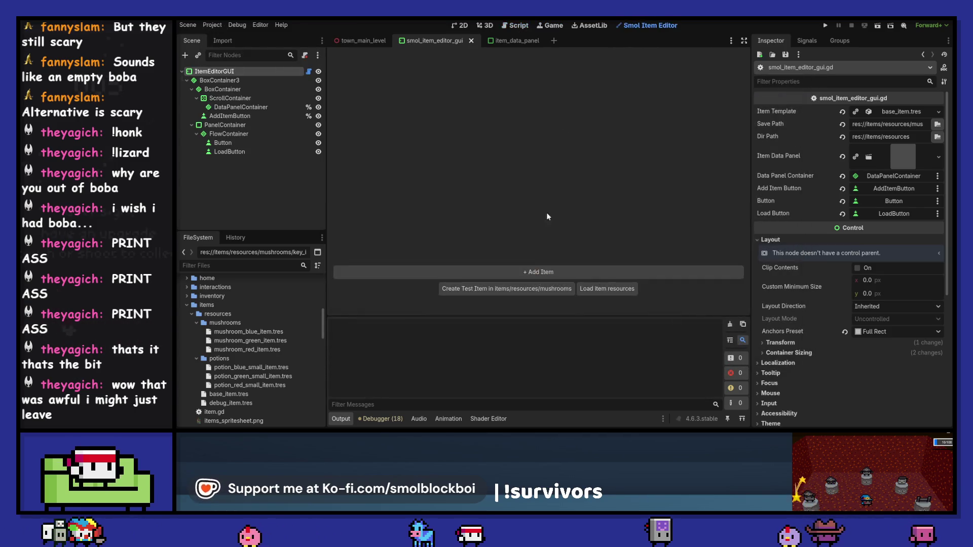
click(616, 290)
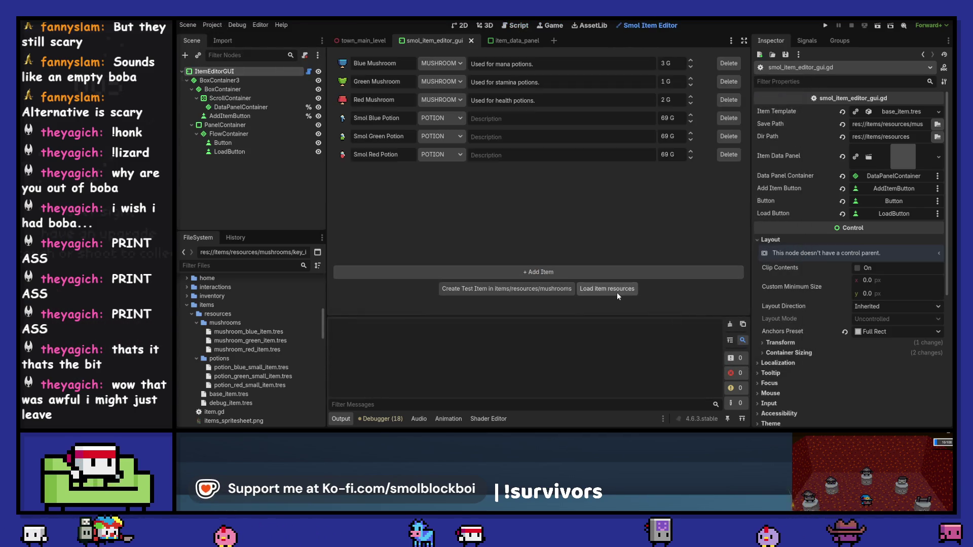
Add a new Butt item of type POTION with value 55 and save it
click(517, 271)
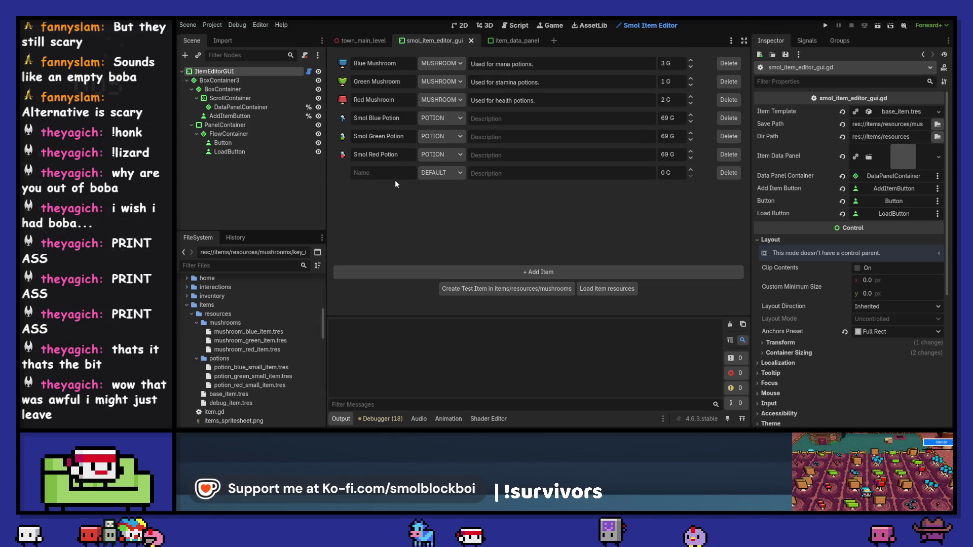
click(520, 174)
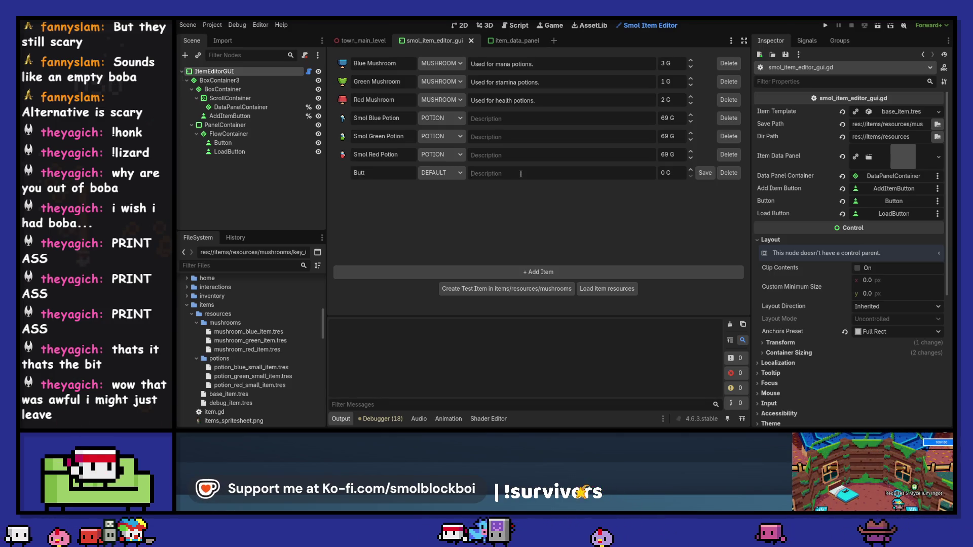
text(utt)
click(440, 173)
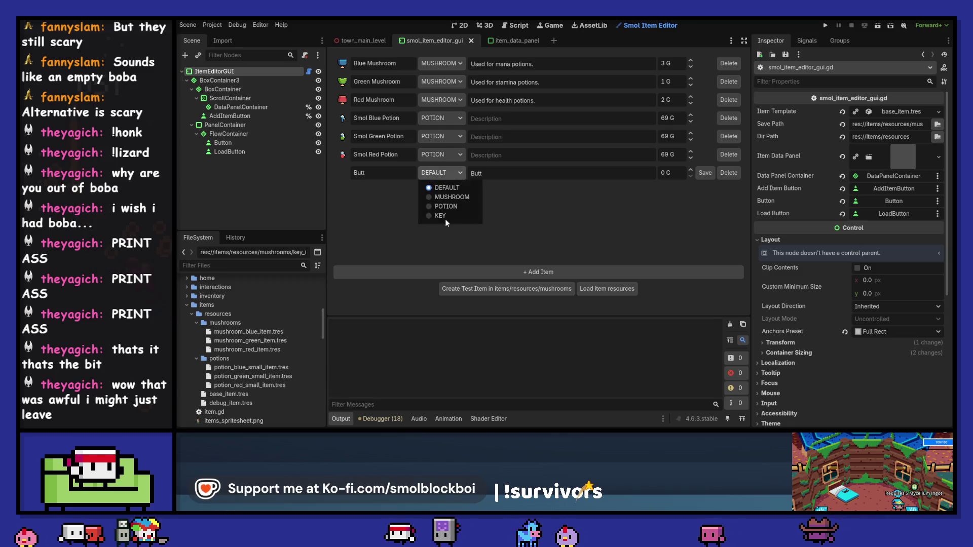
click(439, 203)
text(555)
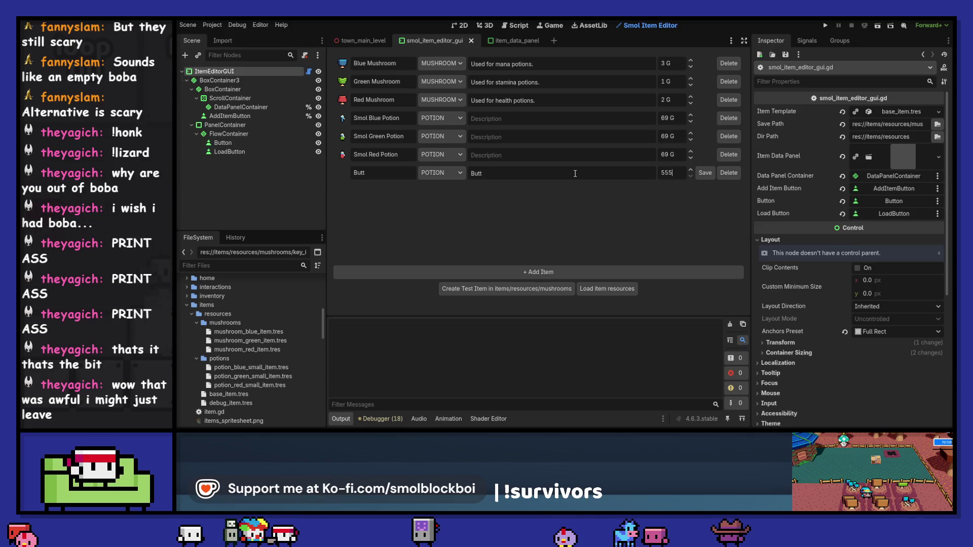
click(705, 173)
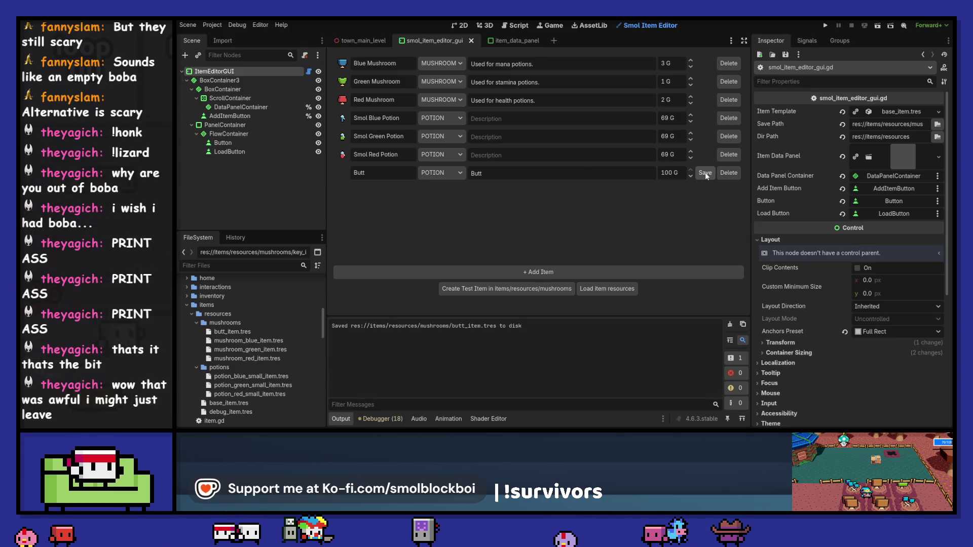
Inspect butt_item.tres, reload the list, view the mushrooms folder, and delete the Butt item
click(223, 330)
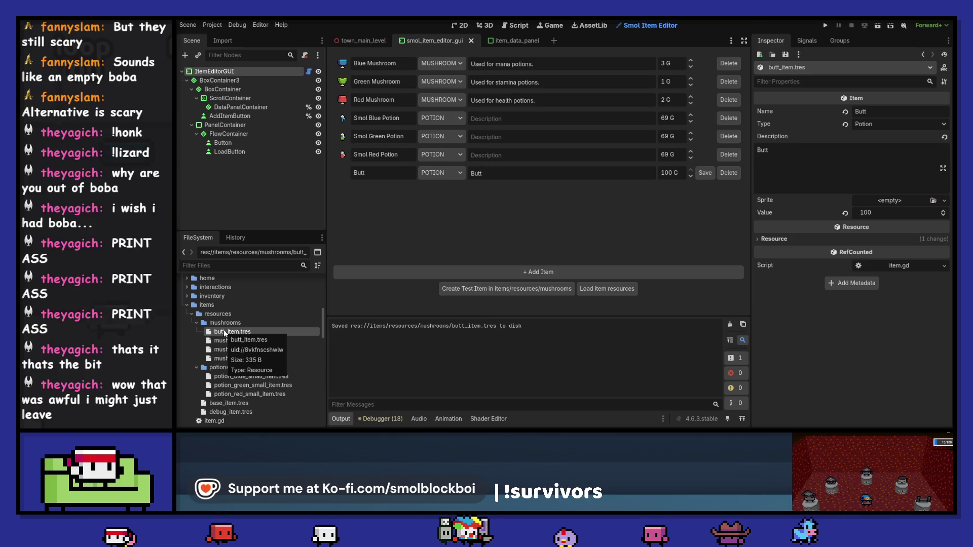
click(594, 289)
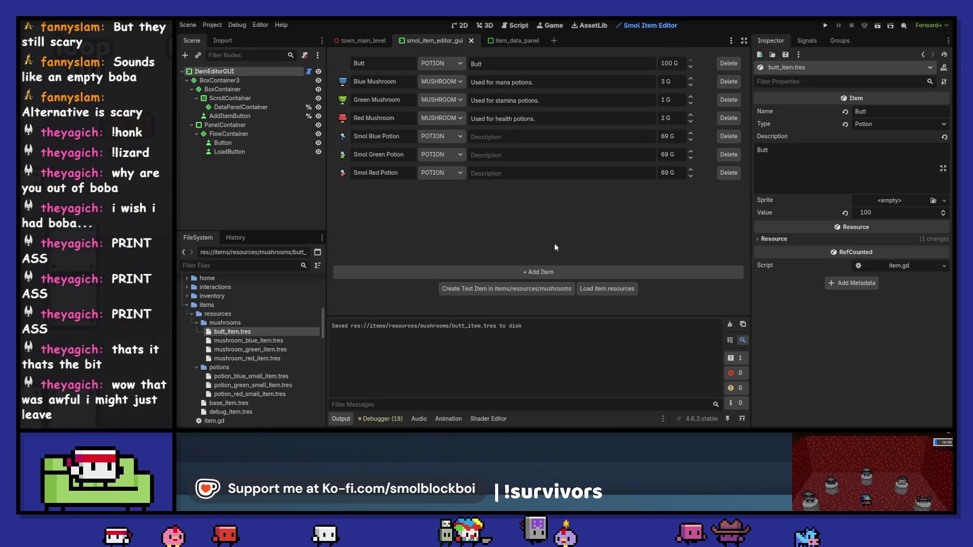
click(276, 322)
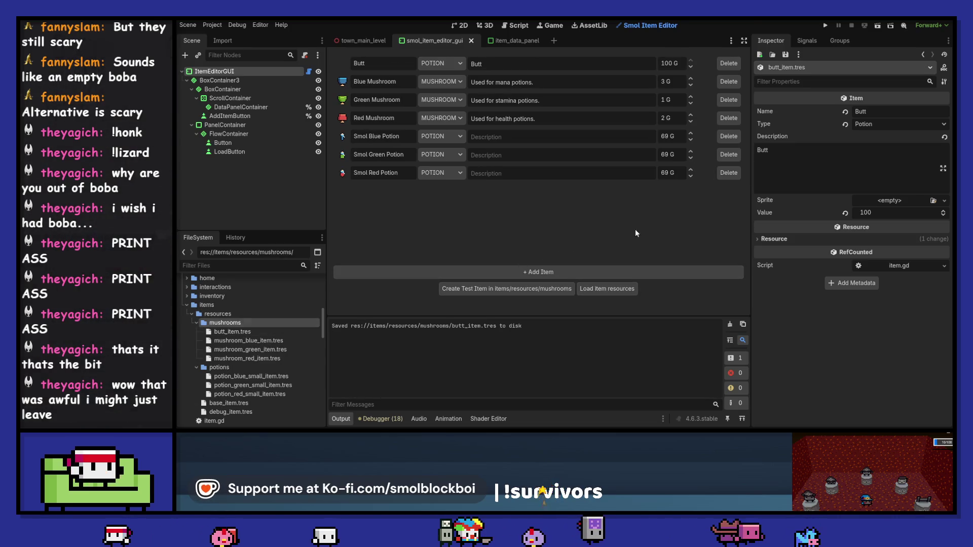
click(718, 65)
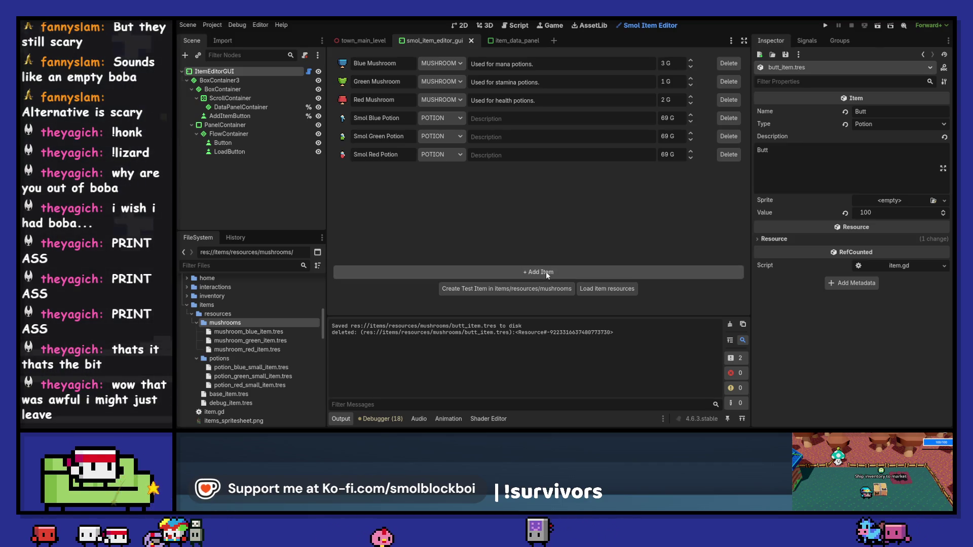
Open and close the Smol Red Potion type dropdown without changing it
click(445, 157)
click(445, 157)
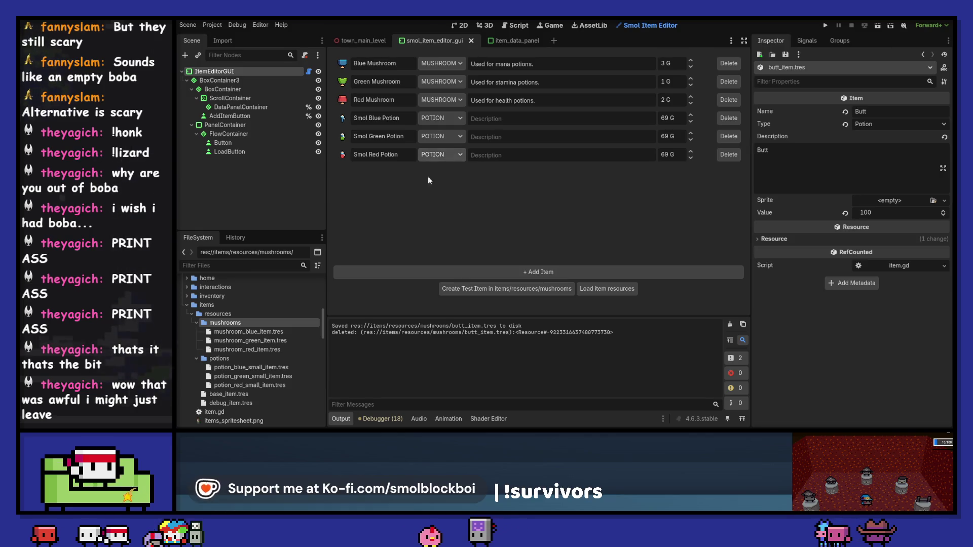
Change Blue Mushroom's type to POTION and save it
click(255, 332)
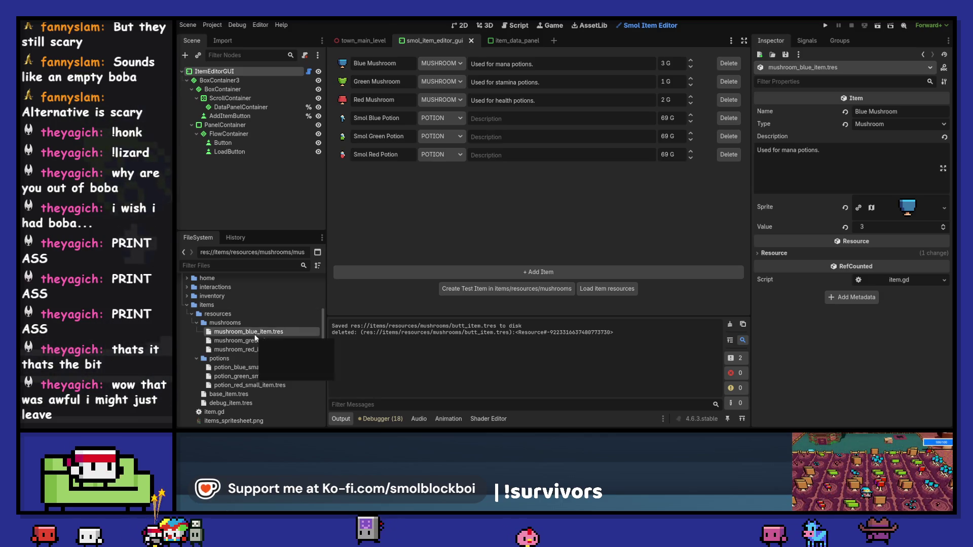
click(439, 63)
click(446, 97)
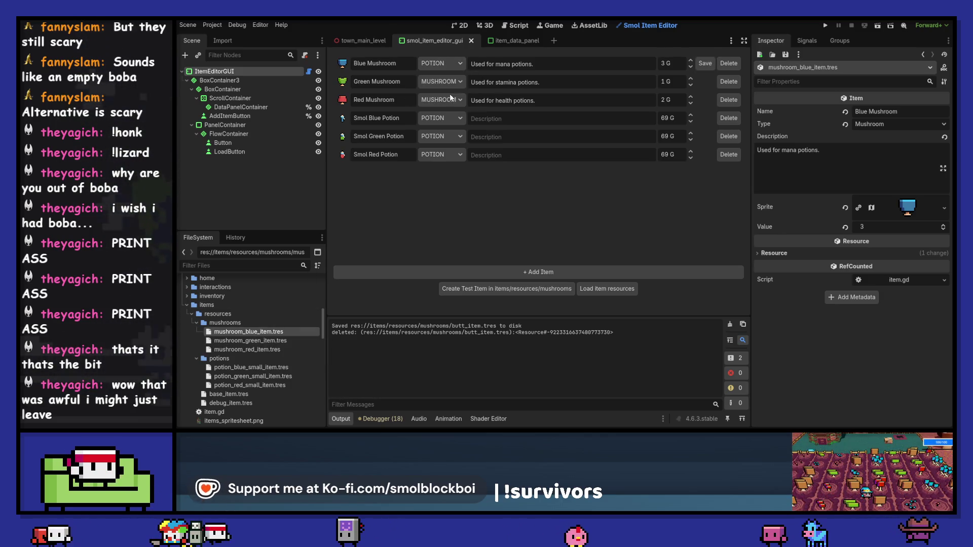
click(703, 64)
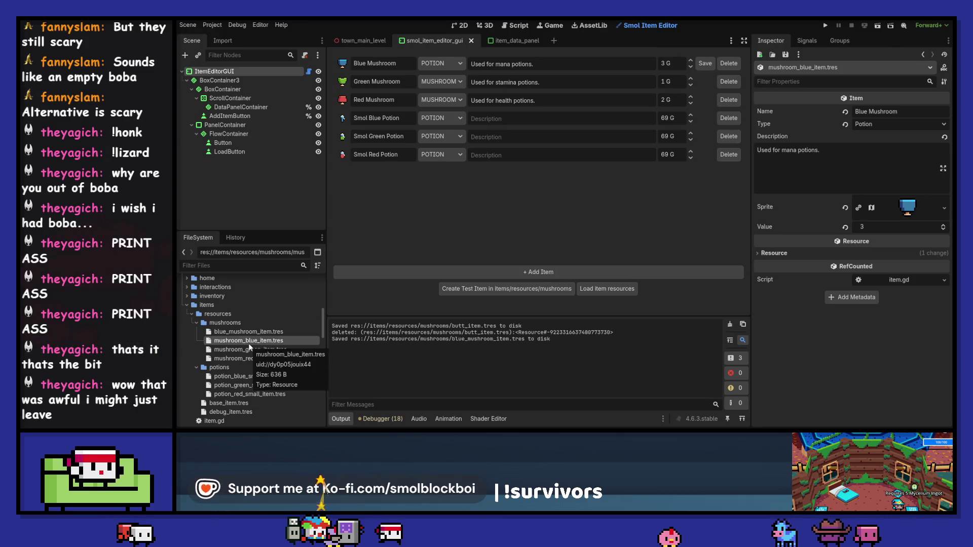
Inspect blue_mushroom_item.tres, then set Blue Mushroom to KEY and save again
click(251, 330)
click(430, 65)
click(436, 107)
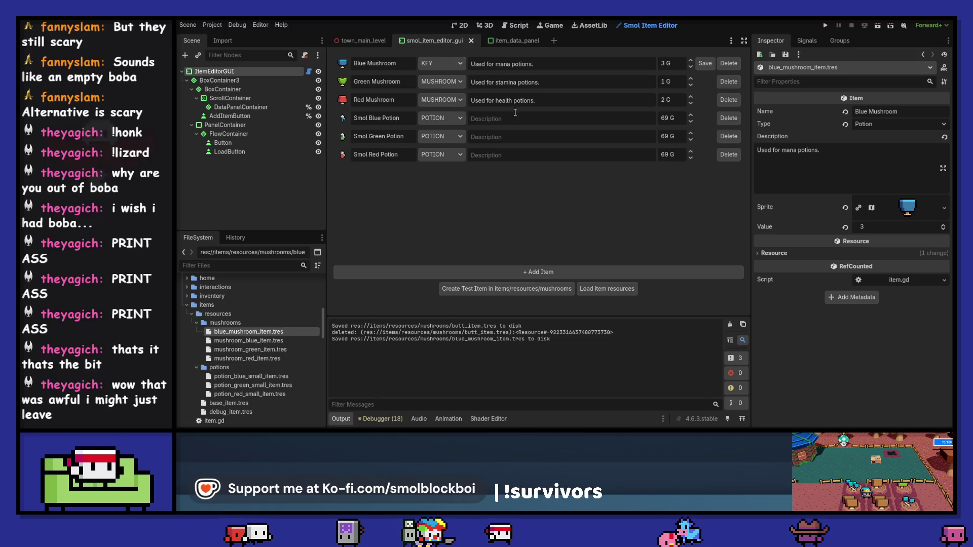
click(697, 64)
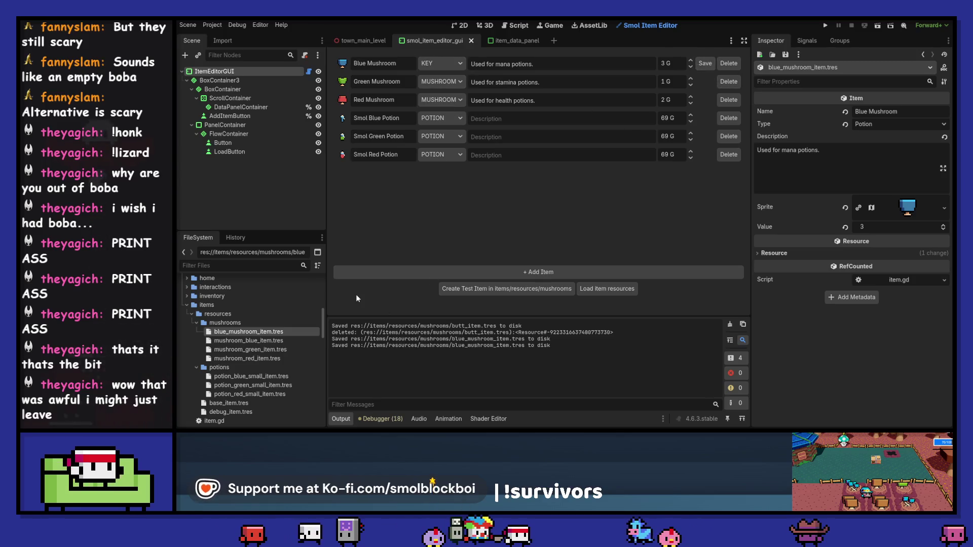
Compare the blue and green mushroom files, then set Blue Mushroom back to MUSHROOM
click(263, 340)
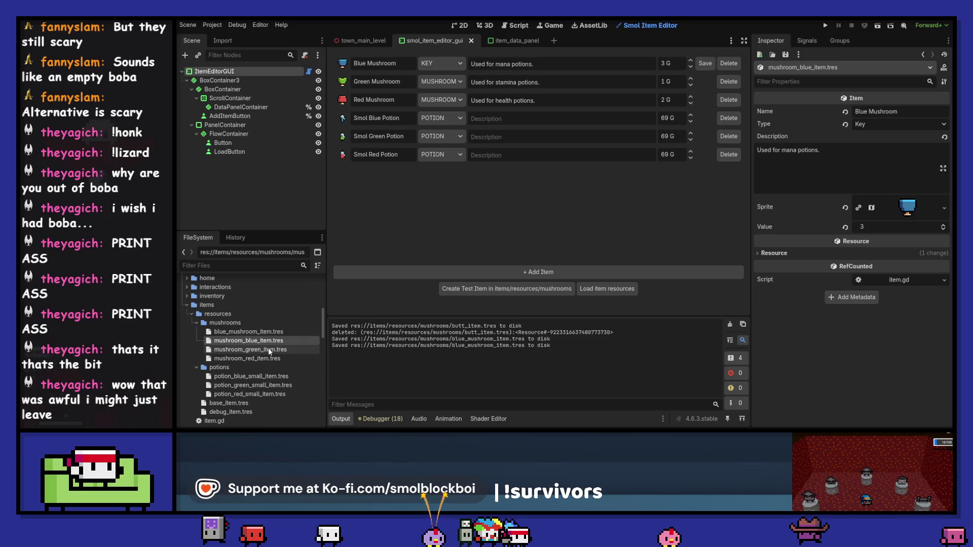
click(269, 348)
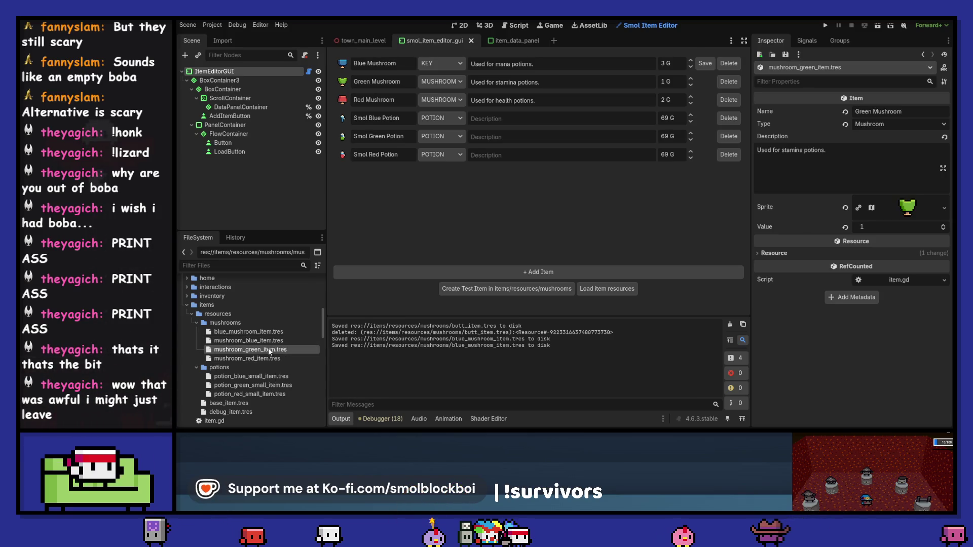
click(272, 341)
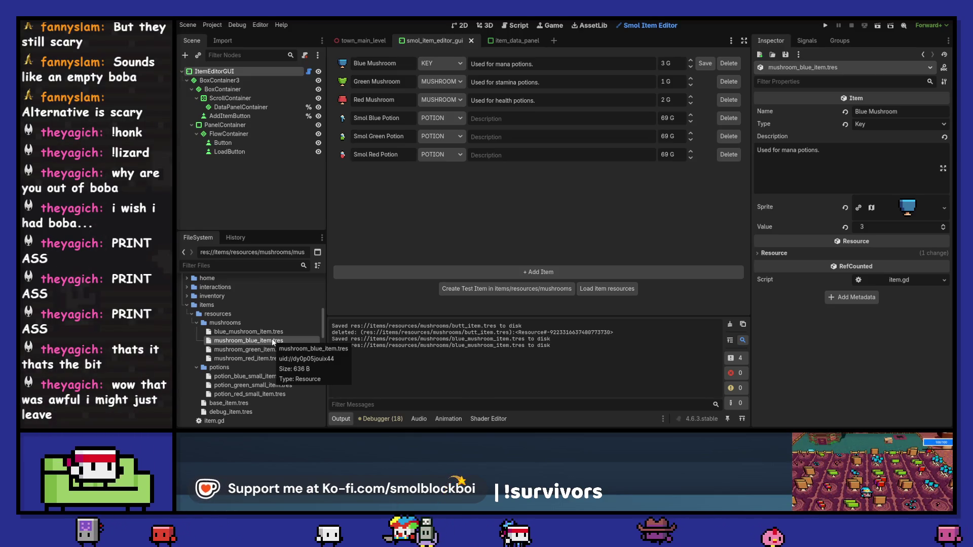
click(447, 63)
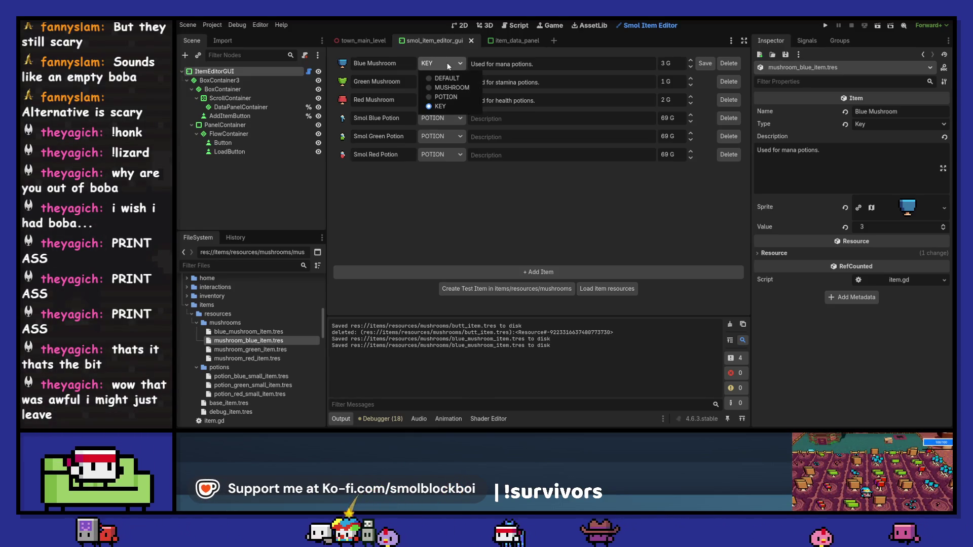
click(455, 87)
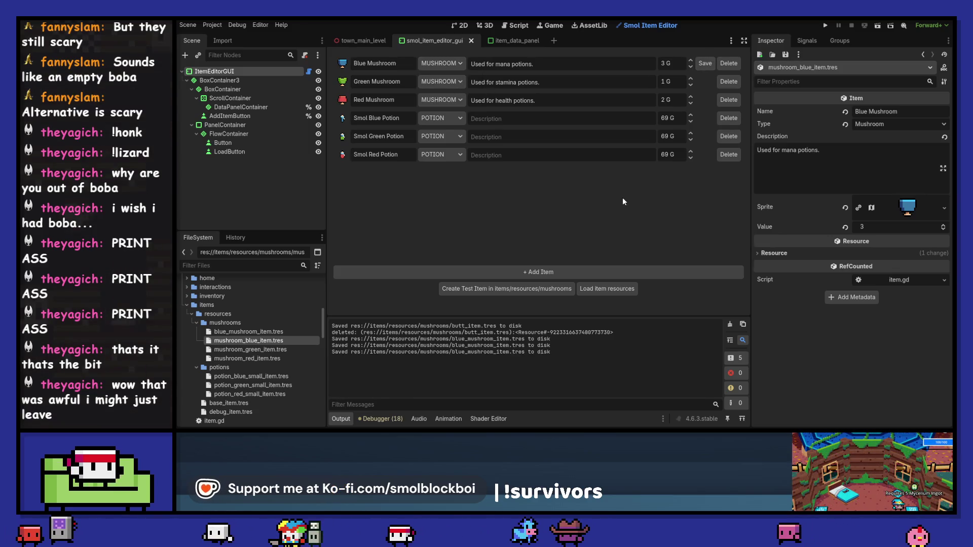
click(299, 329)
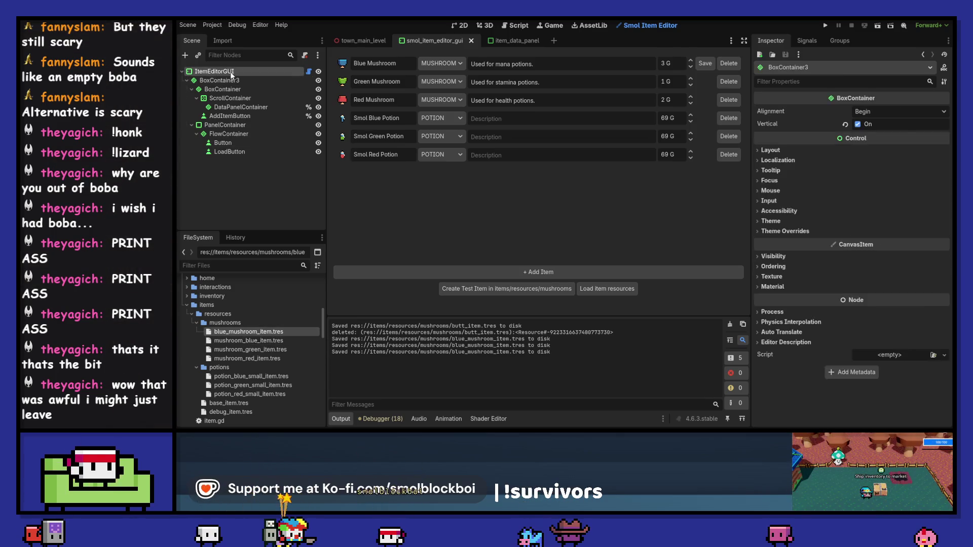
Inspect blue_mushroom_item.tres to confirm it stores a Potion-type Blue Mushroom
right_click(291, 331)
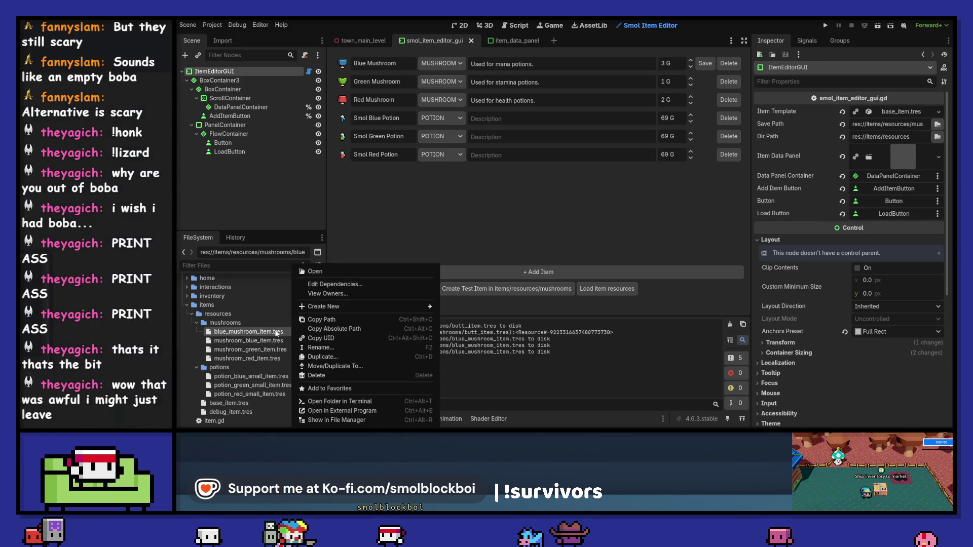
click(275, 329)
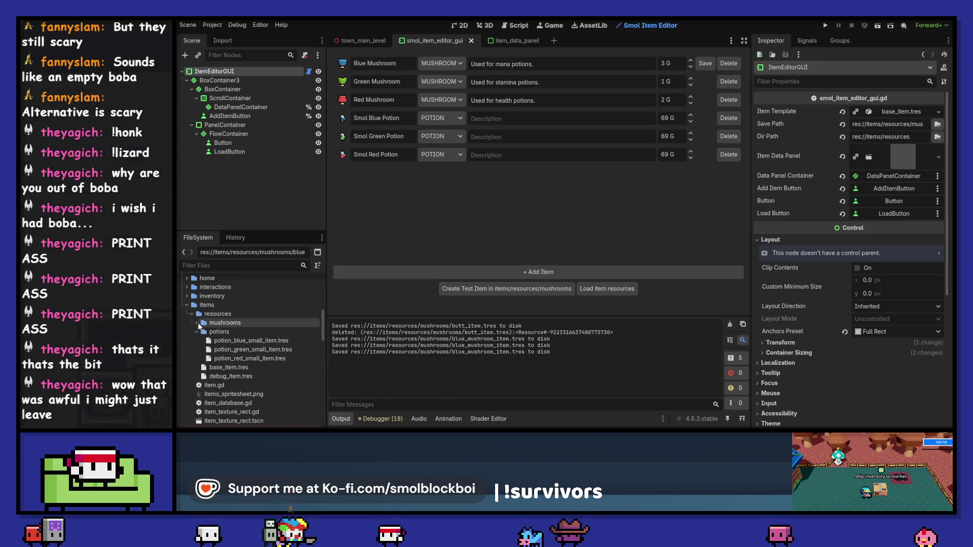
click(265, 330)
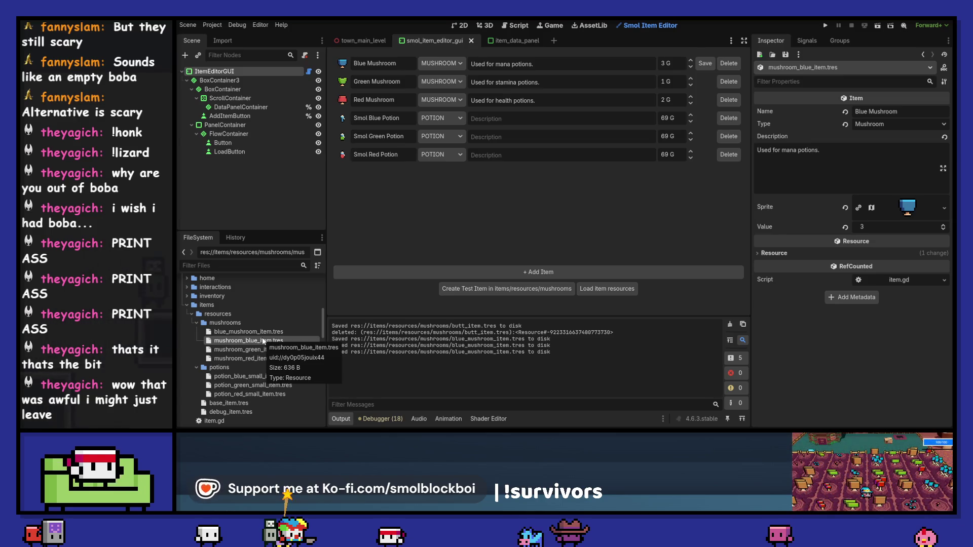
click(268, 330)
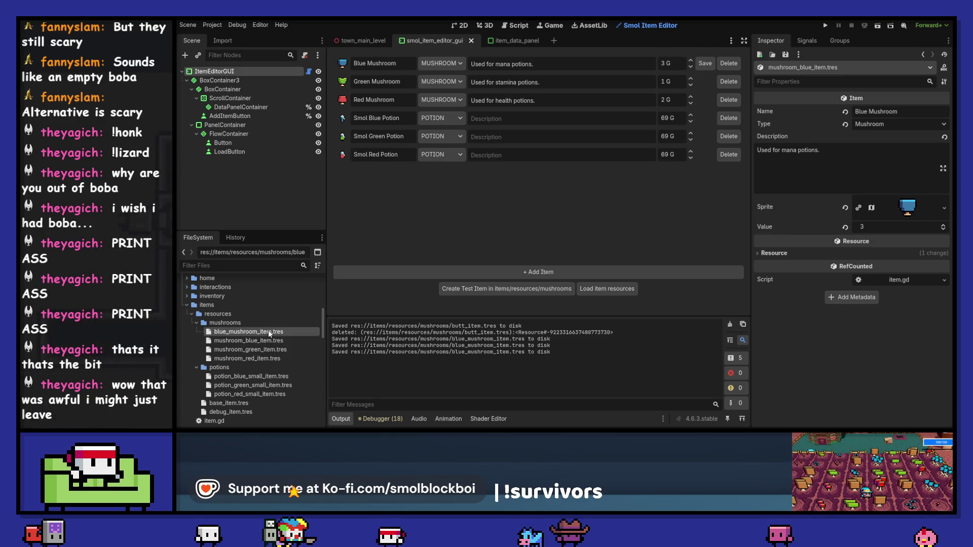
Reload the item list, delete the duplicate Blue Mushroom potion, and start editing Green Mushroom's description
click(627, 288)
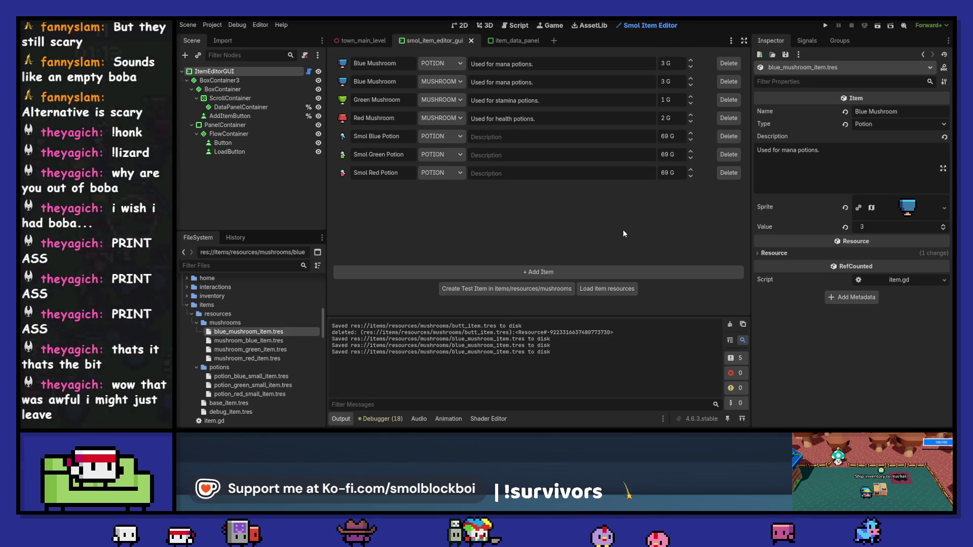
click(728, 65)
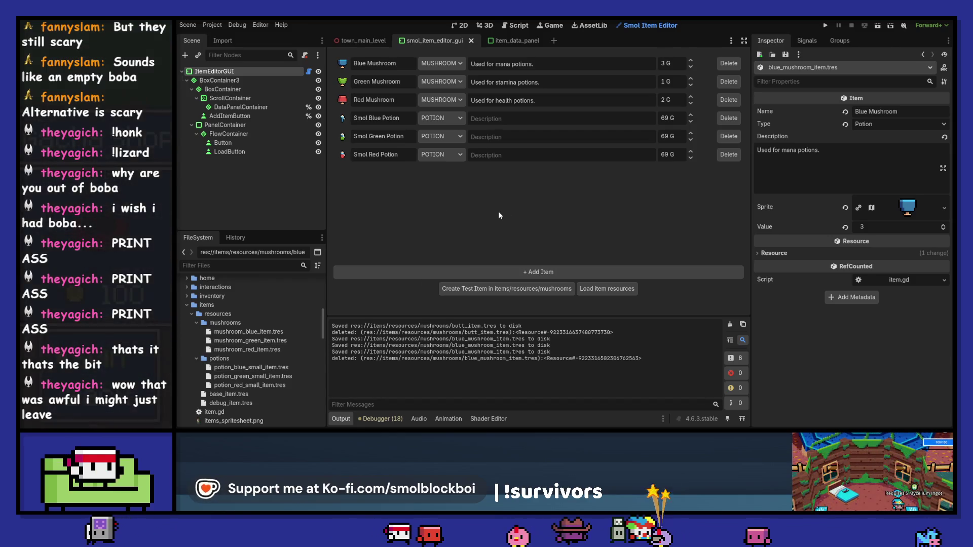
click(592, 80)
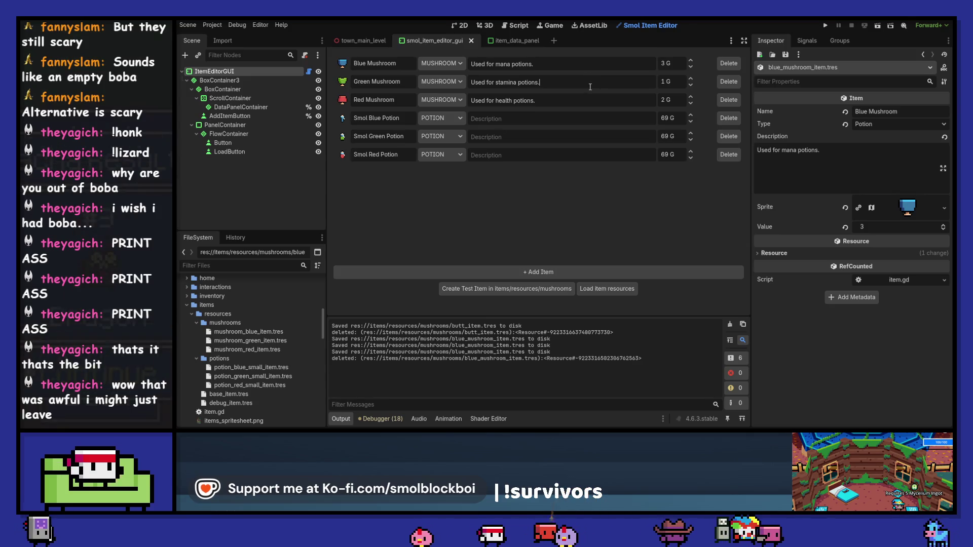
Save Green Mushroom and compare green_mushroom_item.tres with the original mushroom_green_item.tres
click(706, 81)
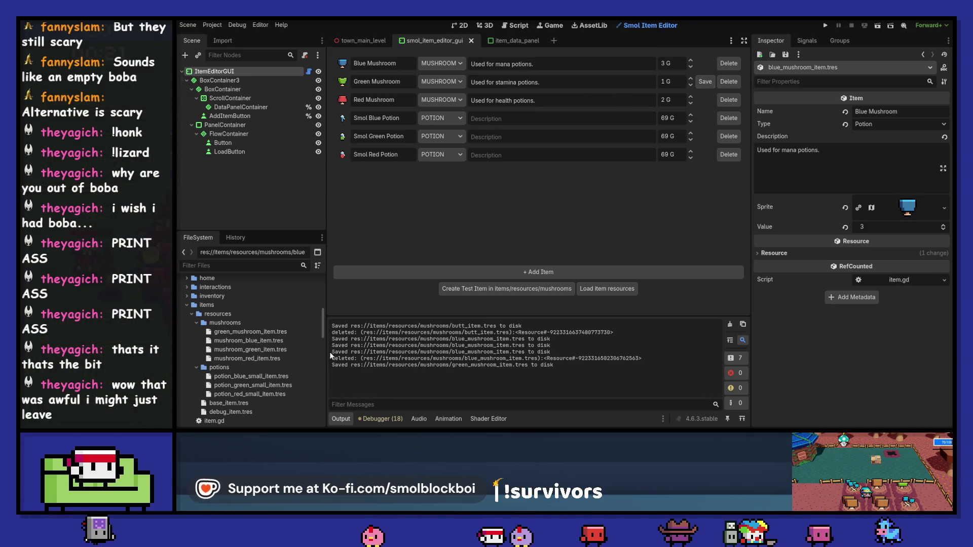
click(290, 332)
click(874, 156)
click(283, 348)
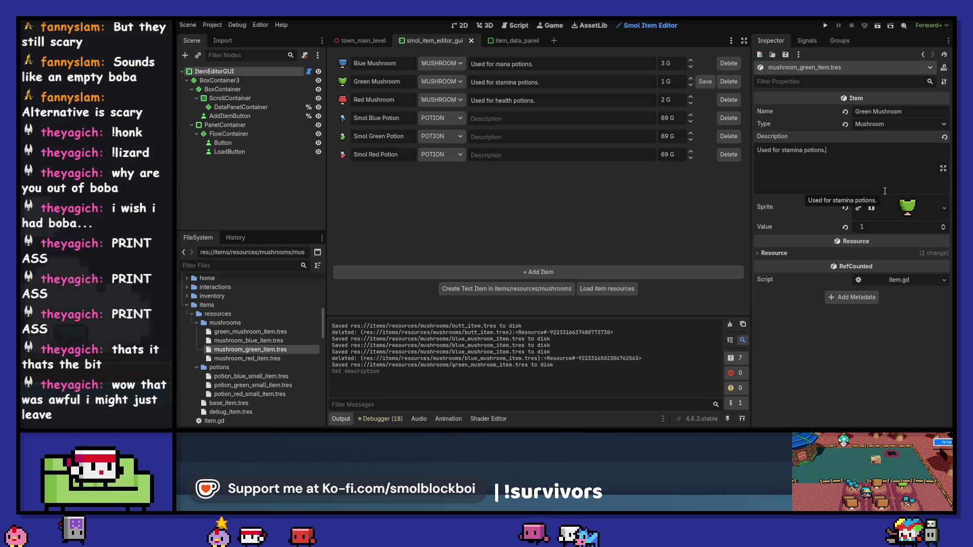
Reload the list, delete the duplicate Green Mushroom, and add a blank item row
click(301, 331)
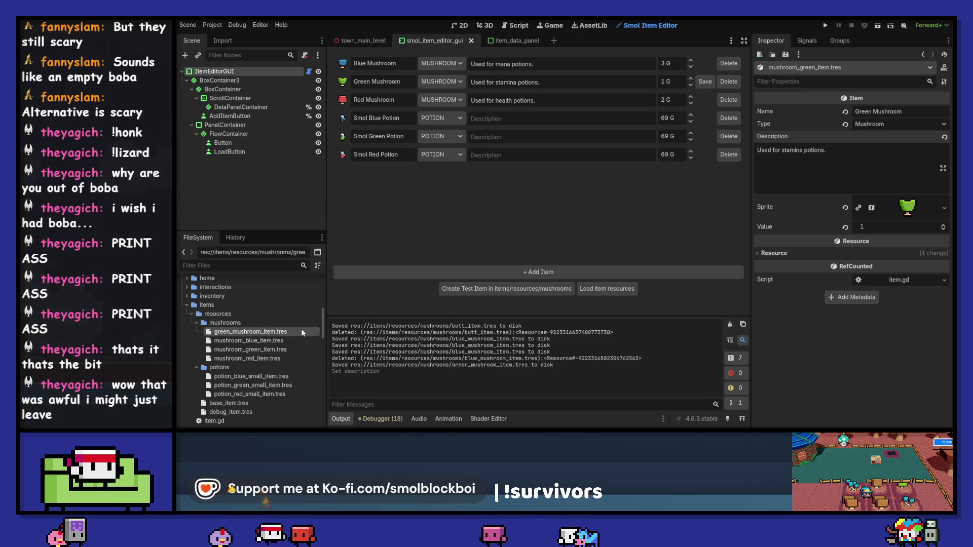
click(609, 290)
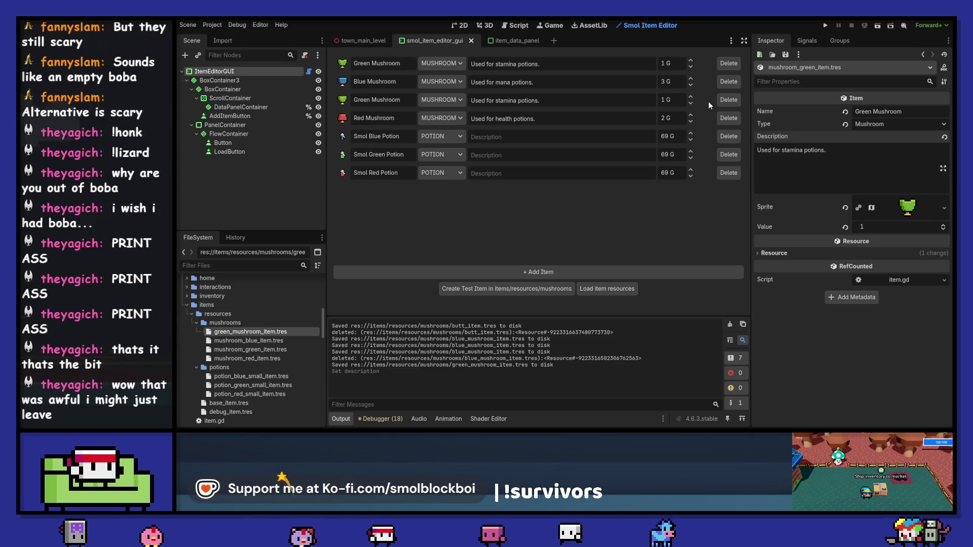
click(723, 62)
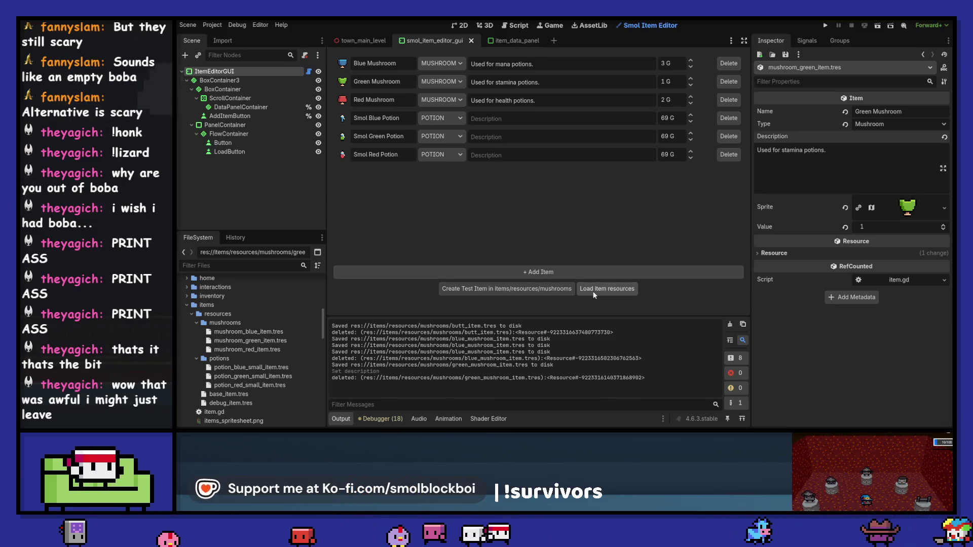
click(588, 276)
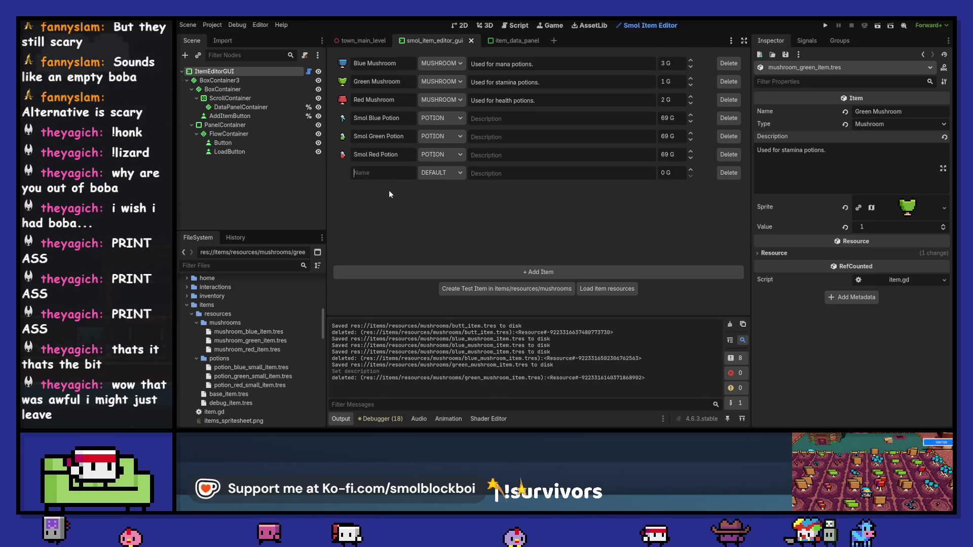
Create Super Epic Potion, a POTION worth 33 described "It's pretty good.", and save it
text(Super A)
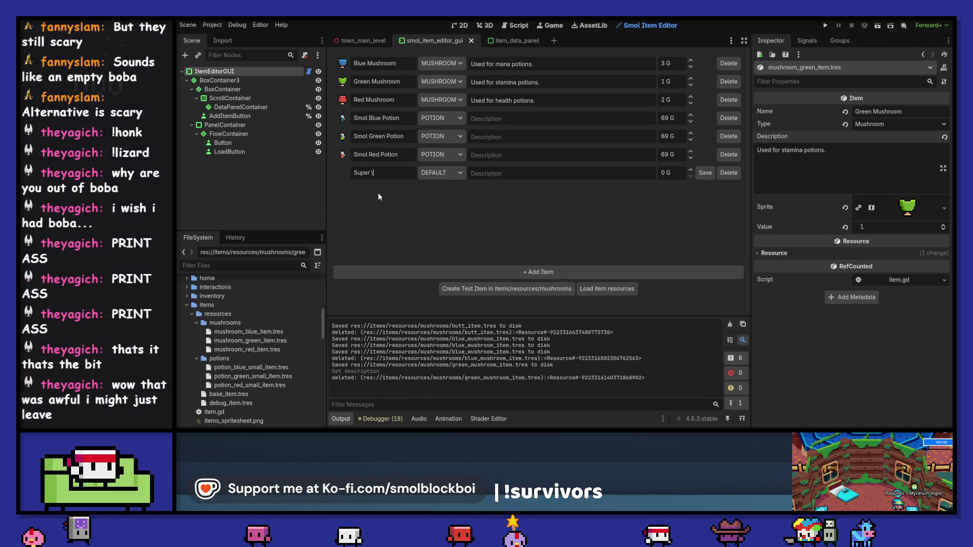
key(BackSpace)
text(Epic Potion)
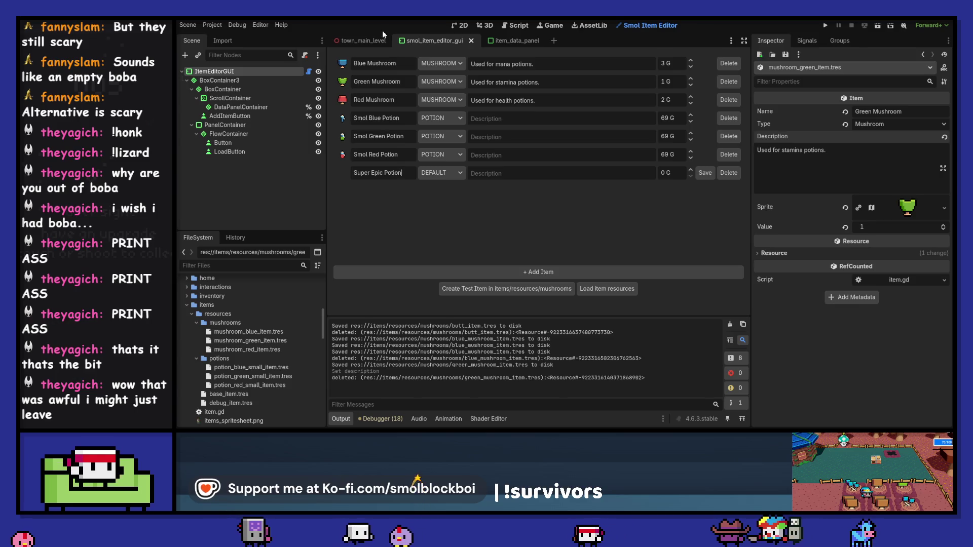
click(445, 174)
click(455, 209)
click(538, 174)
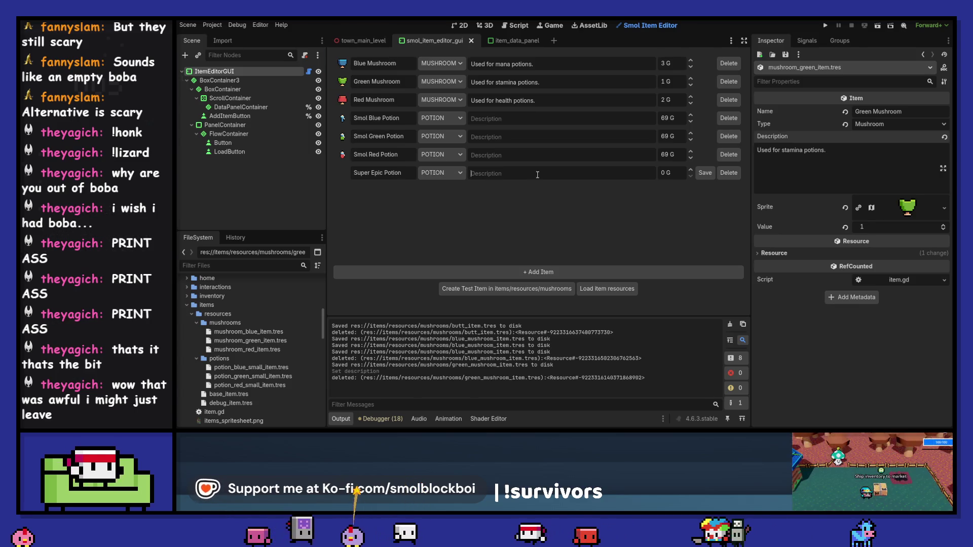
text(It's )
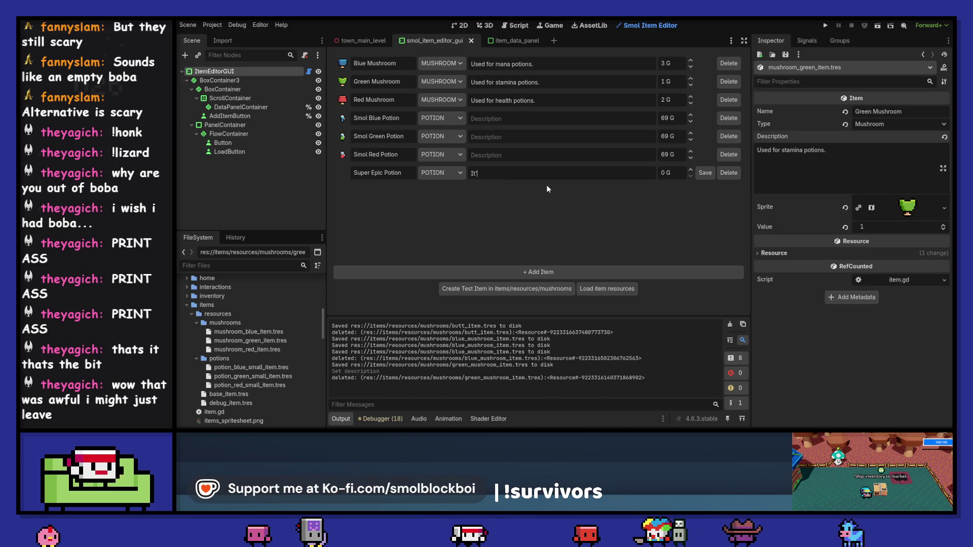
text(pretty good)
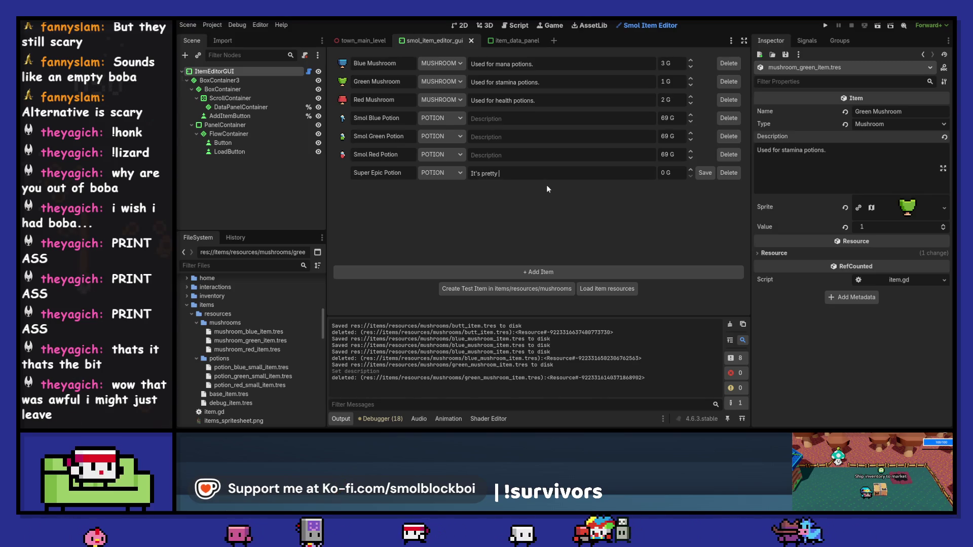
text(.)
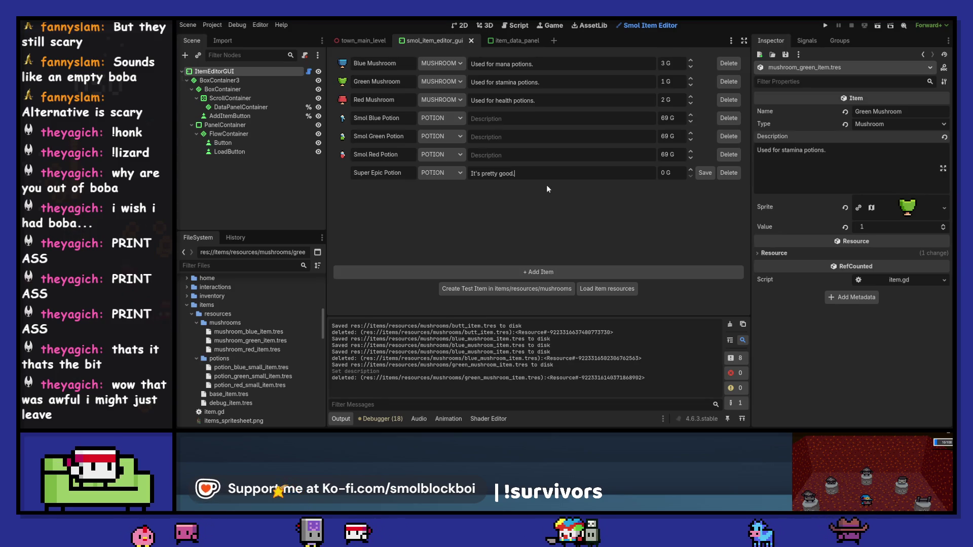
text(33)
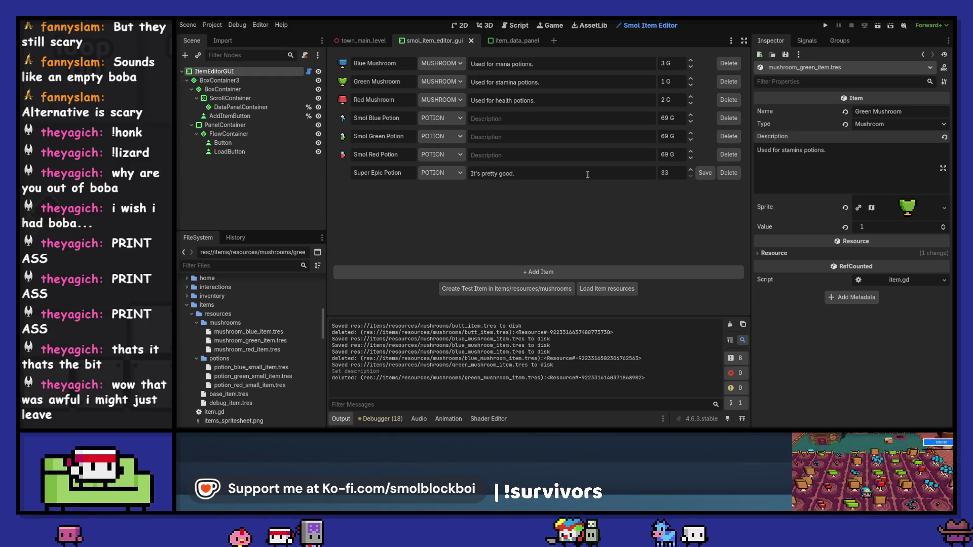
click(705, 173)
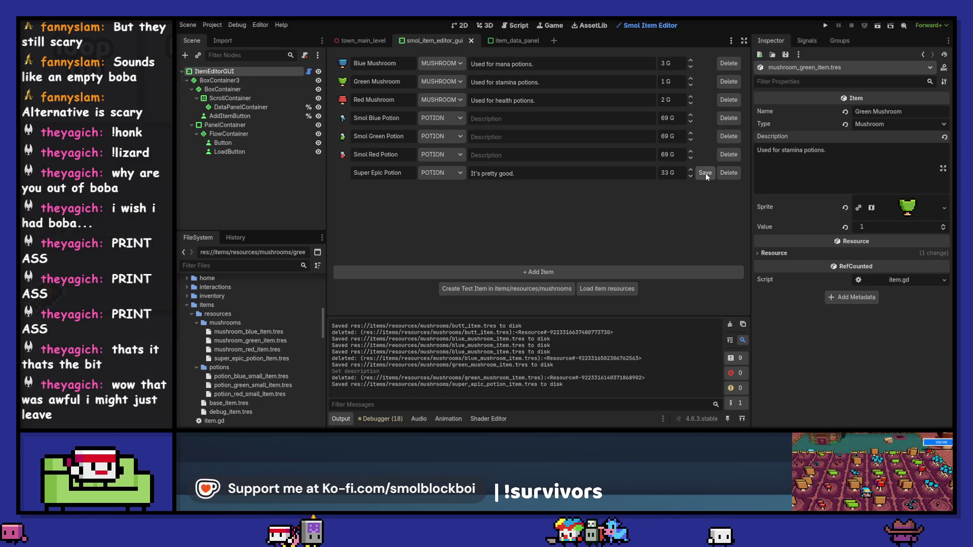
Switch Super Epic Potion's type to MUSHROOM, save again, and check the saved file
click(295, 359)
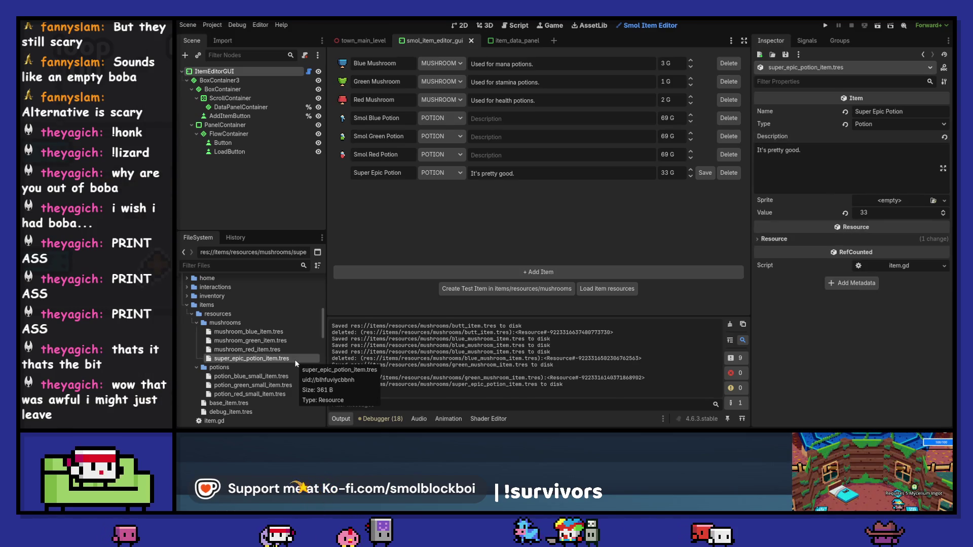
click(440, 176)
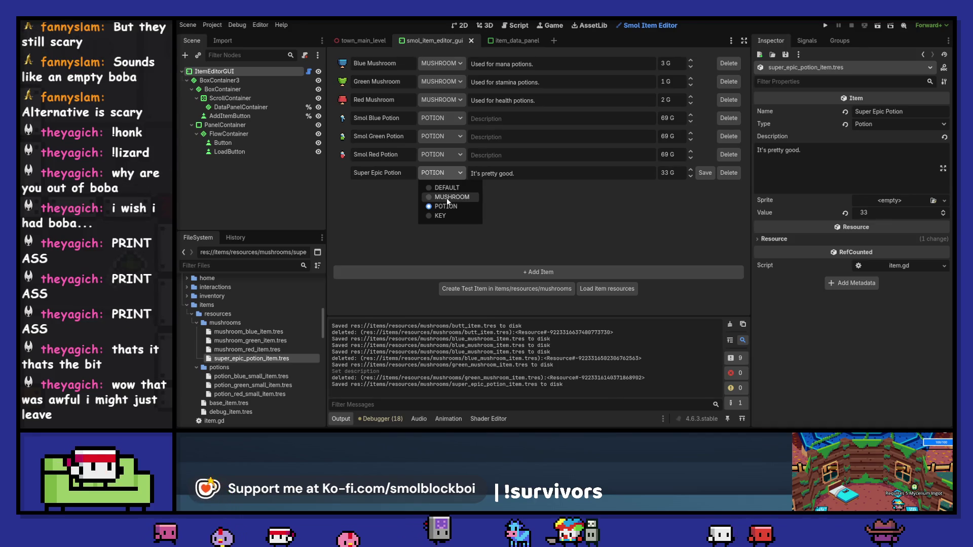
click(448, 198)
click(699, 173)
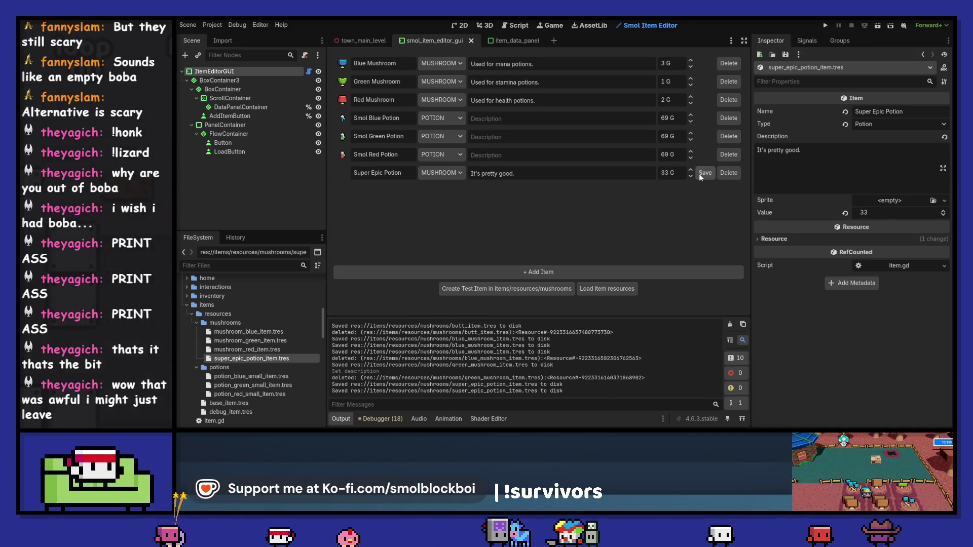
click(255, 350)
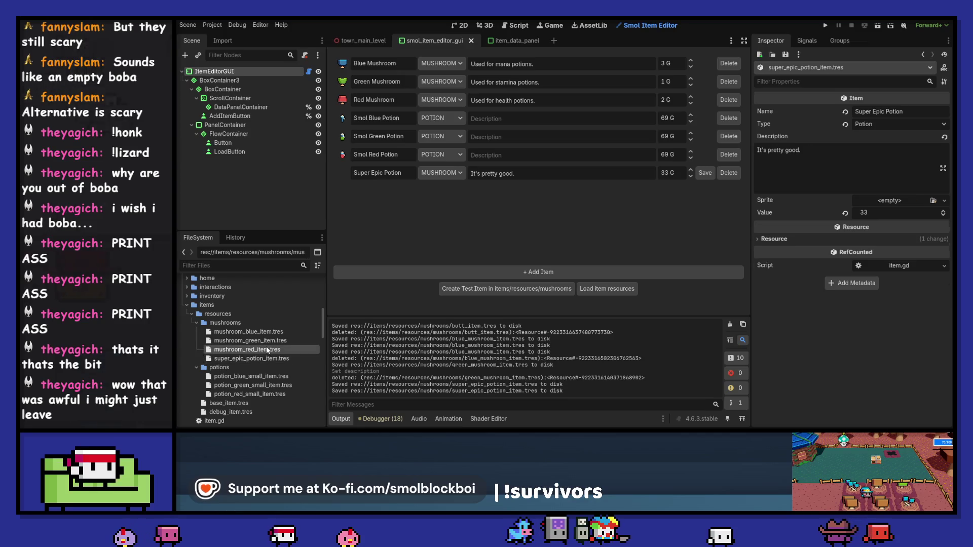
click(256, 359)
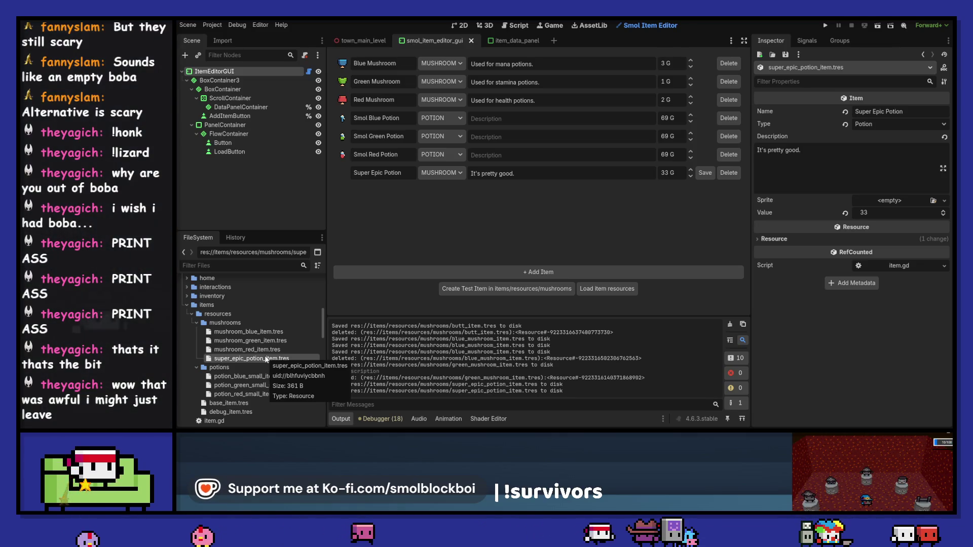
Reload the item list and inspect the Red Mushroom and Super Epic Potion resources
click(600, 290)
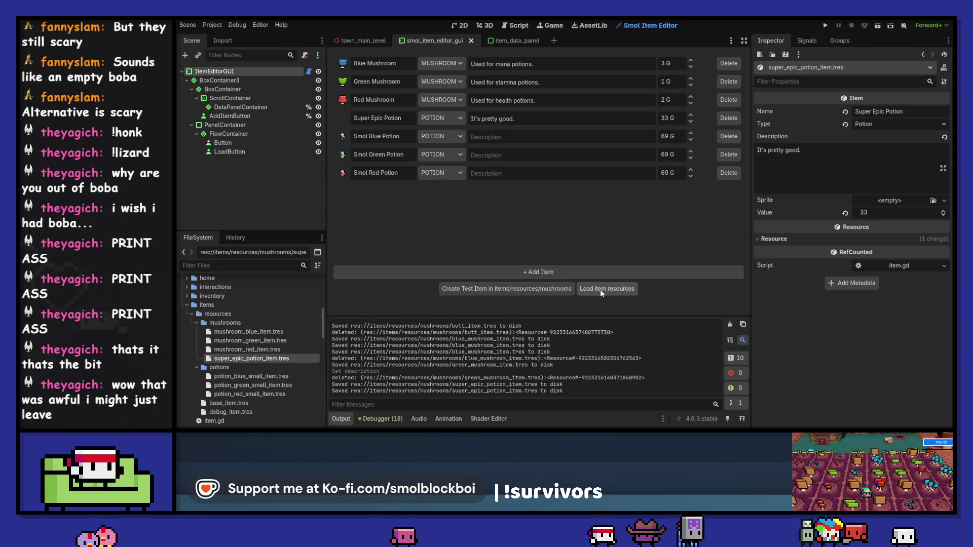
click(259, 351)
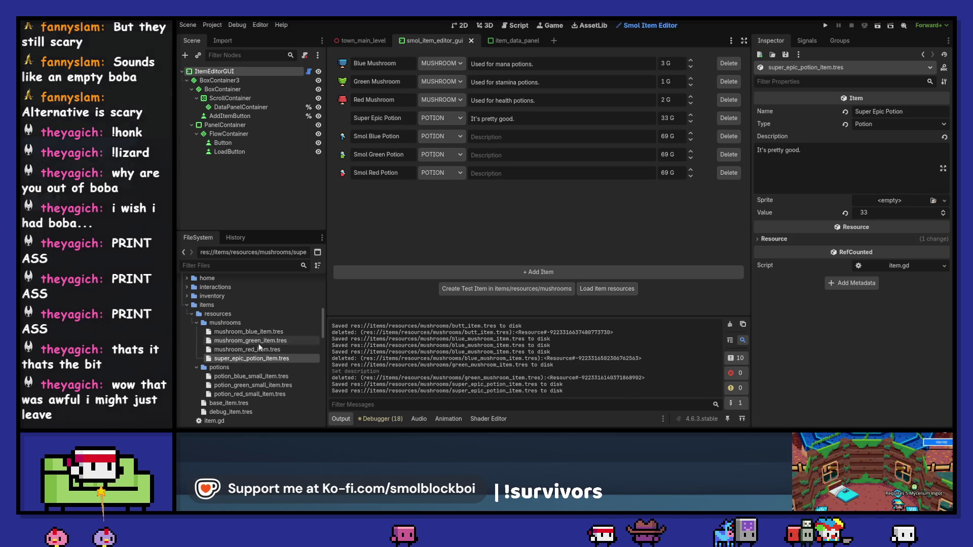
click(260, 358)
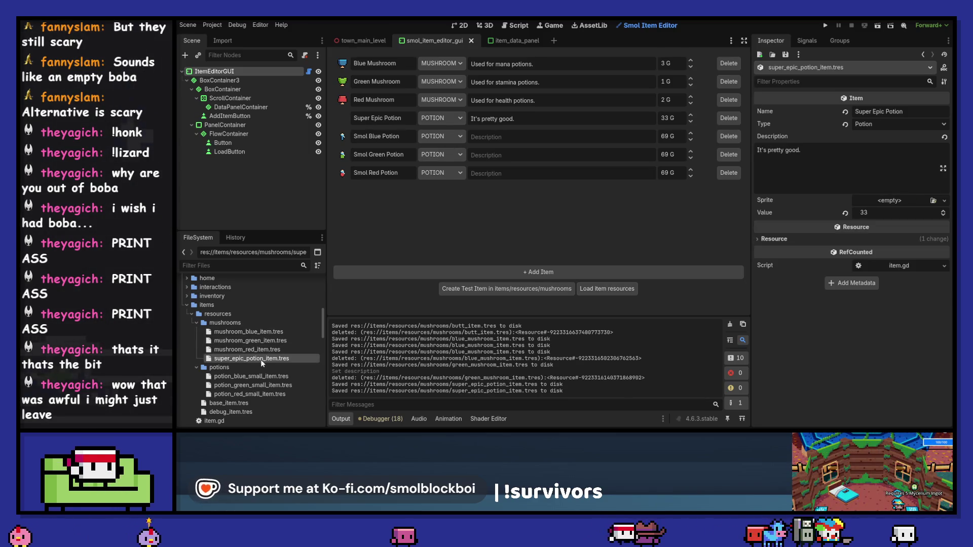
click(308, 71)
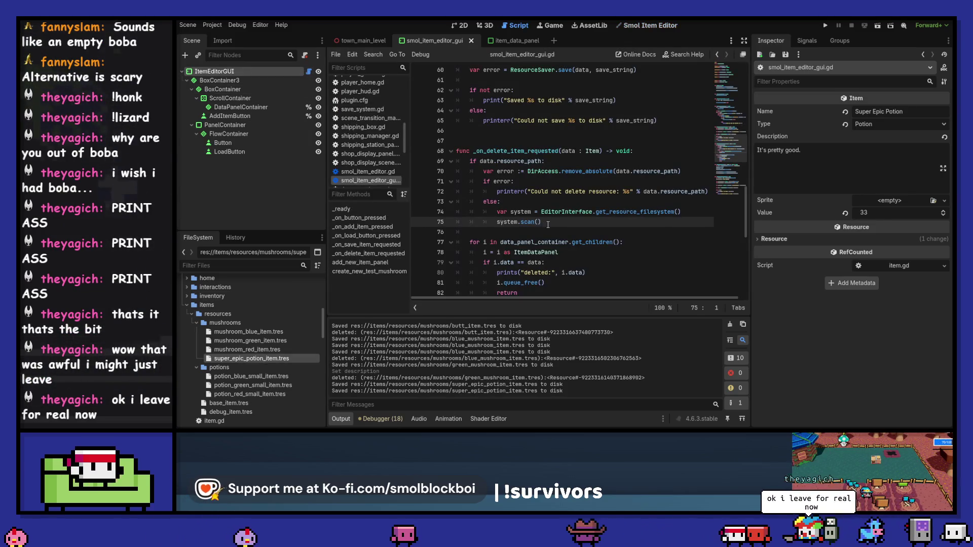
Select the get_resource_filesystem and scan lines in the delete handler
drag(541, 223, 496, 223)
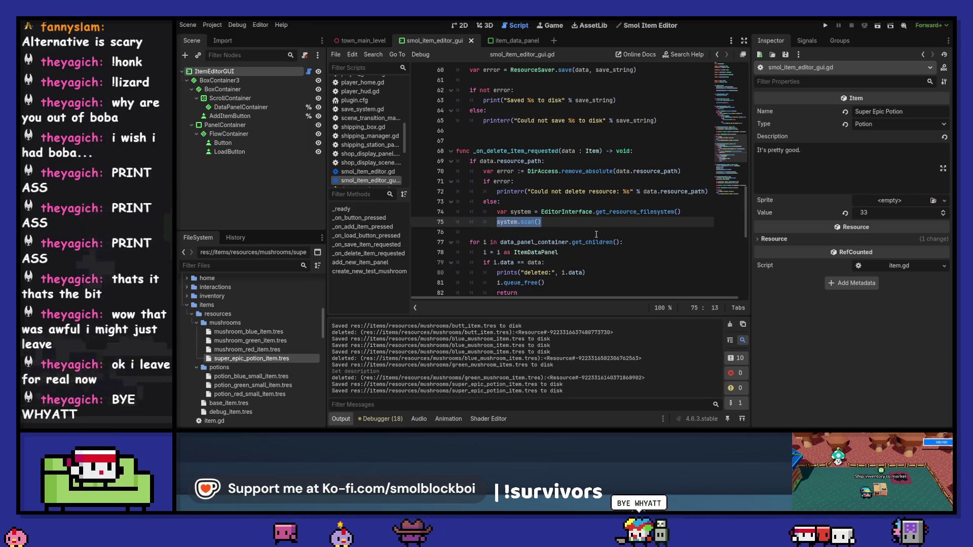
key(BackSpace)
key(ctrl+z)
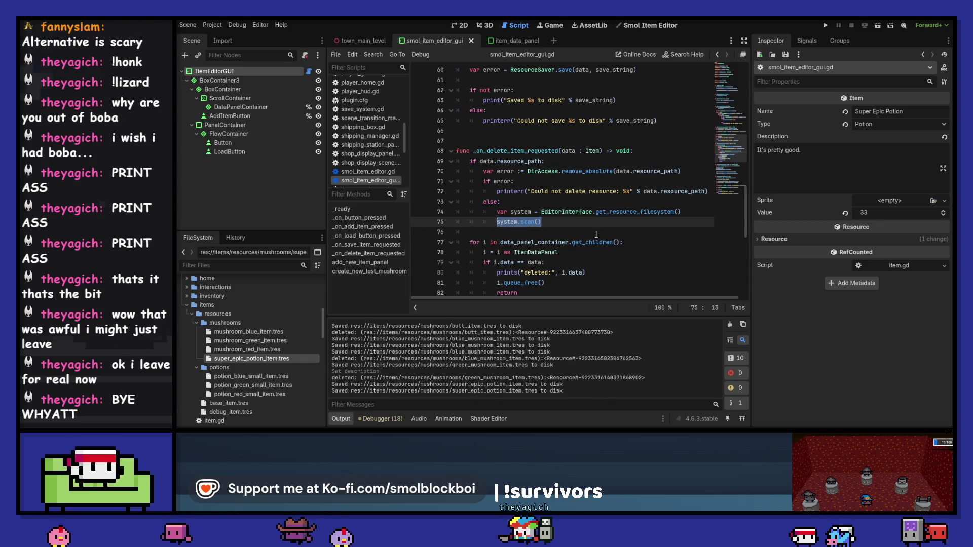
key(shift+Up)
key(shift+Home)
key(ctrl+c)
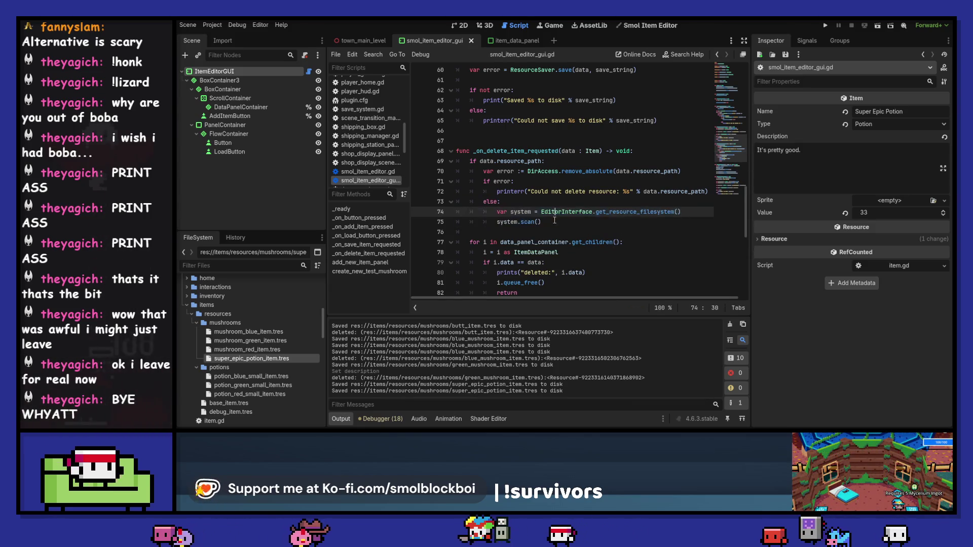
Paste the rescan lines under the save success print, unindent them one level, and save
scroll(565, 213, up, 3)
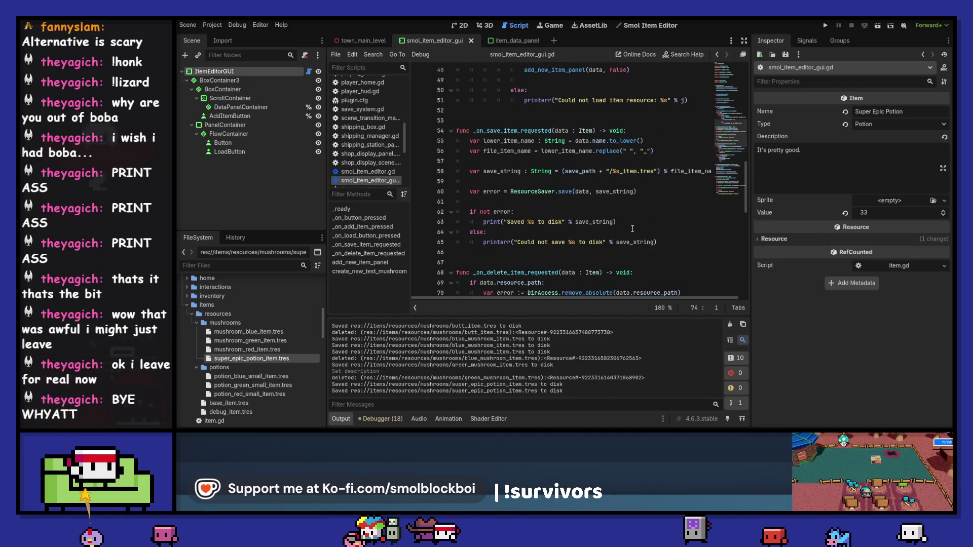
click(636, 223)
key(Return)
key(ctrl+v)
key(shift+Up)
key(shift+Tab)
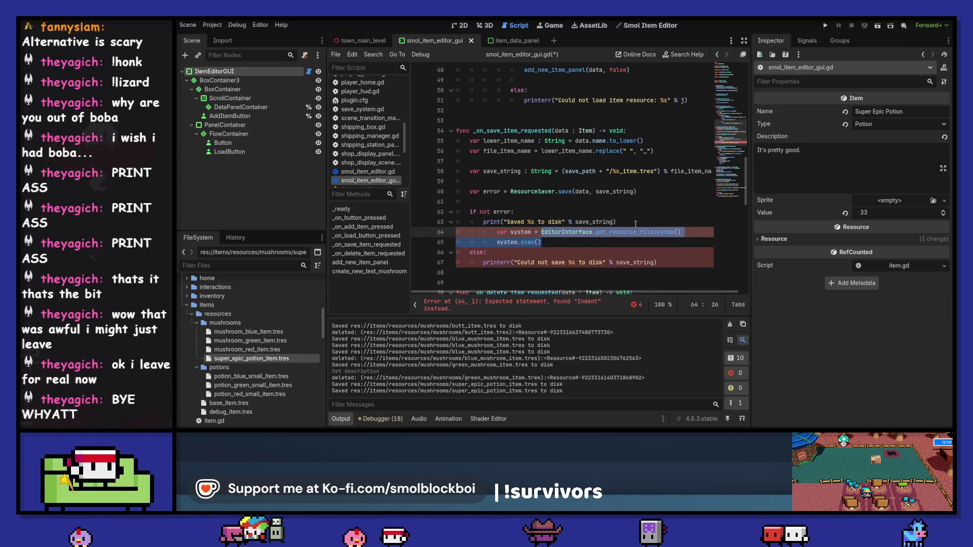
key(ctrl+s)
Add a blank line after the file removal call, save, and clear the output log
scroll(634, 217, down, 3)
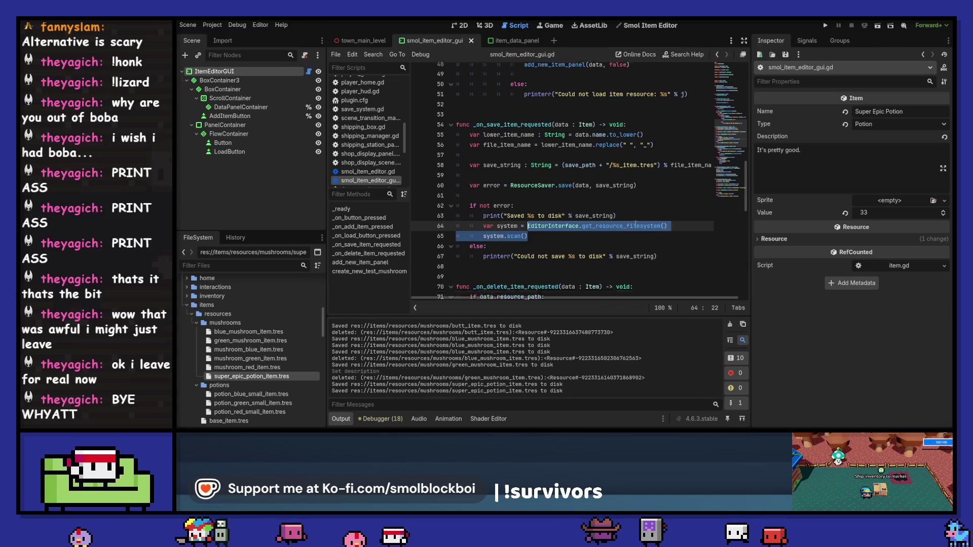
click(684, 222)
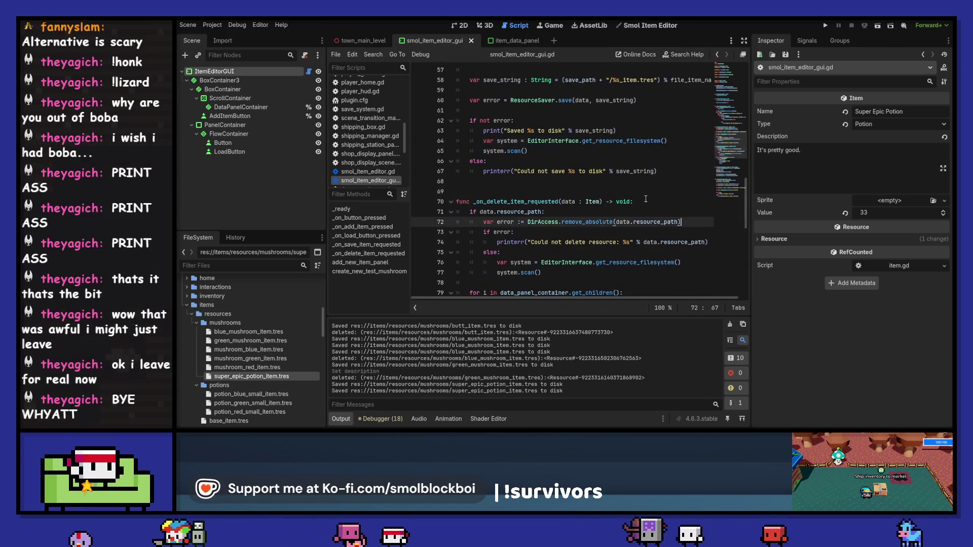
key(Return)
scroll(644, 198, down, 3)
key(ctrl+s)
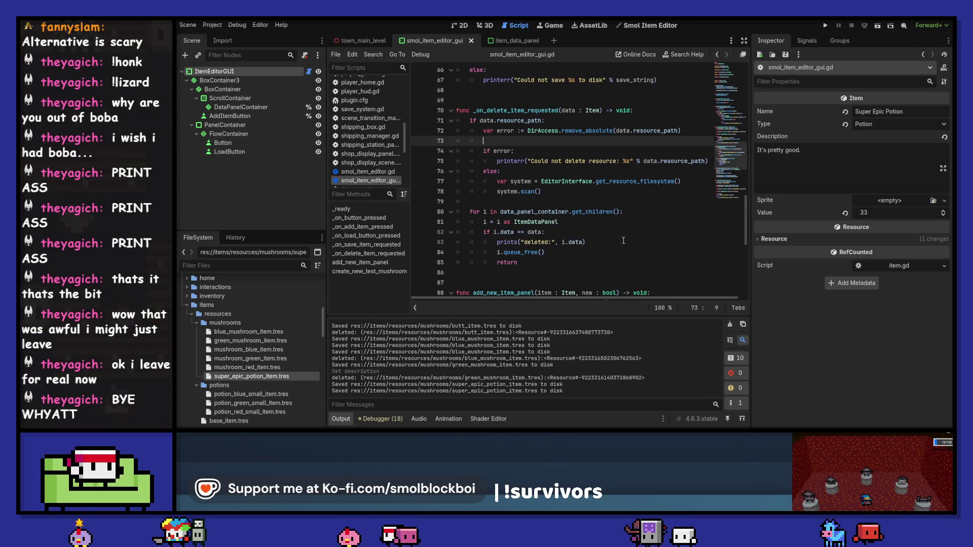
click(729, 326)
scroll(627, 235, up, 3)
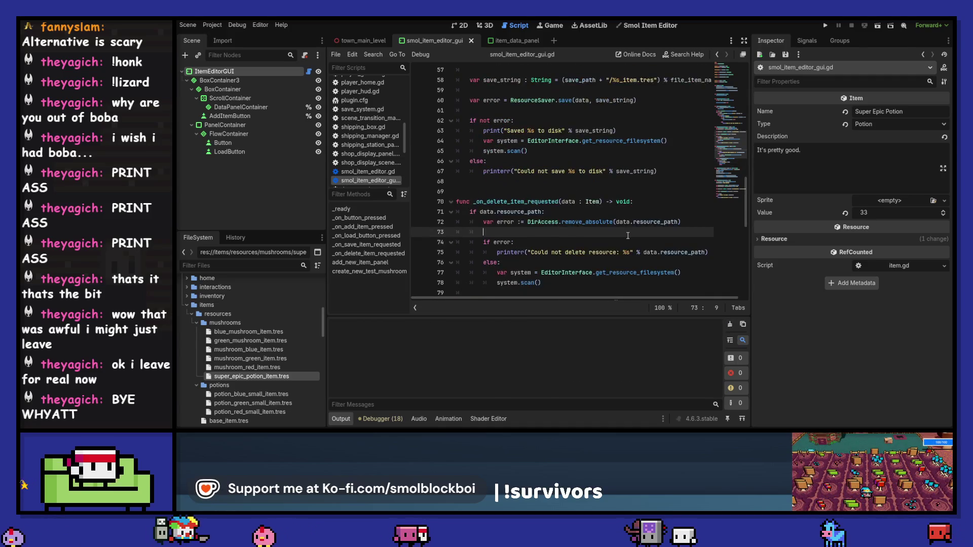
scroll(627, 236, up, 2)
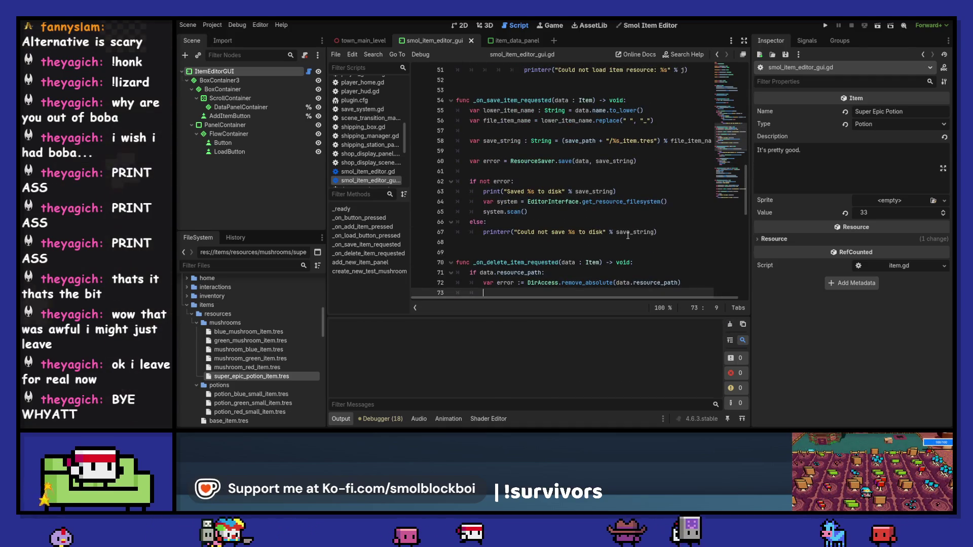
scroll(628, 236, down, 5)
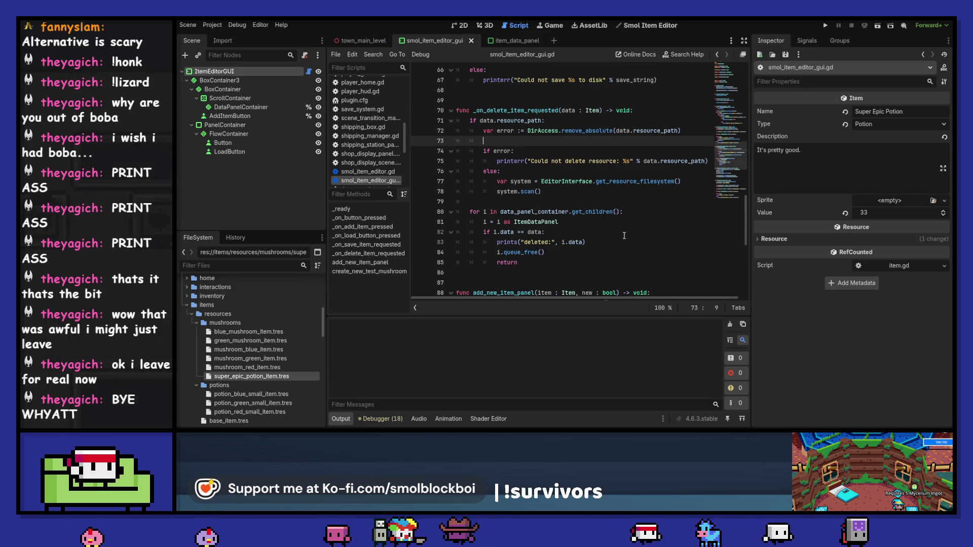
click(213, 25)
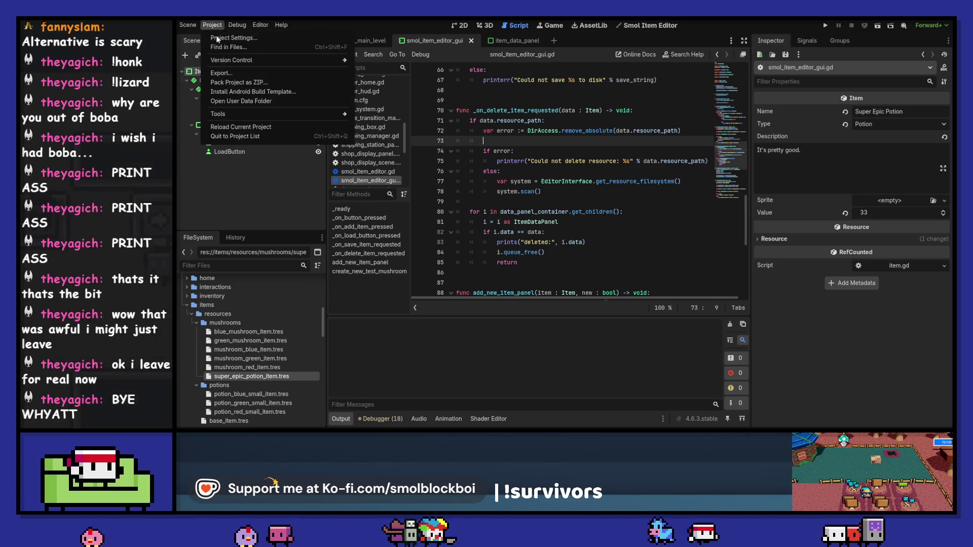
Check Project Settings, reload the Smol Item Editor list, and inspect Super Epic Potion
click(216, 35)
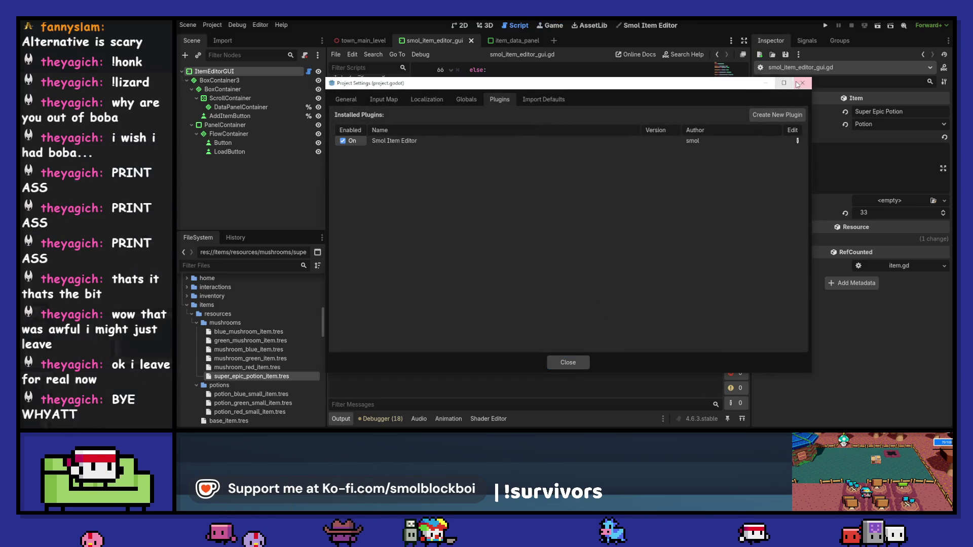
click(568, 362)
click(651, 26)
click(610, 289)
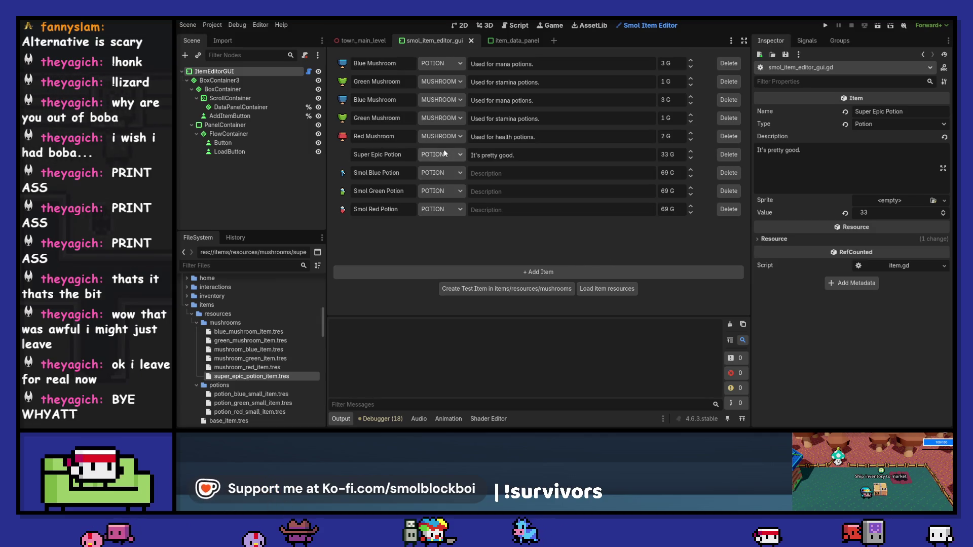
click(289, 368)
click(283, 376)
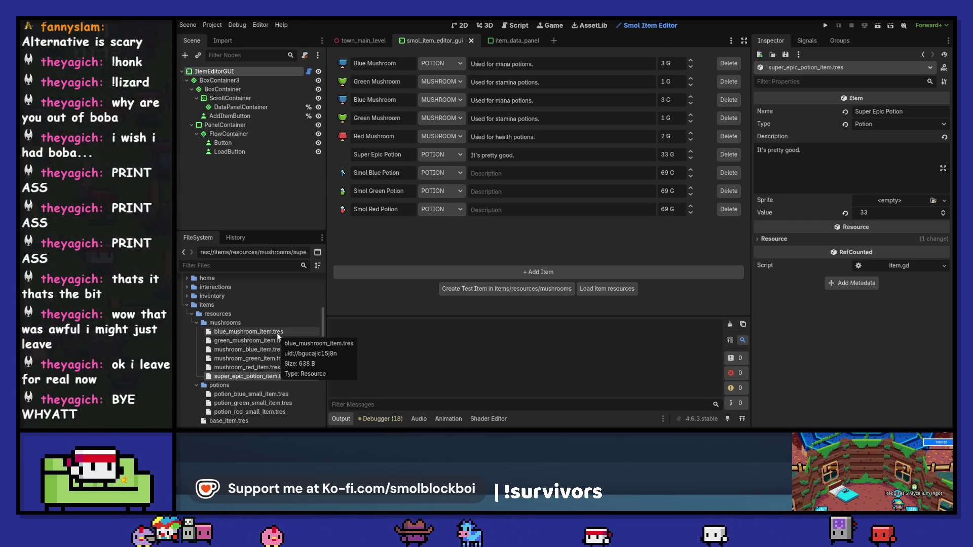
Delete the Blue Mushroom, Green Mushroom and Super Epic Potion item rows and save the scene
click(279, 325)
click(278, 335)
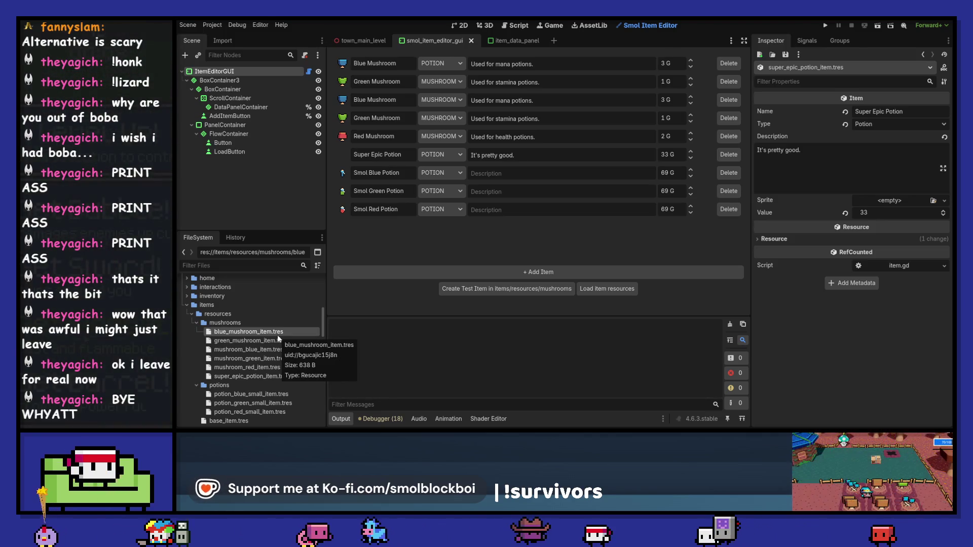
click(732, 64)
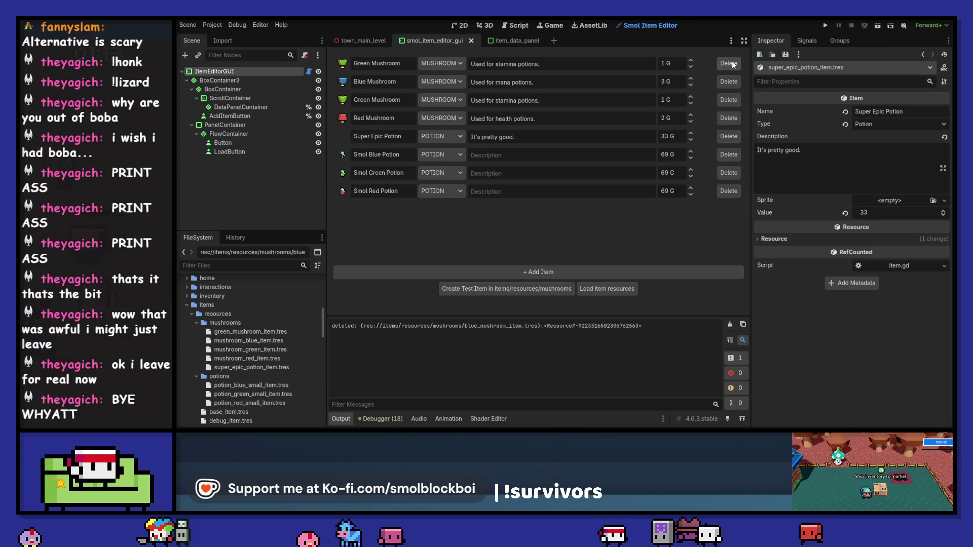
click(733, 64)
click(729, 118)
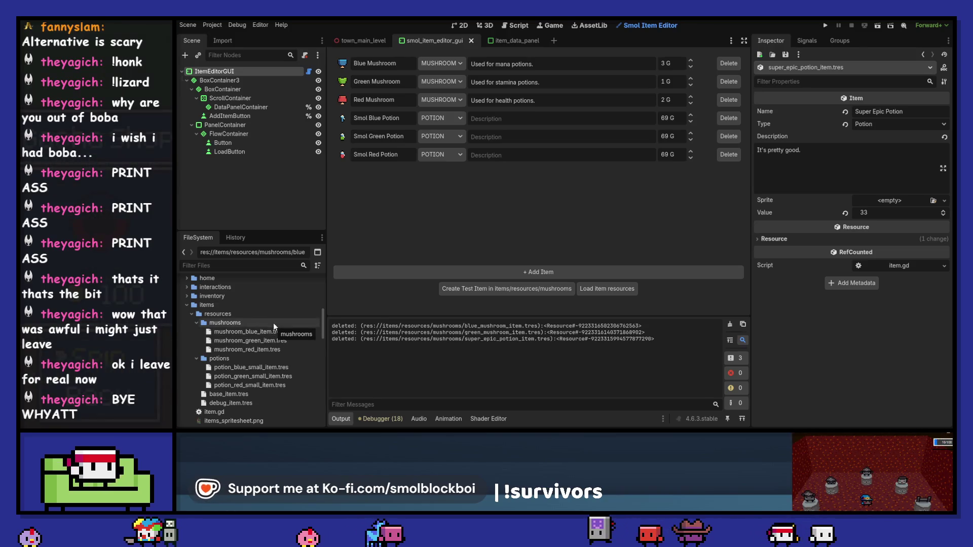
key(ctrl+s)
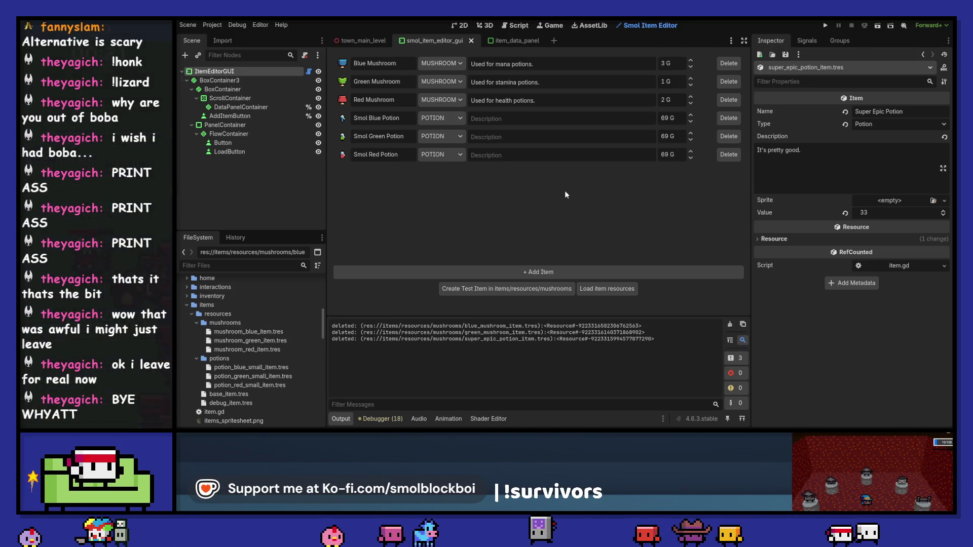
click(212, 25)
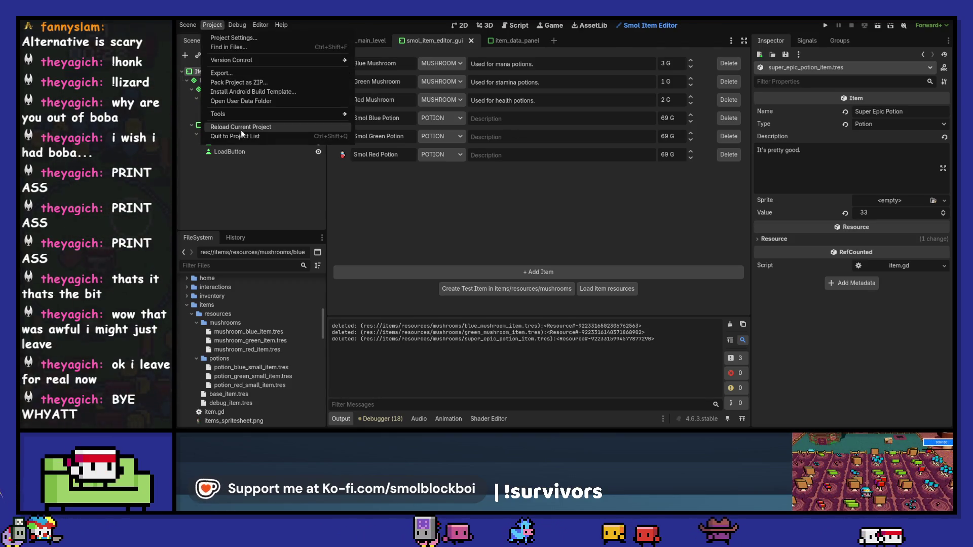
Reload the current project and load the six remaining item resources into the Smol Item Editor
click(240, 127)
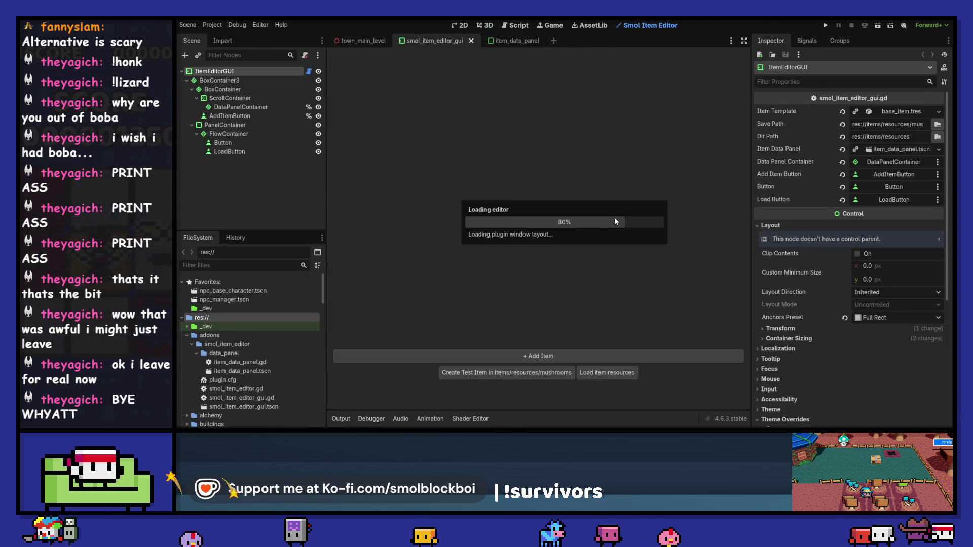
click(628, 377)
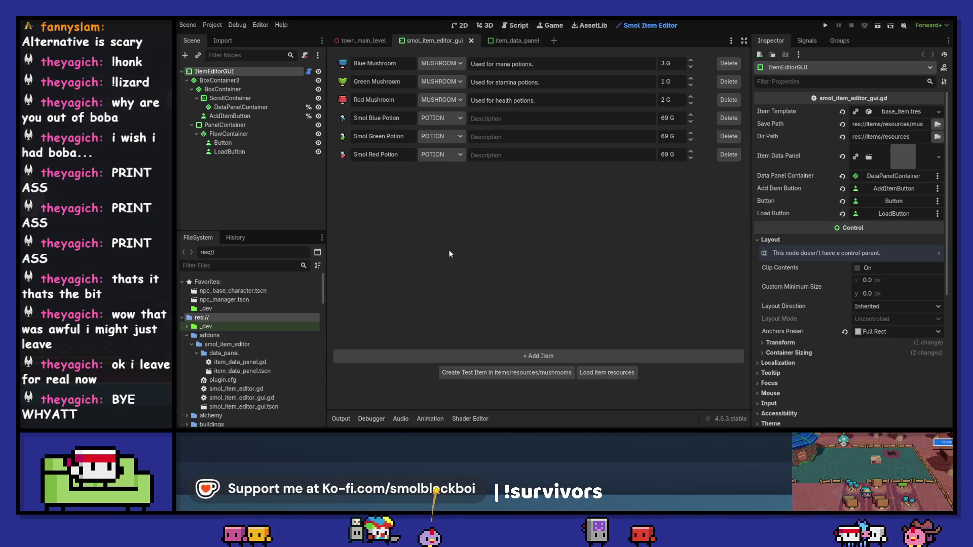
scroll(297, 325, down, 8)
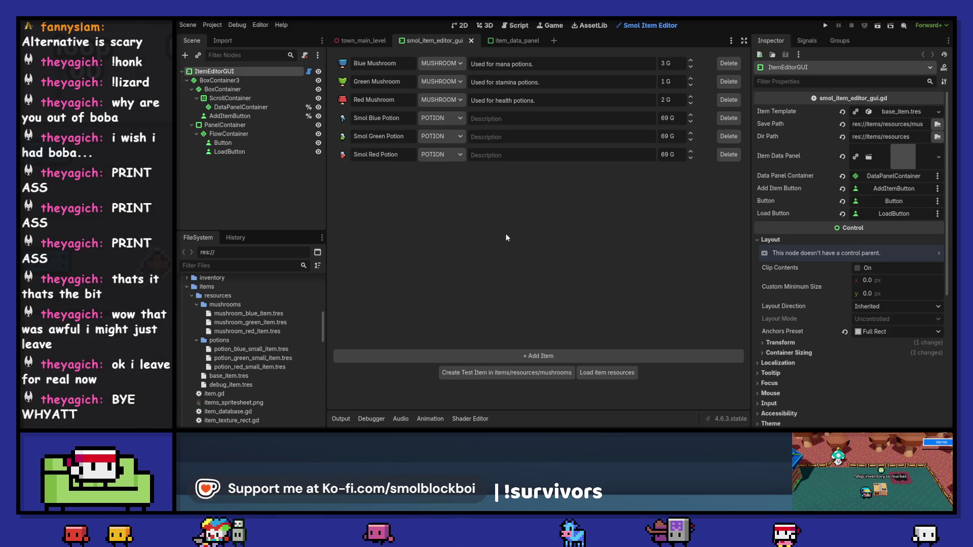
click(523, 359)
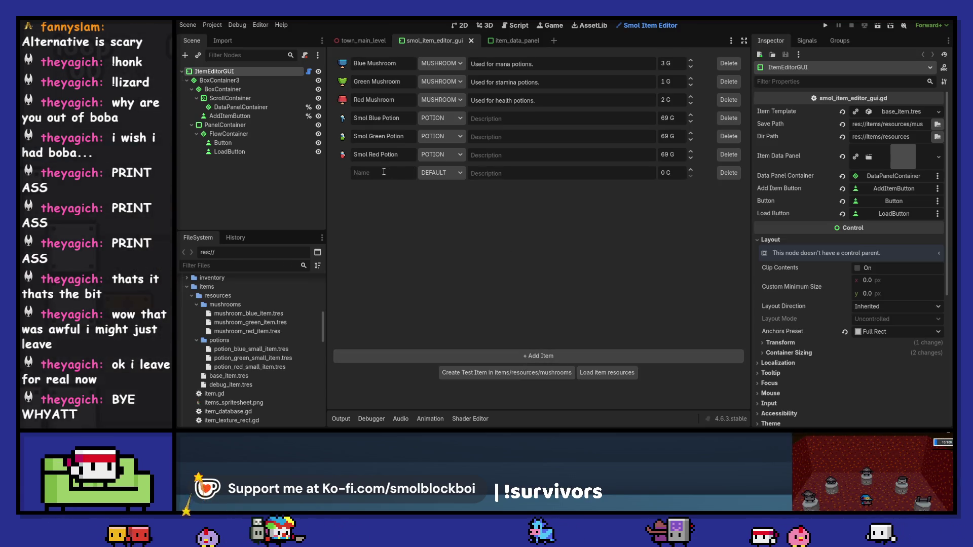
text(Craz)
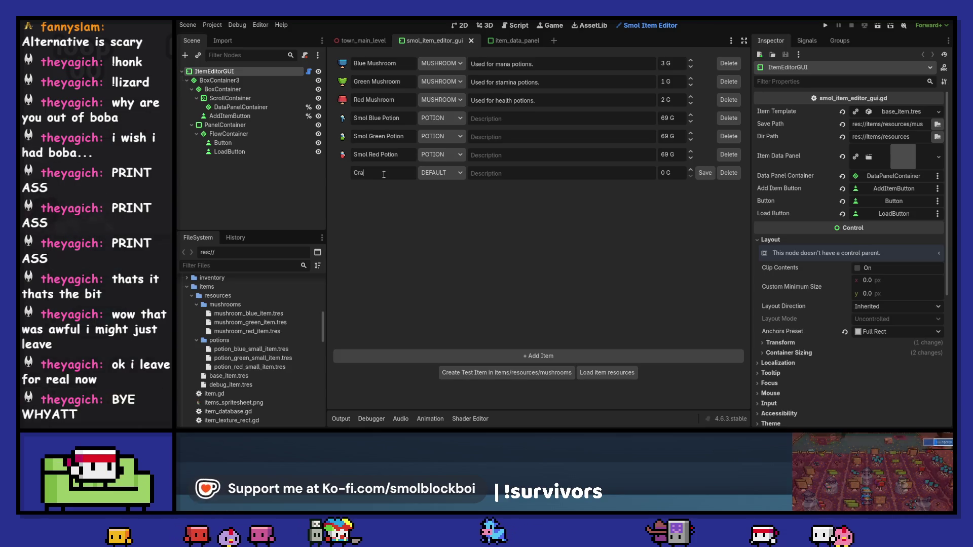
text(y Potion)
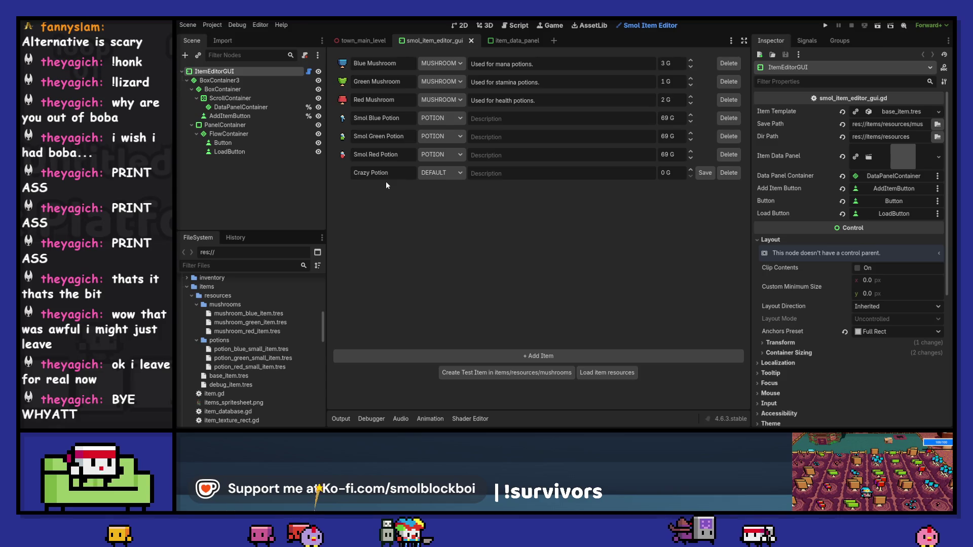
click(459, 174)
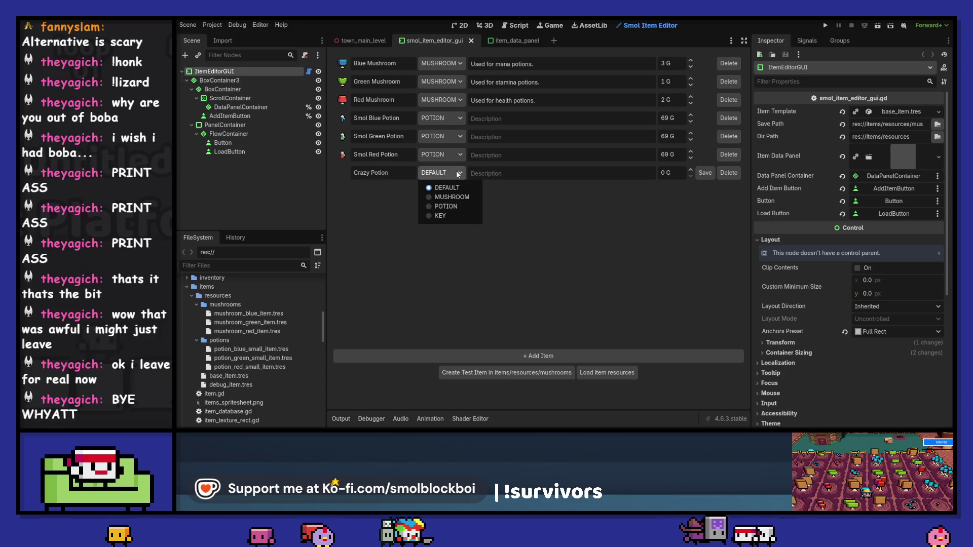
click(454, 207)
click(520, 173)
text(Yup)
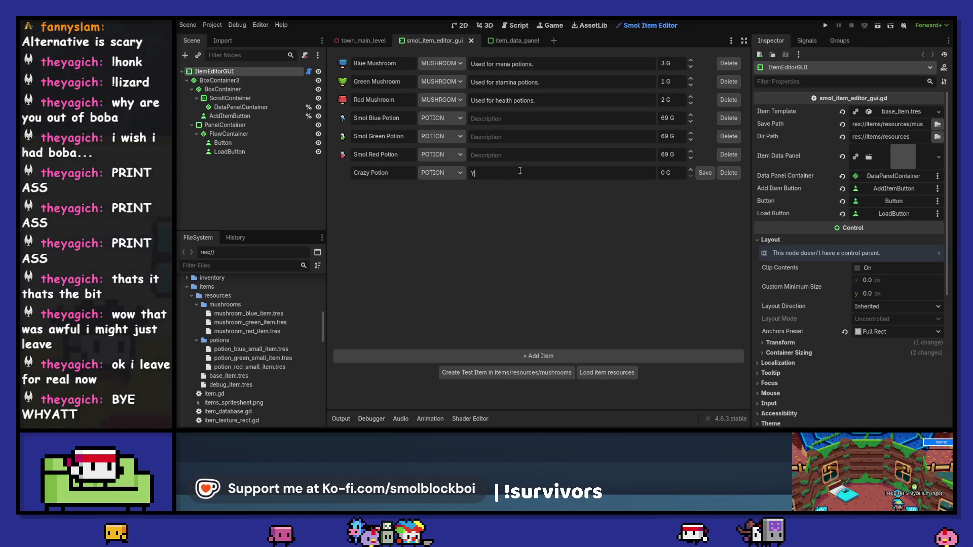
text(.)
click(686, 175)
text(2)
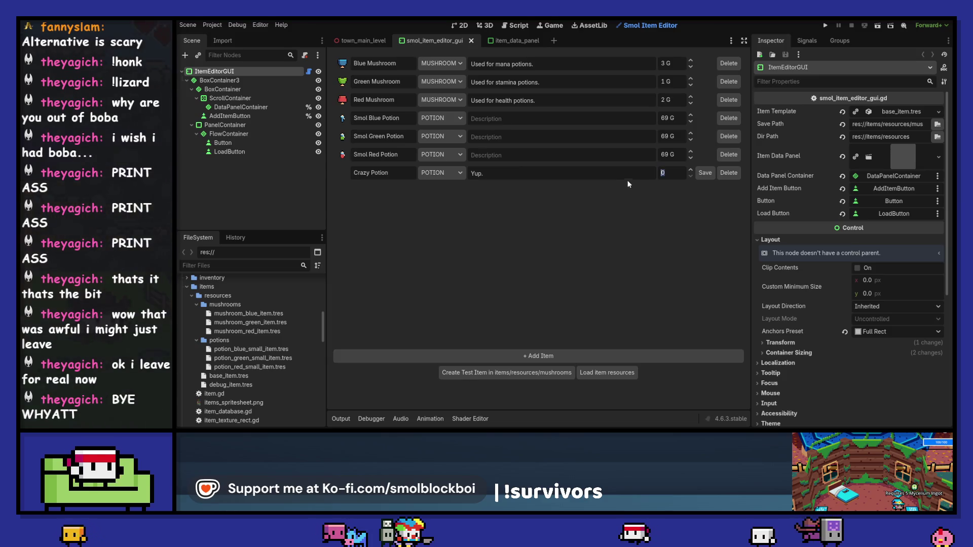
text(2)
click(705, 173)
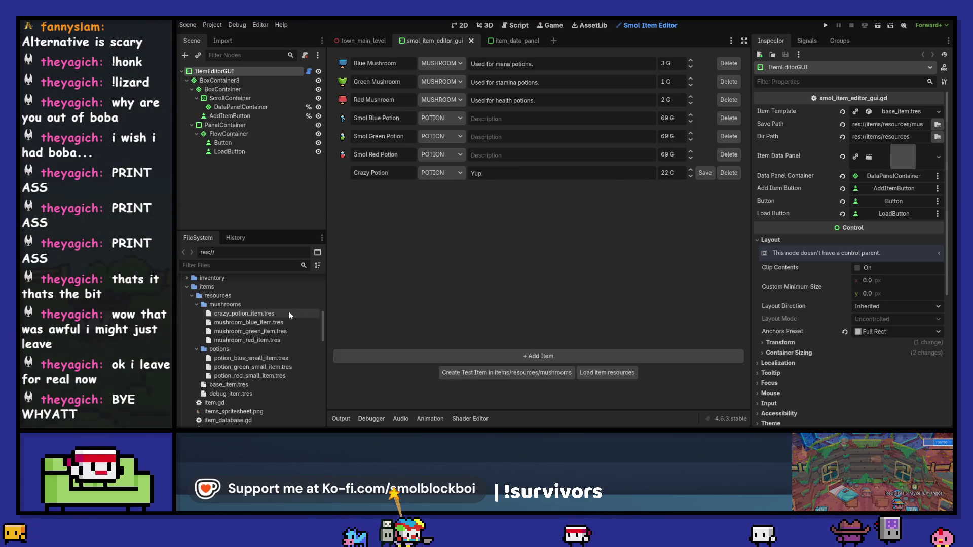
click(609, 372)
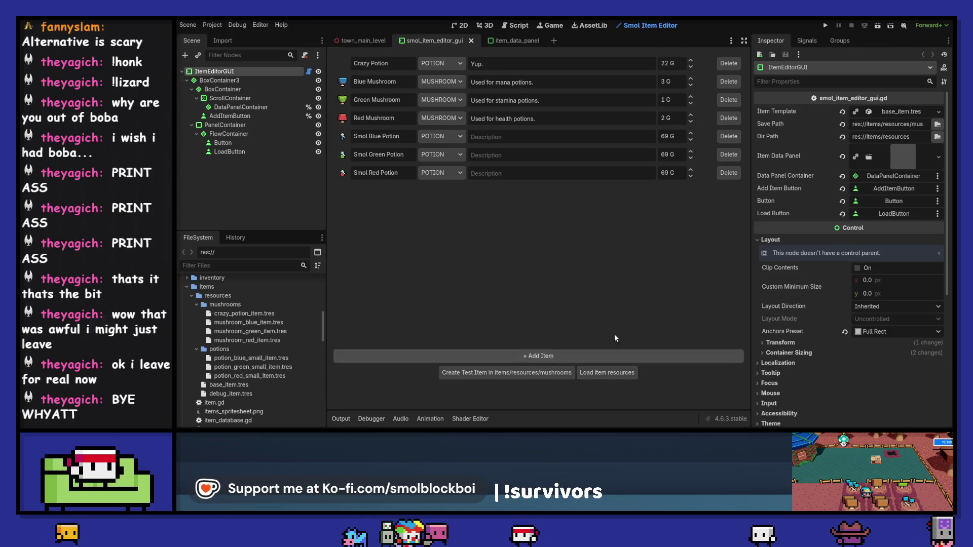
click(724, 62)
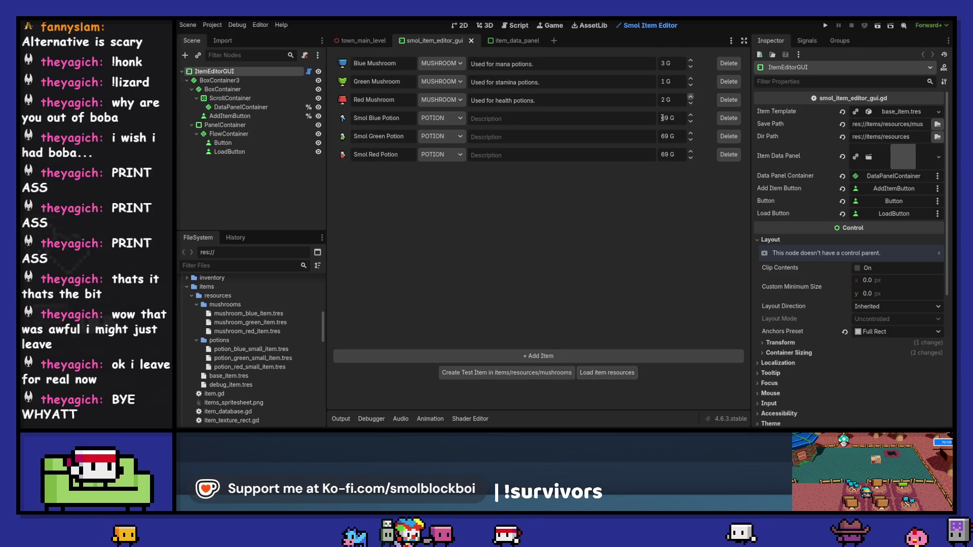
Confirm permanently deleting the four selected item files in Explorer
click(287, 332)
key(ctrl+s)
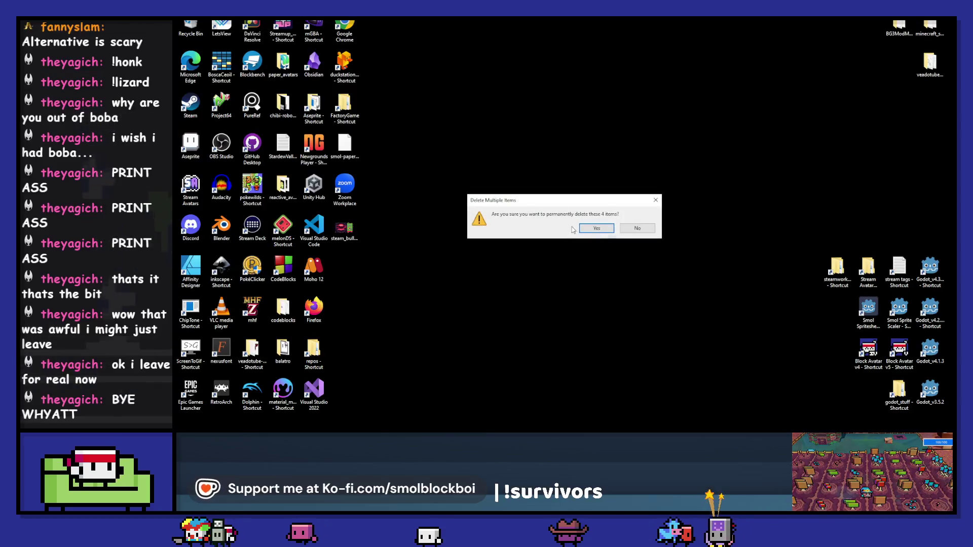
click(595, 229)
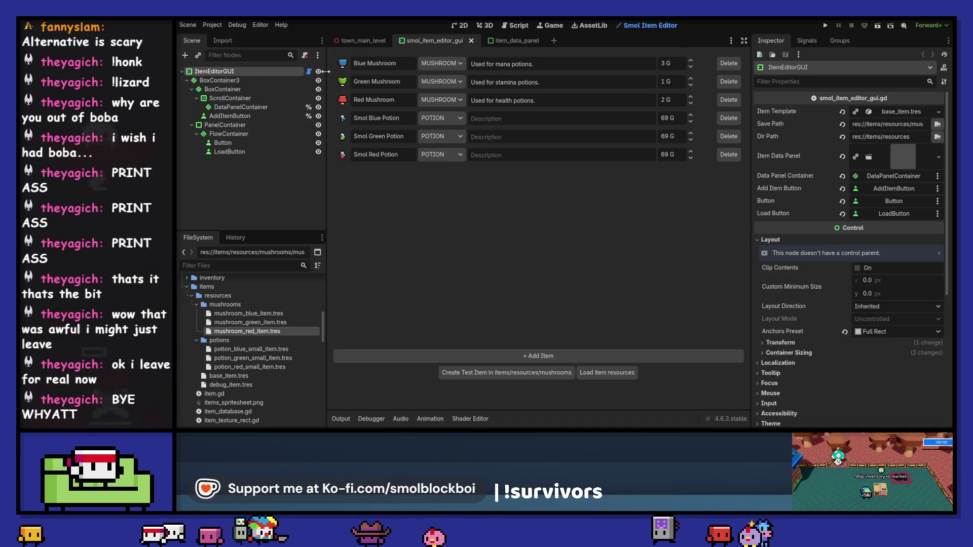
Show the item_data_panel scene in the 2D view and open Project Settings
key(ctrl+F1)
click(506, 40)
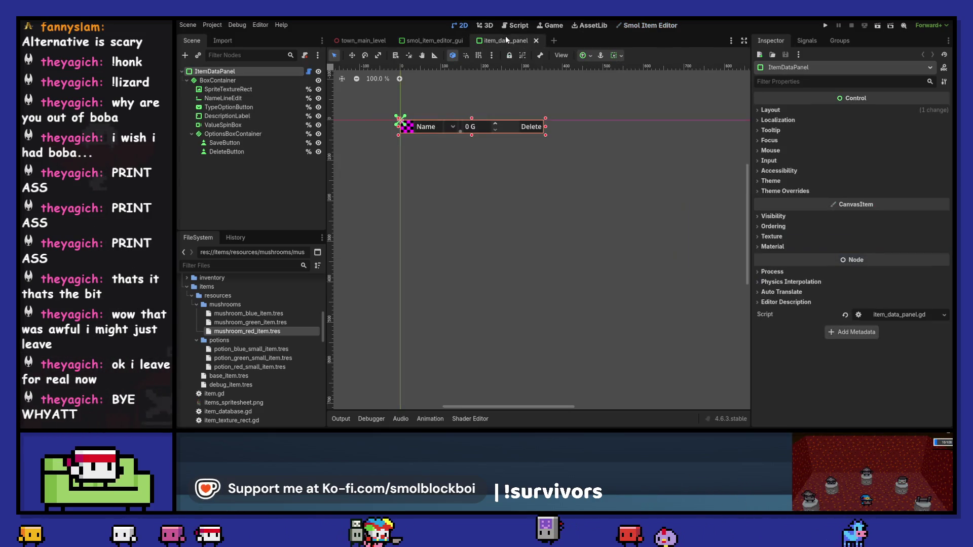
click(212, 25)
click(223, 35)
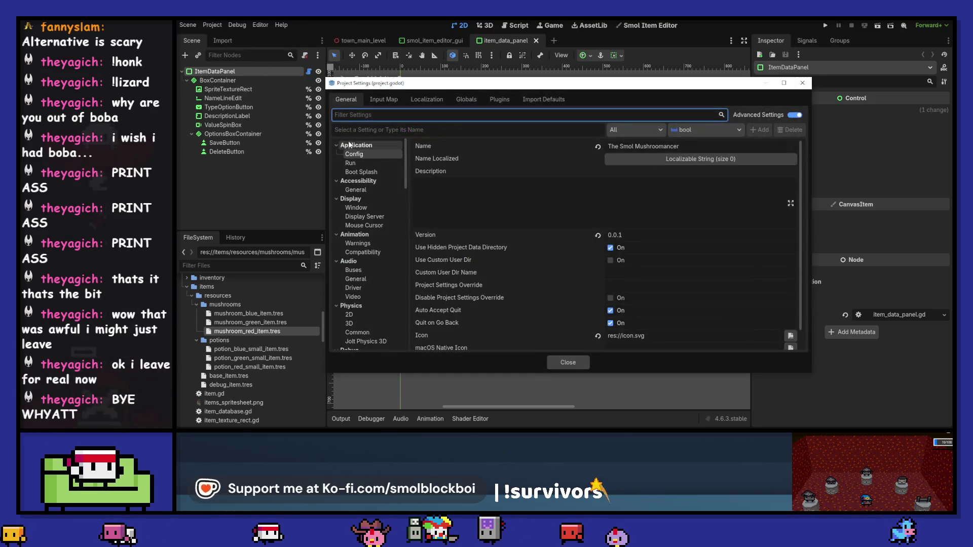
Uncheck Enabled for Smol Item Editor under Plugins and close Project Settings
click(384, 99)
click(346, 99)
click(499, 99)
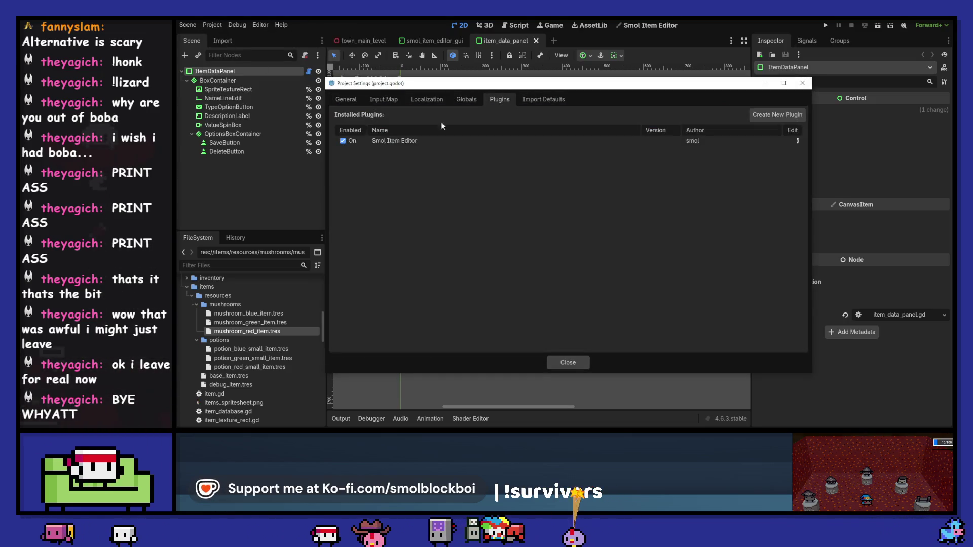
click(347, 139)
click(562, 363)
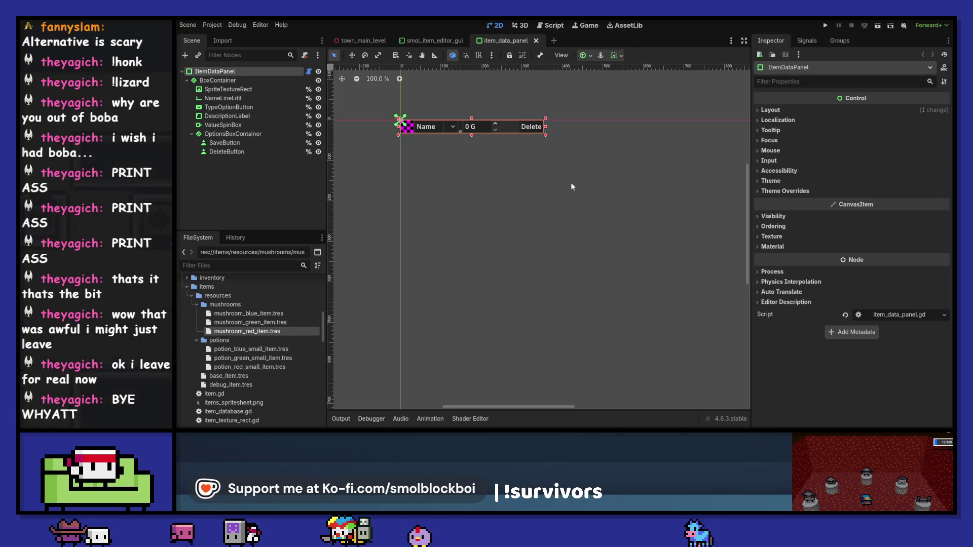
click(309, 72)
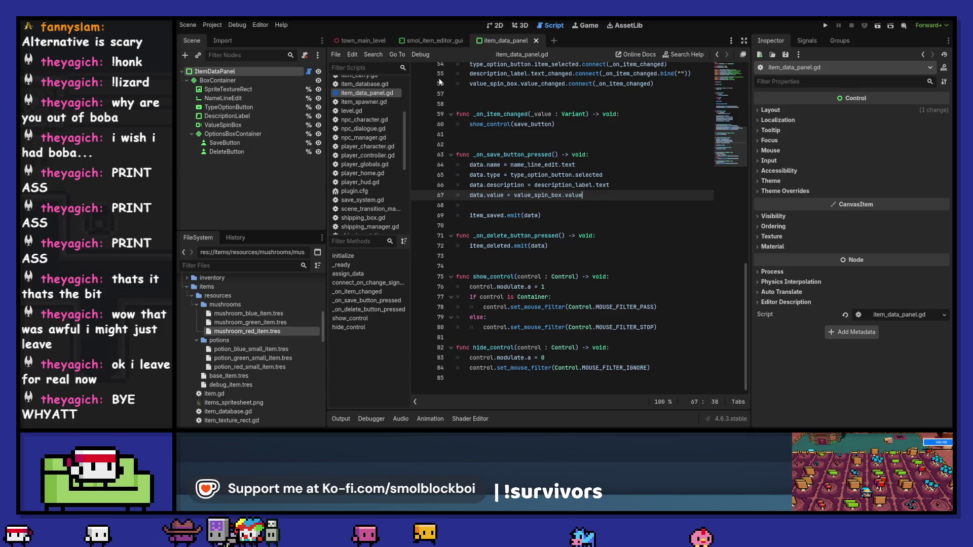
In smol_item_editor_gui.gd, delete the blank line 49 after the loading loop
click(417, 42)
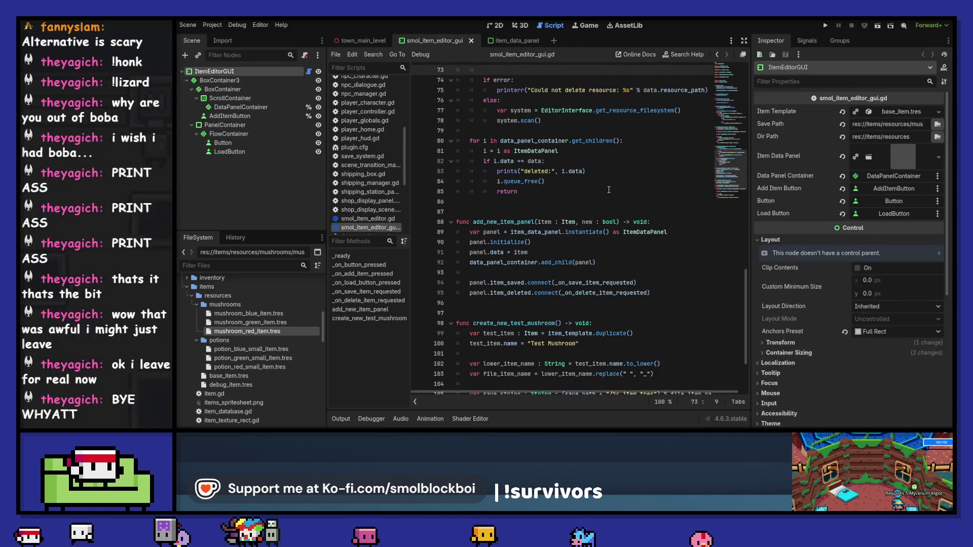
scroll(609, 190, up, 3)
scroll(609, 189, up, 4)
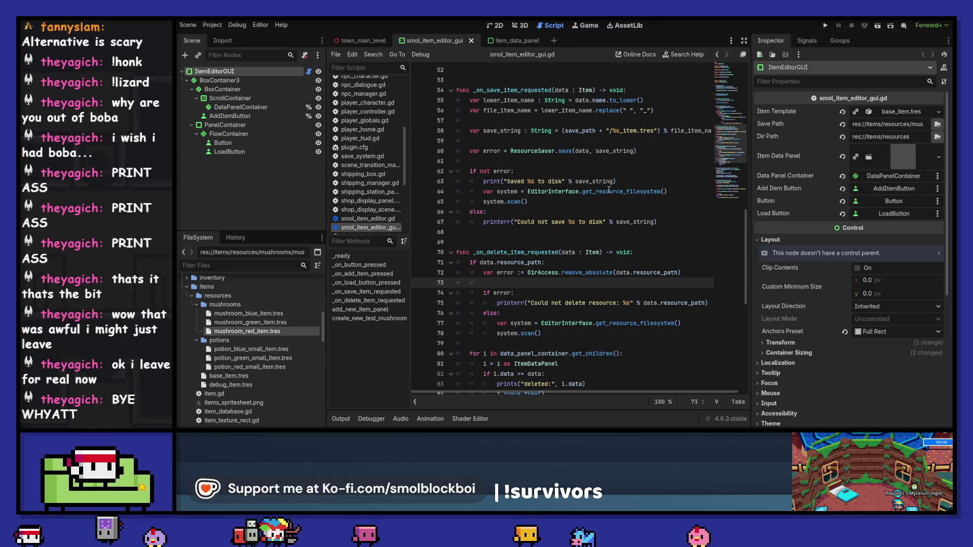
scroll(609, 189, up, 1)
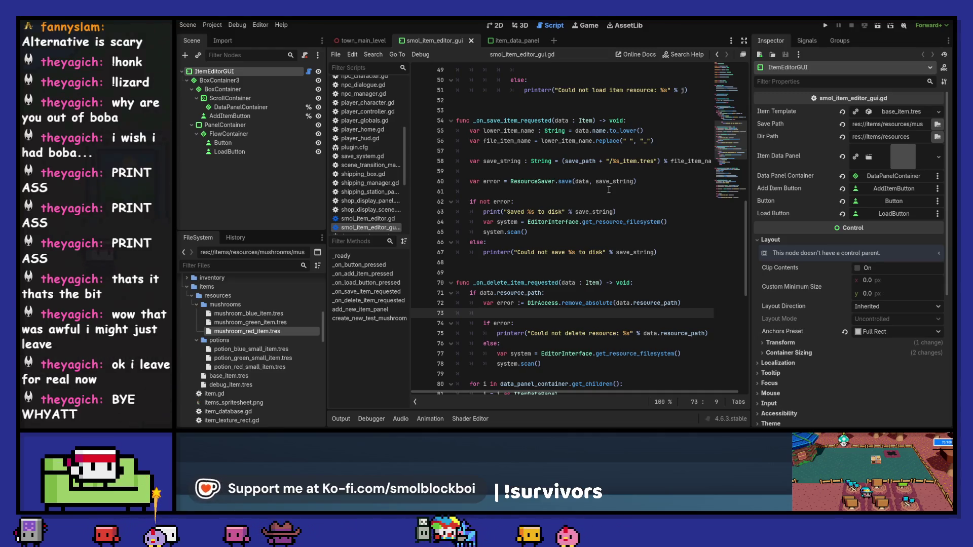
scroll(609, 189, up, 6)
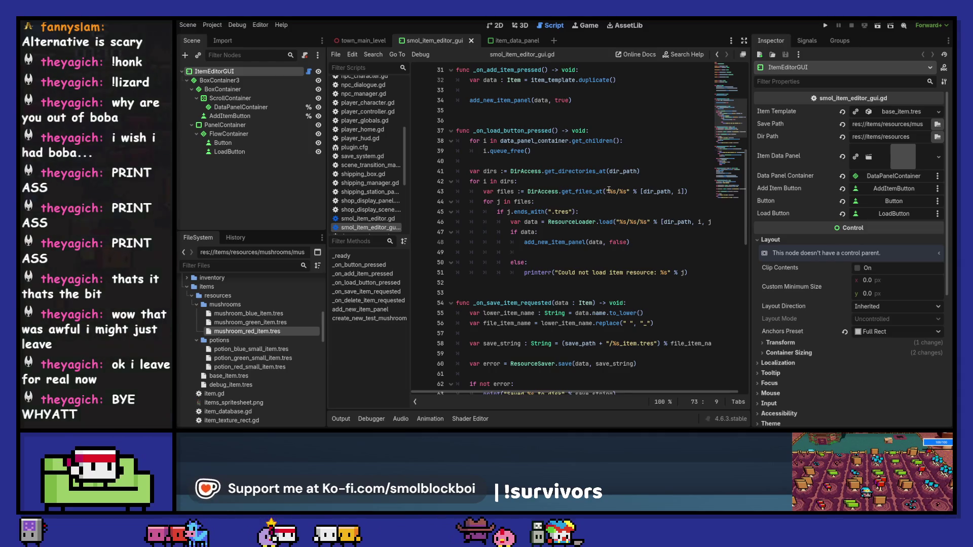
scroll(607, 188, up, 6)
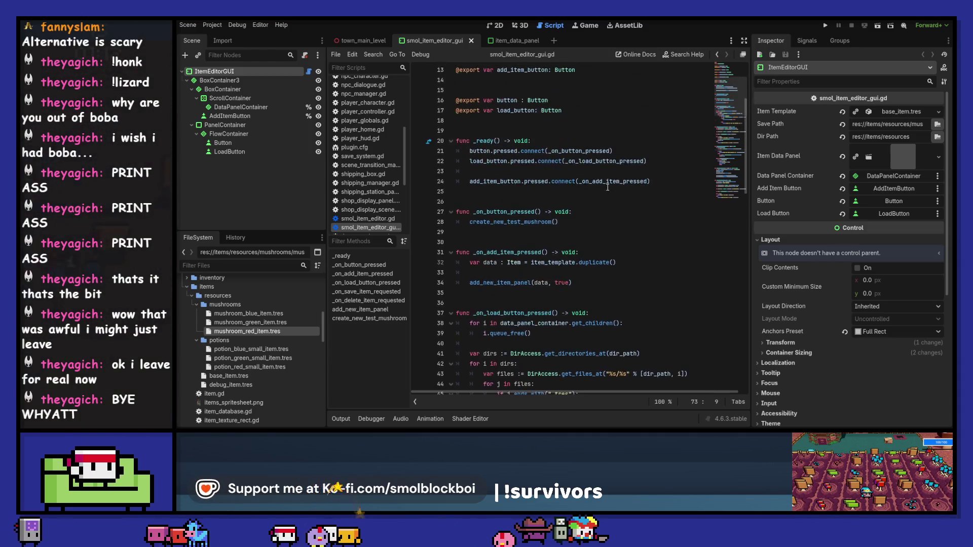
scroll(607, 187, down, 5)
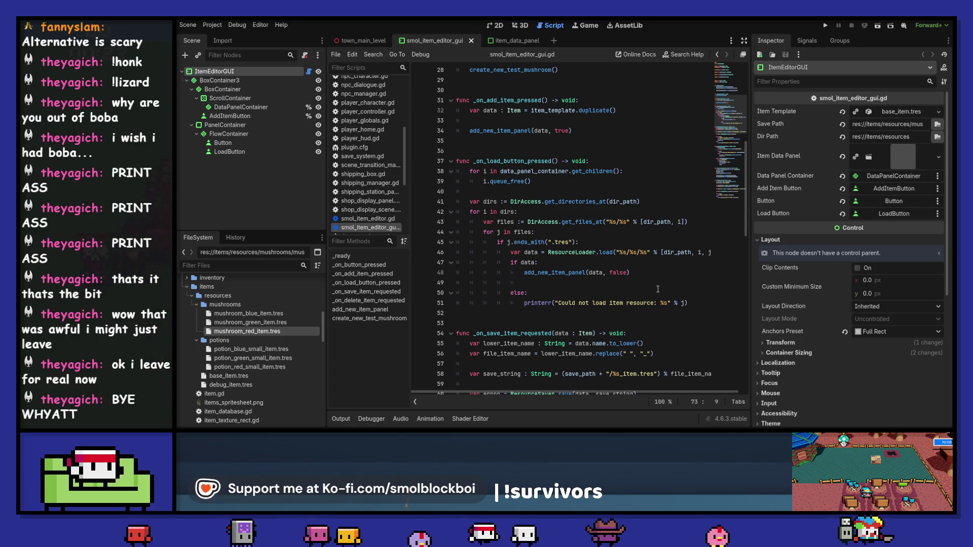
click(641, 275)
key(Down)
key(shift+Home)
key(BackSpace)
key(BackSpace)
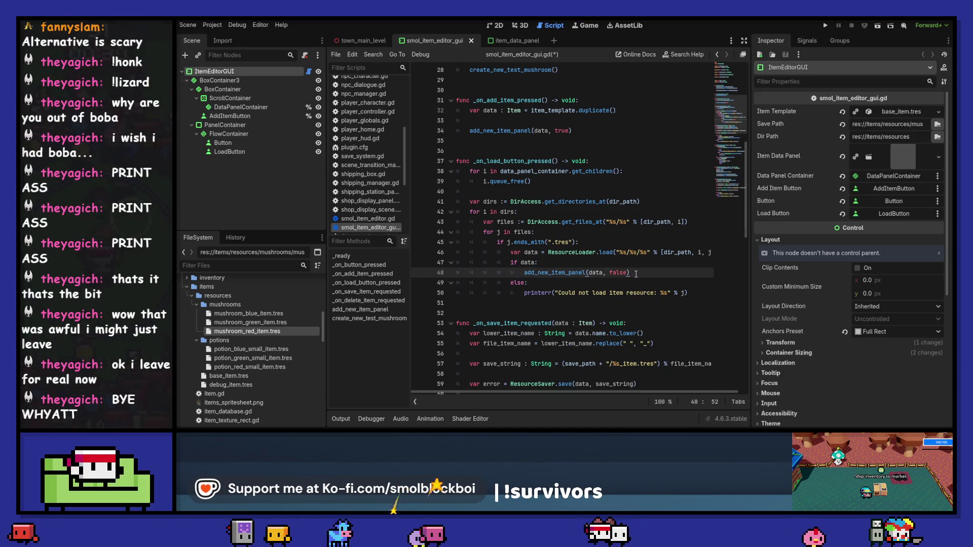
Select the dirs/files folder-scanning loop on lines 41–48 and copy it
shift+click(438, 208)
key(shift+Up)
key(ctrl+c)
scroll(627, 200, down, 4)
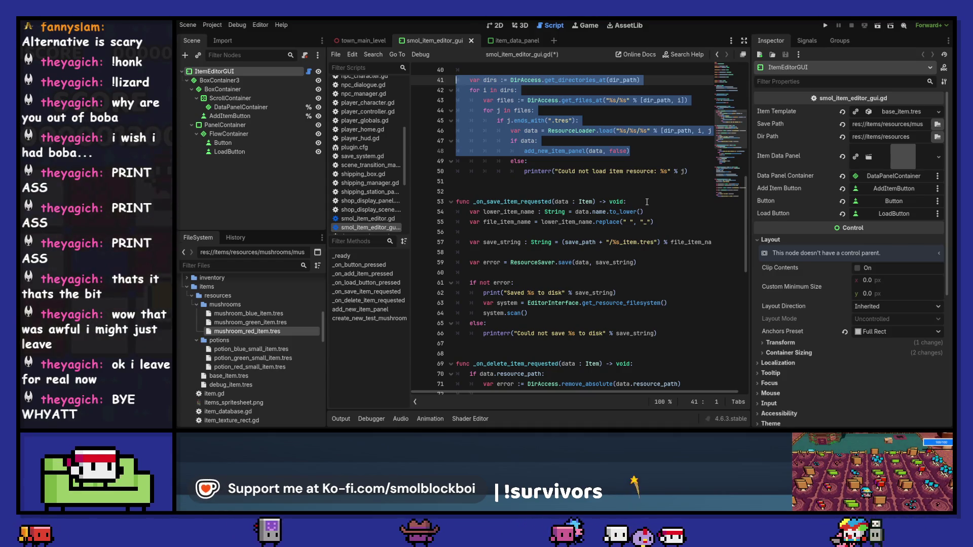
click(647, 201)
Paste the loop at the top of _on_save_item_requested and read the ResourceLoader documentation
key(Return)
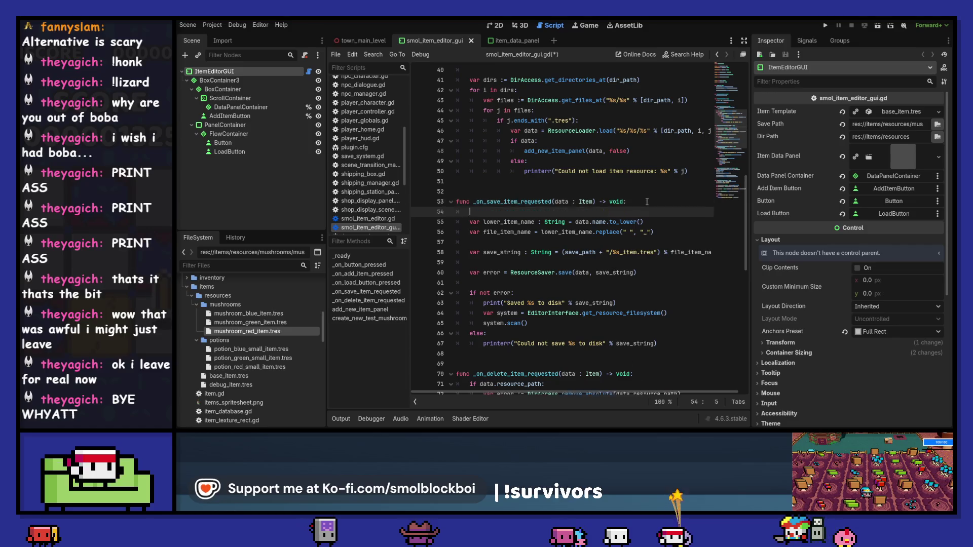
key(ctrl+v)
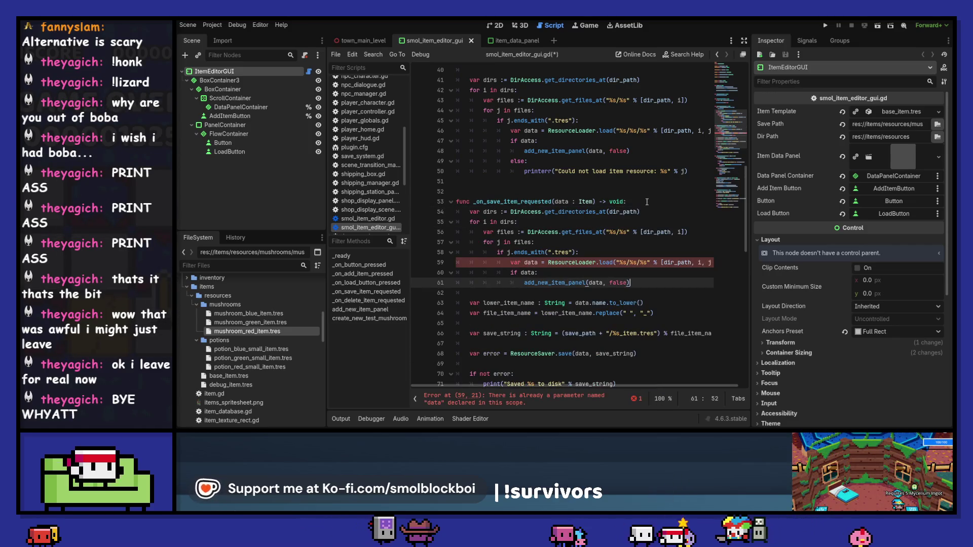
click(597, 263)
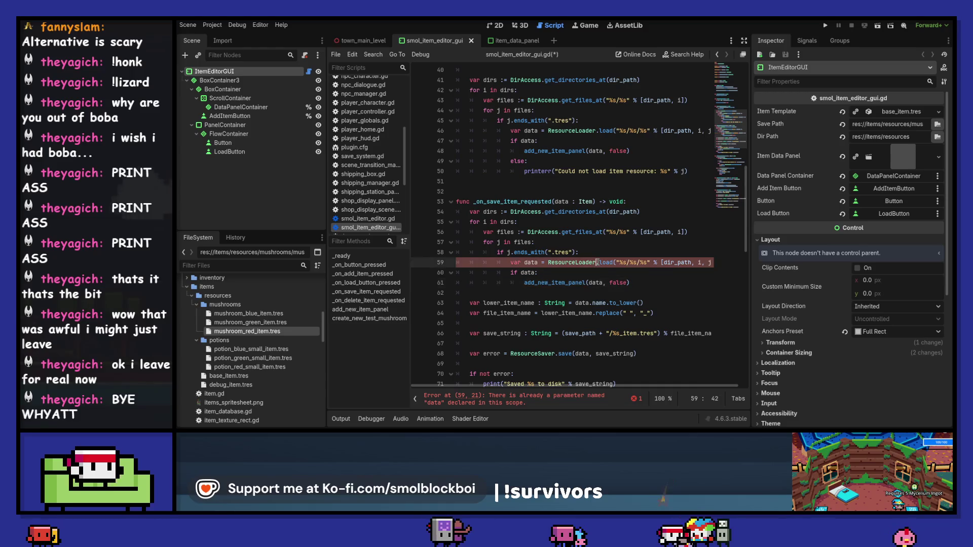
mouse_move(598, 262)
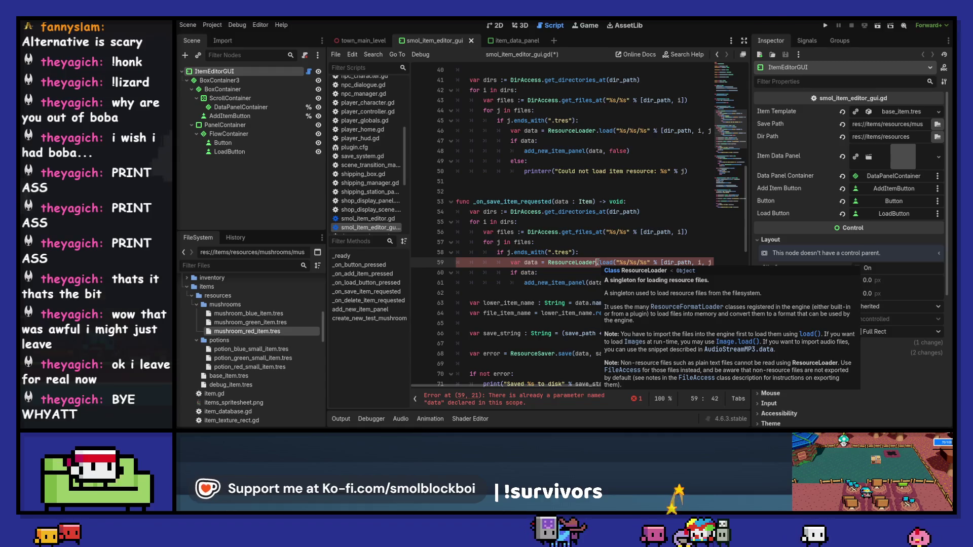
click(555, 252)
Review the script and check the resource_path test in the delete function
scroll(556, 255, down, 2)
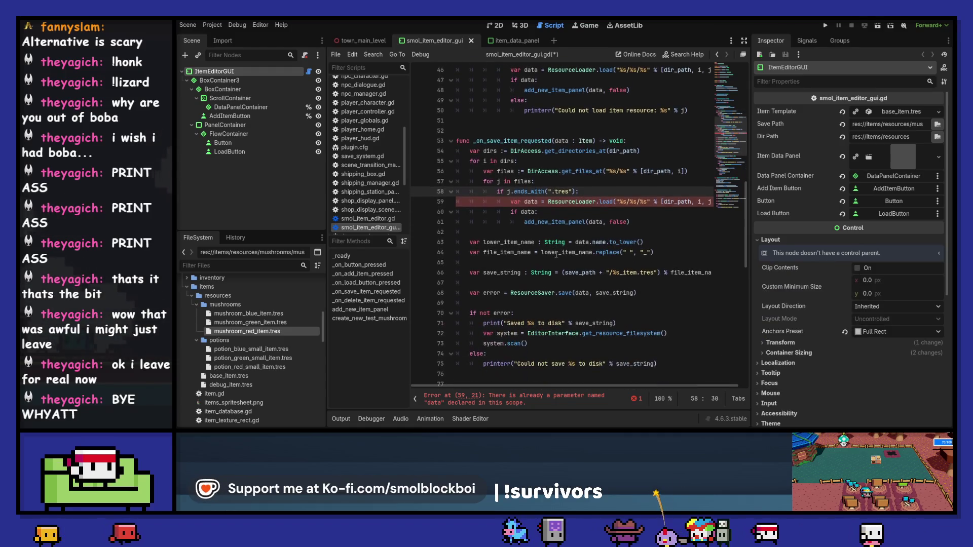
scroll(587, 262, up, 2)
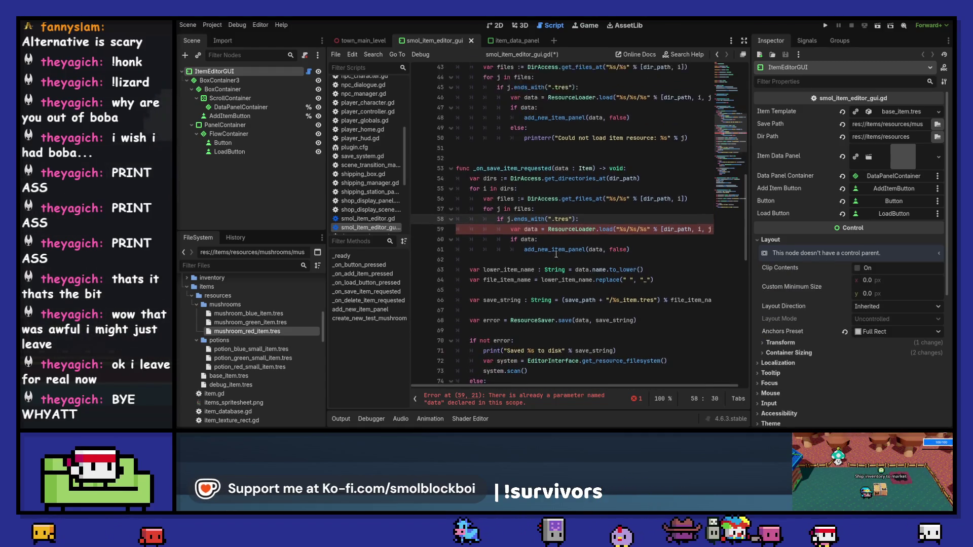
mouse_move(586, 263)
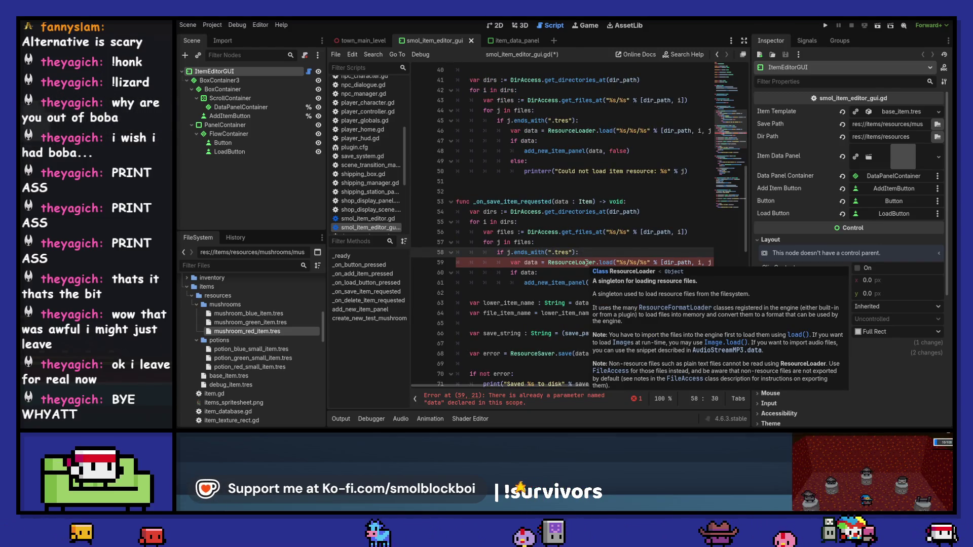
scroll(587, 263, down, 5)
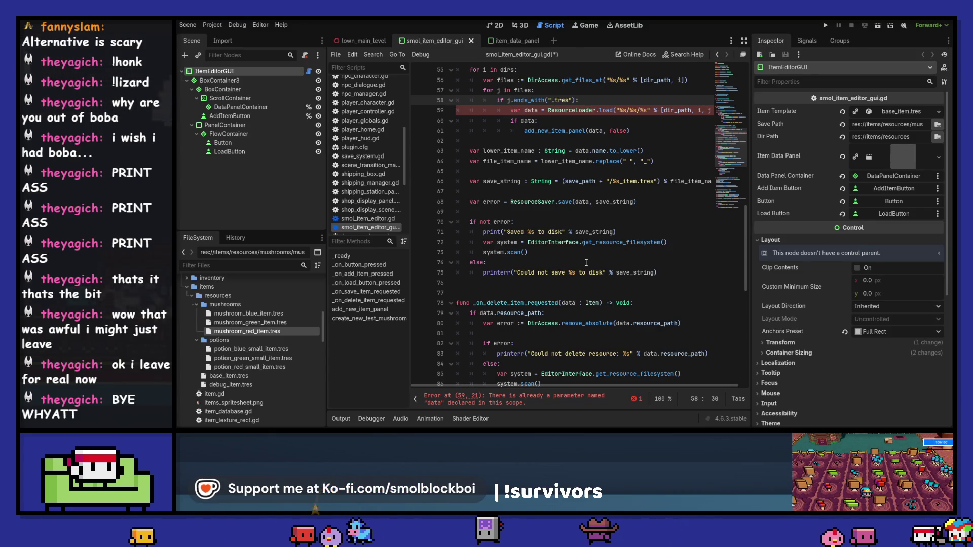
scroll(586, 263, up, 2)
scroll(586, 263, down, 3)
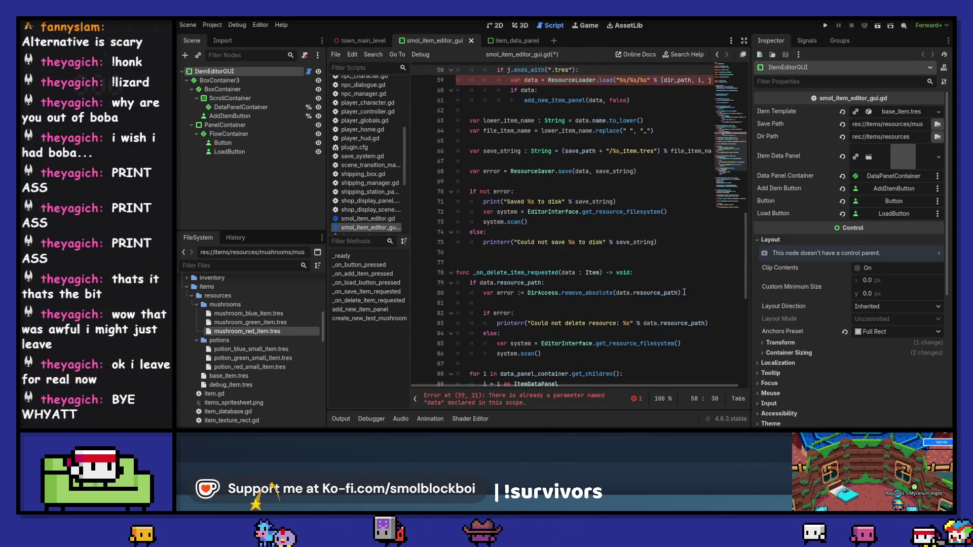
click(566, 286)
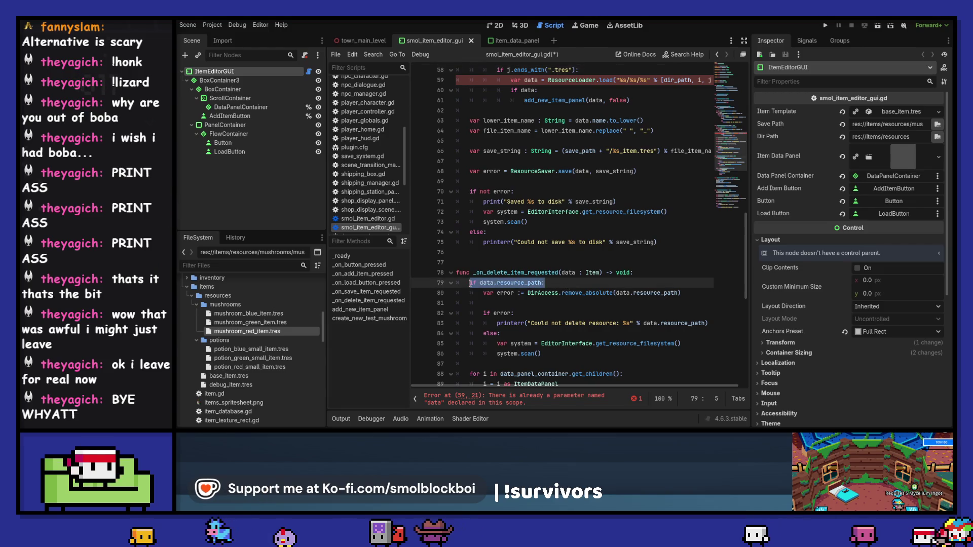
scroll(623, 256, up, 5)
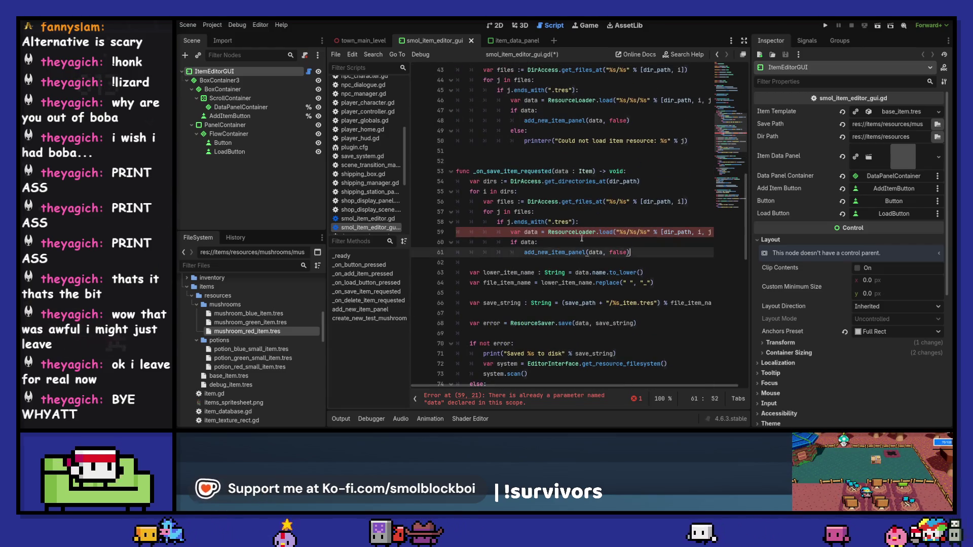
Replace the pasted loop with 'if data.resource_path:' and a placeholder pass, then save
drag(622, 256, 469, 181)
text(if data.resource_path:)
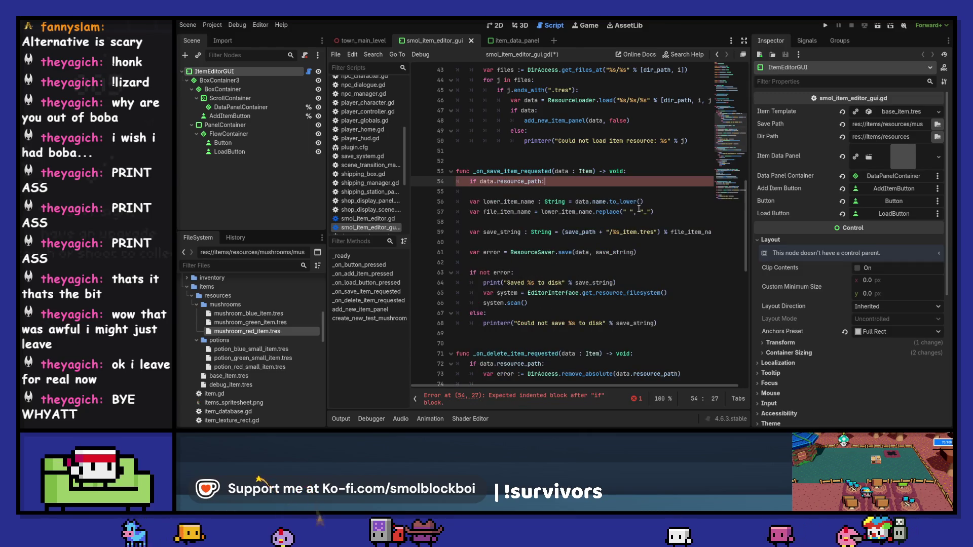
key(Return)
text(pass)
key(ctrl+s)
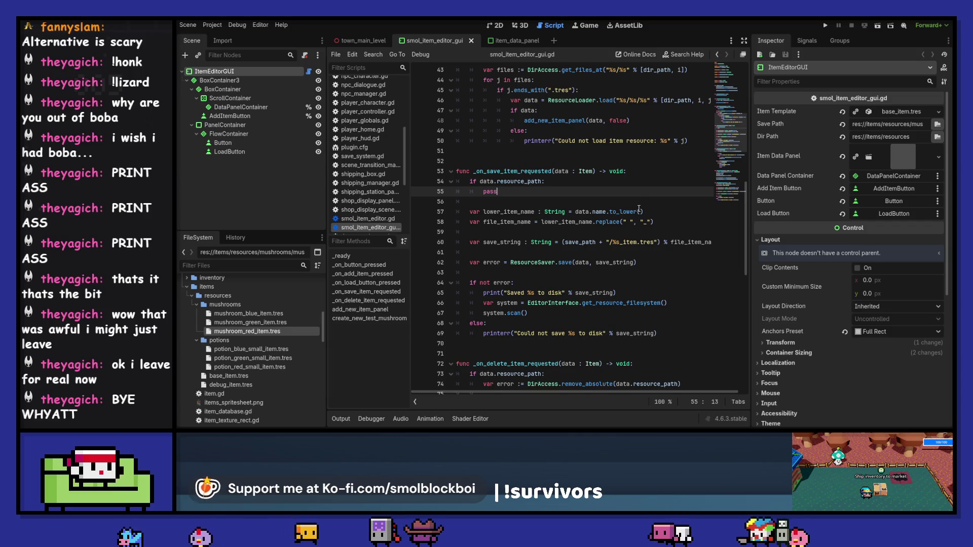
Replace pass with ResourceSaver.save(data, data.resource_path) followed by a return, and save
key(Return)
text(e)
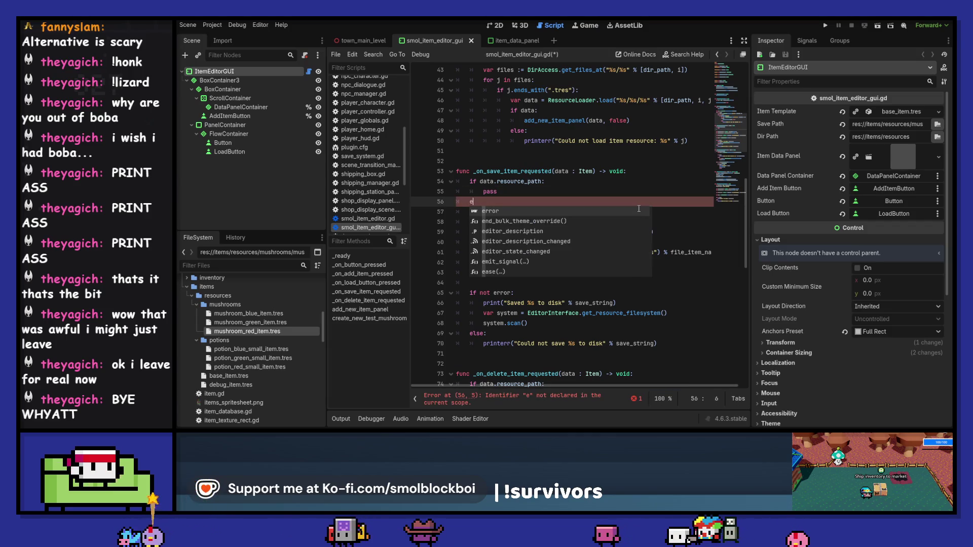
key(BackSpace)
key(Tab)
text(retur)
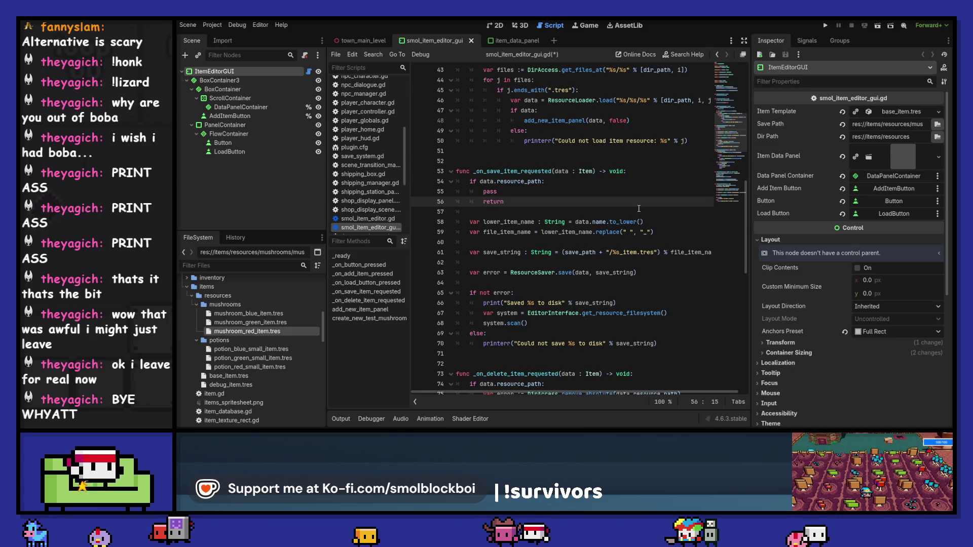
key(Up)
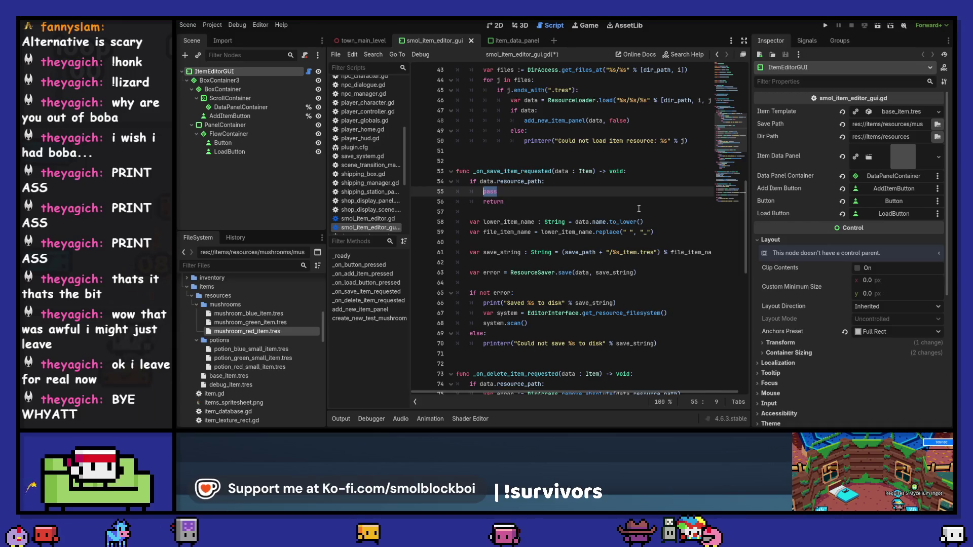
key(BackSpace)
key(BackSpace)
key(BackSpace)
text(Res)
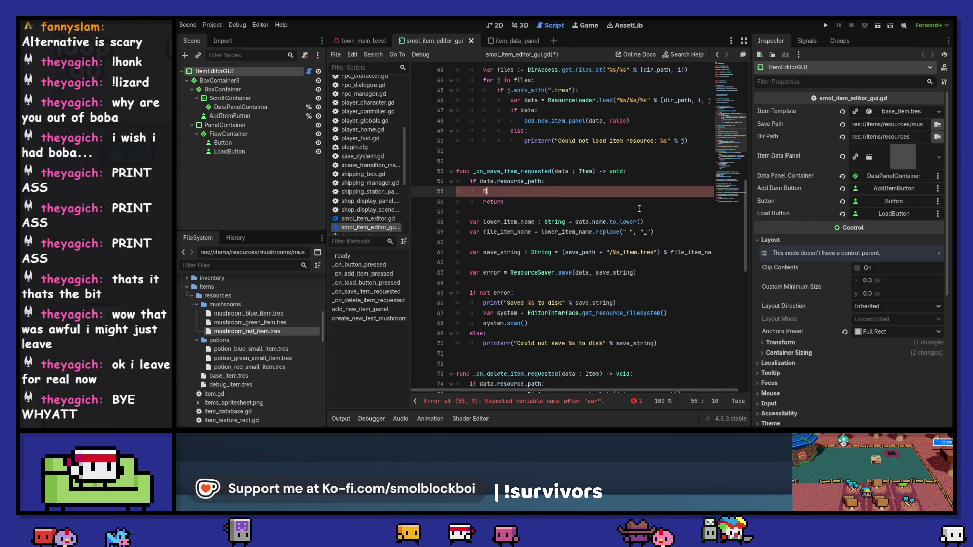
text(ourceSaver.s)
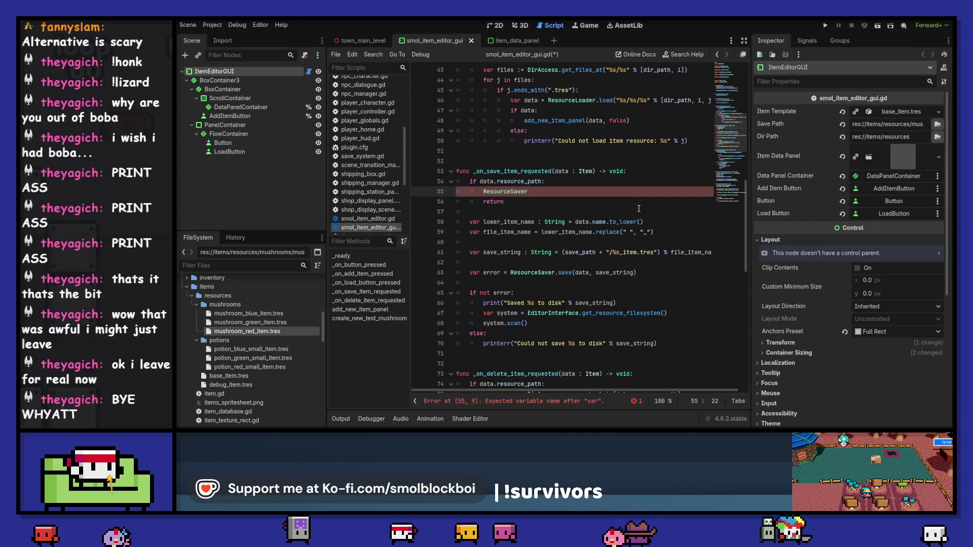
key(Return)
text(da)
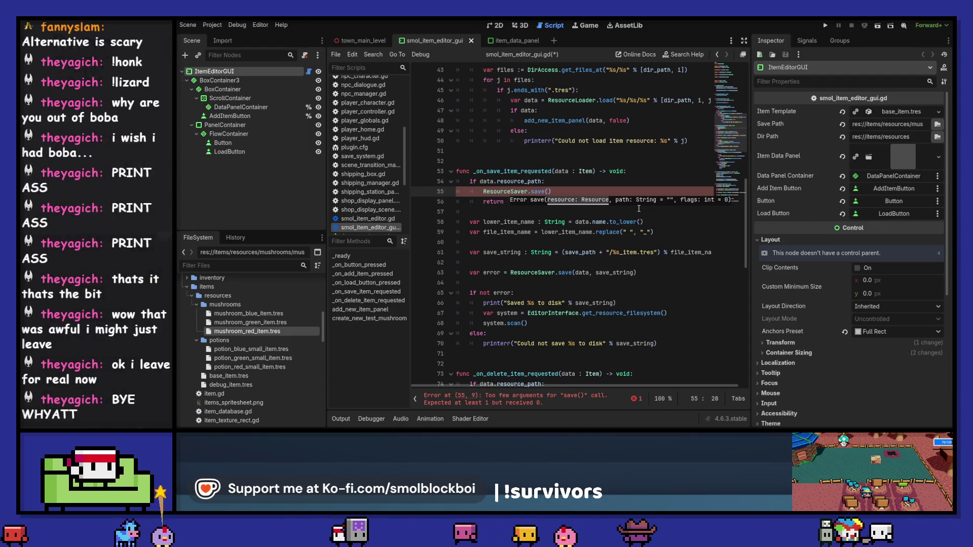
text(ta)
text(data.resou)
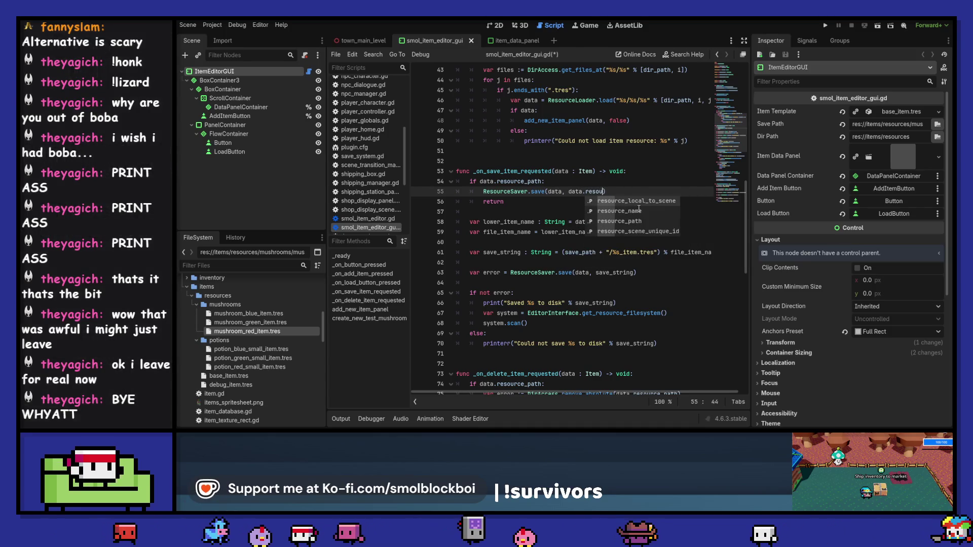
key(Down)
key(Down)
key(Return)
key(ctrl+s)
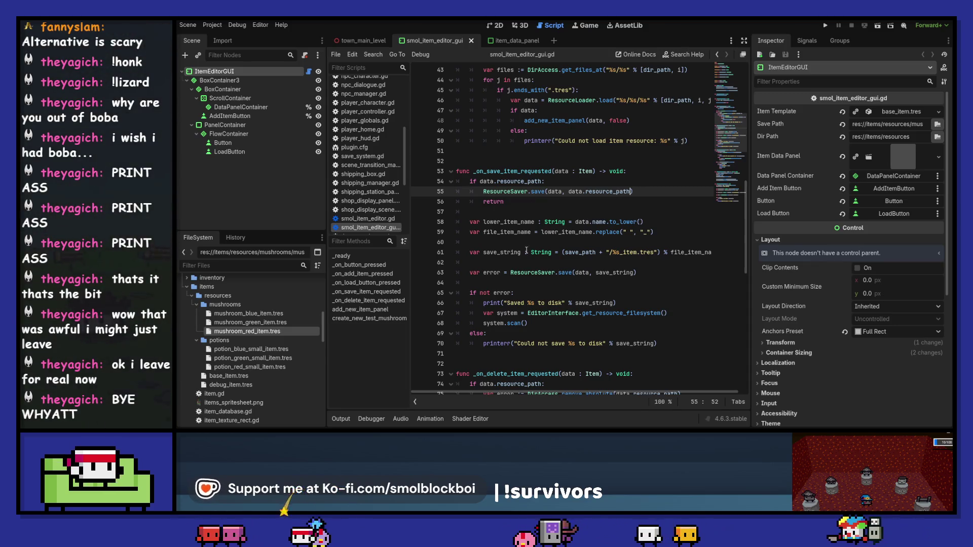
Capture the save call's result in err and add an if err: branch below it
double_click(466, 272)
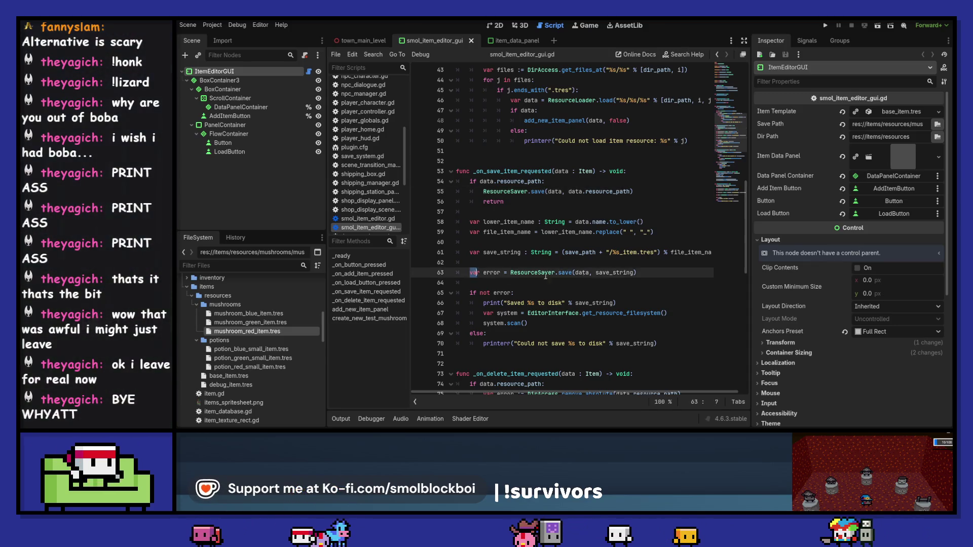
click(483, 191)
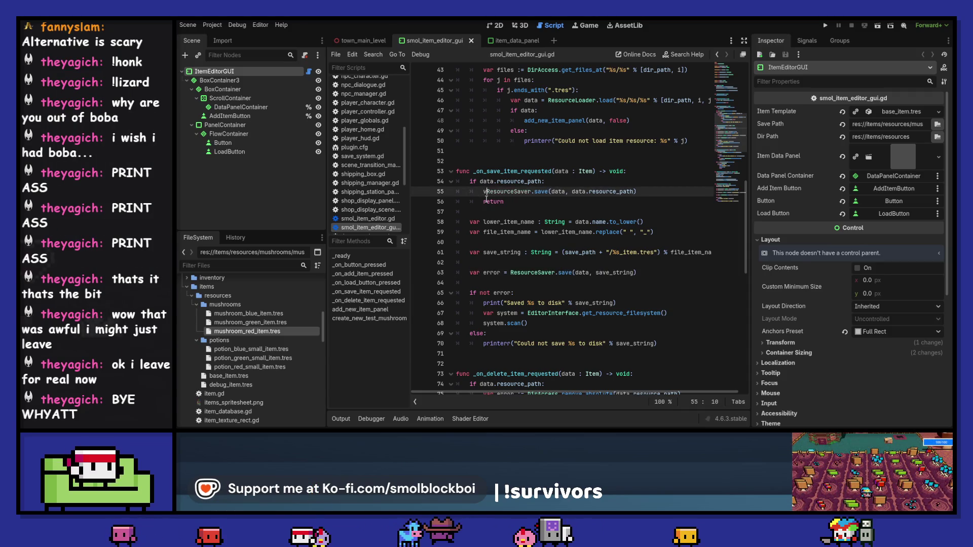
text(error =)
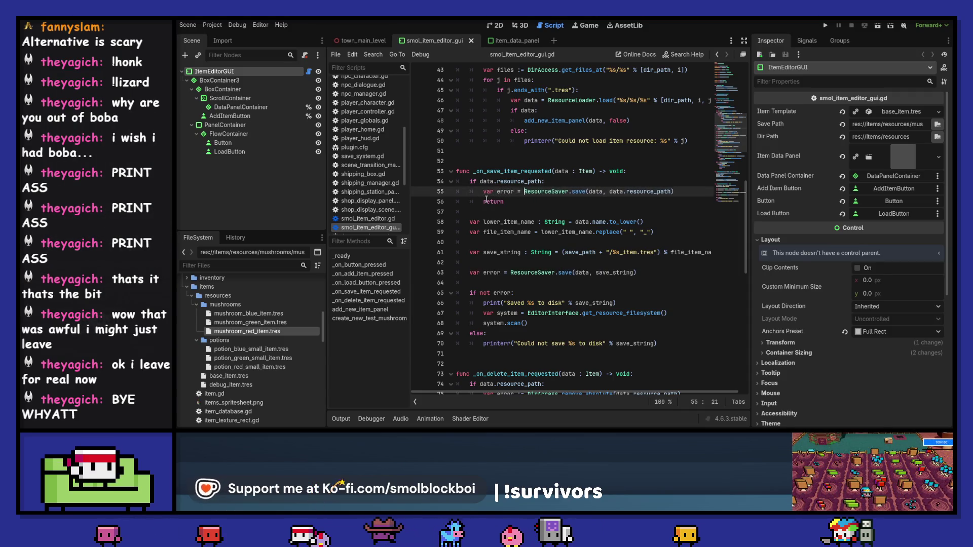
key(ctrl+Right)
key(ctrl+space)
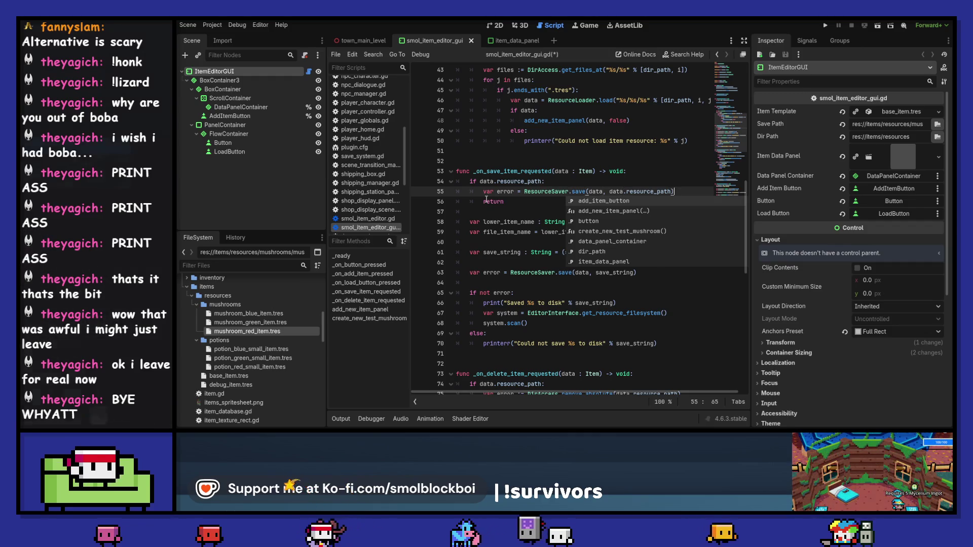
key(Escape)
key(End)
key(Return)
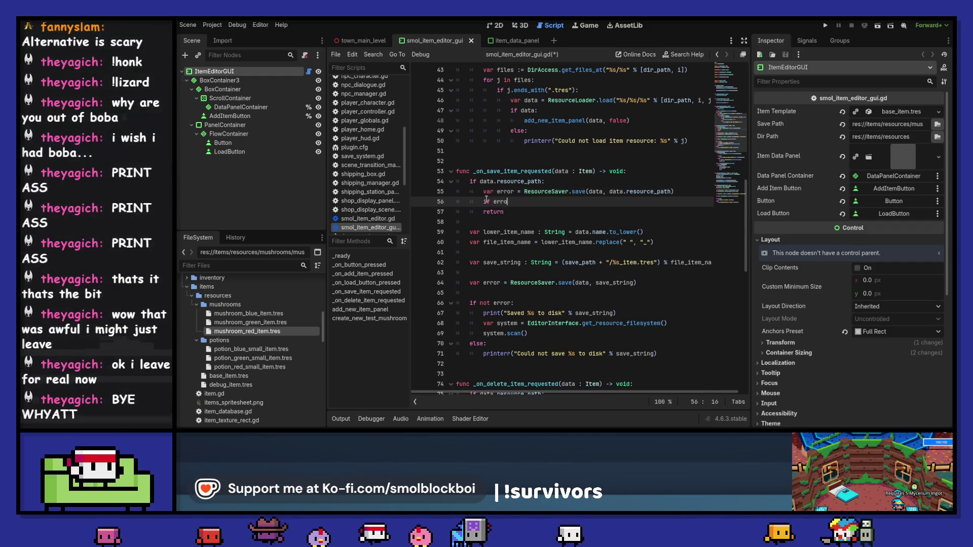
text(r:)
key(Return)
Print an "Error" message inside the err branch
text(pr)
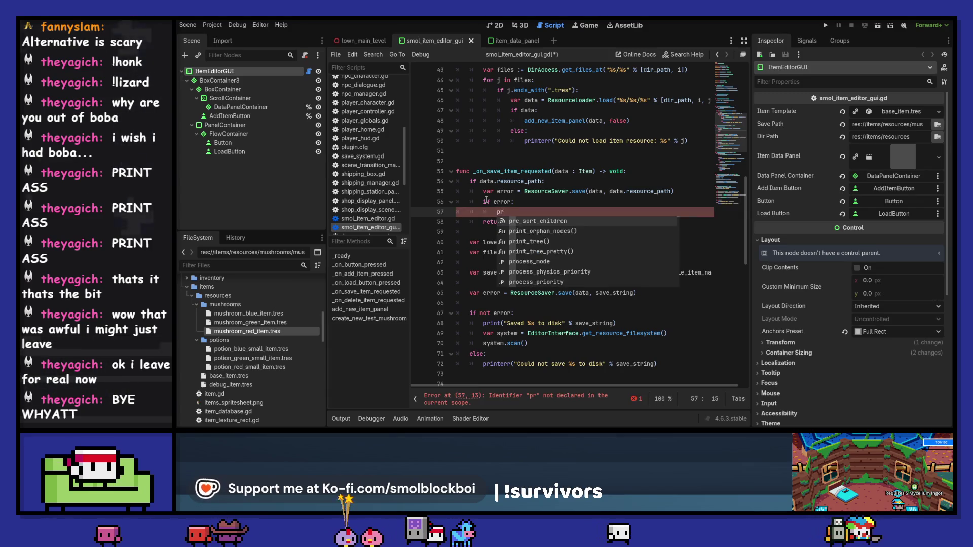
text(rinter)
key(BackSpace)
key(BackSpace)
key(BackSpace)
text(interr("Error)
key(BackSpace)
key(BackSpace)
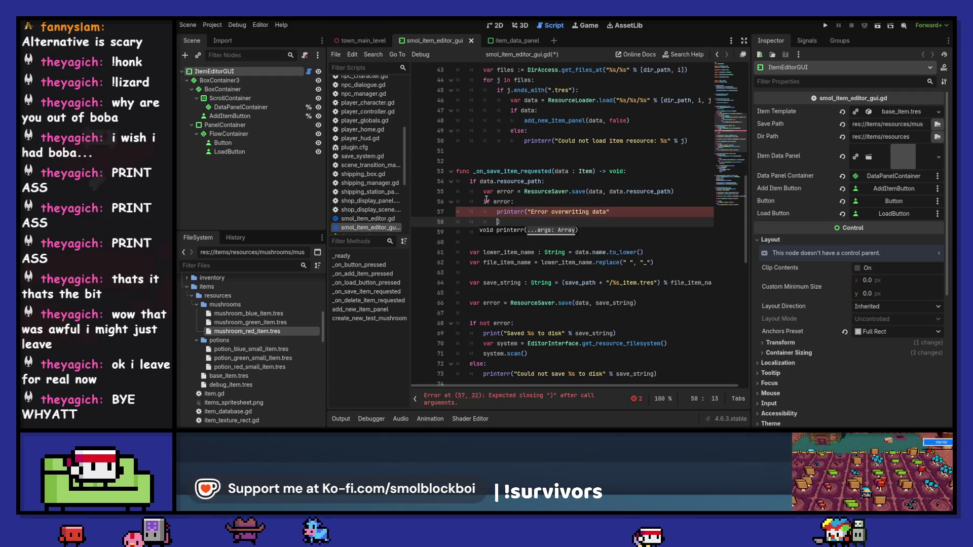
key(End)
key(Return)
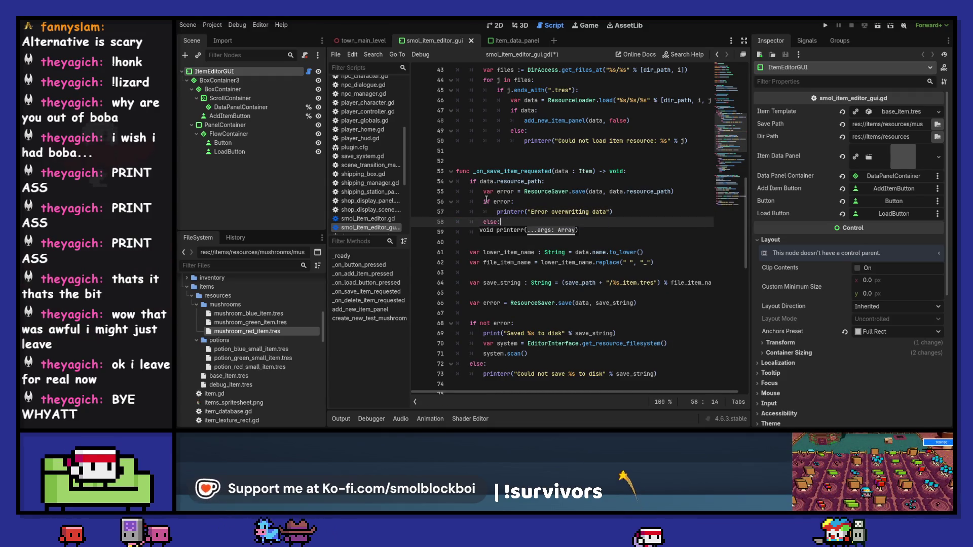
Make the else branch print("Overwrote data") and save the script
key(Return)
text(pass)
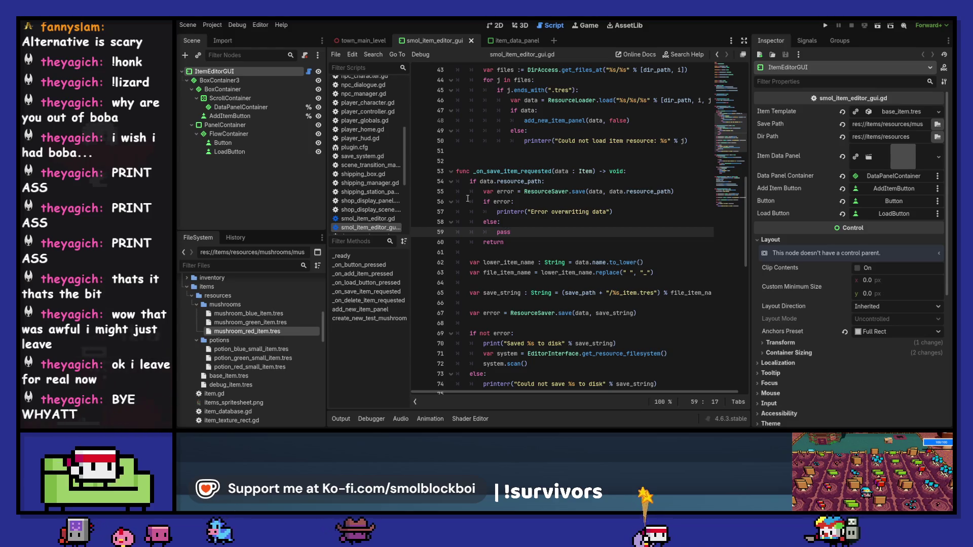
scroll(565, 195, down, 1)
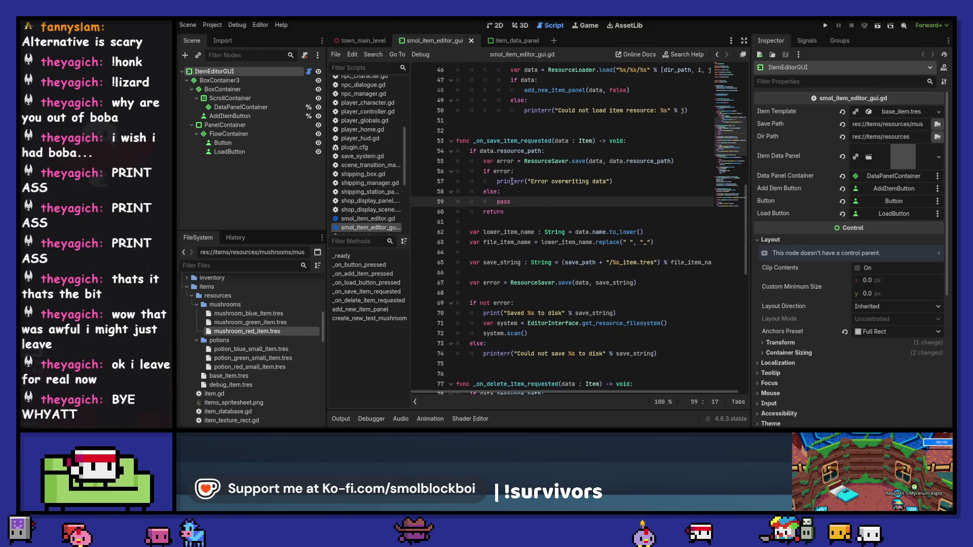
key(BackSpace)
key(BackSpace)
key(BackSpace)
text(print()
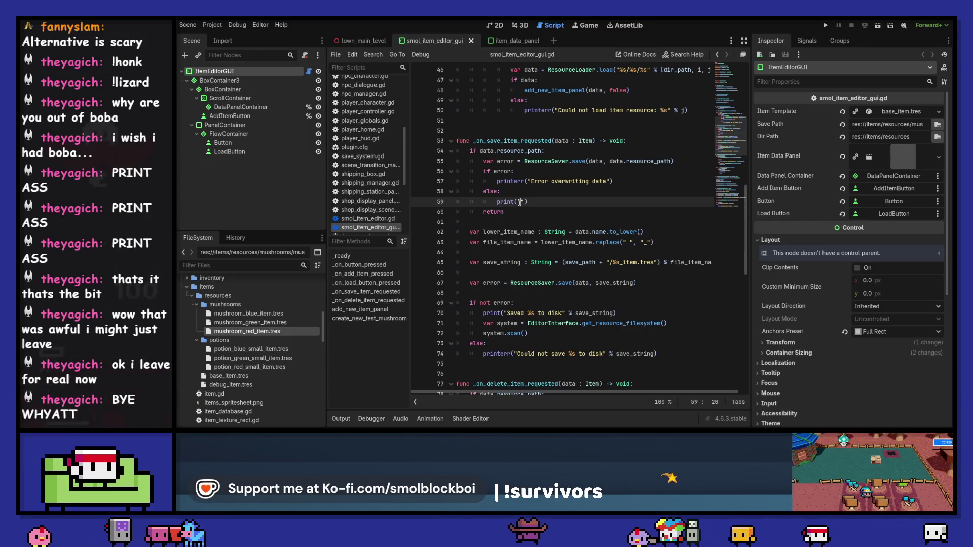
text("Overwrote data)
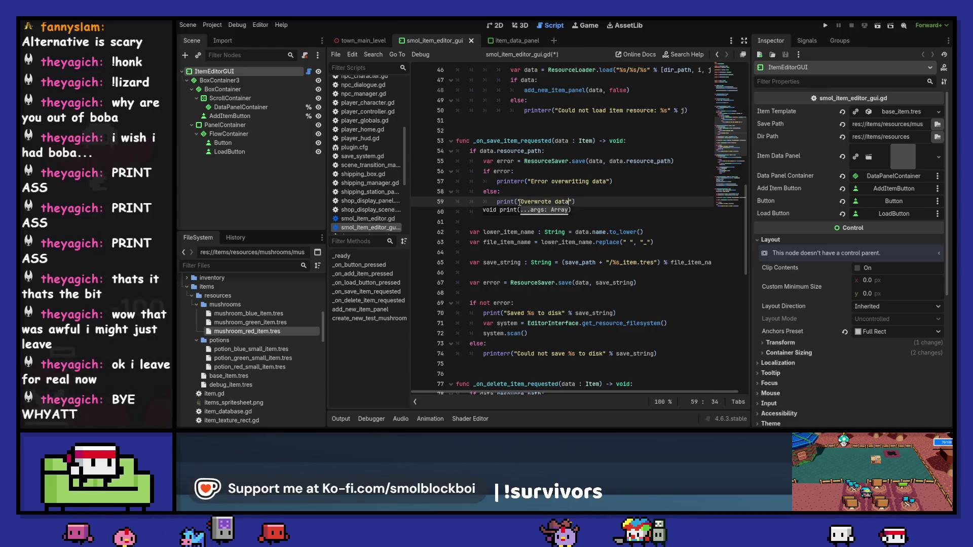
key(ctrl+s)
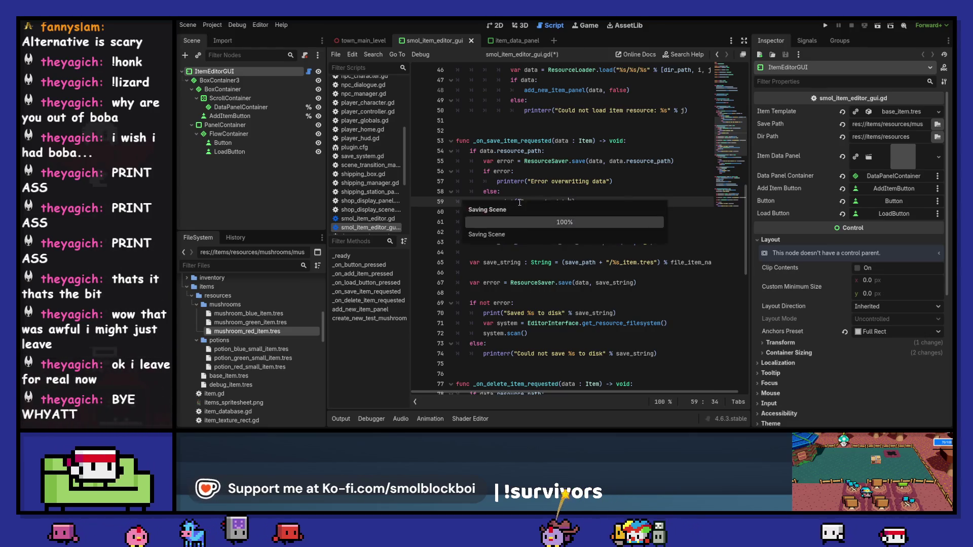
Reopen and close Project Settings, then load the item resources into the editor
click(213, 25)
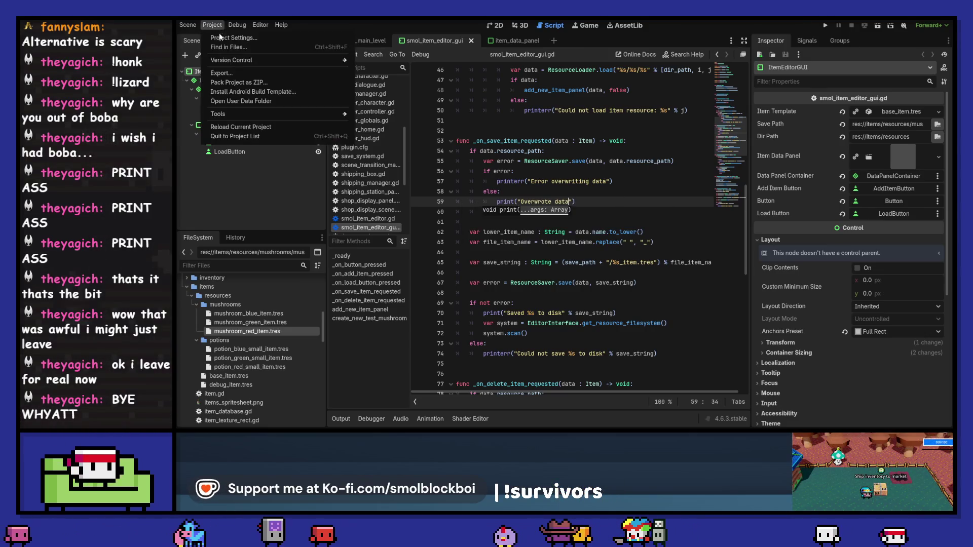
click(228, 34)
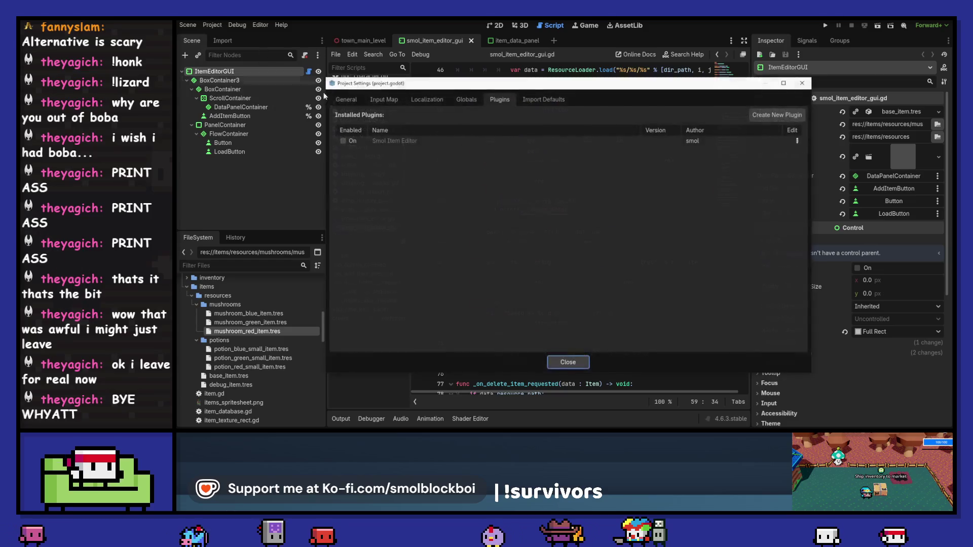
click(583, 364)
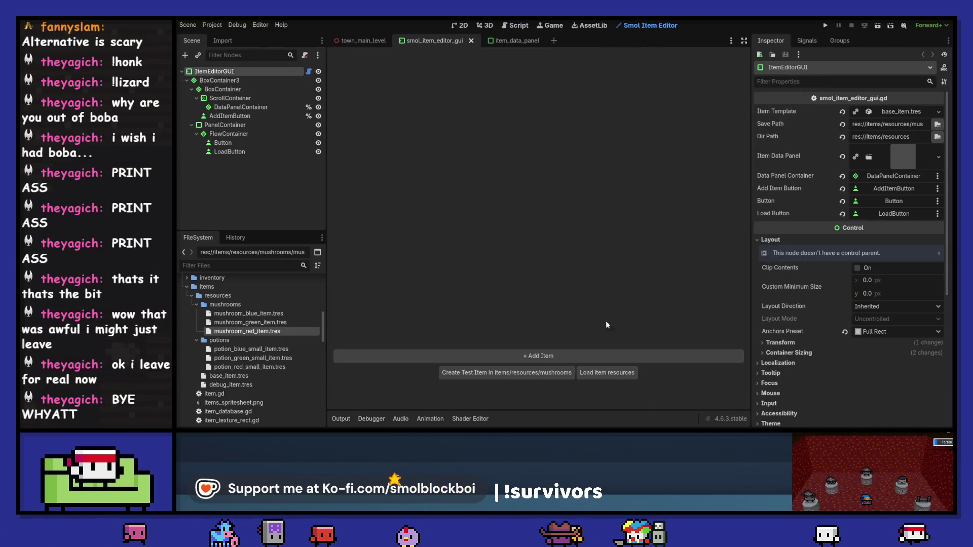
click(615, 372)
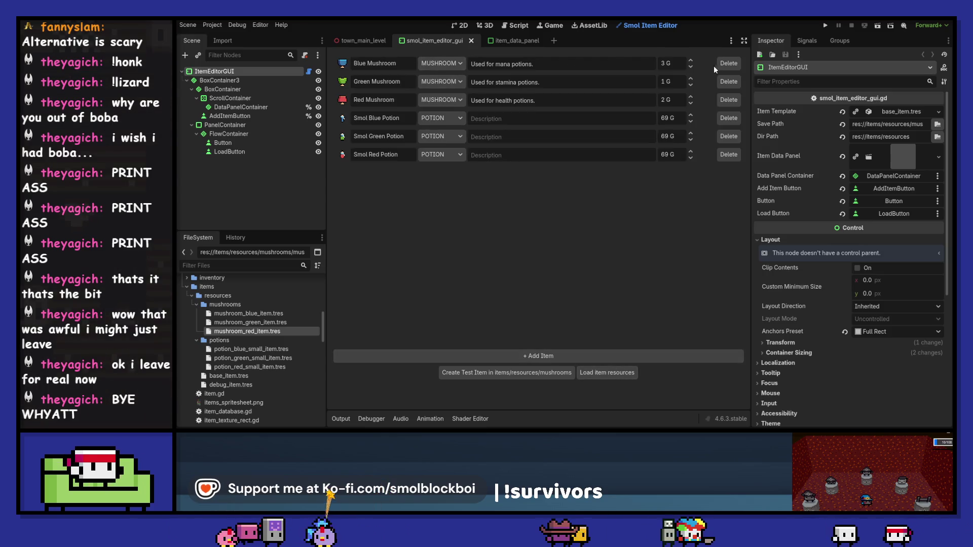
Switch Blue Mushroom's type to POTION and back to MUSHROOM, then save the item
click(563, 63)
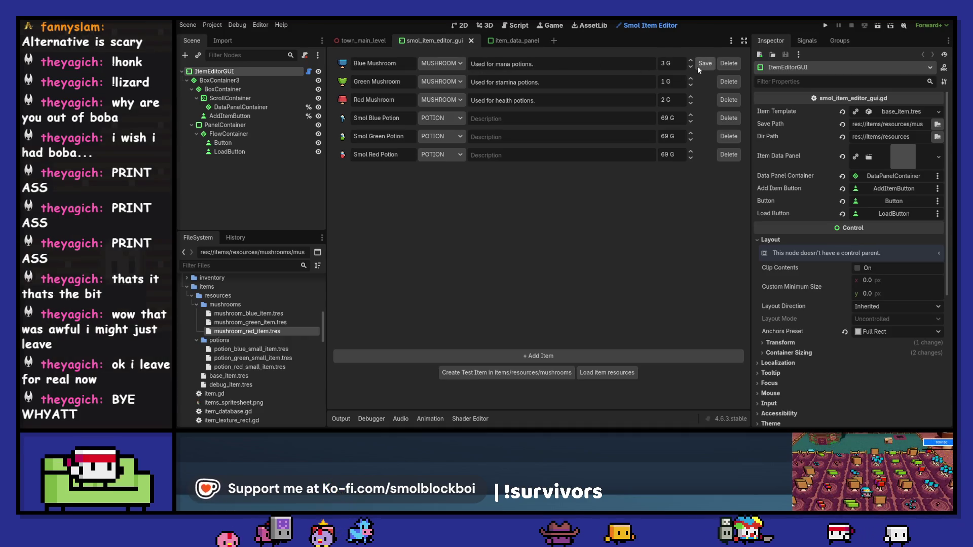
click(341, 419)
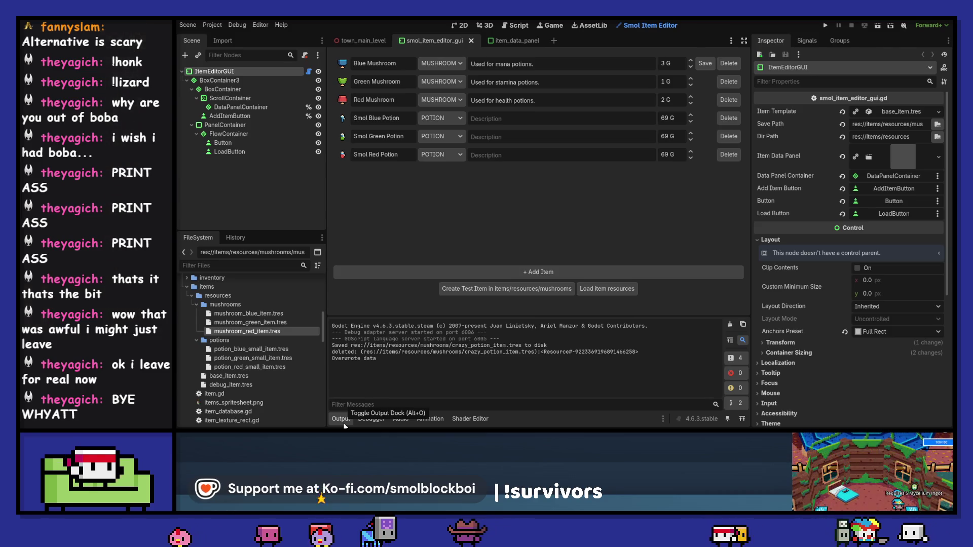
click(260, 313)
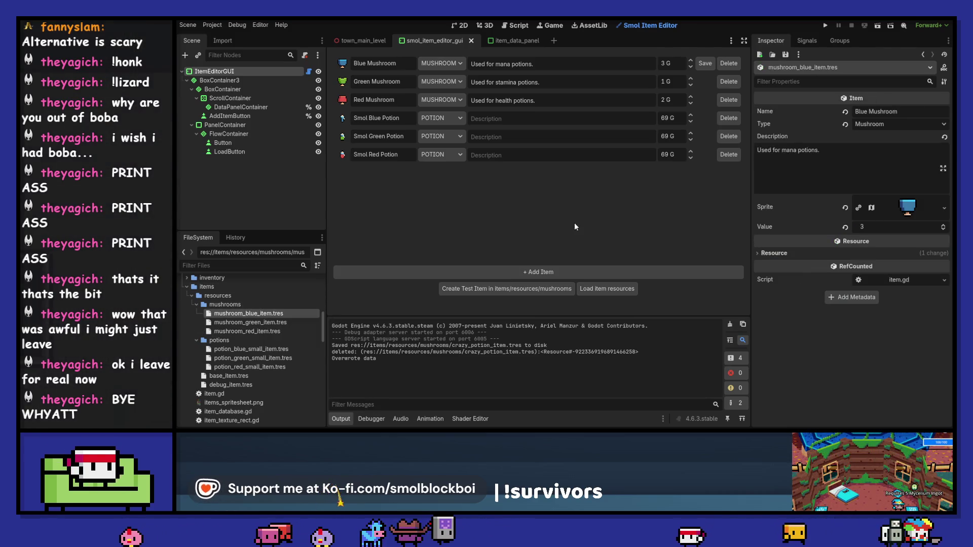
click(871, 150)
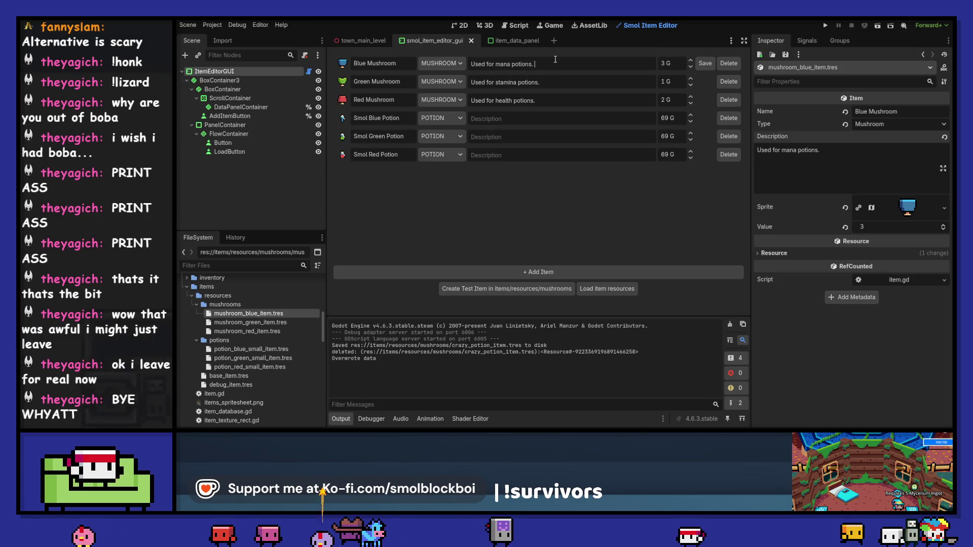
click(440, 63)
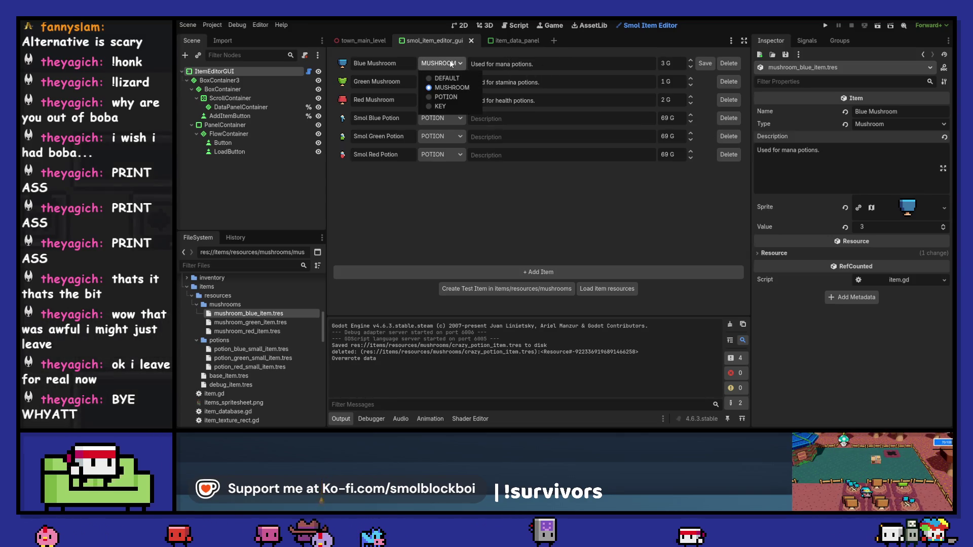
click(457, 102)
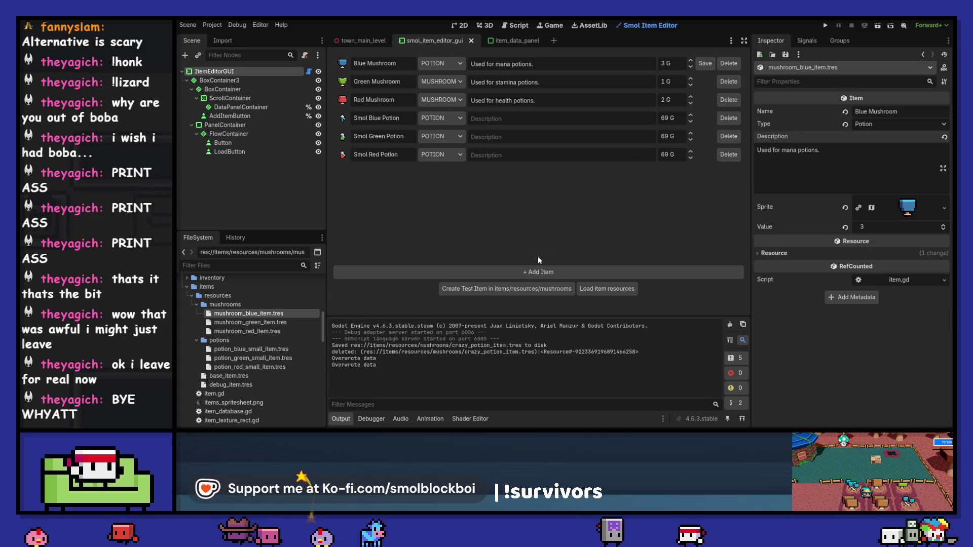
click(239, 321)
click(249, 315)
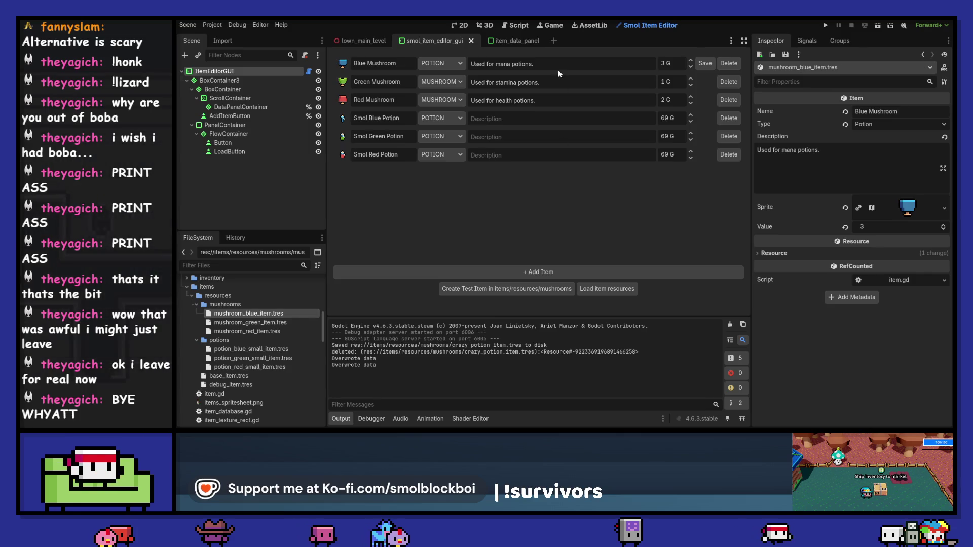
click(455, 62)
click(468, 88)
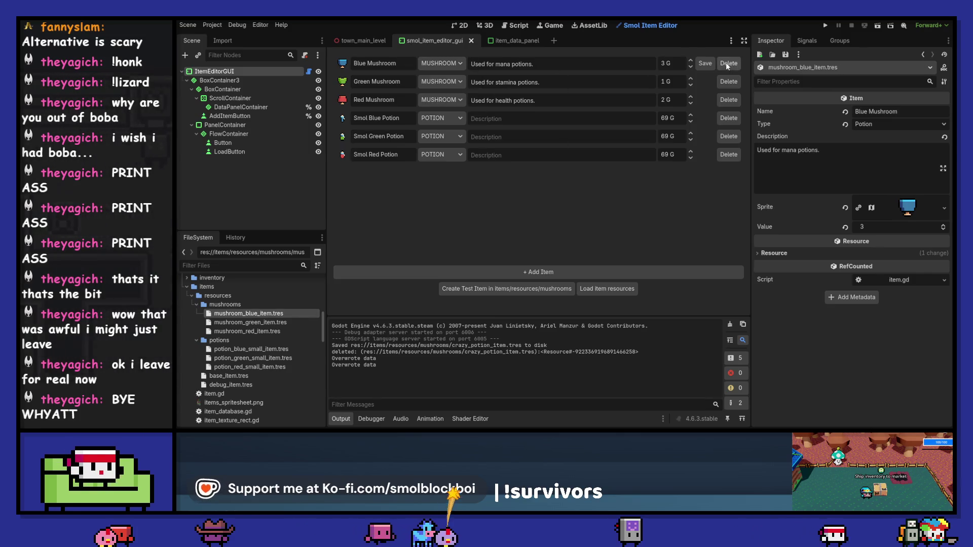
click(710, 68)
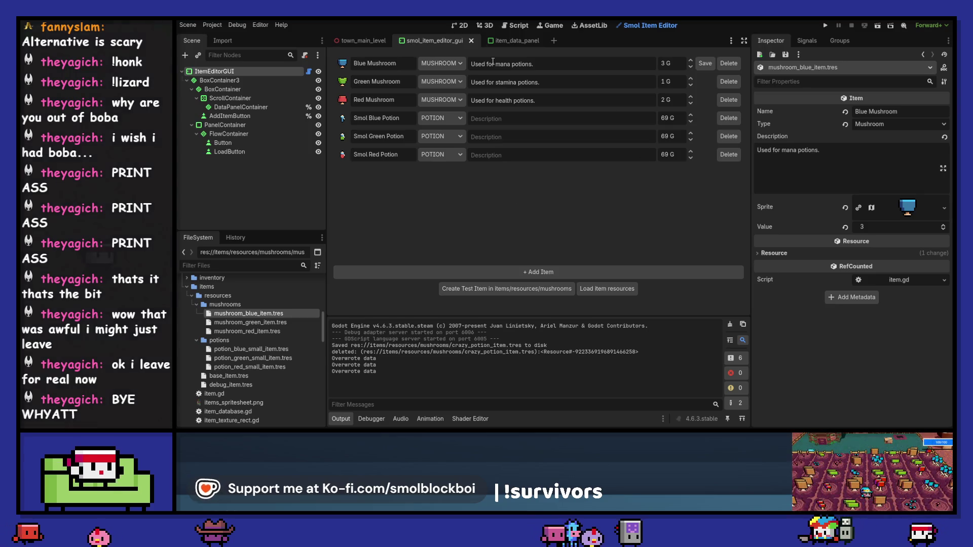
Disable and re-enable the Smol Item Editor plugin, then reload items in its screen
click(213, 25)
click(221, 38)
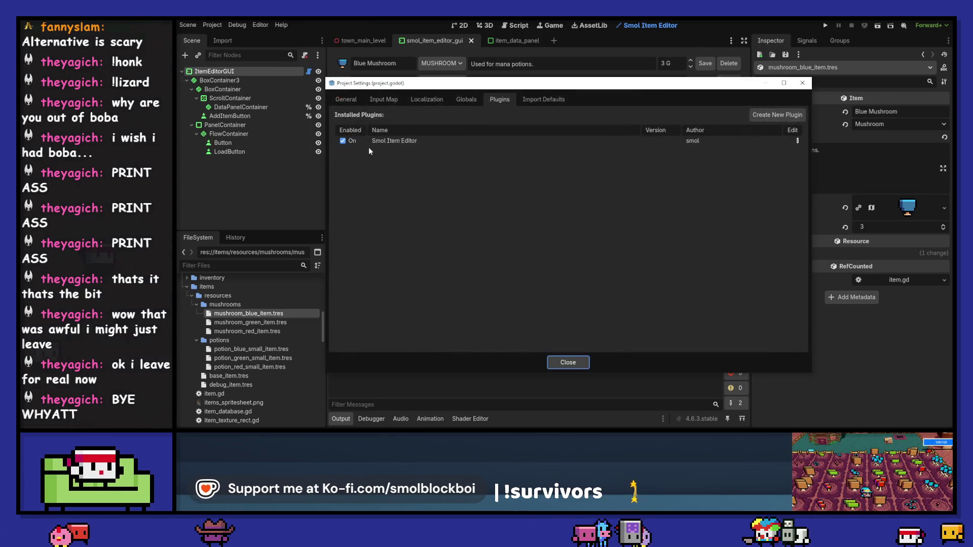
click(351, 142)
click(573, 361)
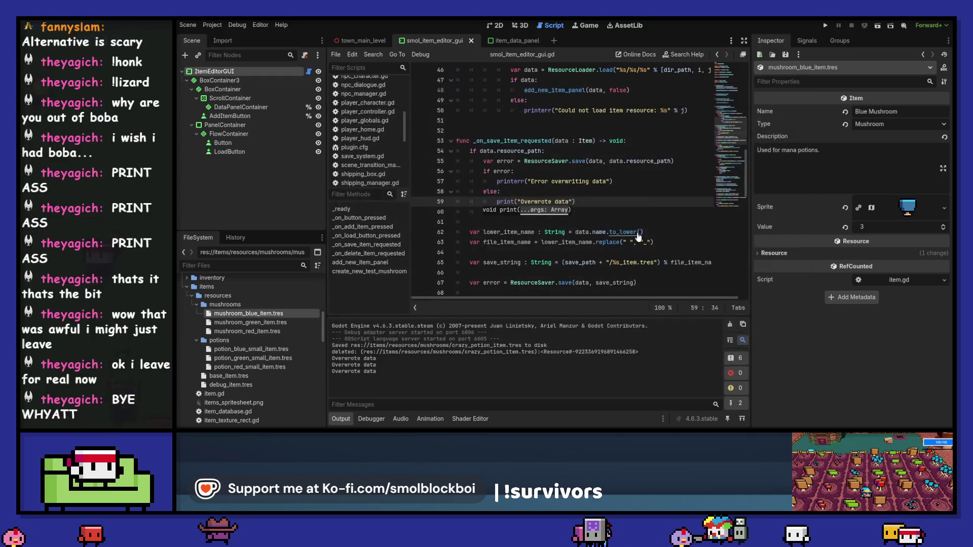
click(212, 25)
click(224, 38)
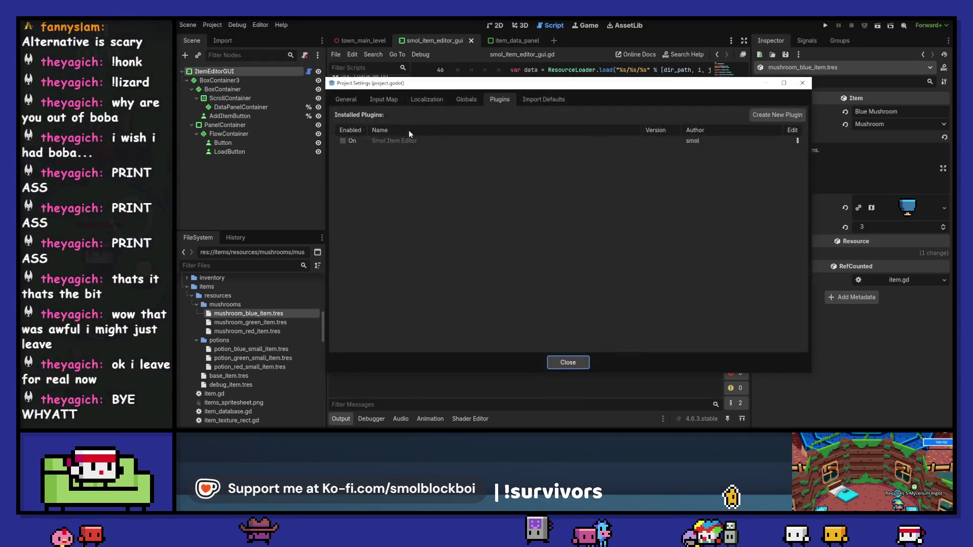
click(350, 142)
click(573, 362)
click(642, 25)
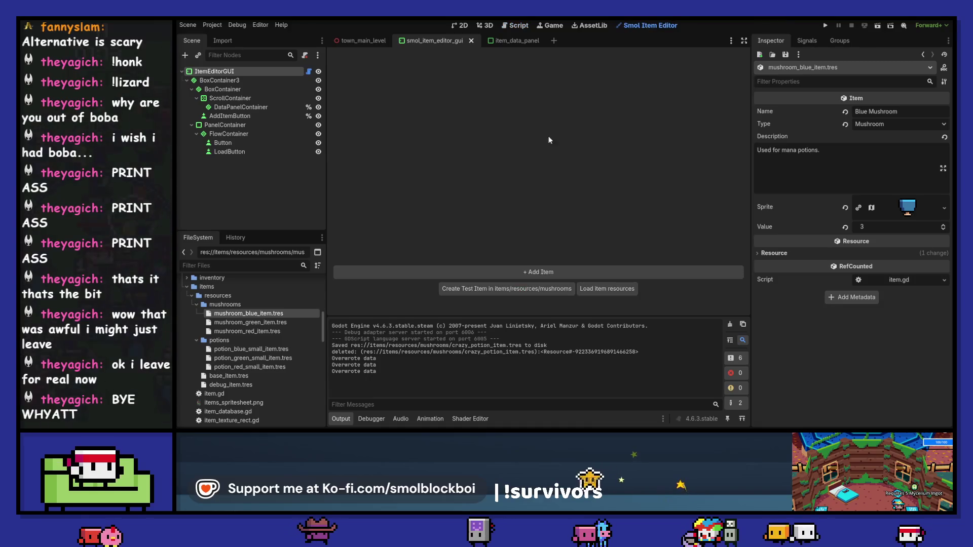
click(607, 289)
Change Smol Blue Potion's type to MUSHROOM, then set it back to POTION
click(443, 119)
click(451, 145)
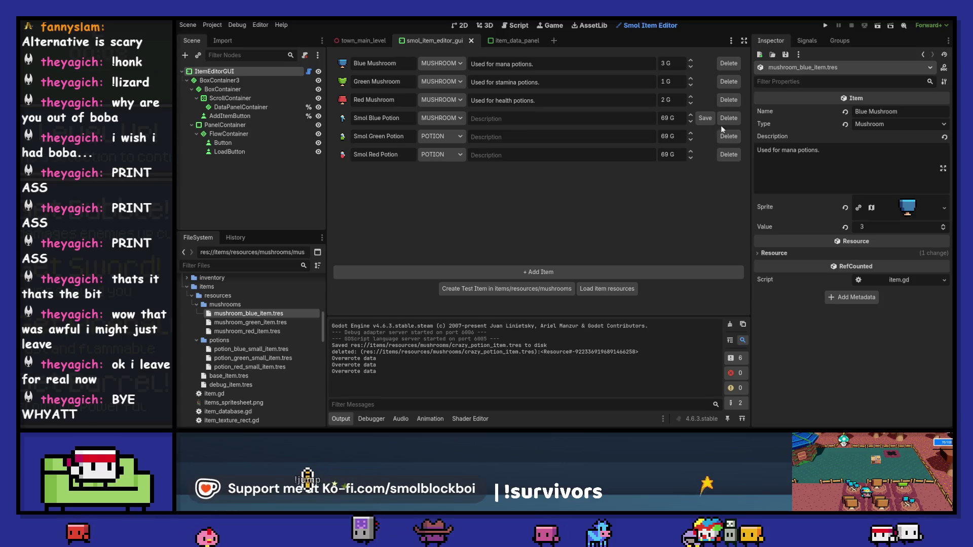
click(280, 350)
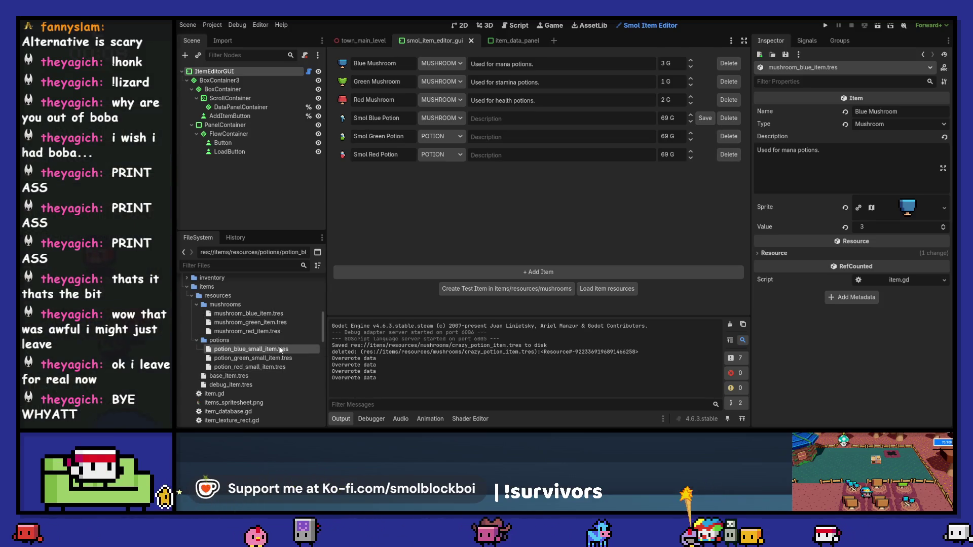
click(461, 118)
click(441, 153)
Disable the Smol Item Editor plugin in Project Settings and save
click(212, 25)
click(223, 37)
click(359, 141)
click(567, 362)
key(ctrl+s)
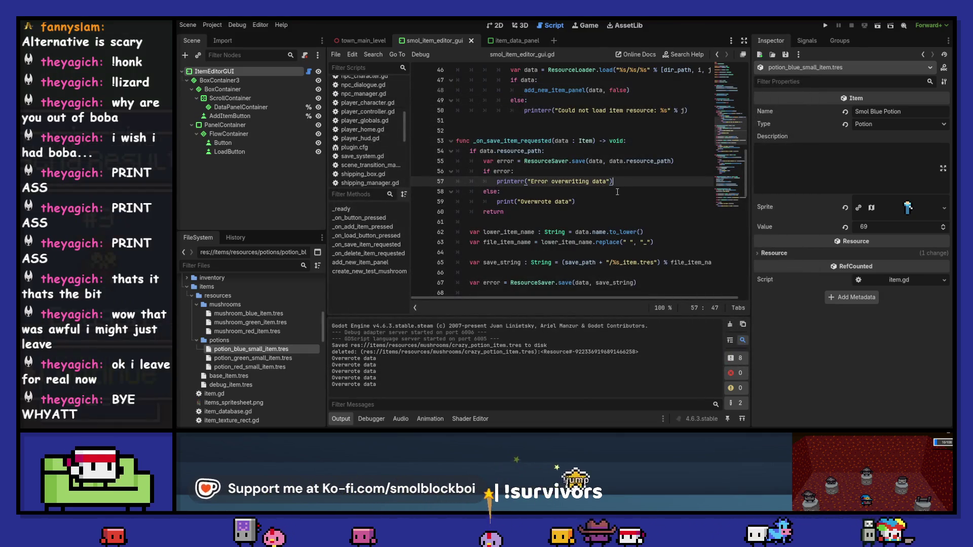
scroll(617, 192, down, 2)
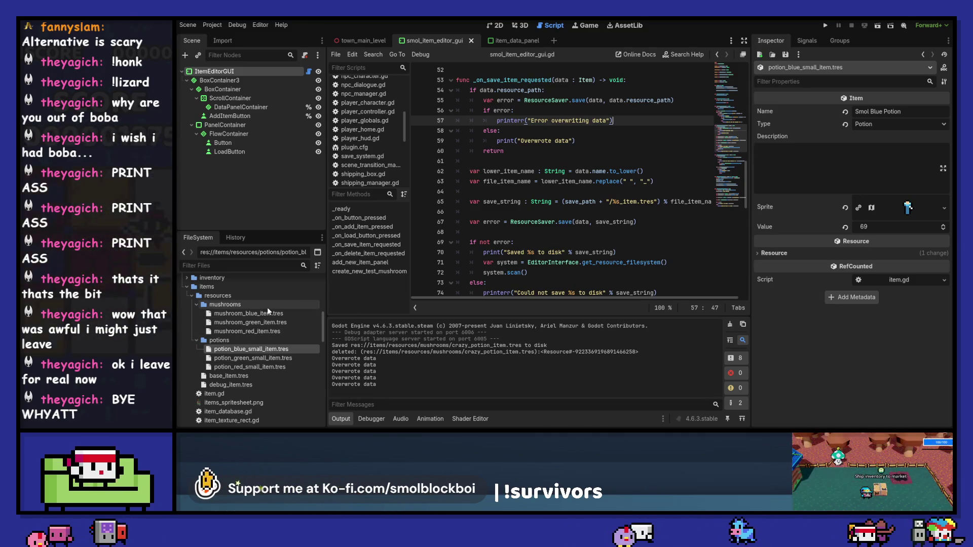
click(728, 326)
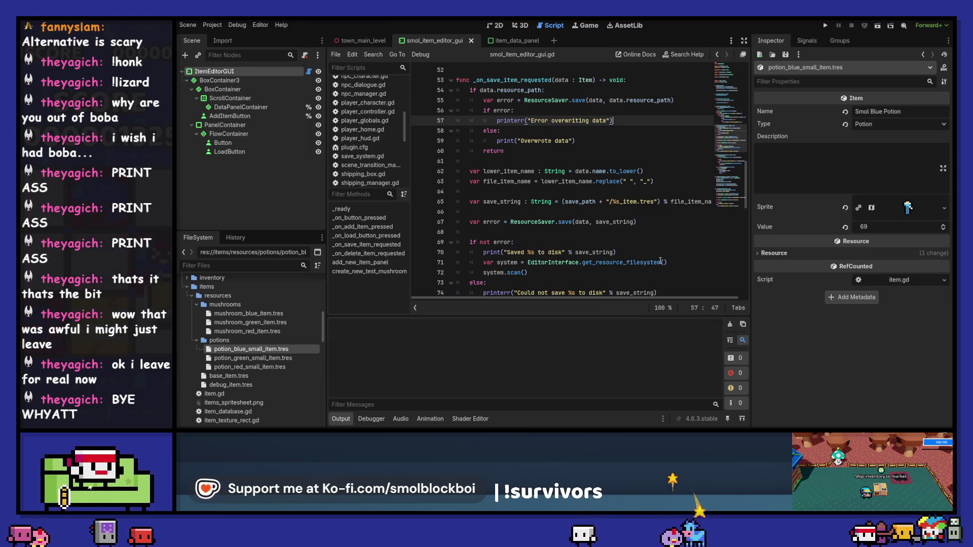
mouse_move(659, 260)
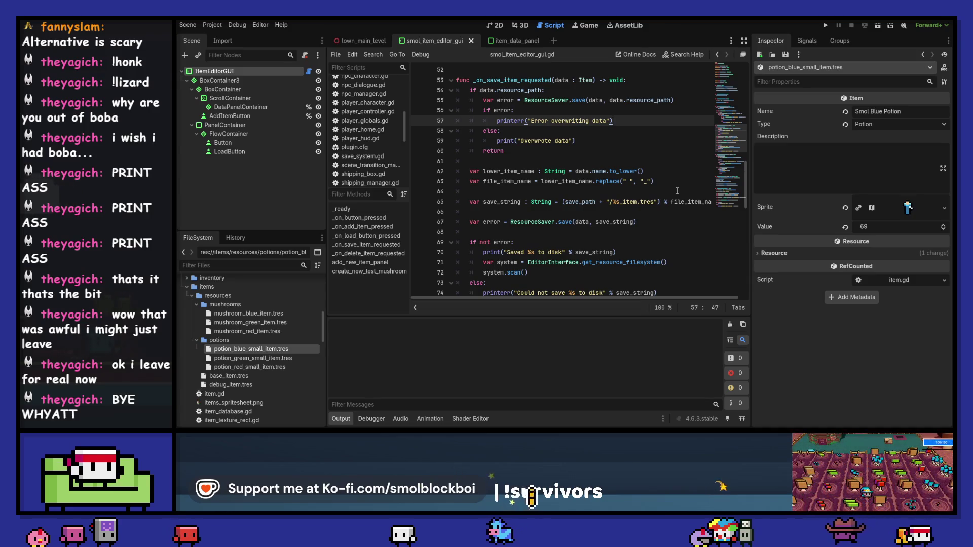
click(589, 202)
scroll(624, 203, up, 15)
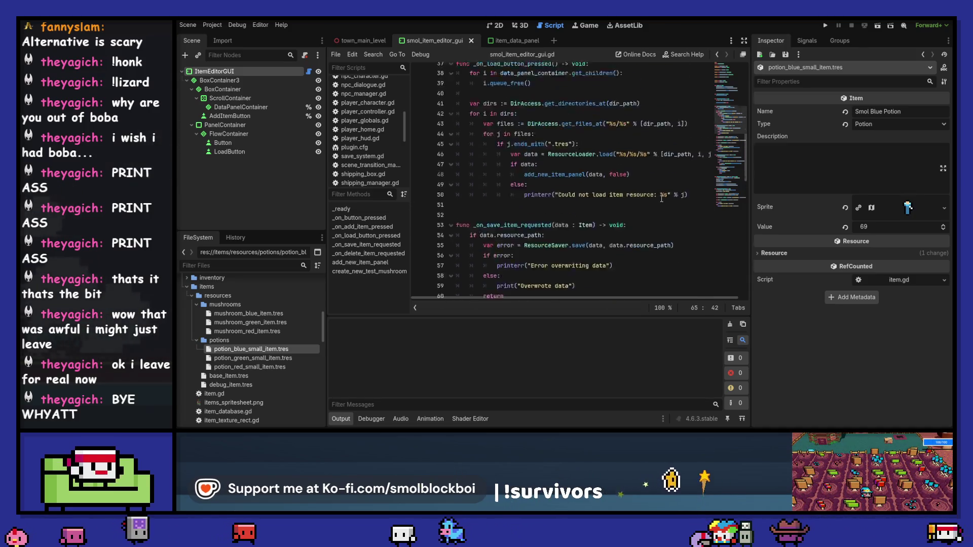
click(244, 69)
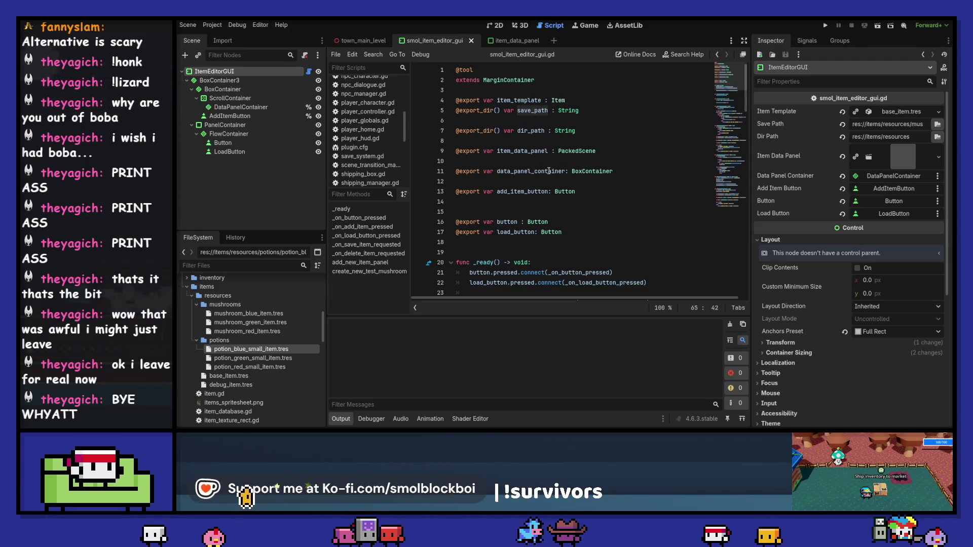
click(548, 112)
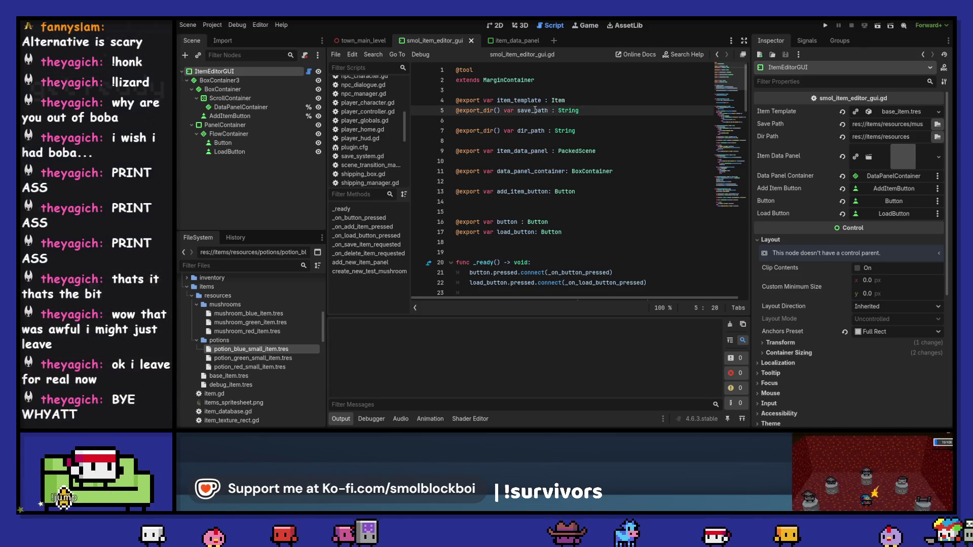
Delete the create_new_test_mushroom and _on_button_pressed functions from the script
scroll(653, 144, down, 5)
scroll(652, 143, down, 4)
key(ctrl+f)
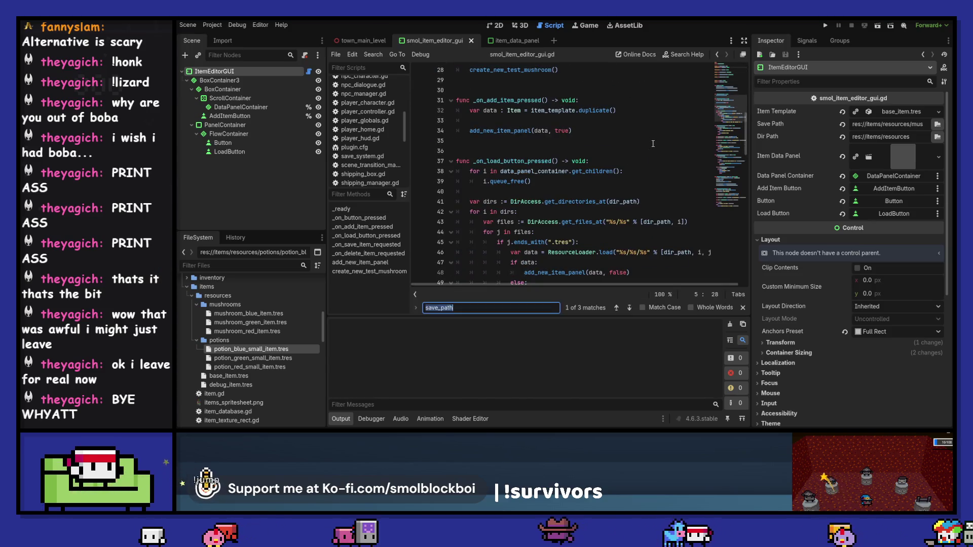
scroll(653, 143, down, 20)
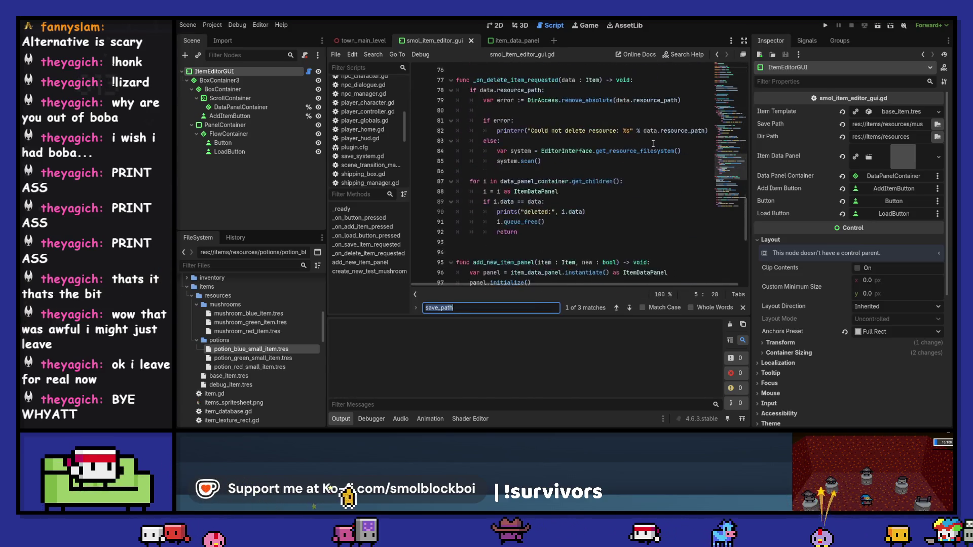
scroll(653, 143, down, 4)
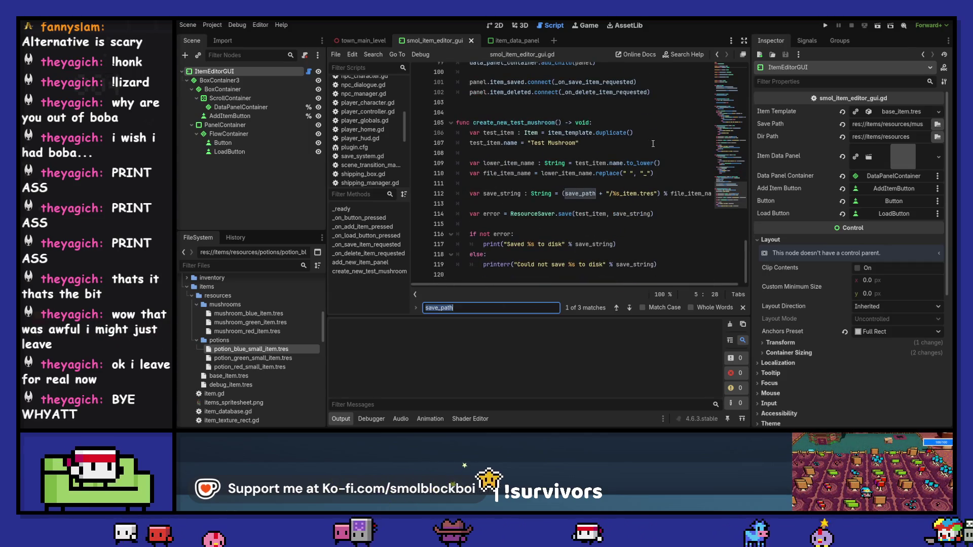
drag(659, 274, 458, 112)
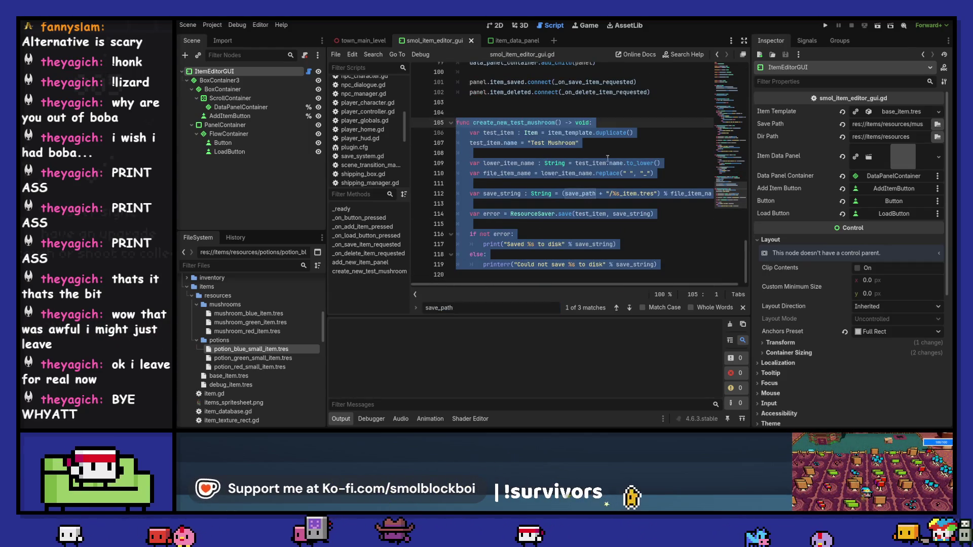
key(BackSpace)
click(531, 289)
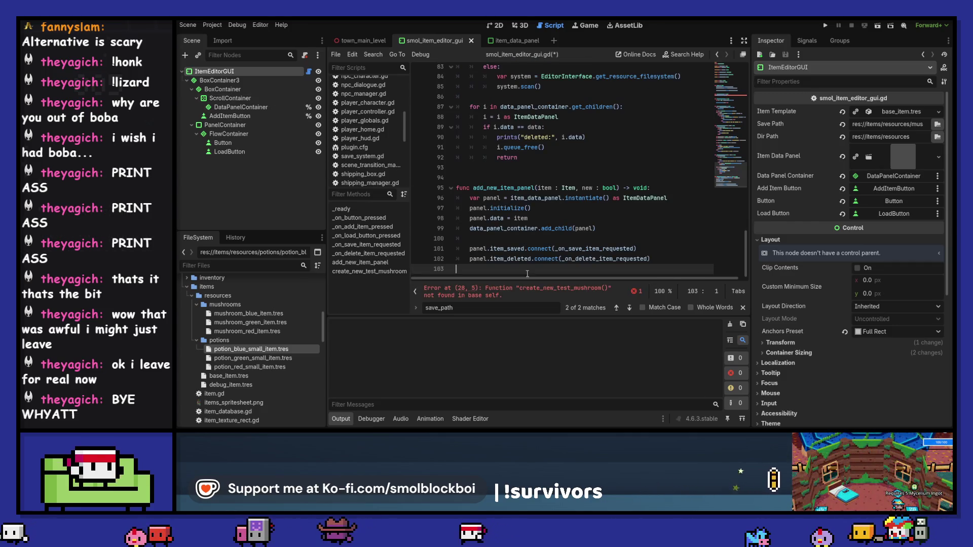
drag(573, 171, 654, 131)
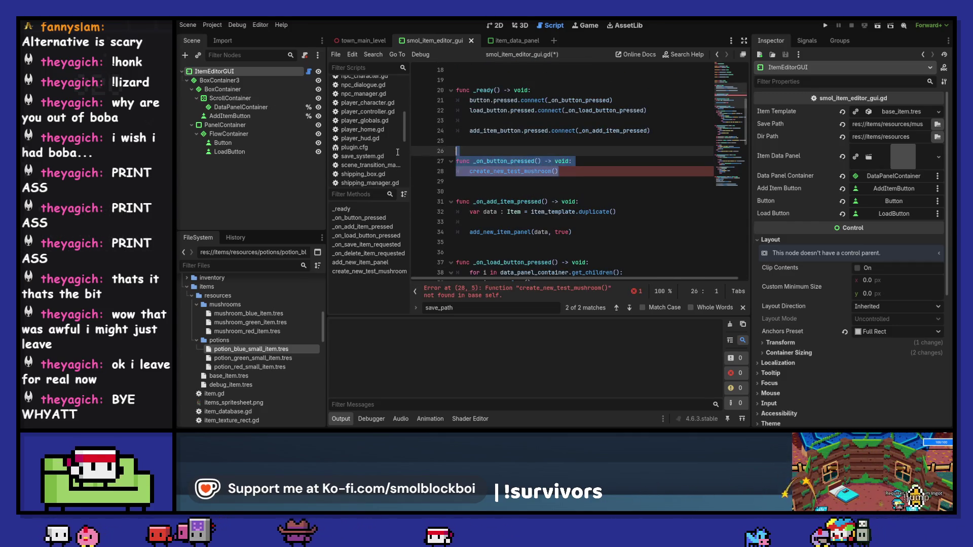
key(BackSpace)
Delete the Button node from the scene and remove its button.pressed connect line
click(246, 142)
key(Delete)
key(Return)
click(632, 103)
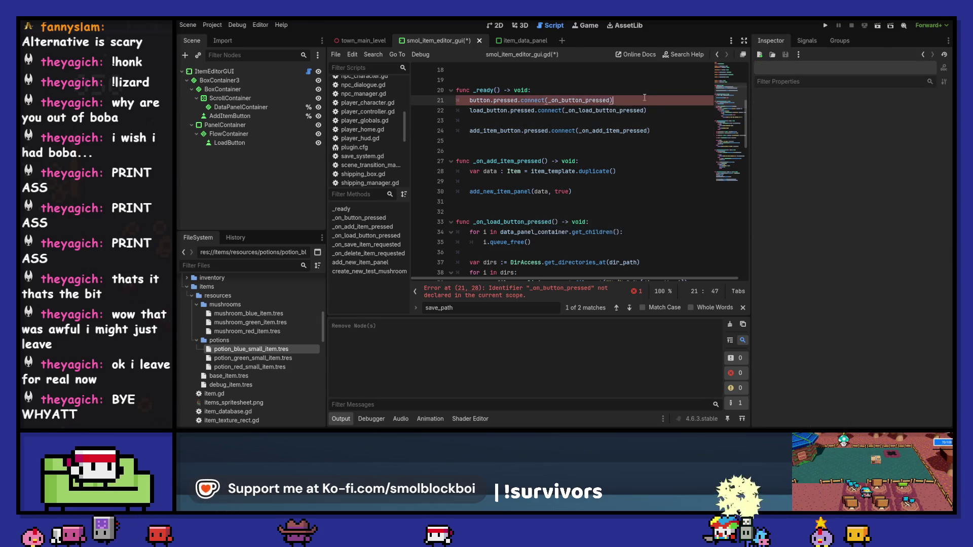
key(shift+Up)
key(BackSpace)
scroll(632, 128, up, 5)
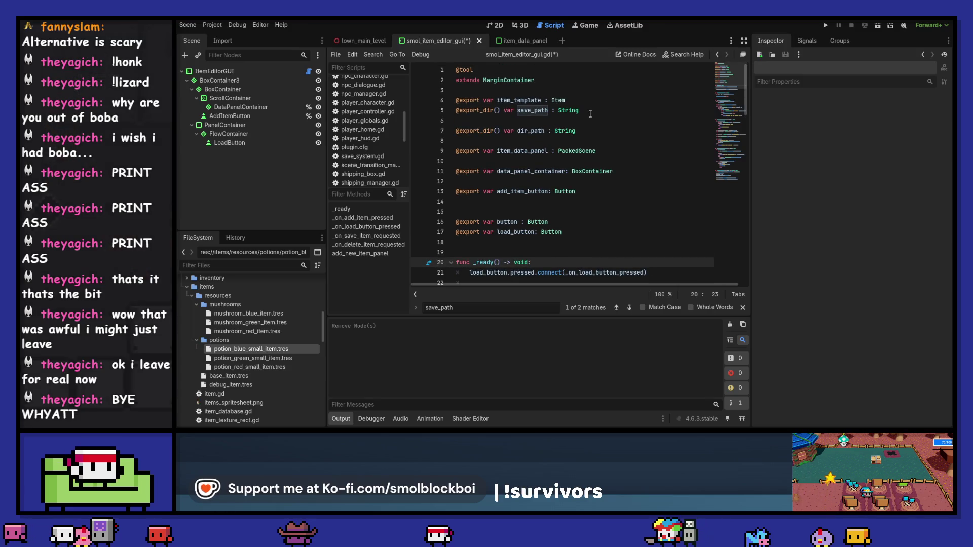
click(553, 222)
key(shift+Up)
key(BackSpace)
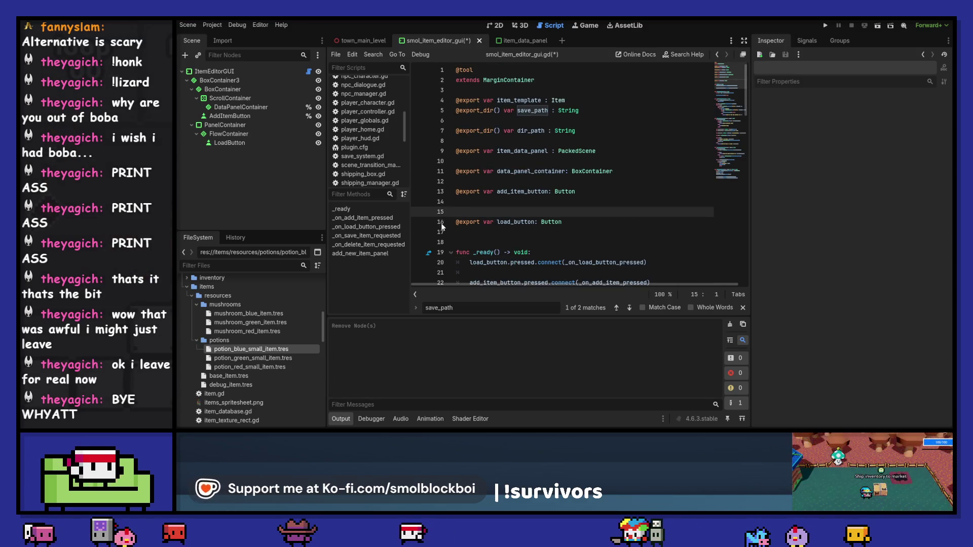
scroll(530, 222, down, 3)
key(ctrl+s)
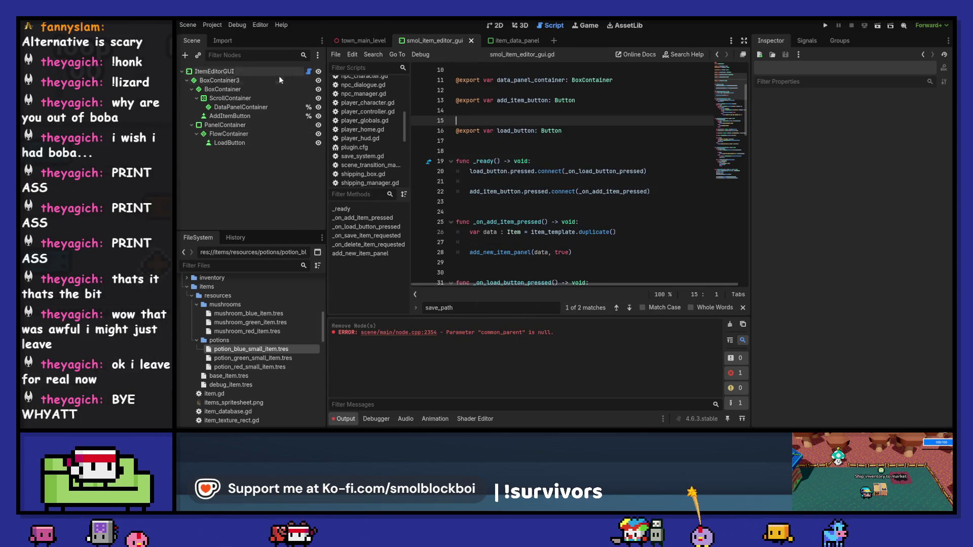
click(278, 71)
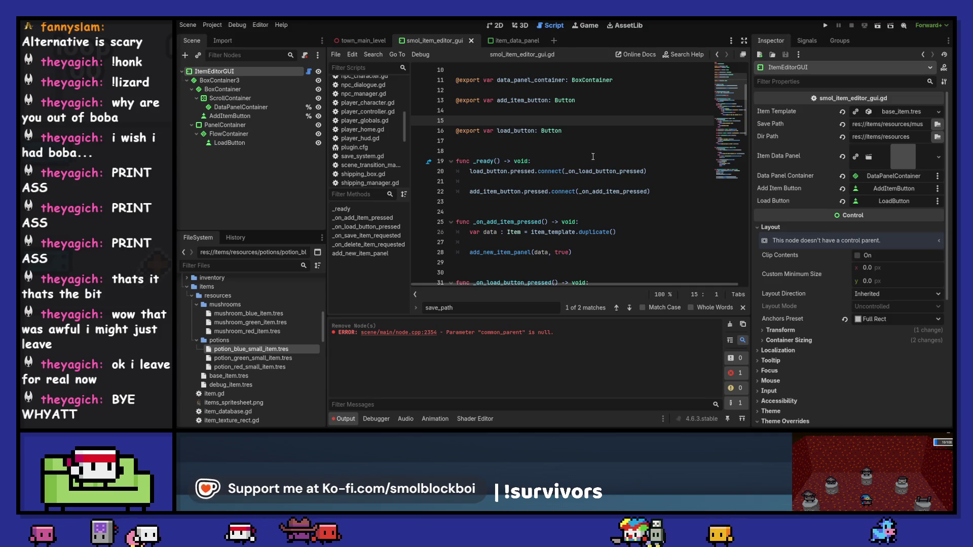
Rename the save_path export to save_paths and type it as Array[String]
scroll(577, 122, up, 3)
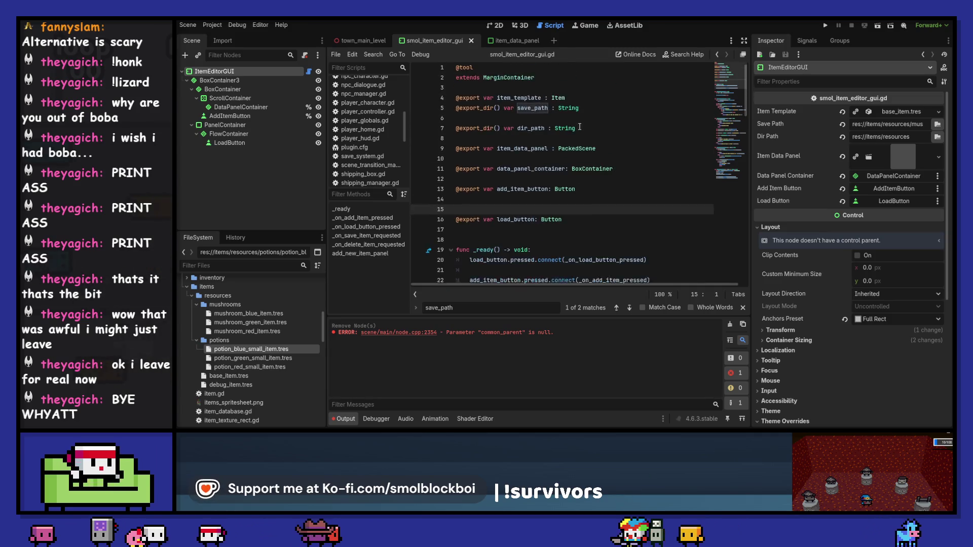
click(546, 110)
text(s)
click(562, 110)
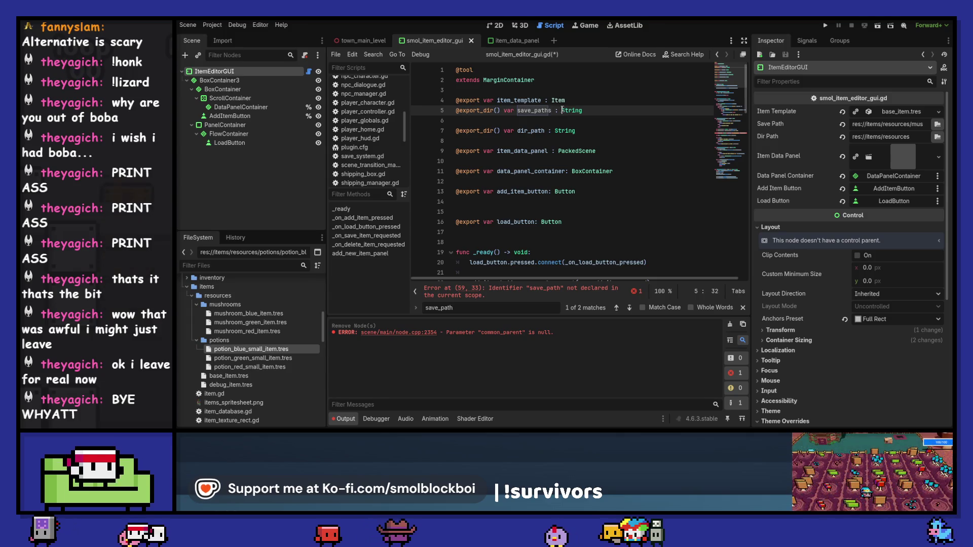
text(Array)
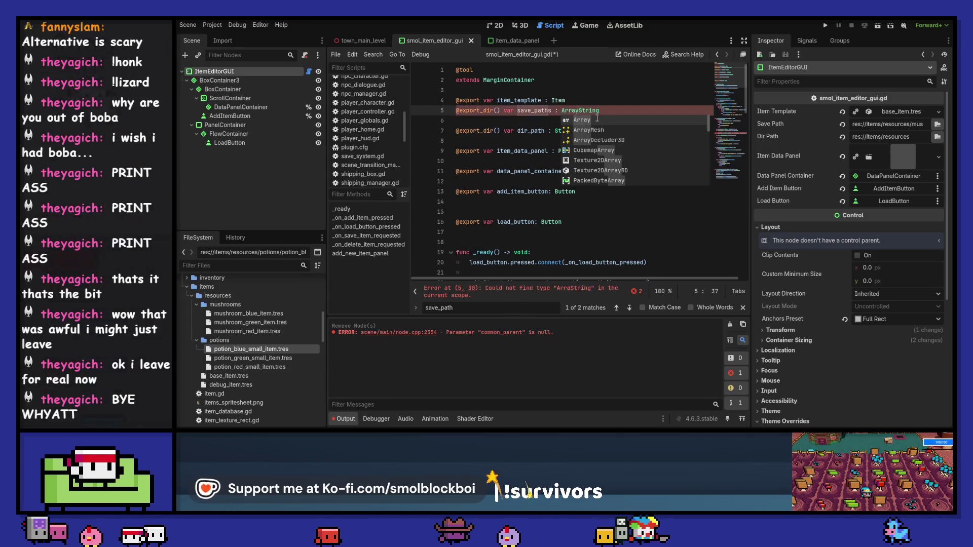
key(Delete)
key(Delete)
key(Delete)
text([String)
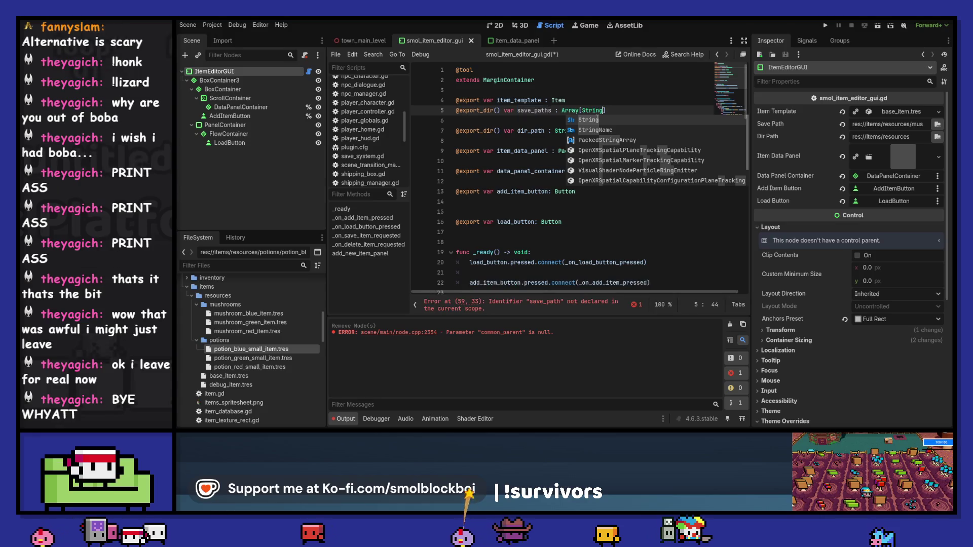
Change the save path on line 59 to save_paths[0] and save
click(553, 303)
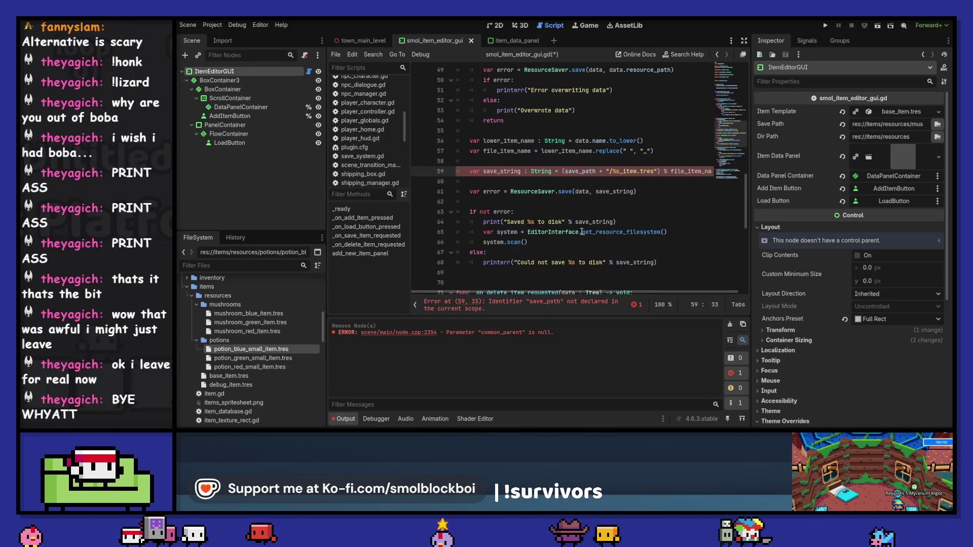
click(576, 172)
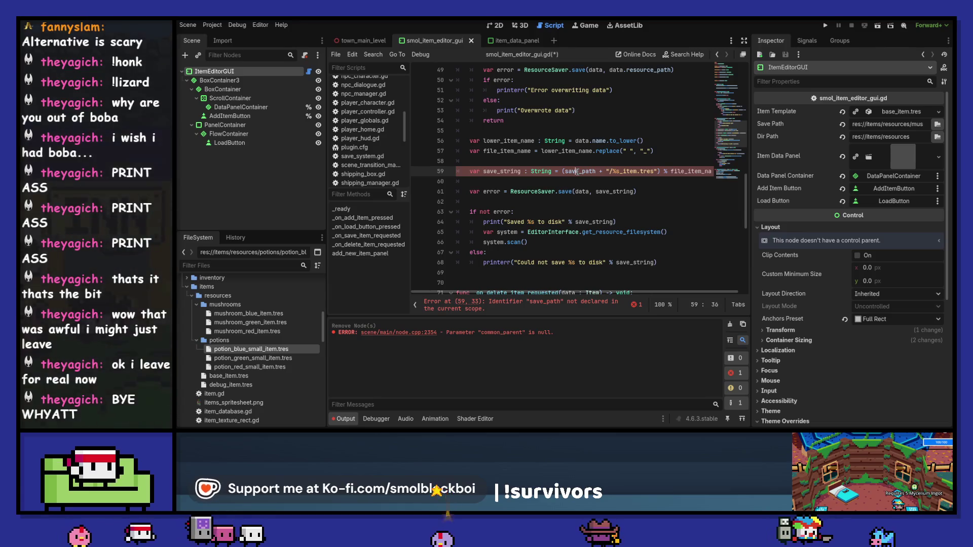
text(s)
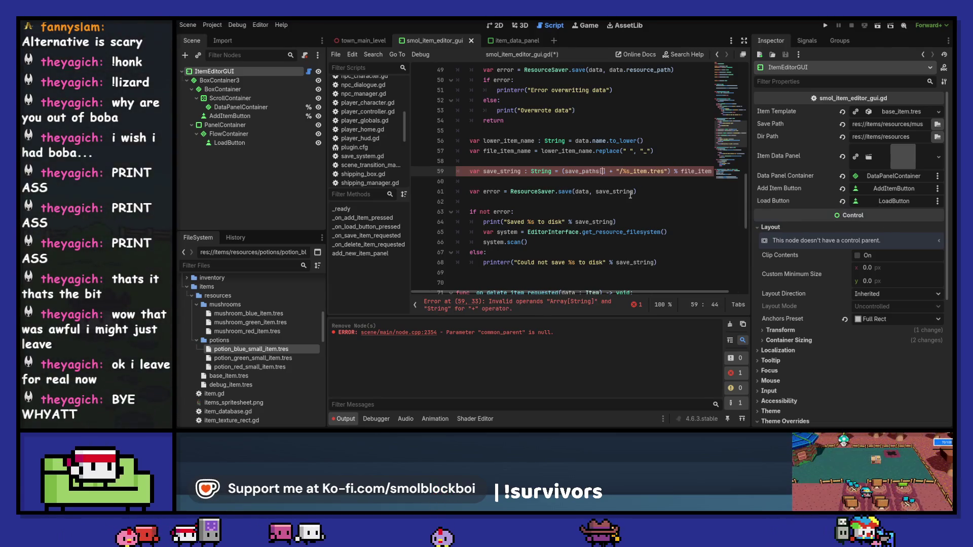
text([0)
scroll(631, 195, down, 2)
scroll(630, 195, down, 5)
key(ctrl+s)
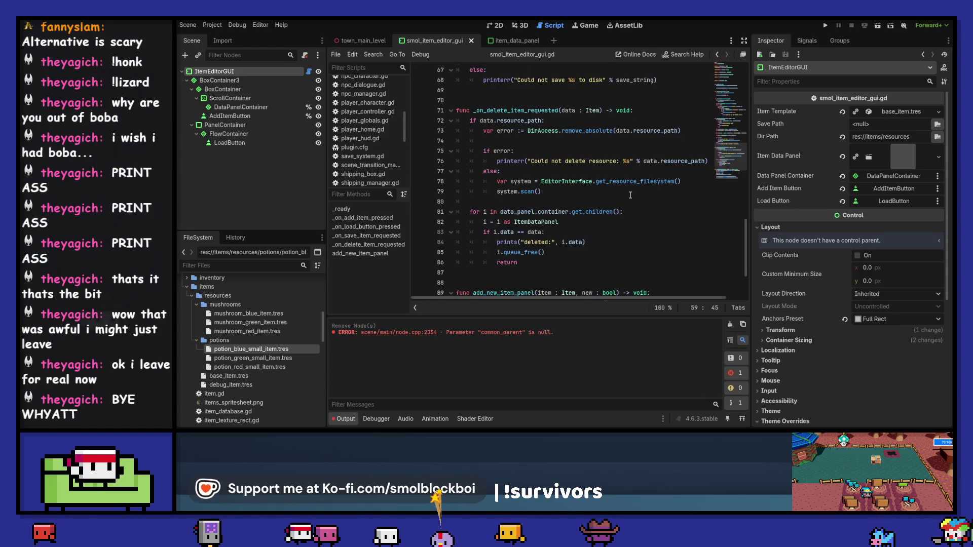
Replace the hardcoded 0 index with data.type and save the script
scroll(630, 195, up, 8)
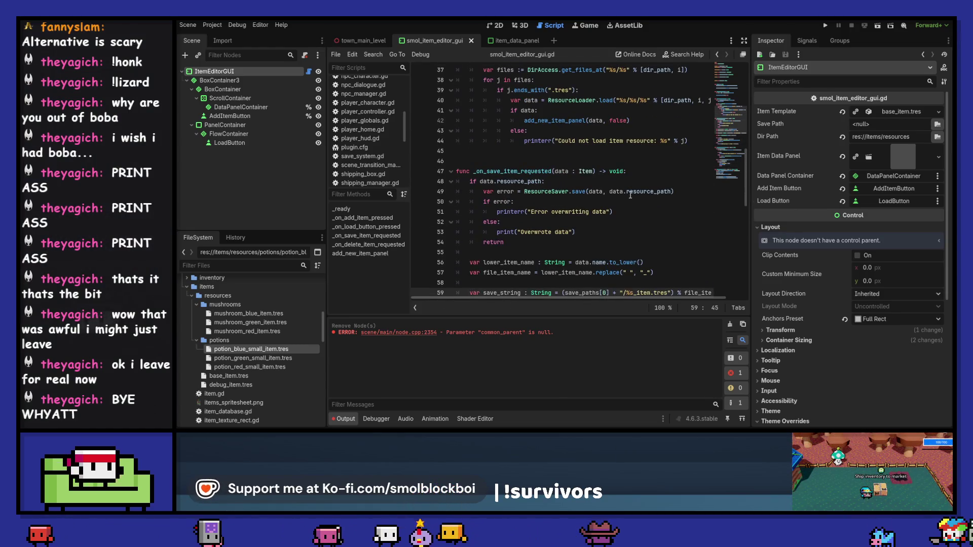
scroll(630, 195, down, 2)
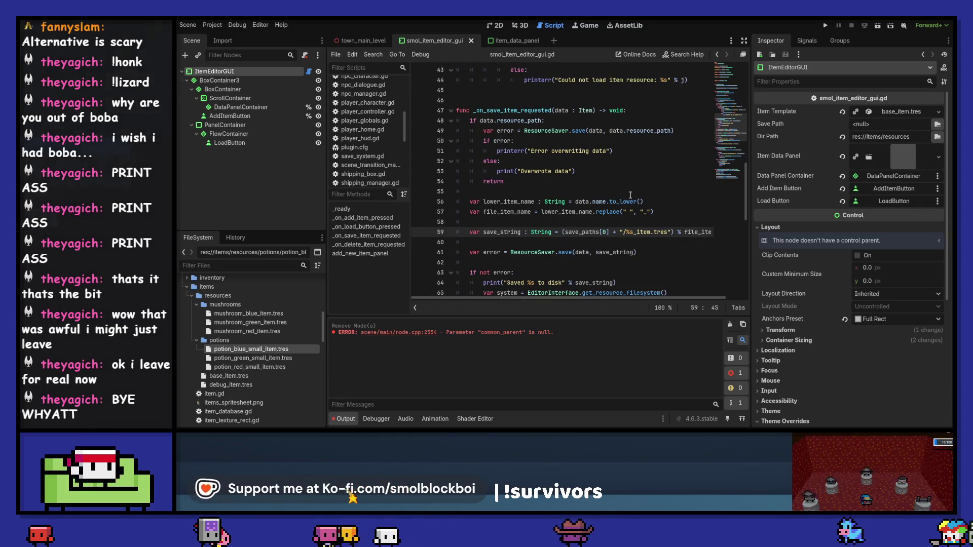
key(Left)
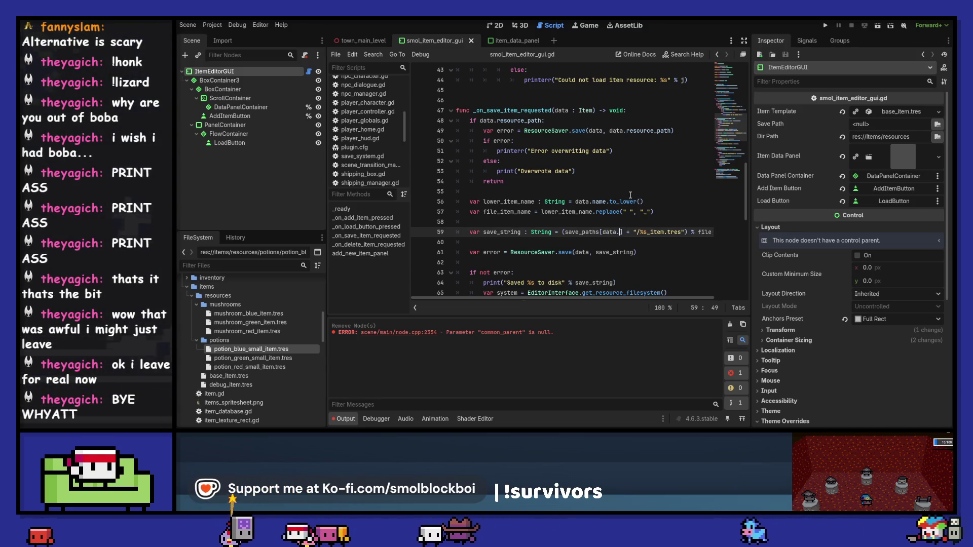
key(Delete)
text(data.)
click(630, 193)
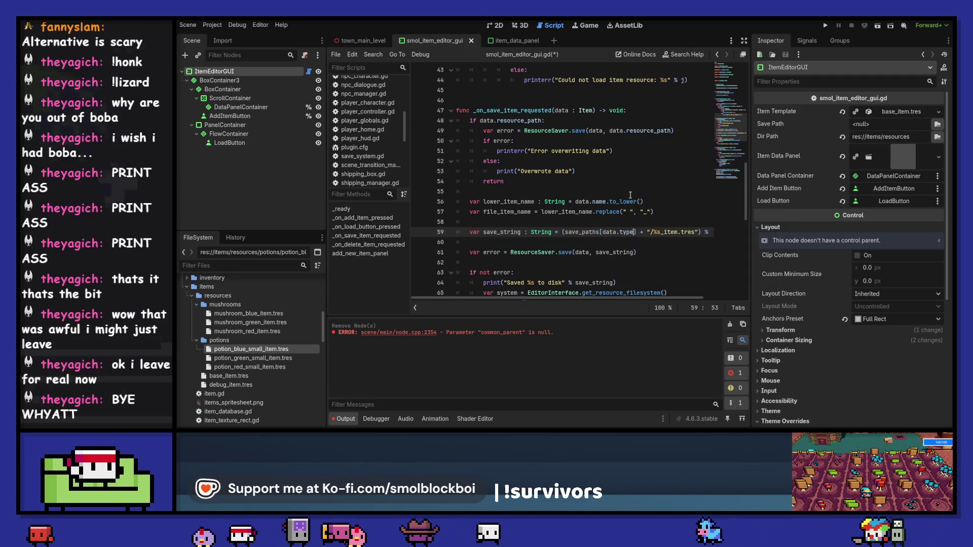
key(ctrl+s)
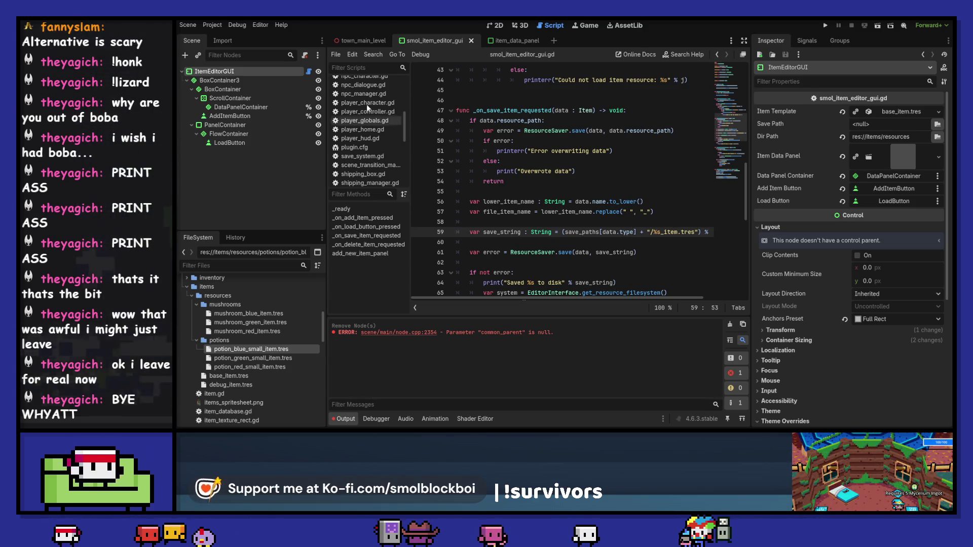
click(235, 73)
Give Save Paths two entries and paste the mushrooms folder path into element 0
click(888, 122)
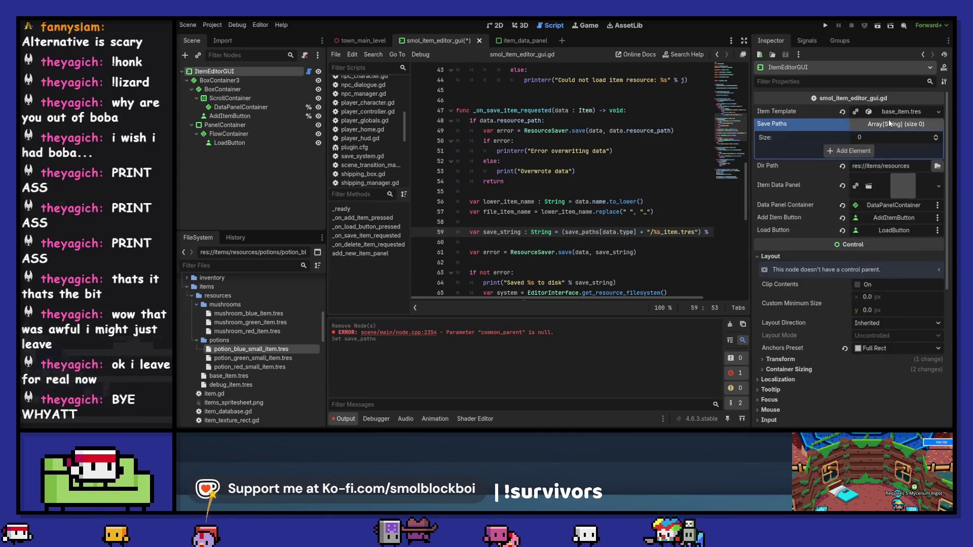
double_click(937, 136)
mouse_move(225, 304)
mouse_down()
mouse_move(927, 137)
mouse_move(875, 150)
mouse_up()
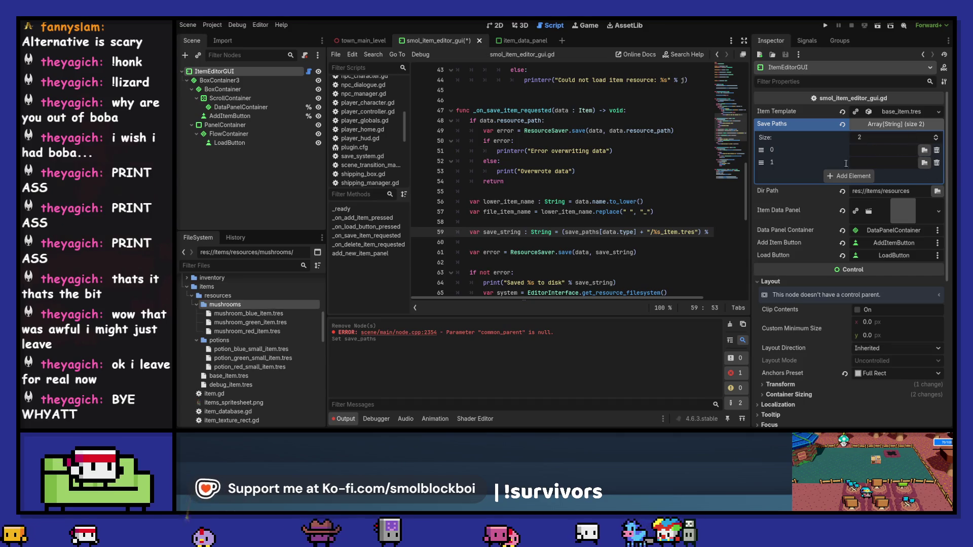
right_click(283, 304)
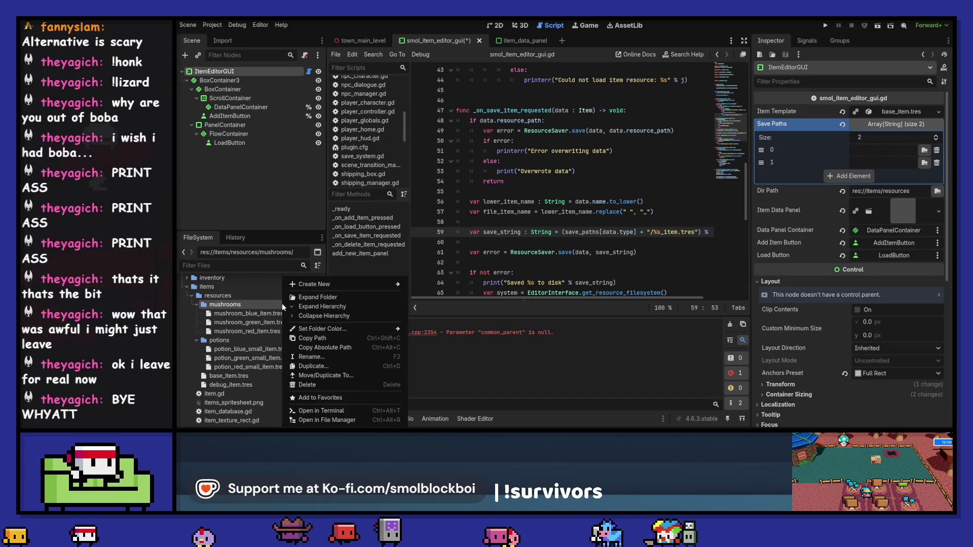
click(335, 338)
click(875, 146)
key(ctrl+v)
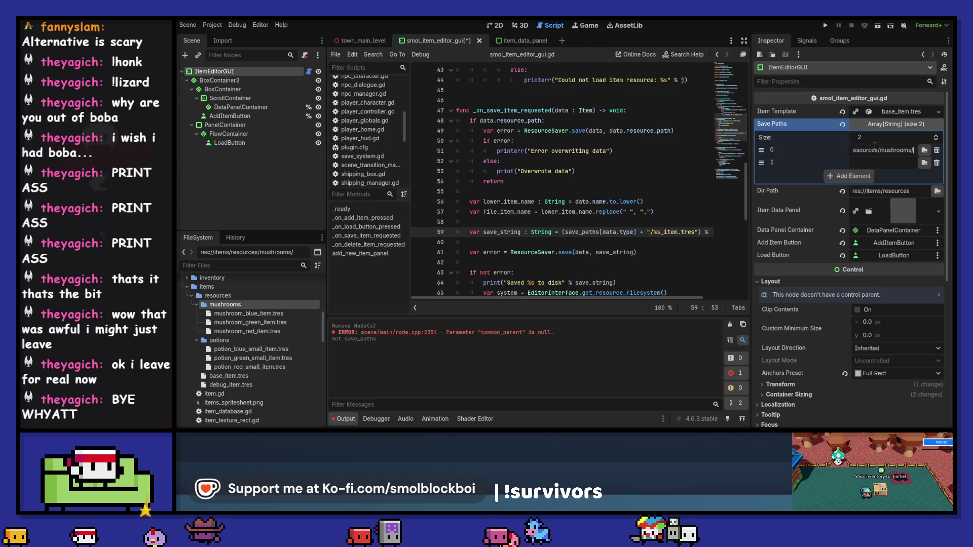
Paste the potions folder path into element 1, then save the scene and script
click(258, 339)
right_click(257, 338)
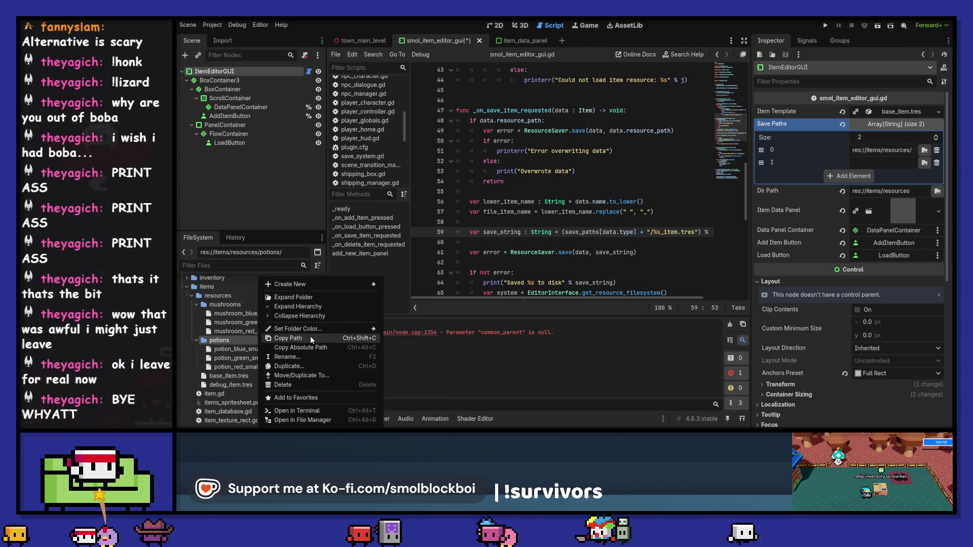
click(310, 338)
click(873, 162)
key(ctrl+v)
key(ctrl+s)
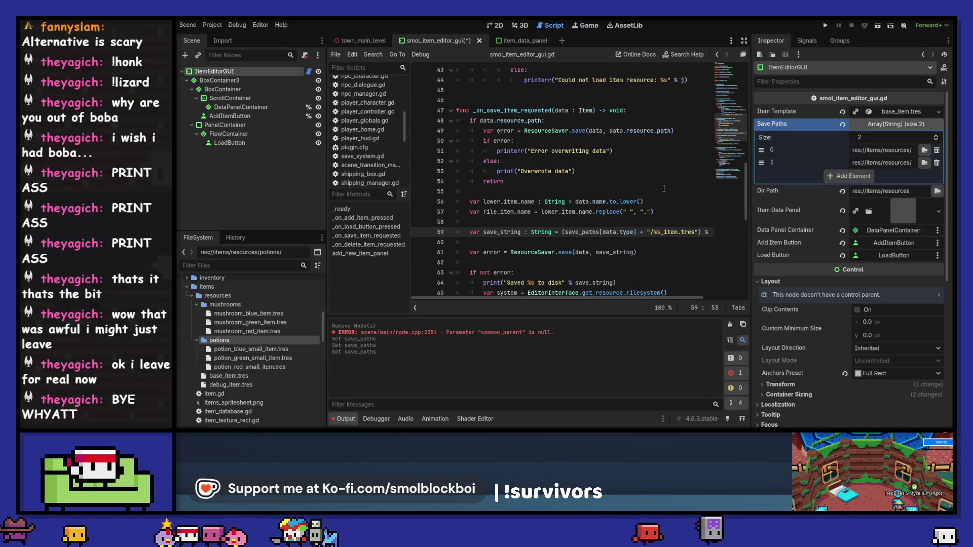
key(ctrl+s)
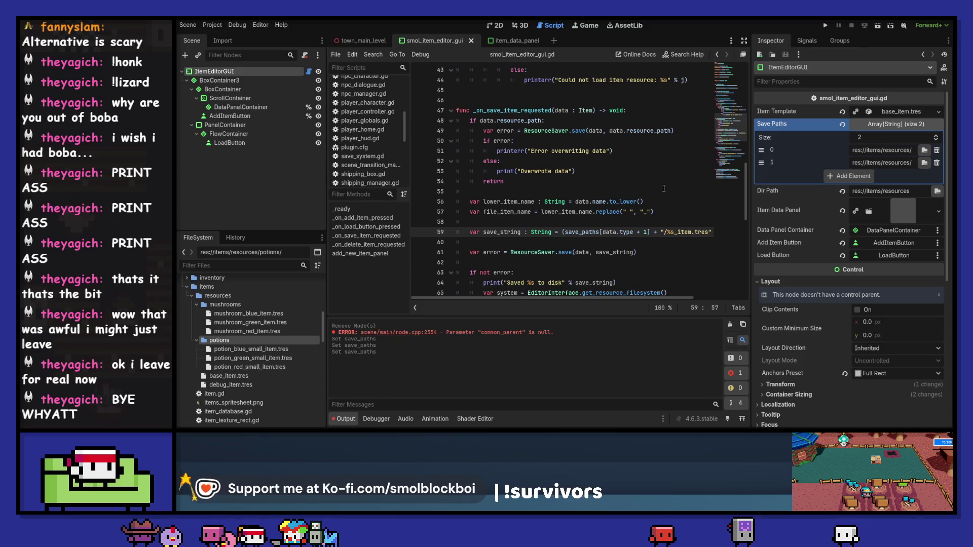
scroll(664, 188, up, 14)
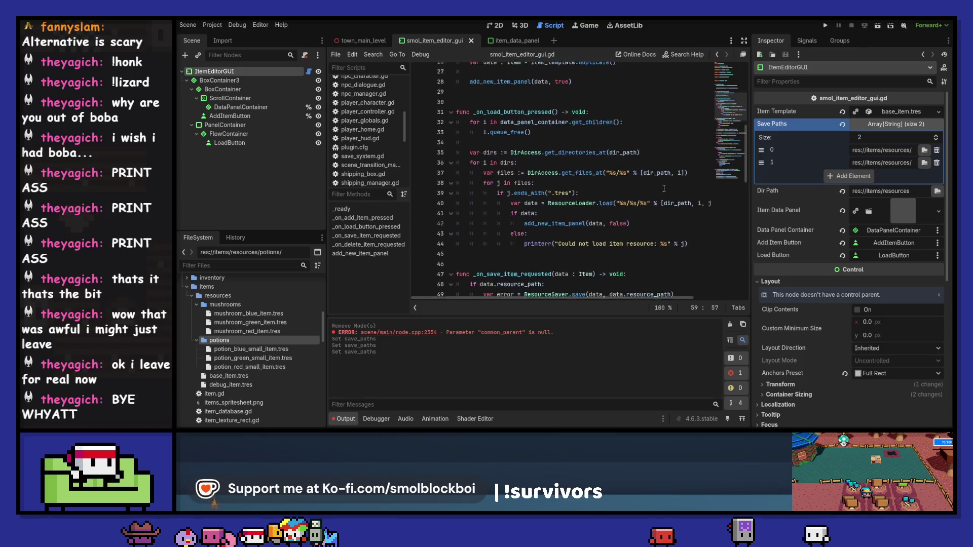
Add an exported save_path_index_offset int variable below save_paths and save the script
click(904, 127)
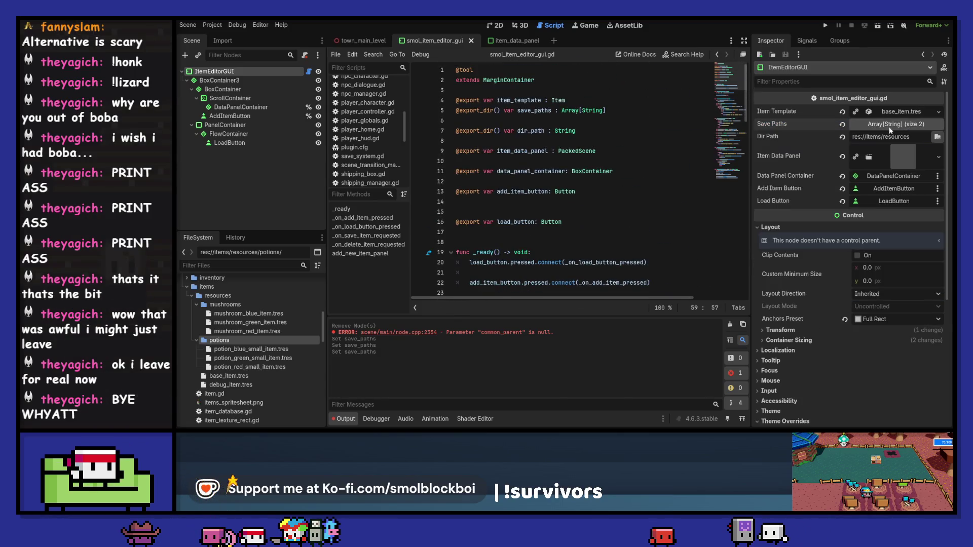
click(602, 120)
key(Return)
key(Up)
text(@export )
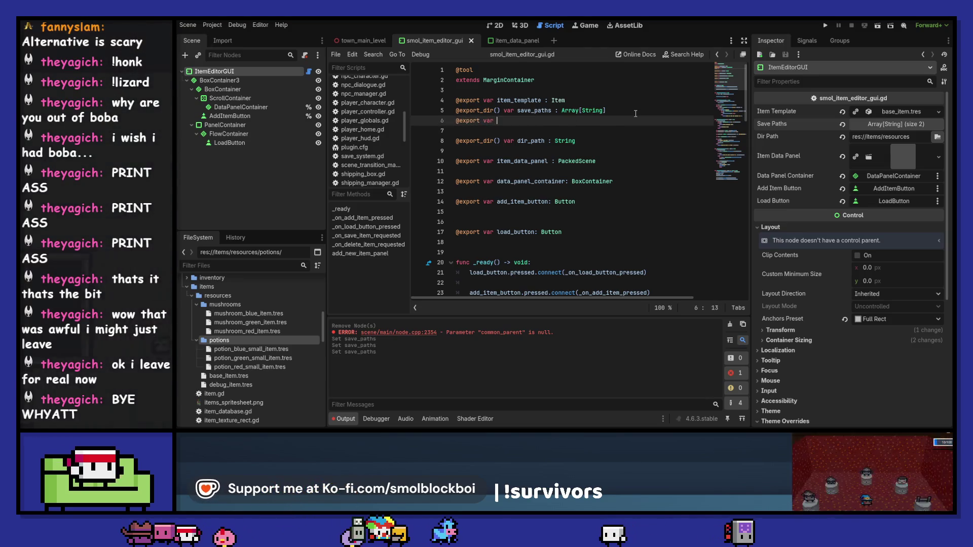
text(var save_path_)
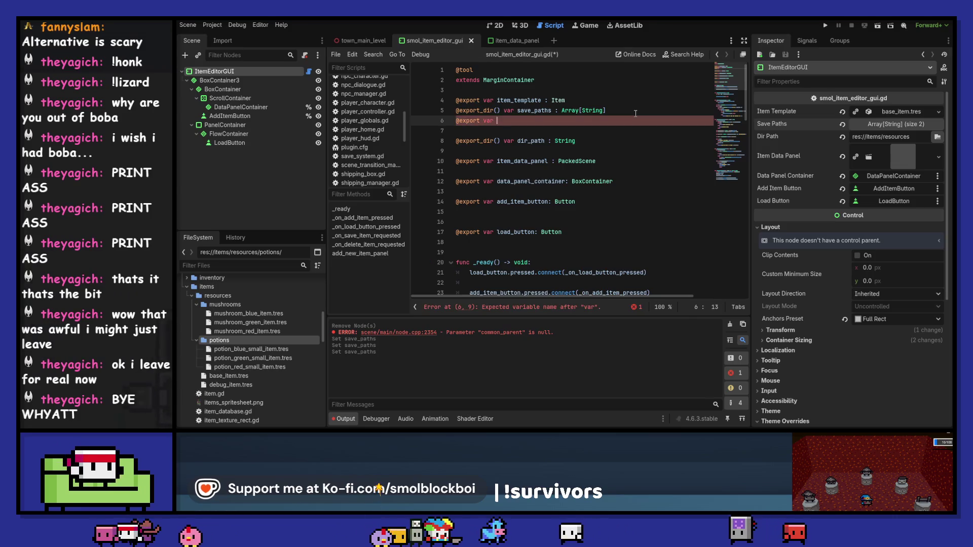
text(in)
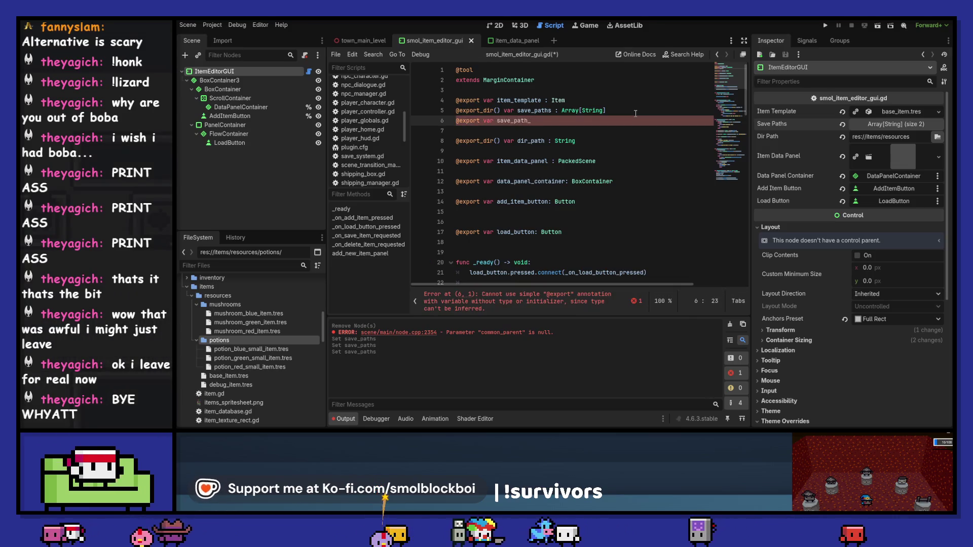
text(dex_)
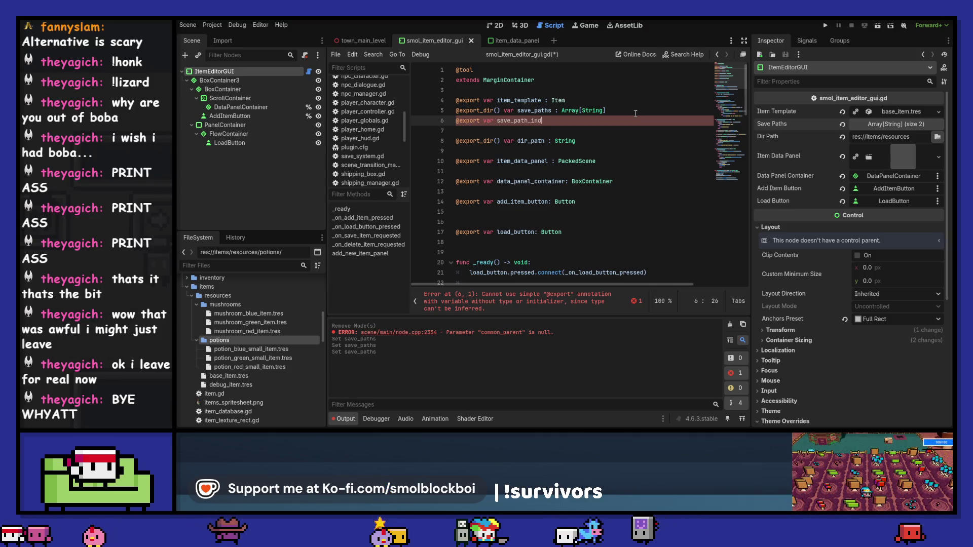
text(offset : int)
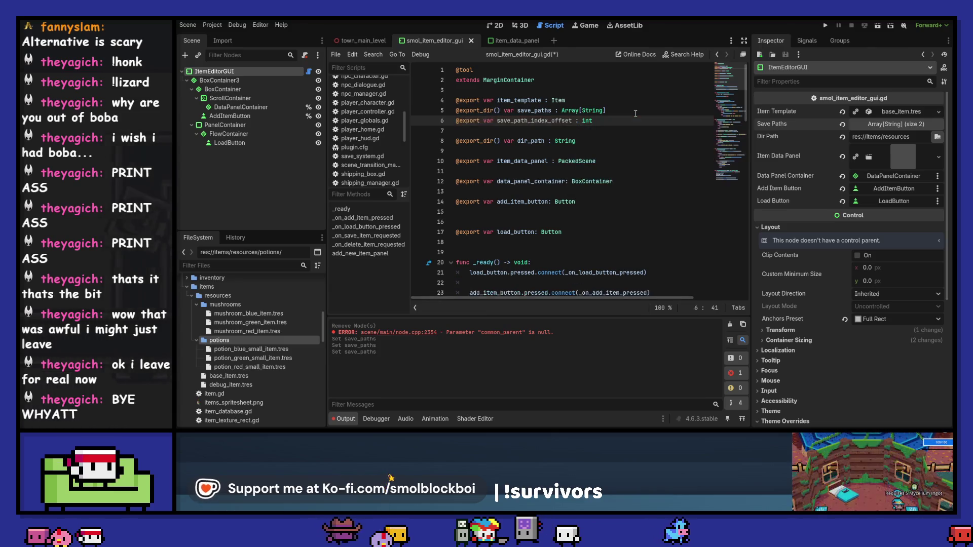
click(231, 90)
click(235, 72)
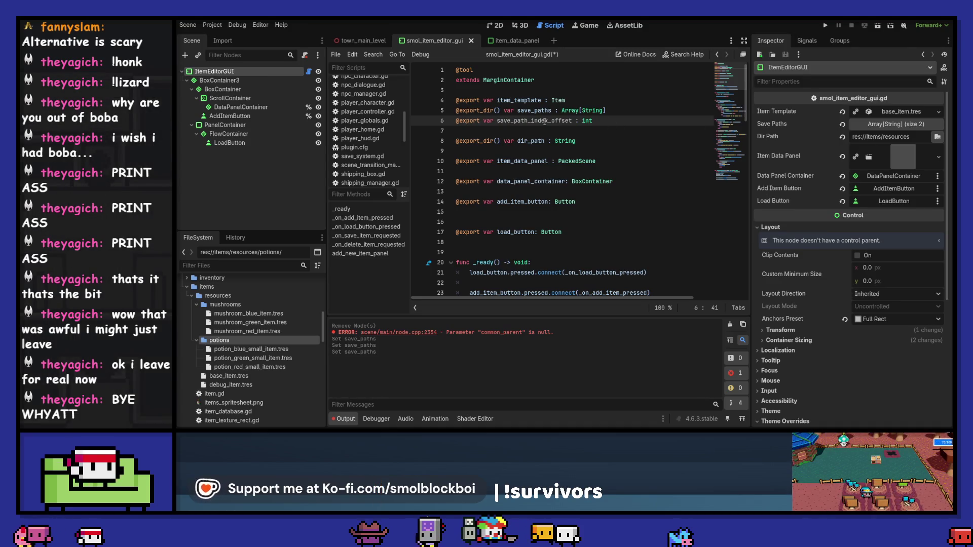
key(ctrl+s)
Set Save Path Index Offset to 1 and use it instead of the hard-coded 1 on line 60
click(242, 79)
click(213, 72)
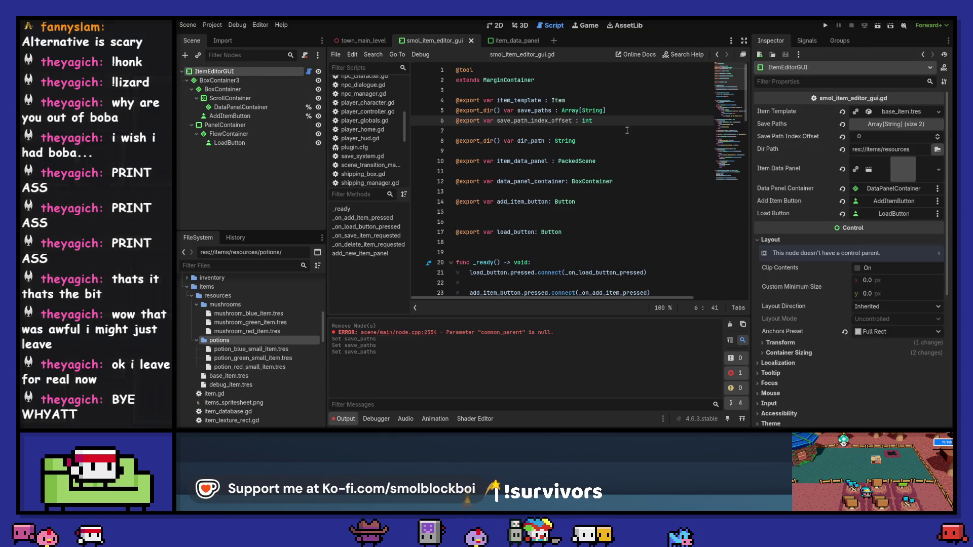
click(937, 135)
double_click(545, 122)
key(ctrl+s)
scroll(621, 161, down, 13)
scroll(622, 168, up, 3)
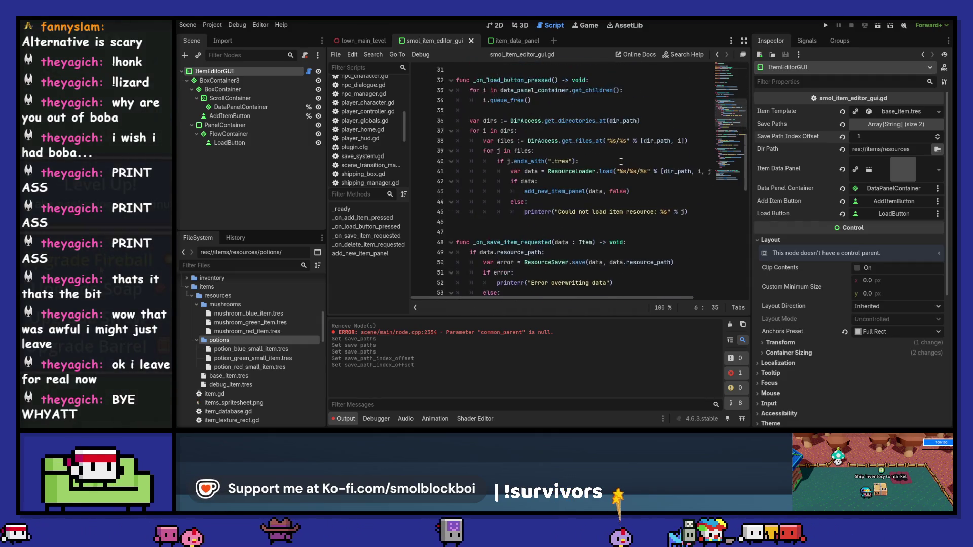
scroll(624, 178, down, 4)
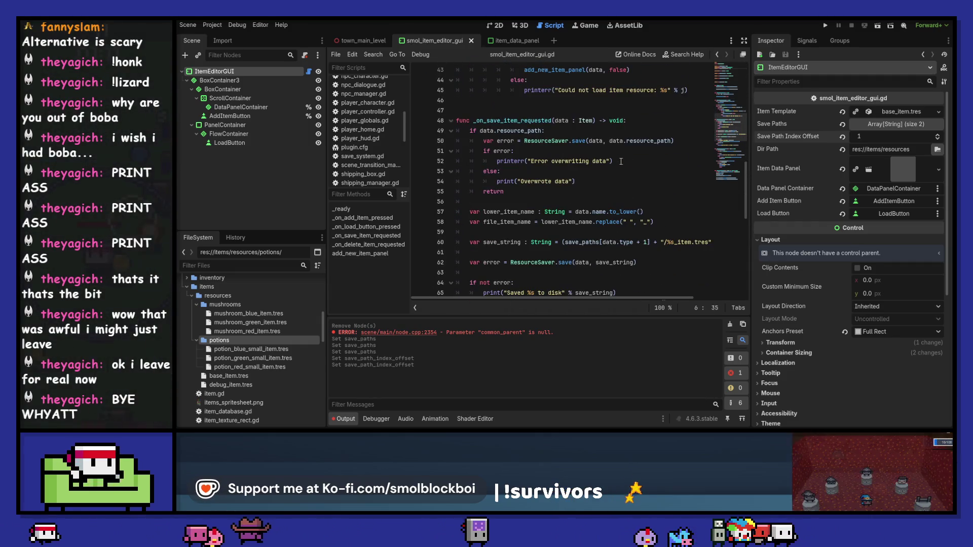
double_click(646, 242)
key(ctrl+v)
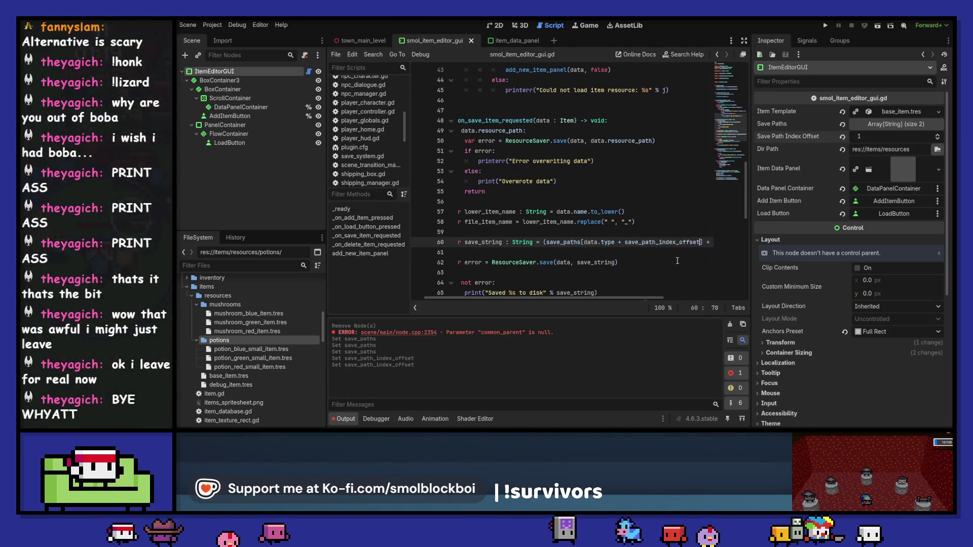
Open Project Settings to reach the Plugins list
scroll(610, 235, left, 1)
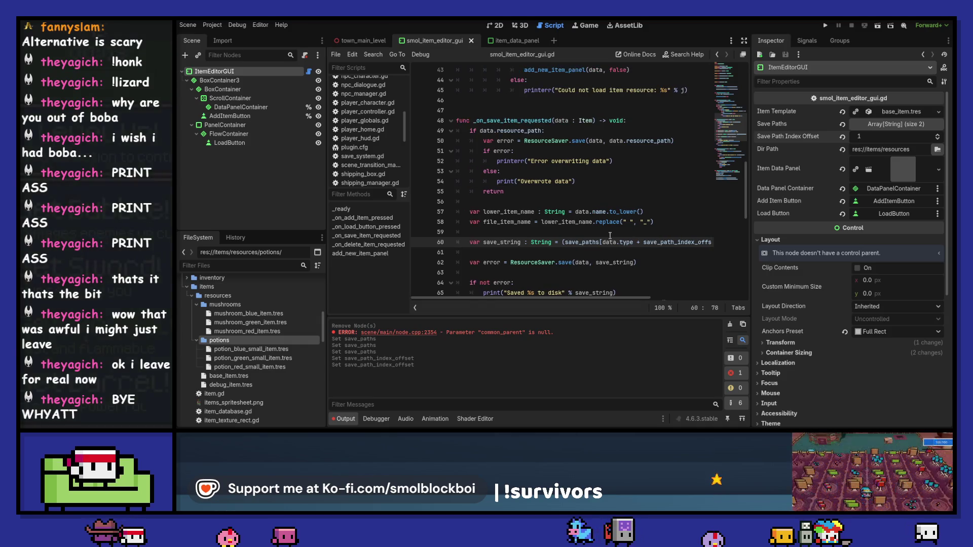
click(212, 25)
click(223, 36)
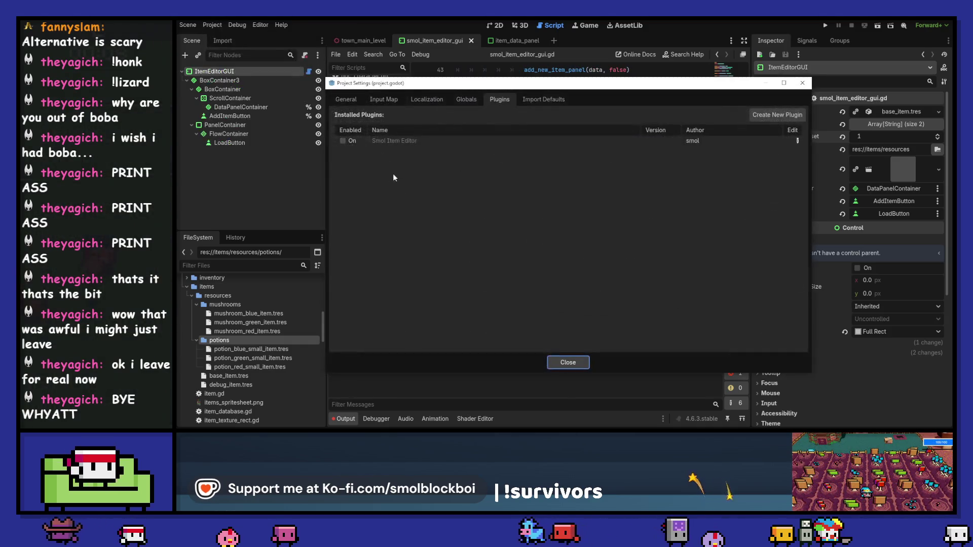
Enable the Smol Item Editor plugin and load the existing item resources in its screen
click(347, 143)
click(803, 83)
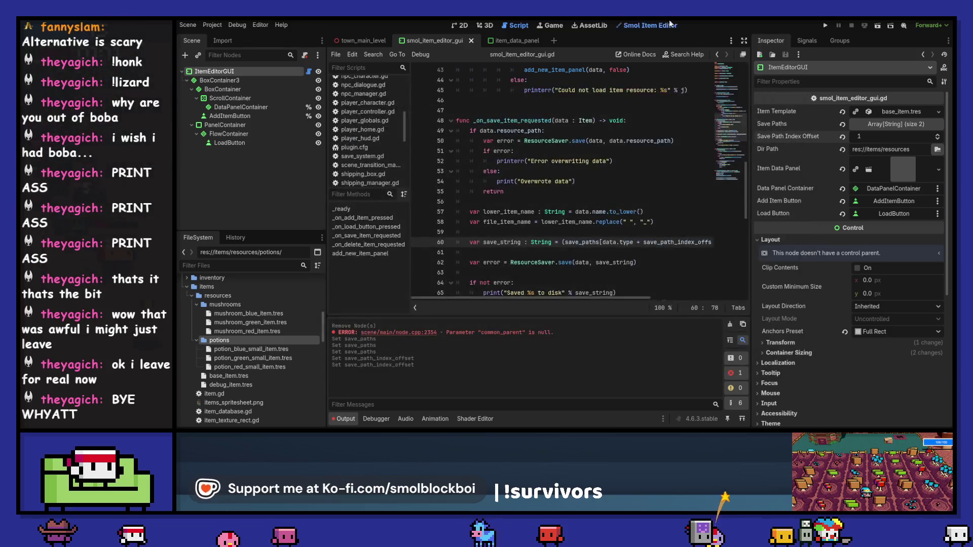
click(654, 25)
click(552, 289)
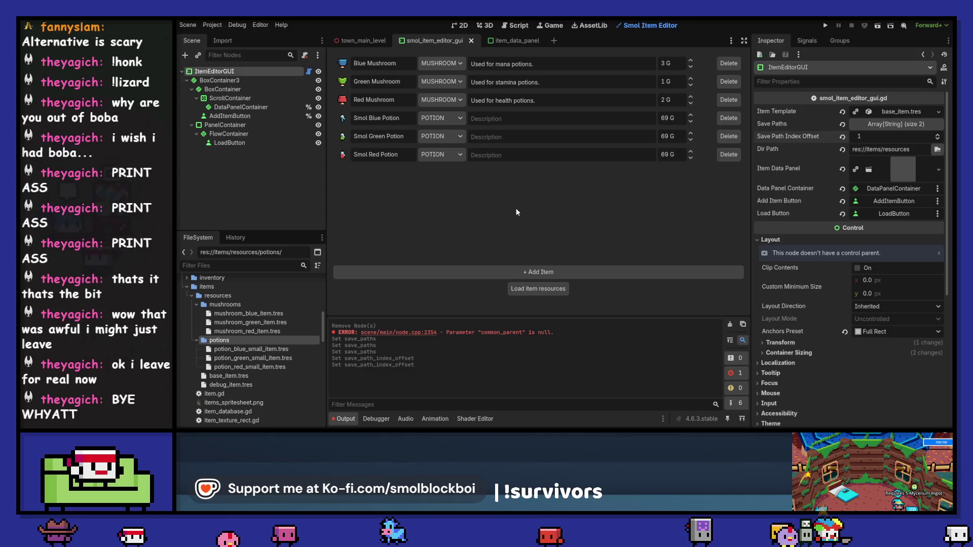
Add a new item named 'Test Mushroom' with description 'Yuup' and save it
click(545, 275)
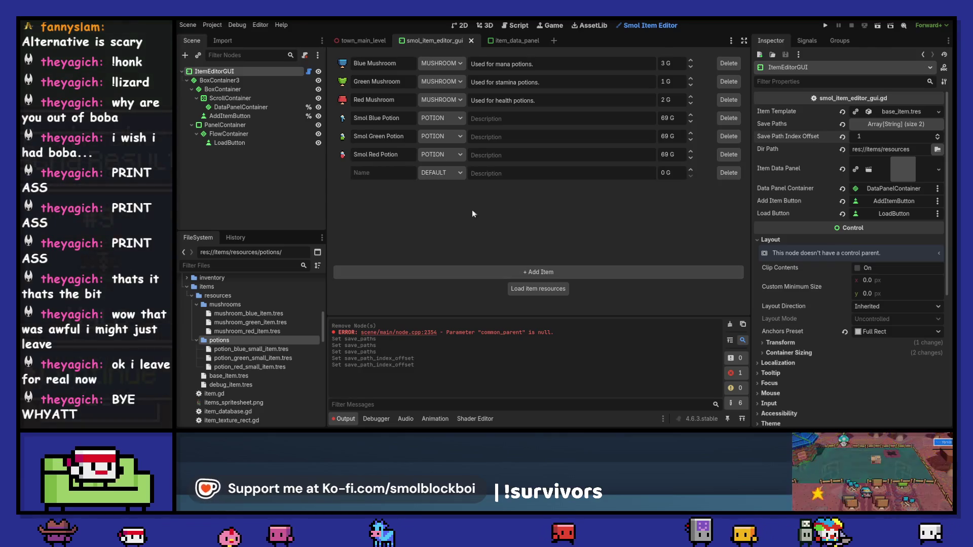
click(438, 174)
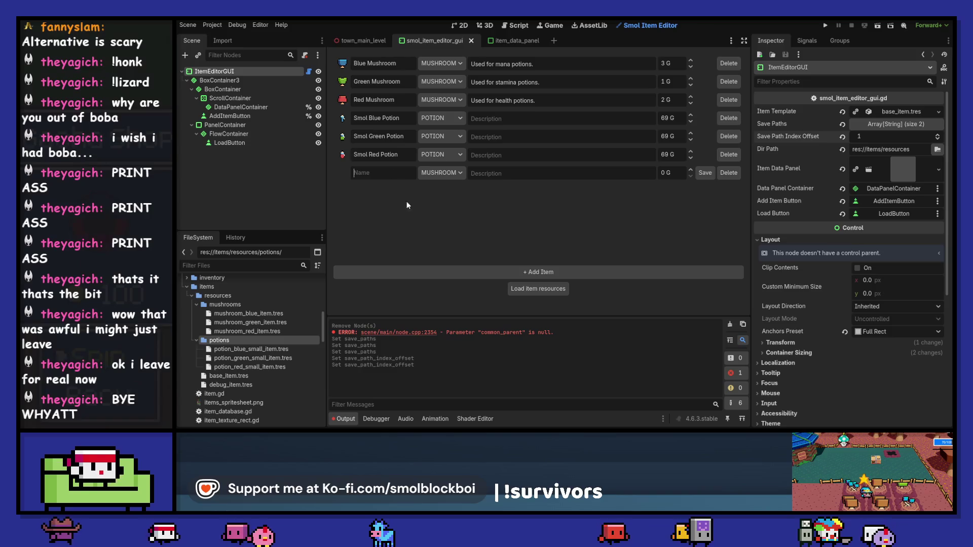
text(Test)
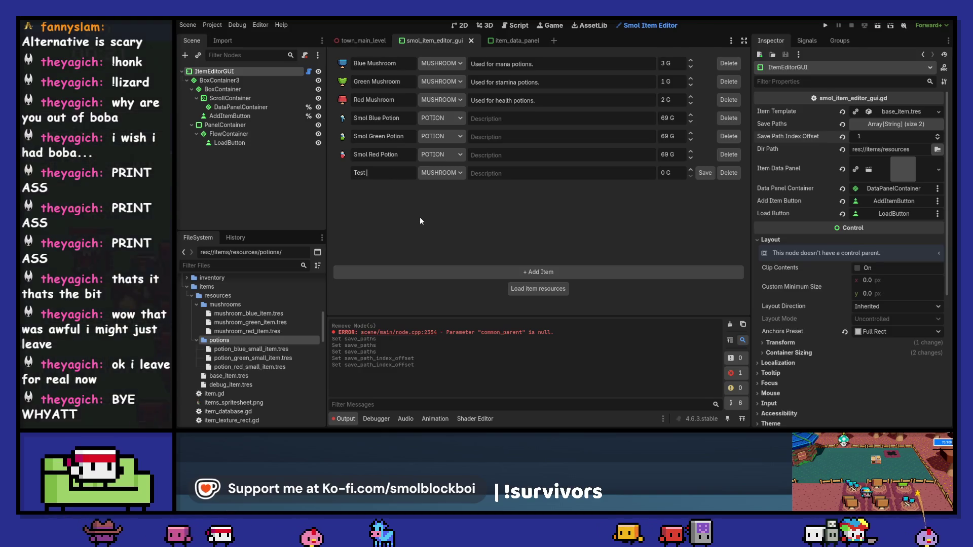
text( Mushroom)
key(Tab)
text(Yuup)
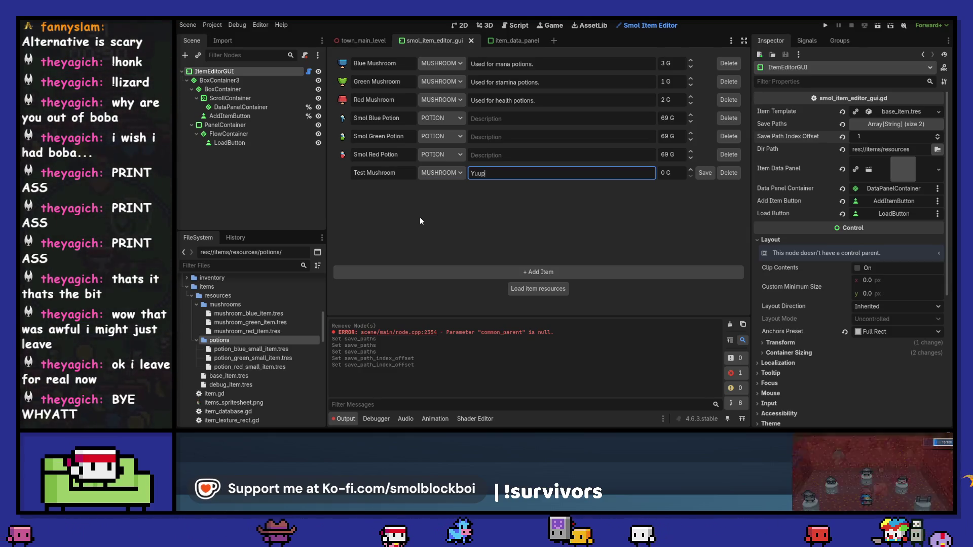
click(704, 173)
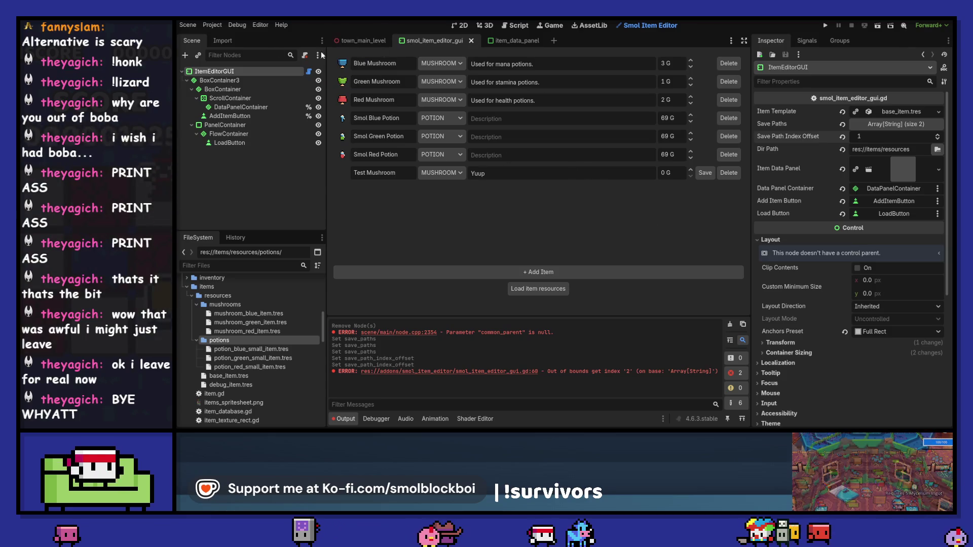
Disable the Smol Item Editor plugin in Project Settings
click(213, 24)
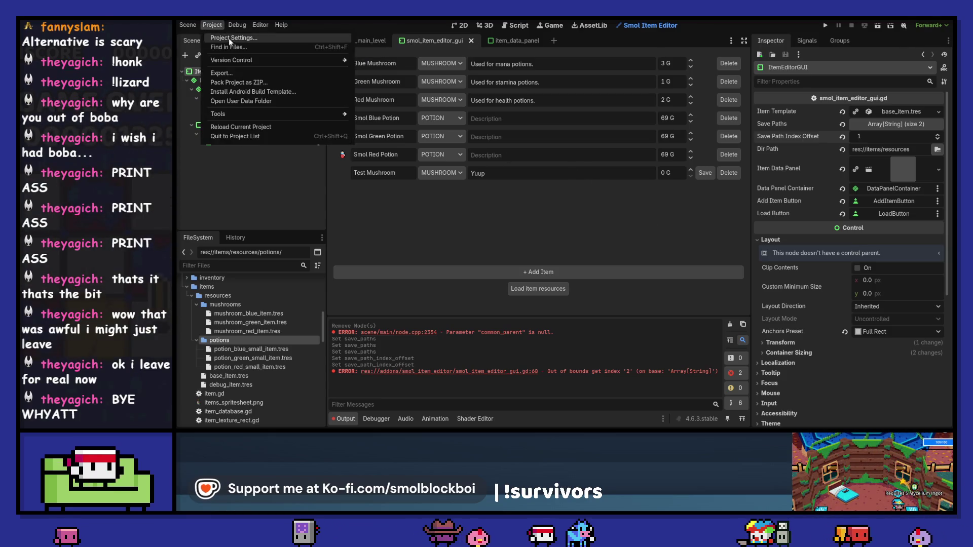
click(229, 38)
click(343, 141)
click(802, 82)
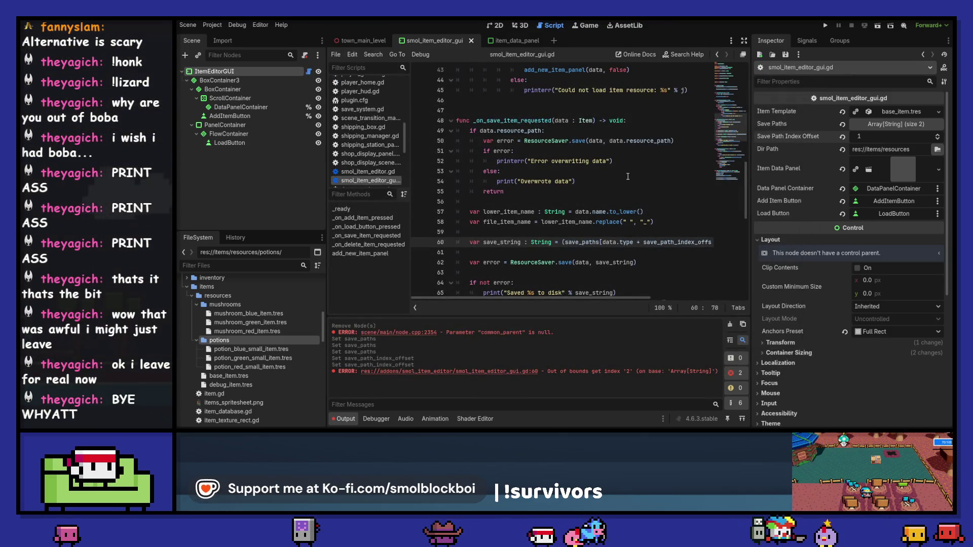
Select the save_path_index_offset addition on line 60 to inspect the out-of-bounds error
scroll(603, 199, right, 5)
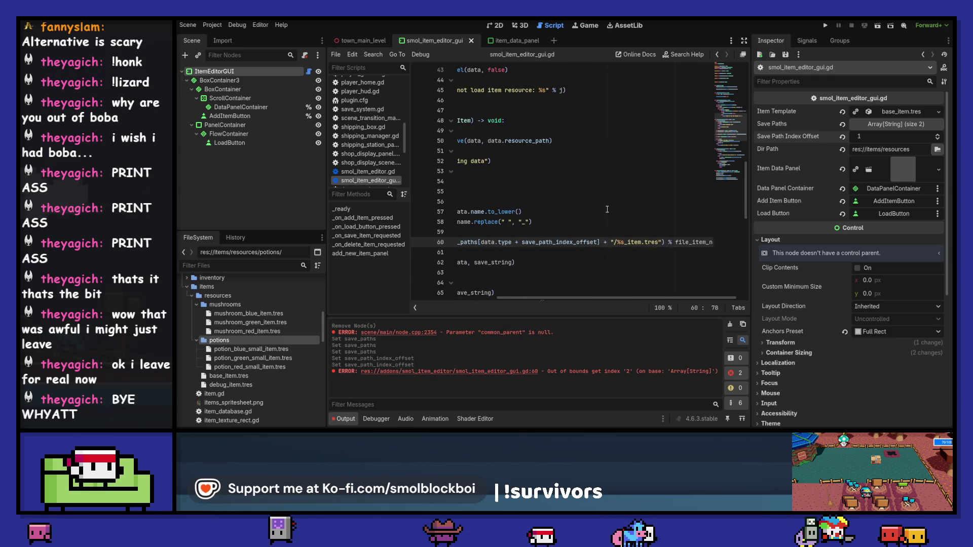
scroll(607, 209, left, 2)
click(586, 242)
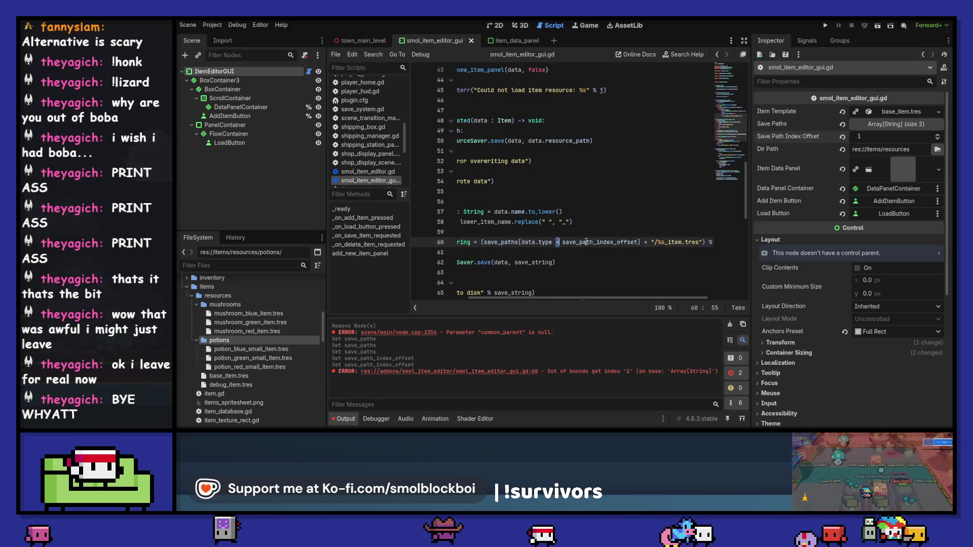
shift+click(650, 244)
shift+click(653, 243)
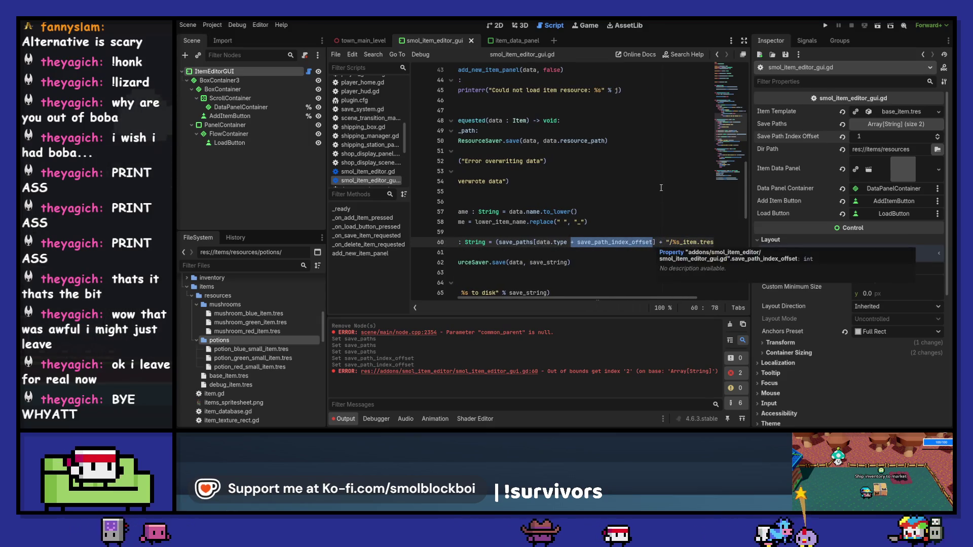
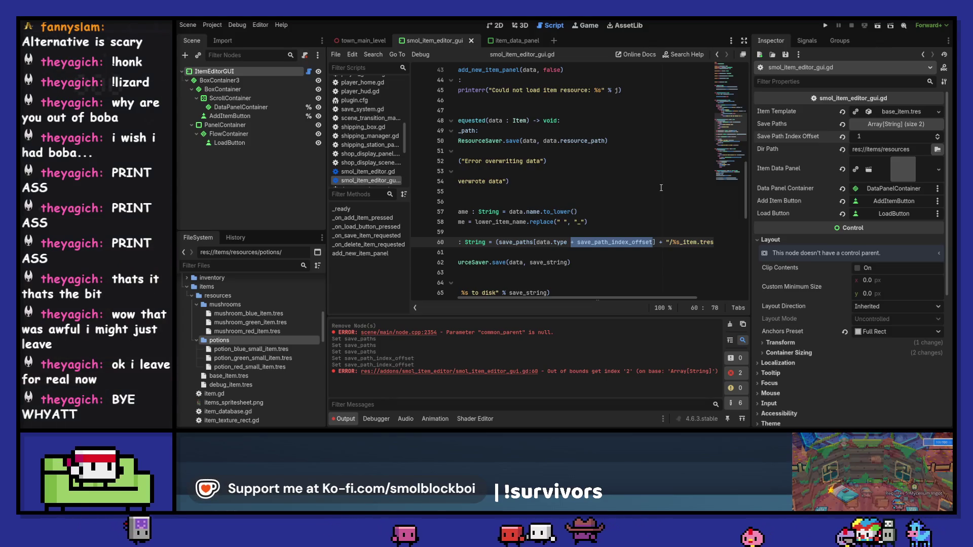
On line 60, move ' + save_path_index_offset' inside the save_paths[ ] index, then save the script
key(BackSpace)
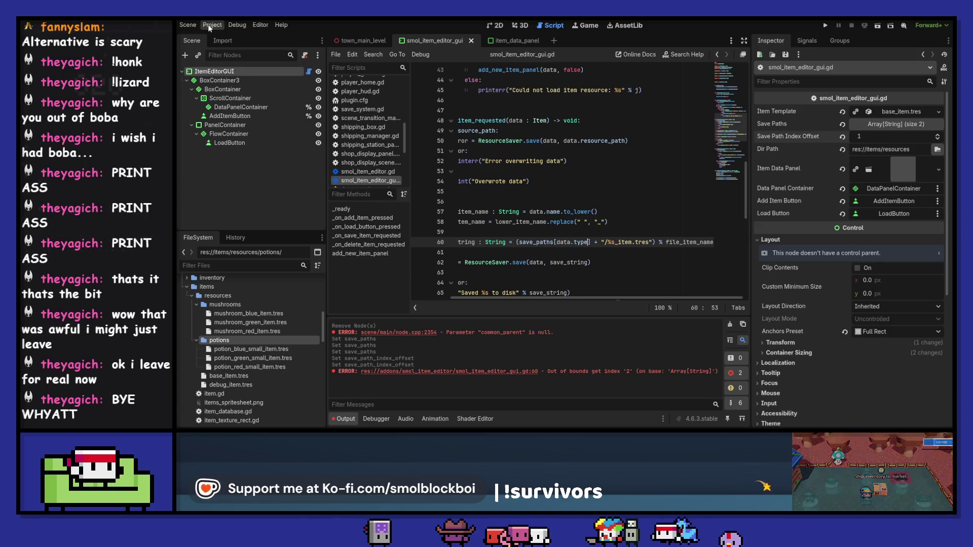
click(877, 127)
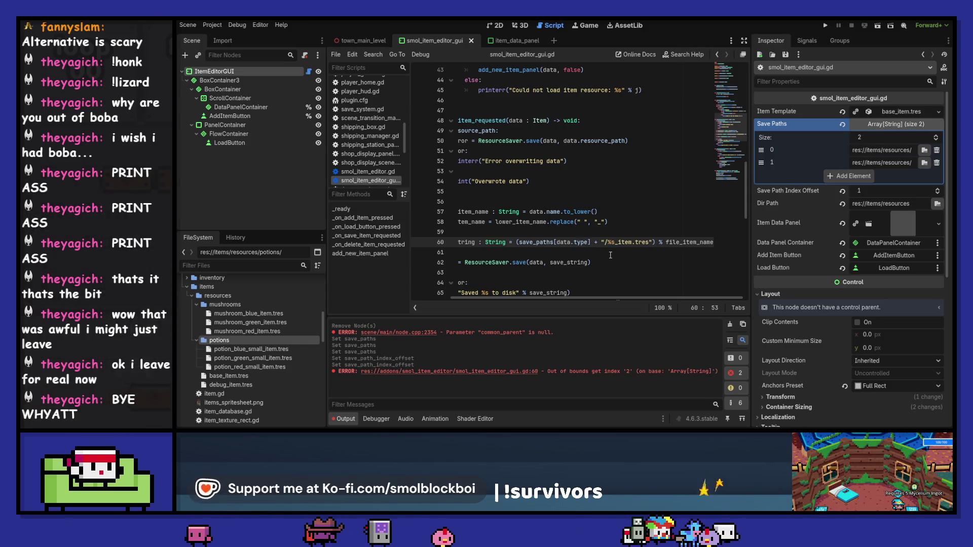
text(+ save_path_index_offset)
key(ctrl+s)
Toggle the Smol Item Editor plugin off and on in Project Settings > Plugins to reload it
click(220, 26)
click(226, 37)
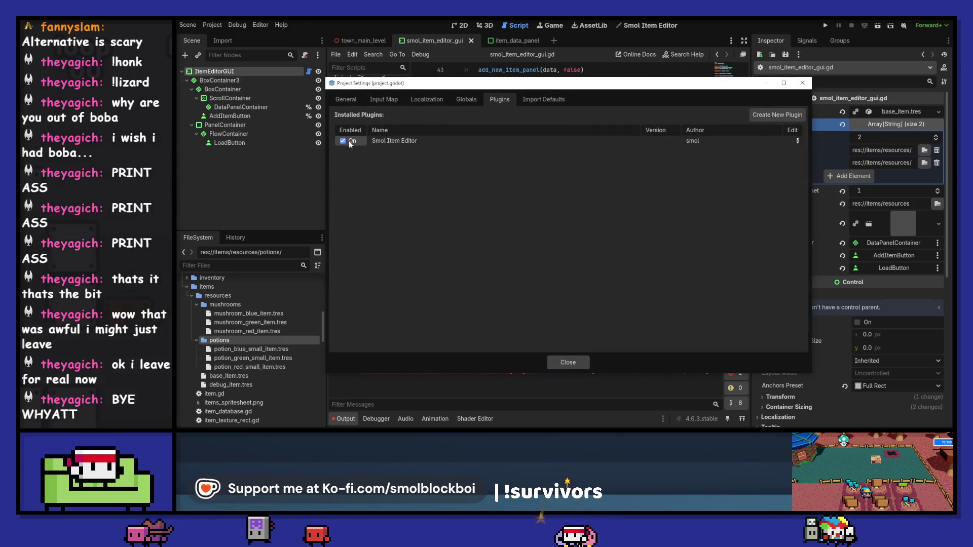
click(803, 84)
click(651, 25)
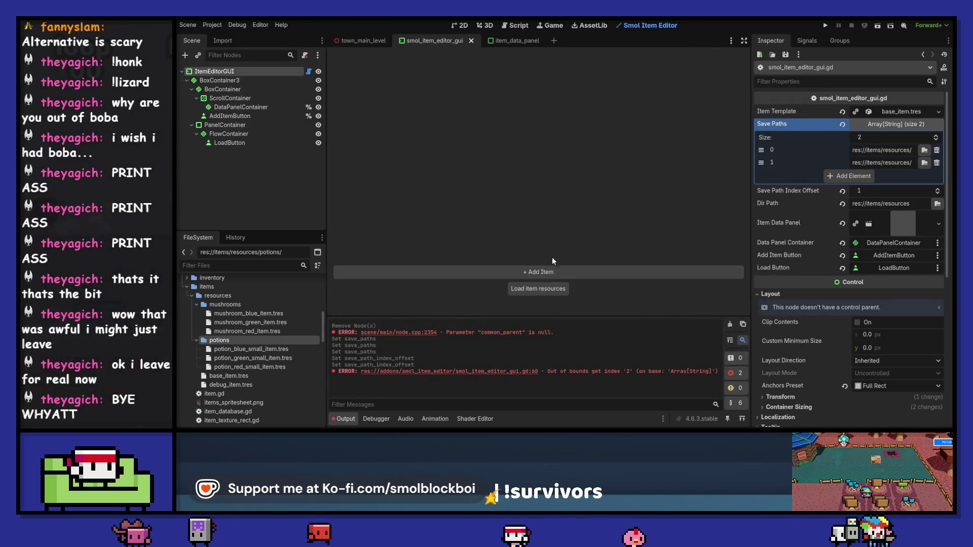
click(553, 288)
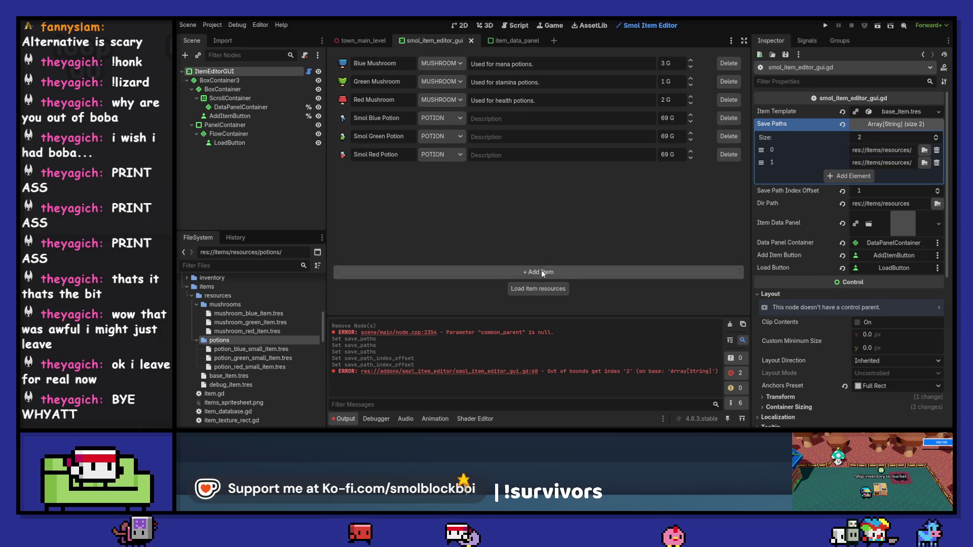
Add a test item named 'Ass' with description 'Ass', type POTION, and save it
click(541, 271)
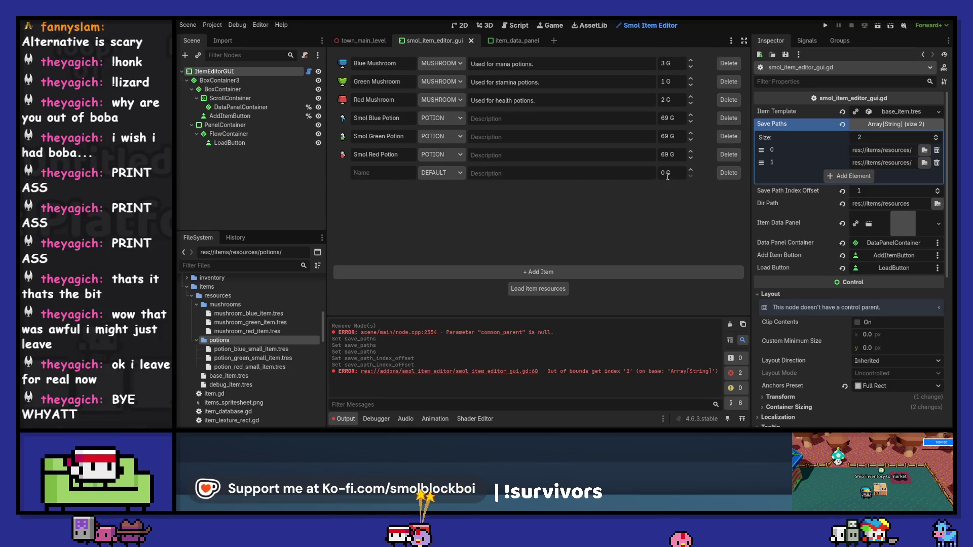
click(399, 178)
text(Ass)
click(474, 175)
text(Ass)
click(441, 172)
click(439, 203)
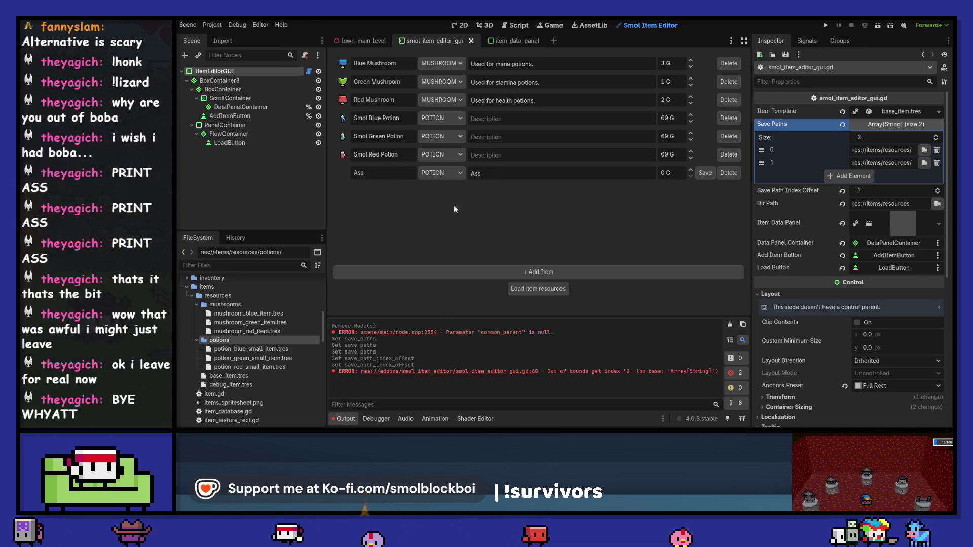
click(706, 174)
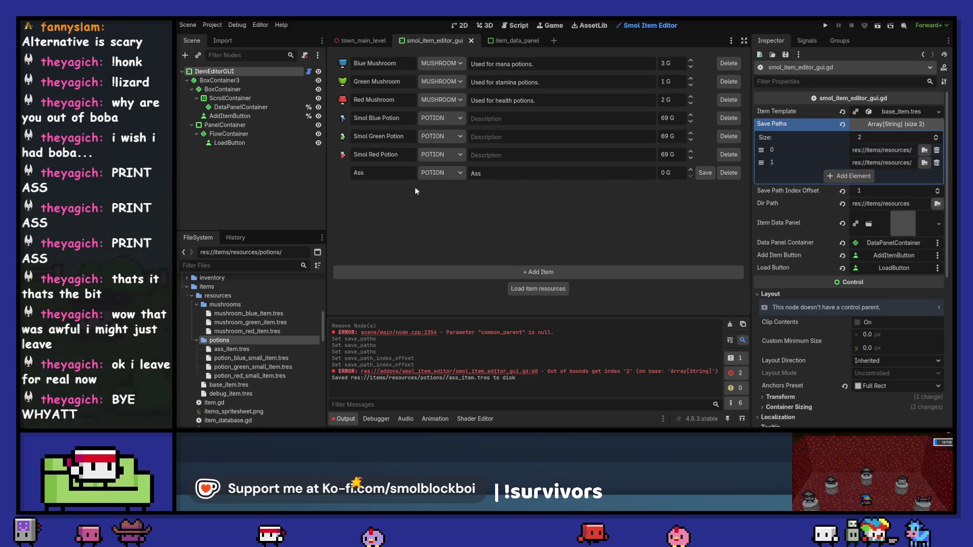
Change the test item's type to MUSHROOM, save again, and inspect both ass_item.tres copies
click(452, 175)
click(451, 197)
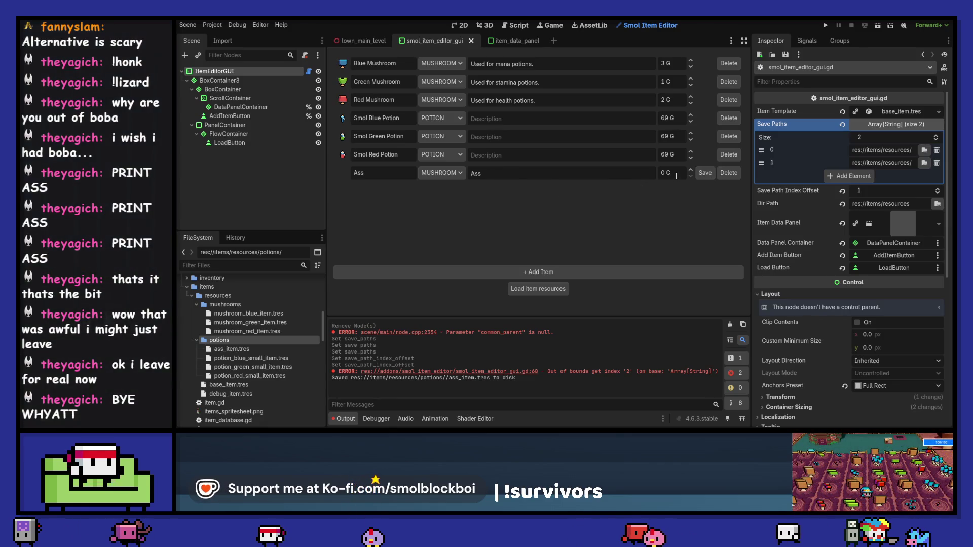
click(706, 173)
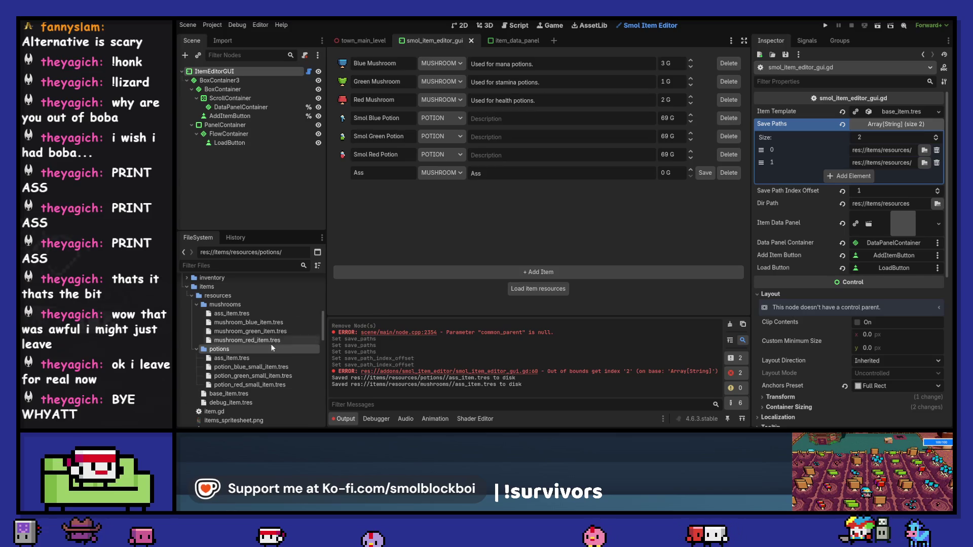
click(251, 313)
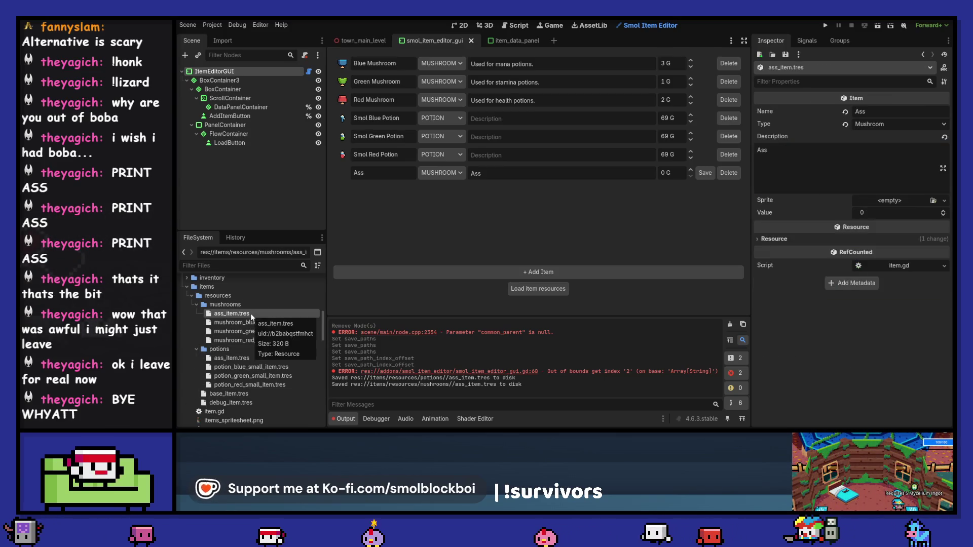
click(255, 357)
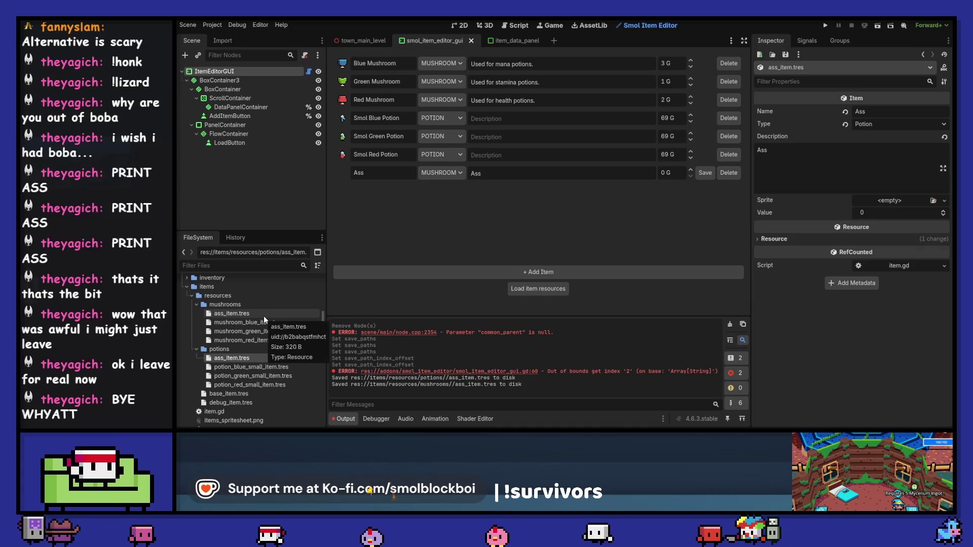
Reload the items, delete the mushroom and potion test items, and clear the Output log
click(529, 288)
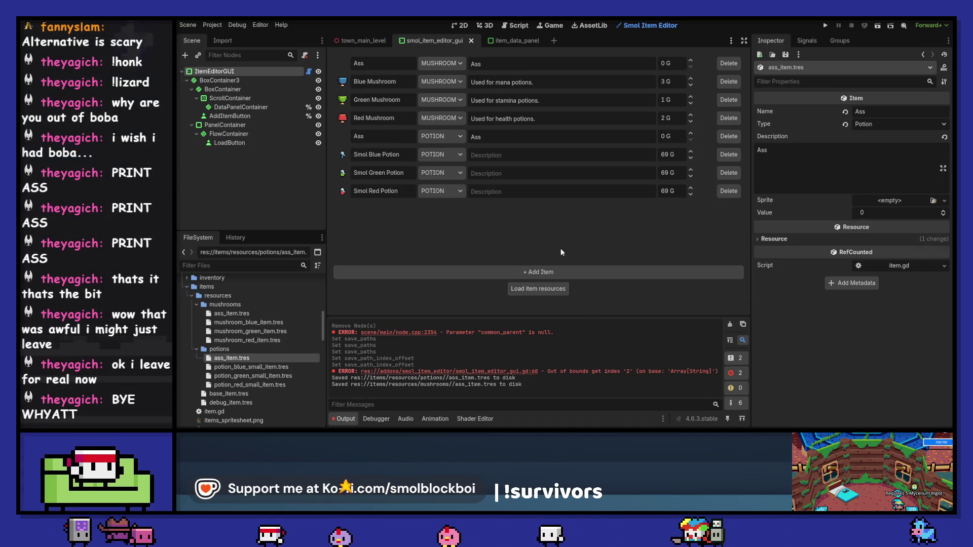
click(728, 64)
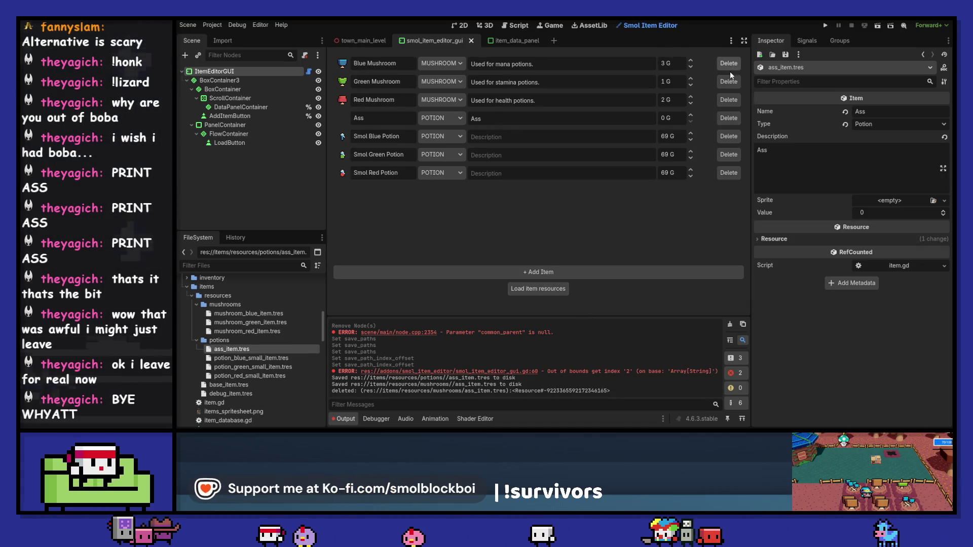
click(729, 118)
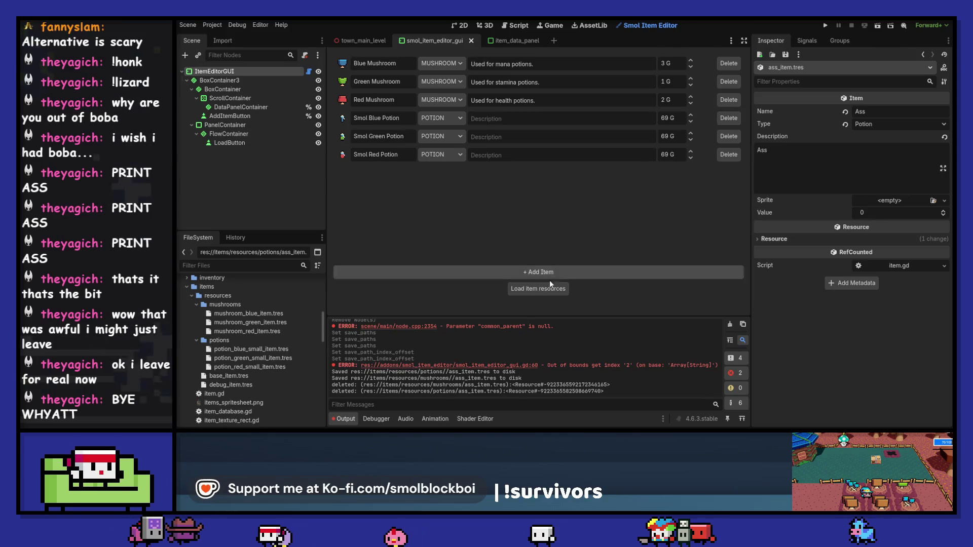
click(730, 324)
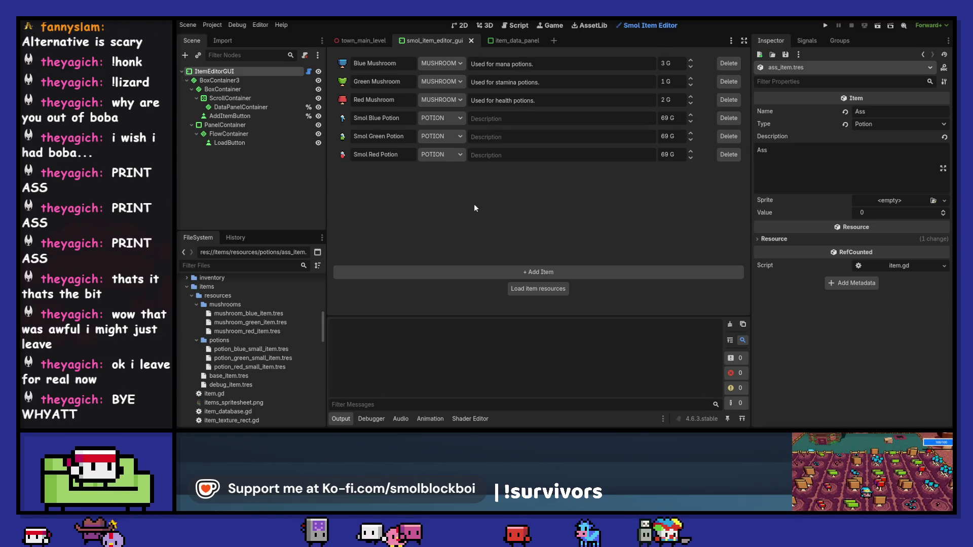
Create a new 'keys' folder inside res://items/resources
right_click(268, 299)
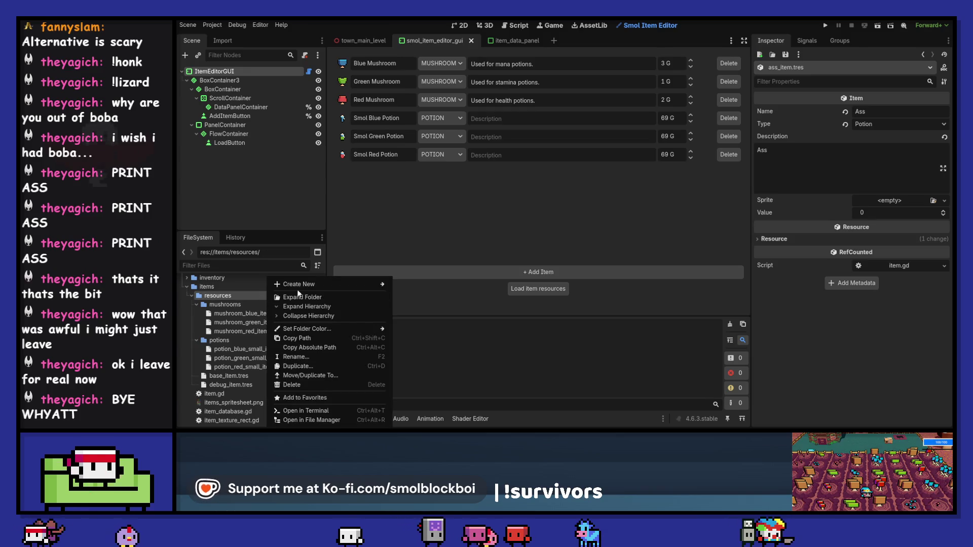
click(435, 178)
click(436, 155)
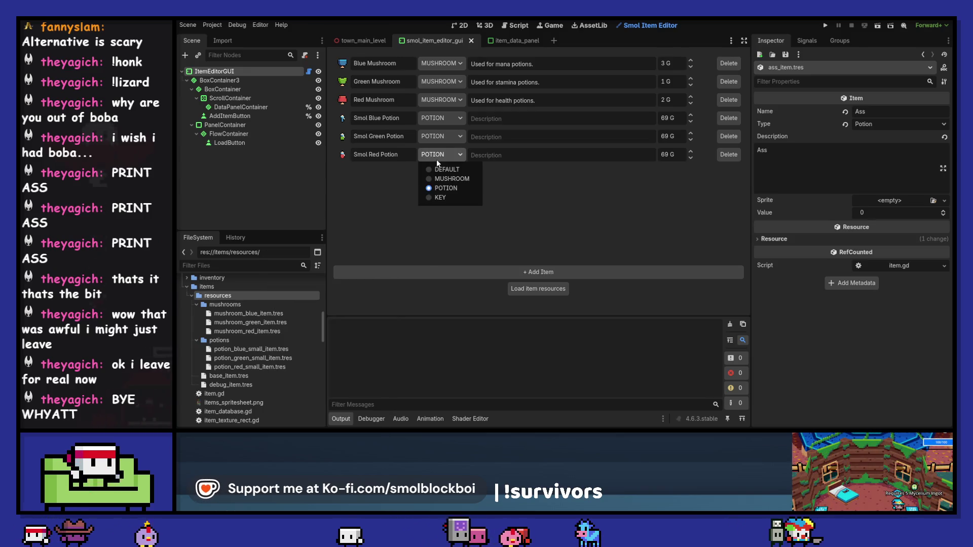
click(292, 296)
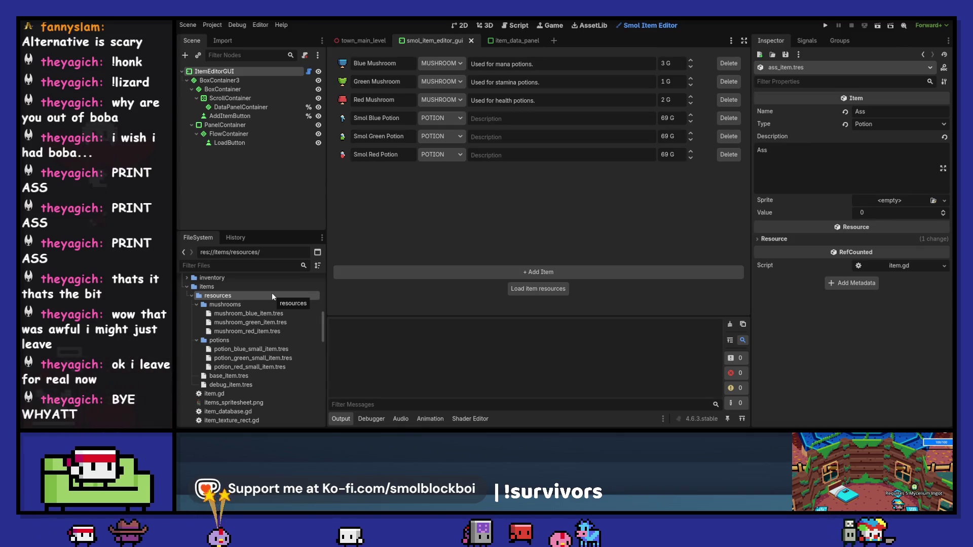
right_click(272, 294)
mouse_move(315, 287)
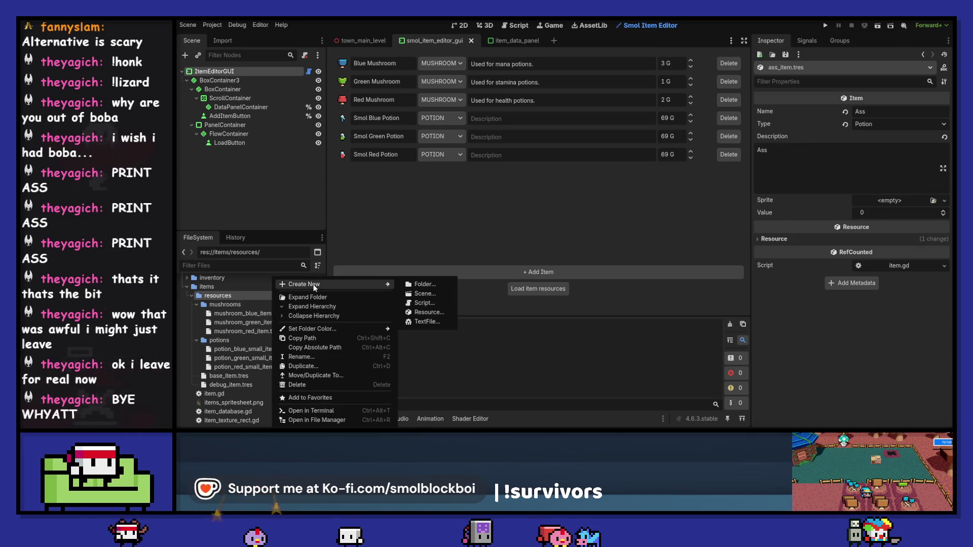
click(439, 285)
text(keys)
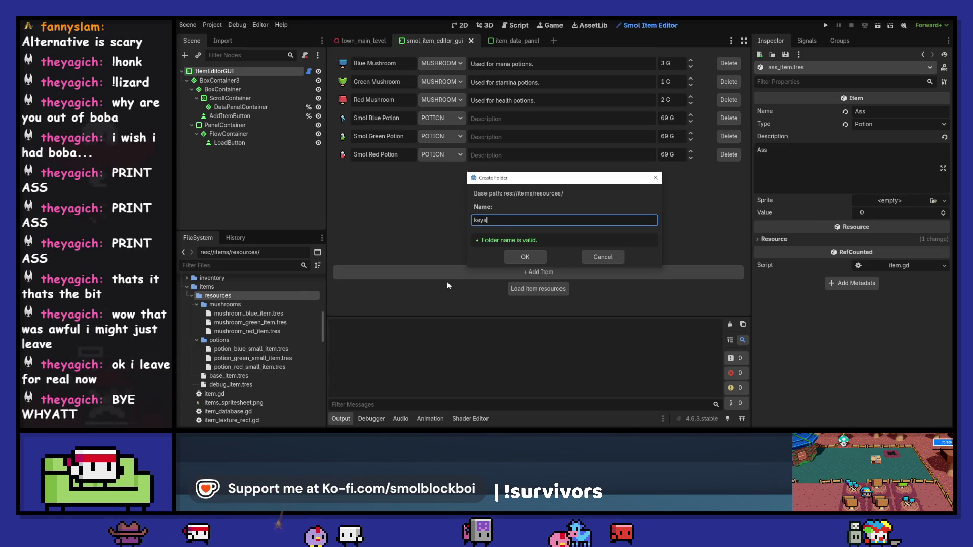
key(Return)
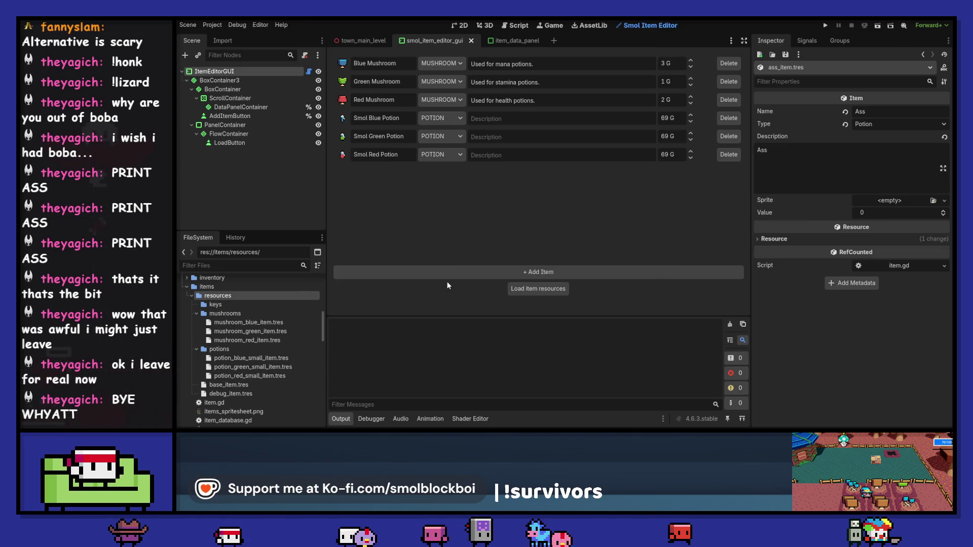
Rename the folders to 3keys, 1mushrooms and 2potions, then reload the item resources
click(266, 304)
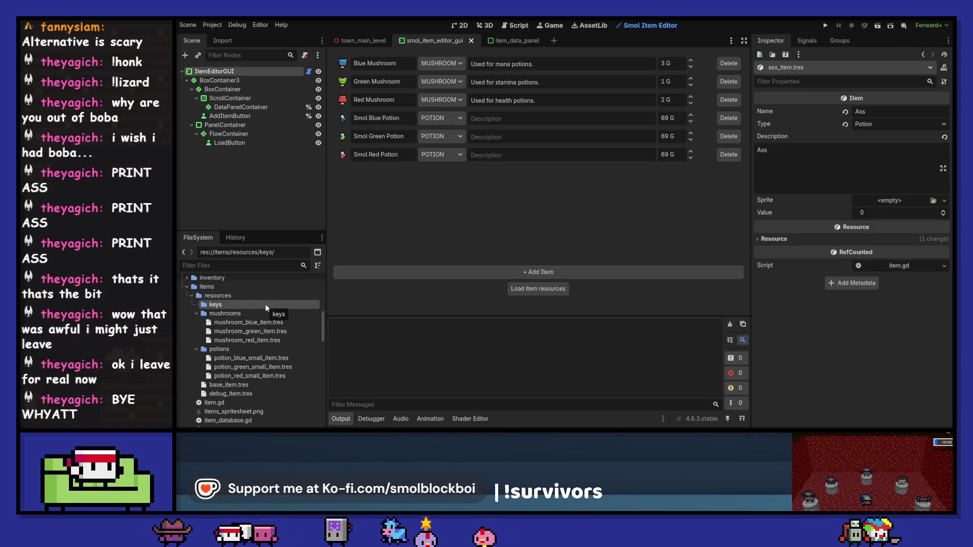
click(266, 304)
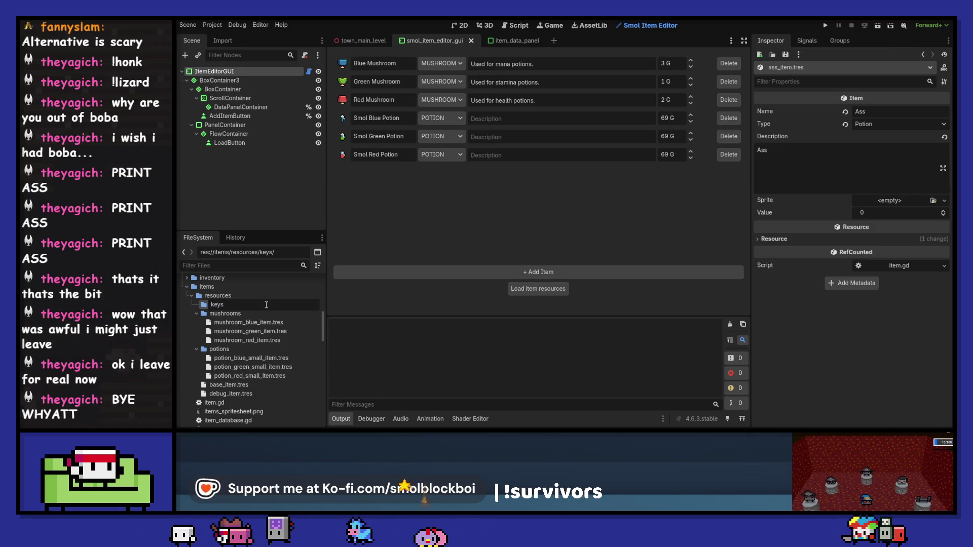
text(3)
key(Return)
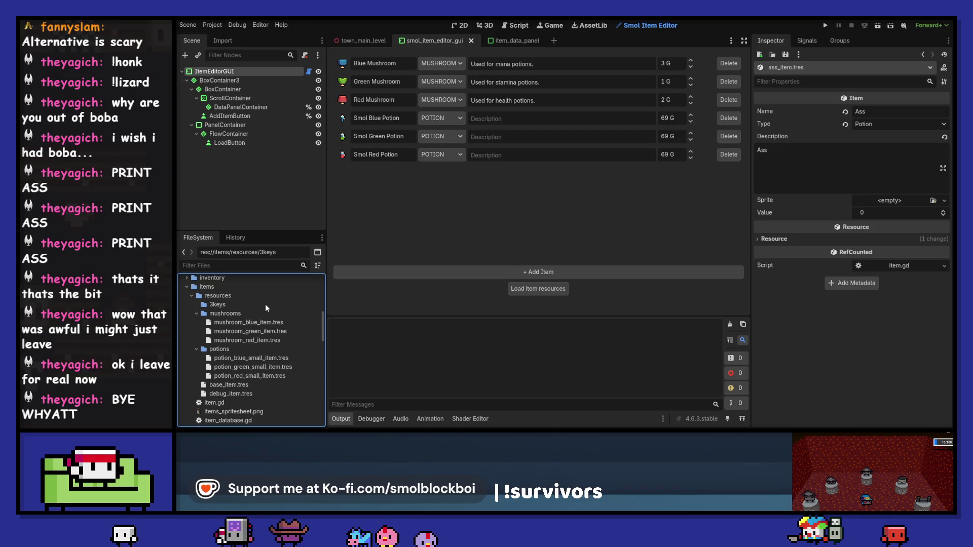
click(252, 314)
click(249, 315)
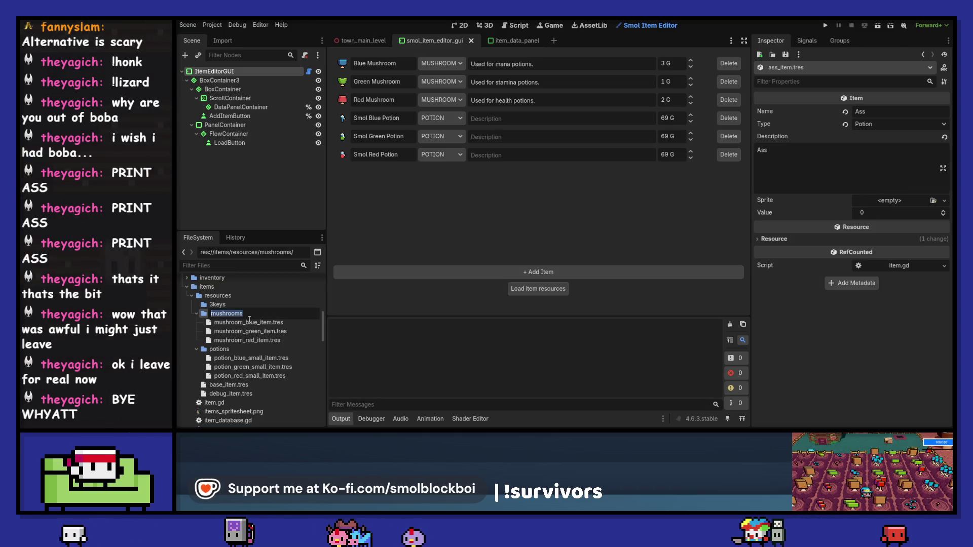
text(1)
key(Return)
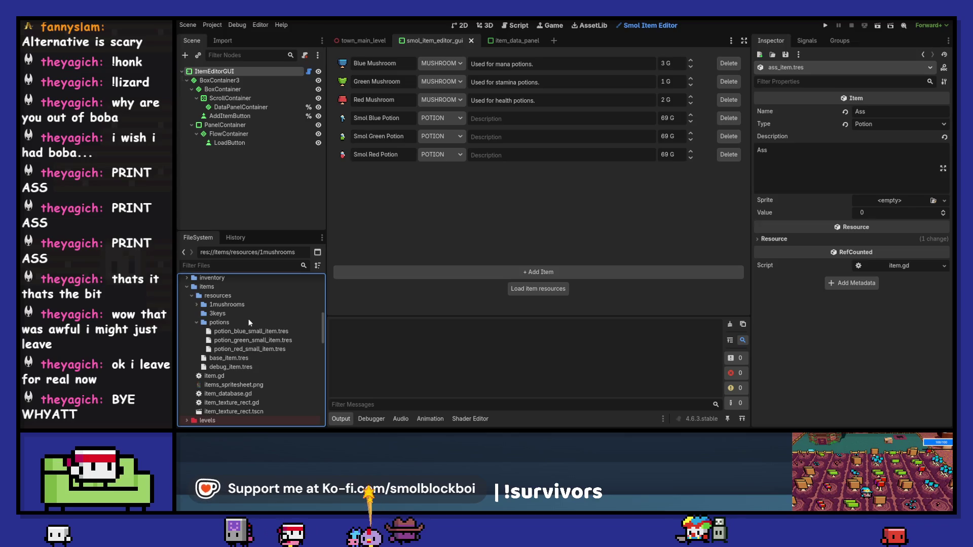
click(249, 322)
click(248, 322)
text(2)
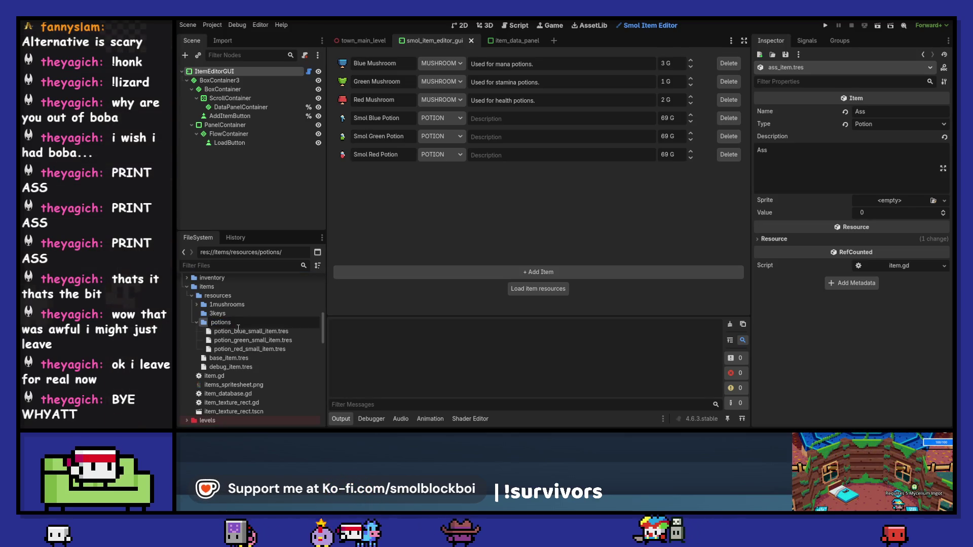
key(Return)
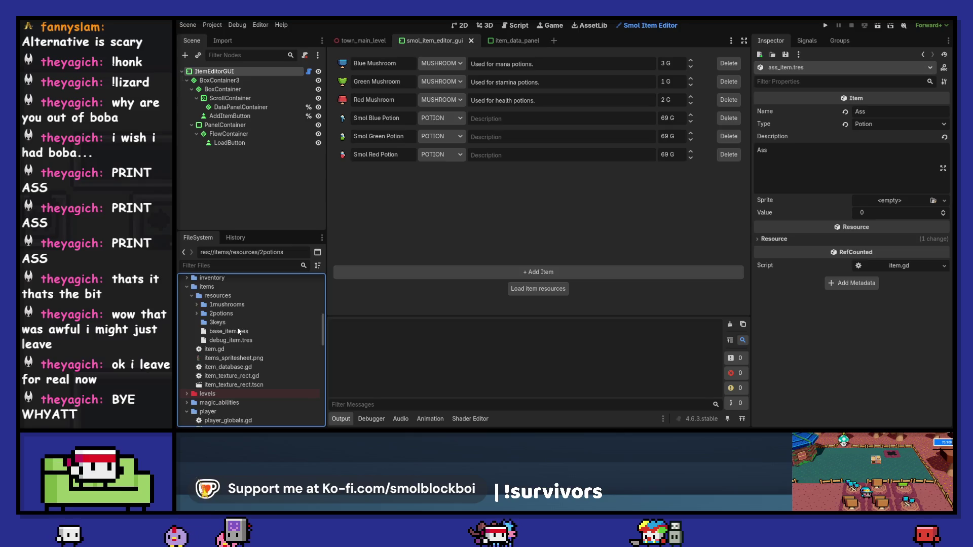
click(546, 291)
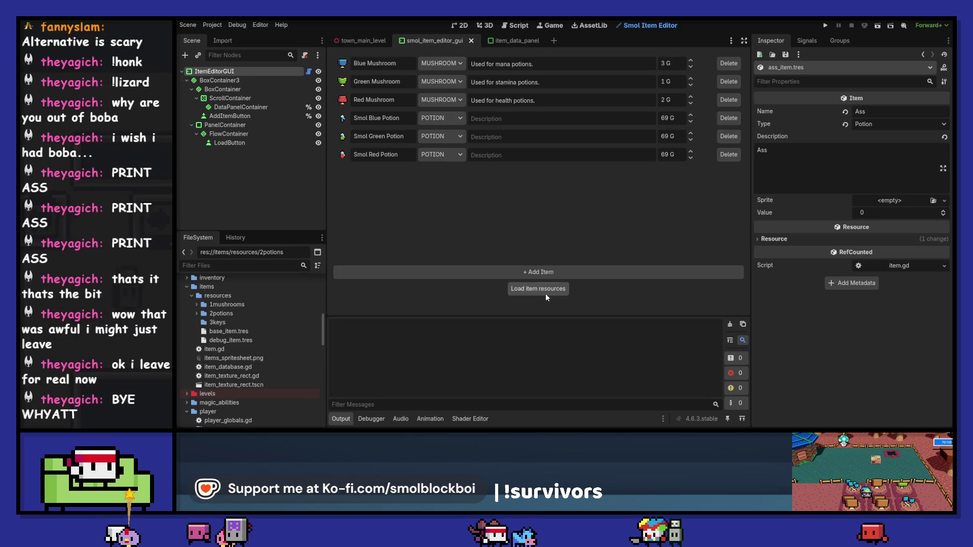
Run the game, check the Debugger errors, then delete the old save and start a new game
click(824, 27)
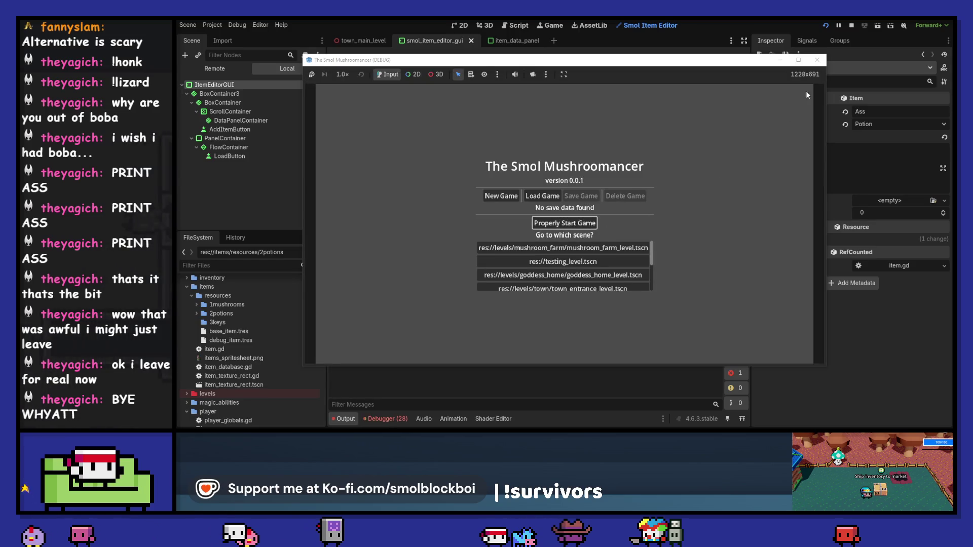
key(F8)
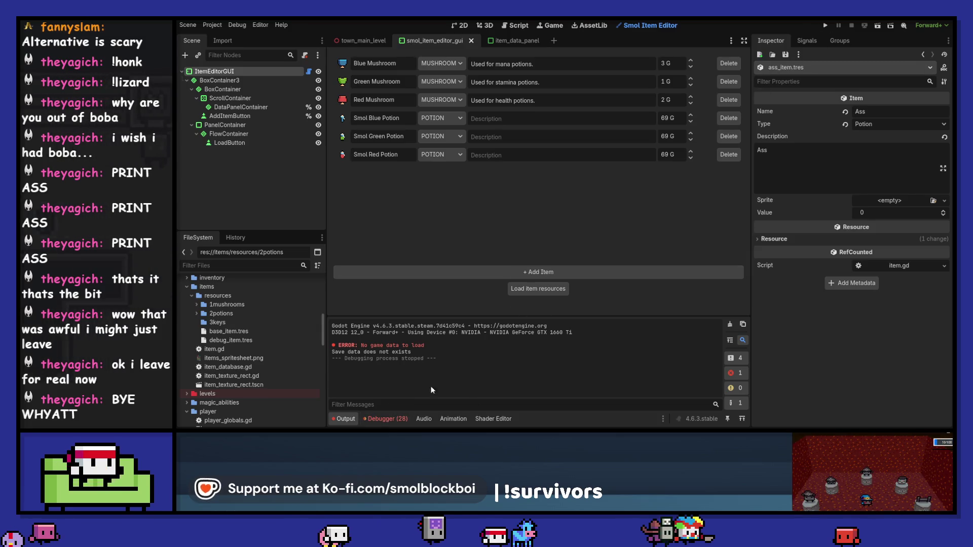
click(387, 418)
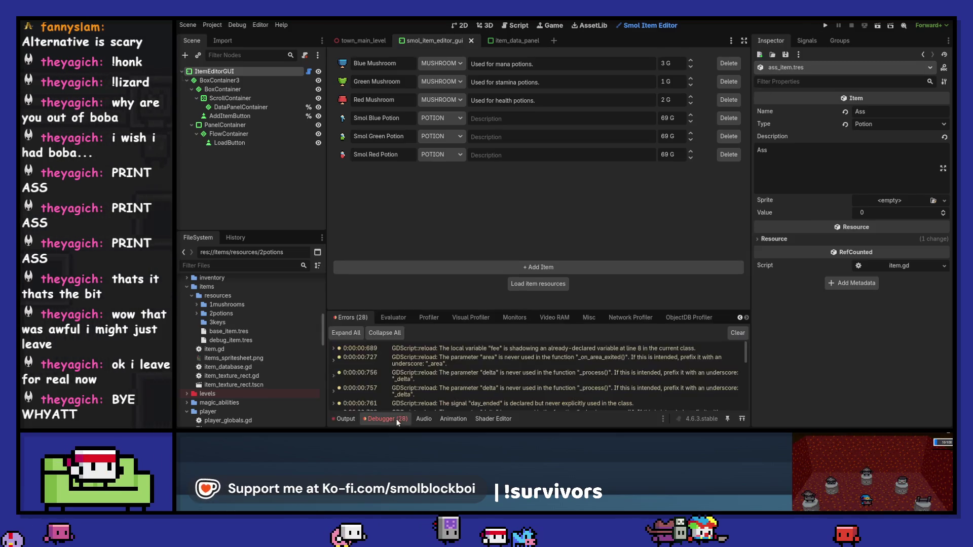
key(F5)
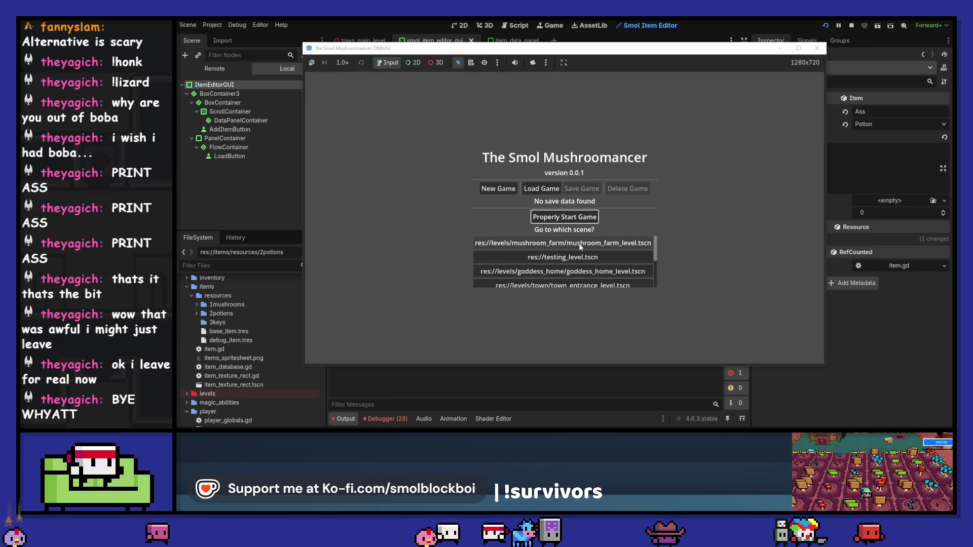
click(607, 197)
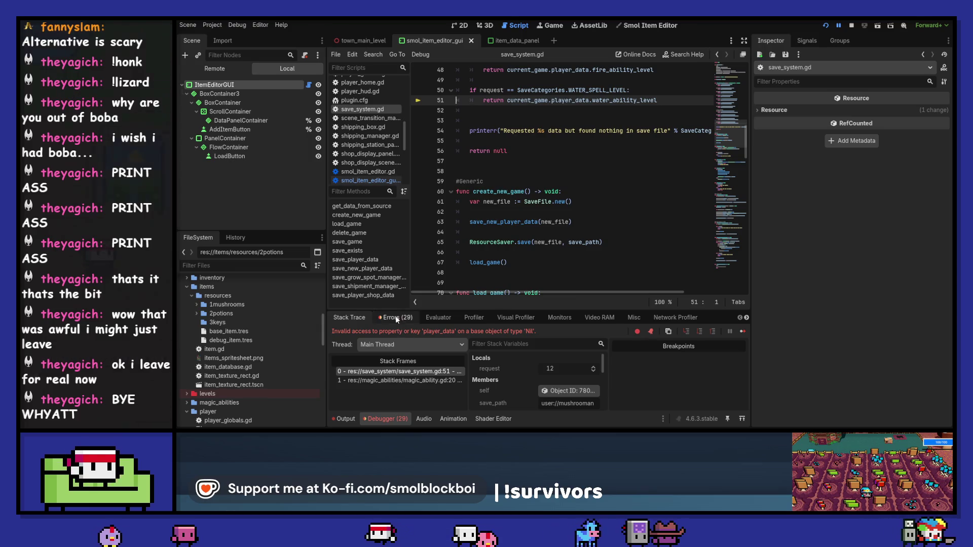
key(F5)
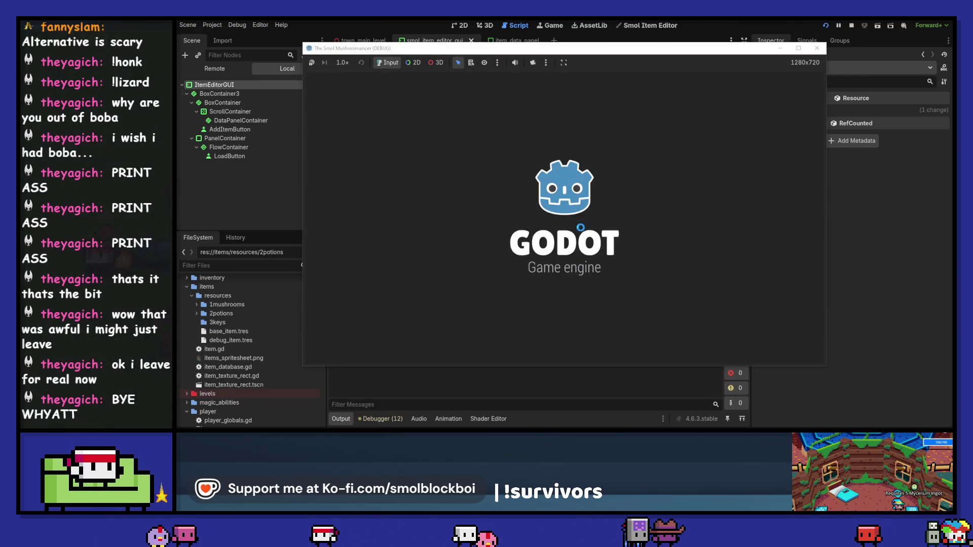
click(542, 189)
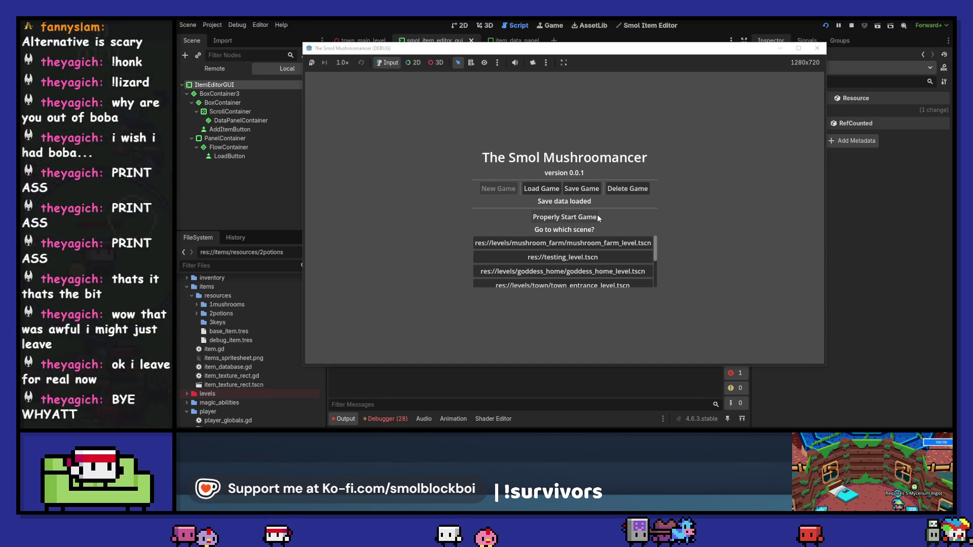
click(626, 189)
click(502, 188)
click(581, 217)
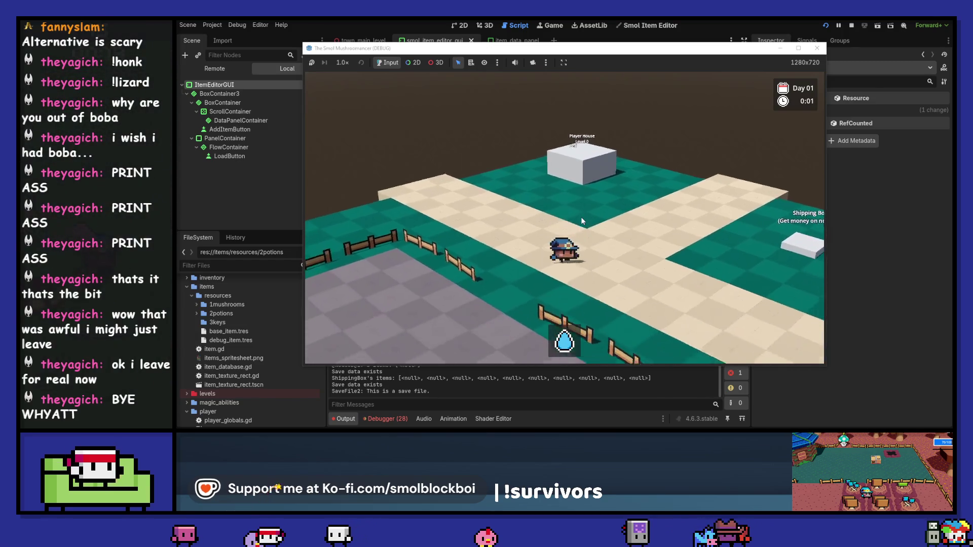
Walk onto the farm soil patch and plant seeds across it
key(a)
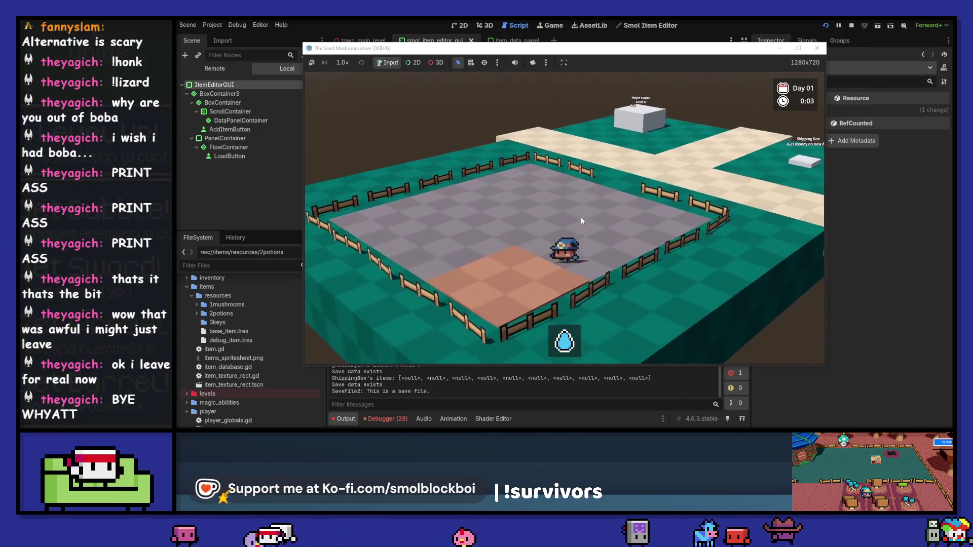
scroll(581, 217, down, 1)
key(a)
click(581, 217)
click(580, 217)
key(w)
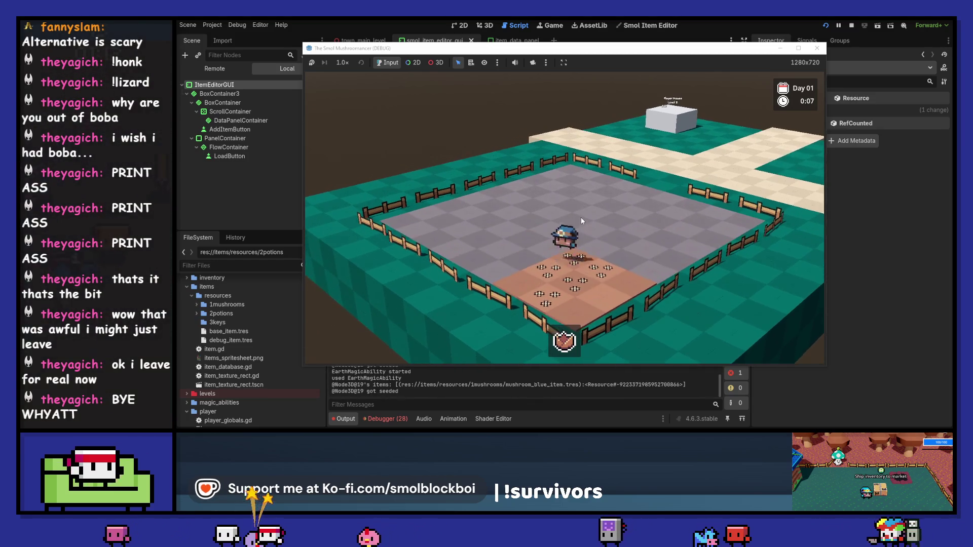
key(s)
click(581, 217)
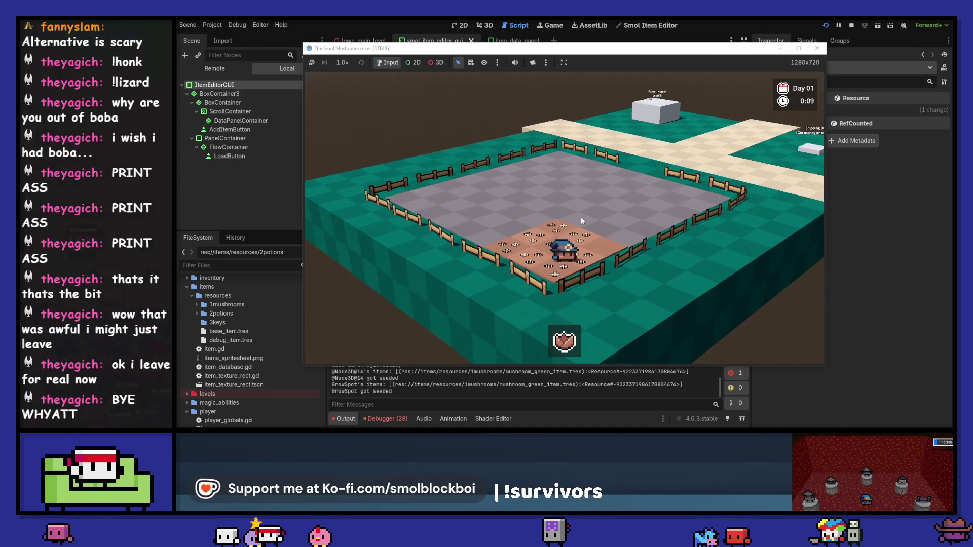
key(d)
Water all the seeded soil tiles
scroll(580, 217, up, 1)
click(581, 217)
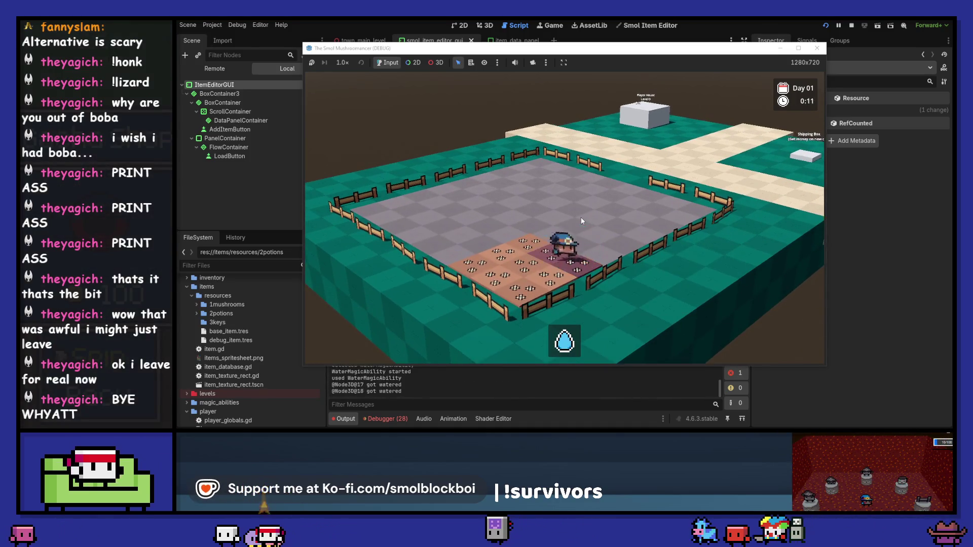
key(a)
click(581, 217)
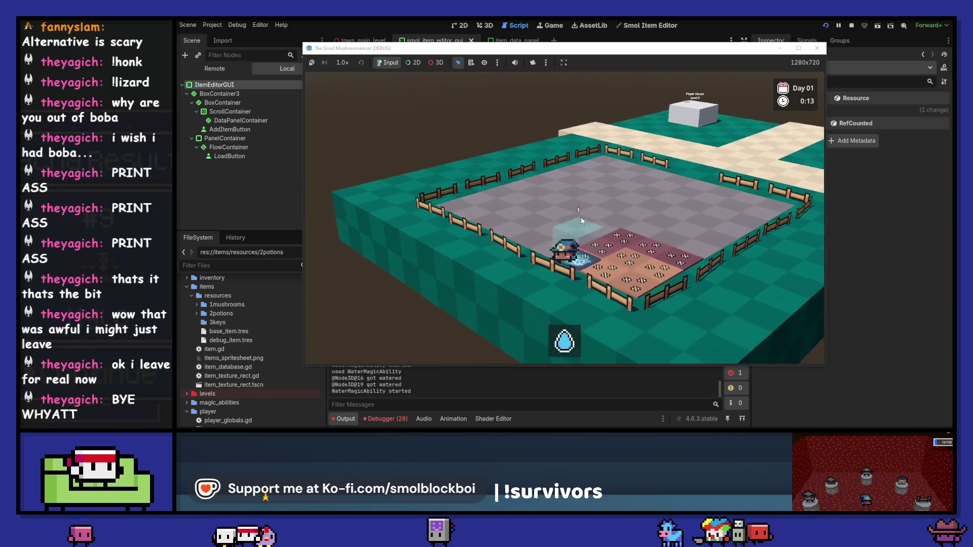
key(d)
click(581, 217)
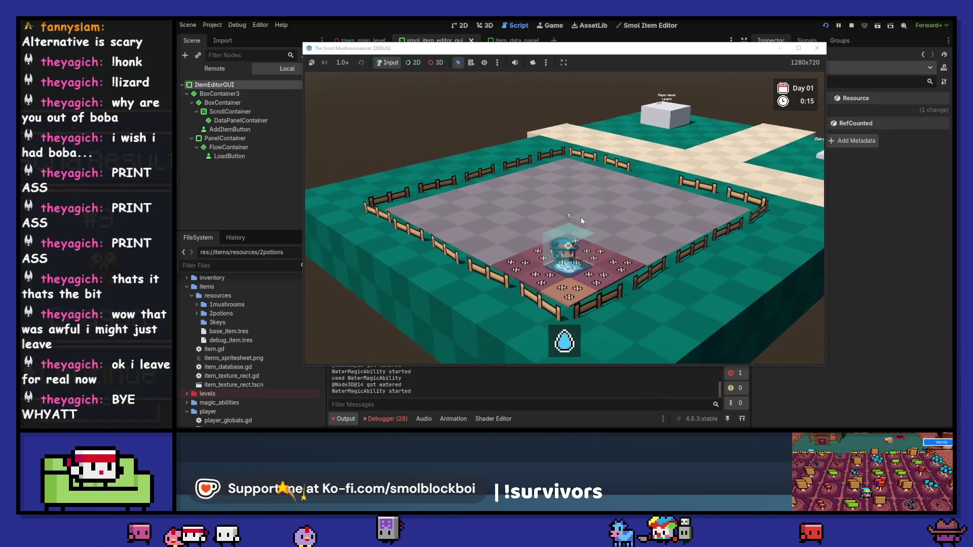
key(w)
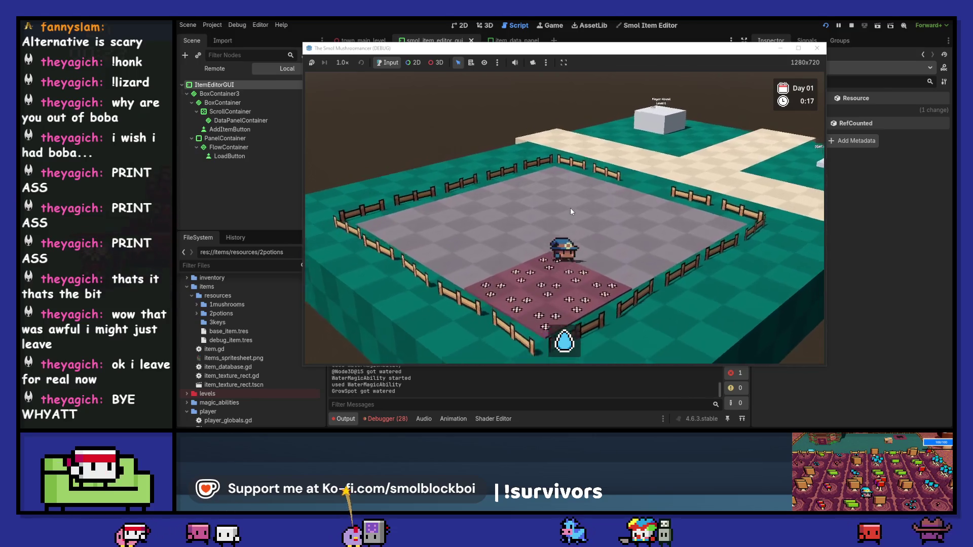
Sleep in the Player House bed twice to advance to Day 03
key(w)
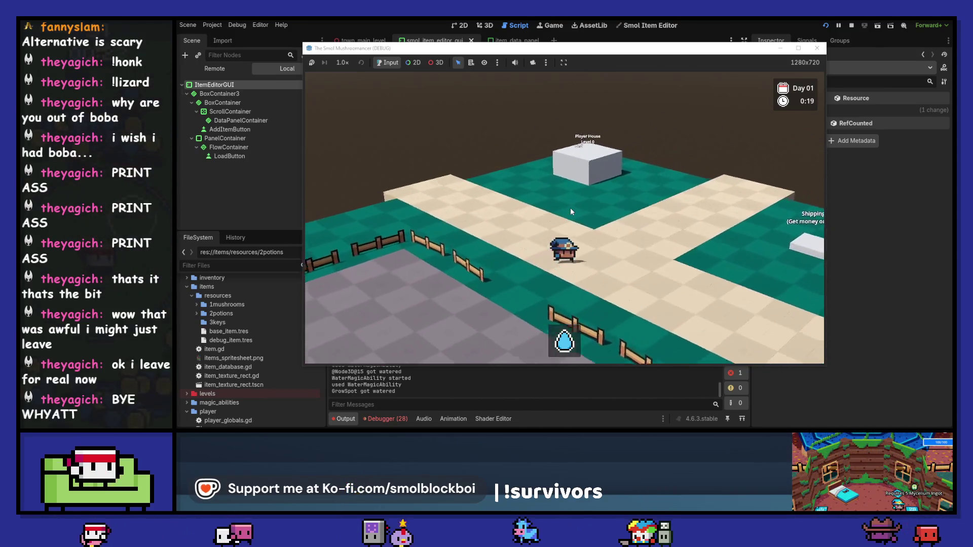
key(w)
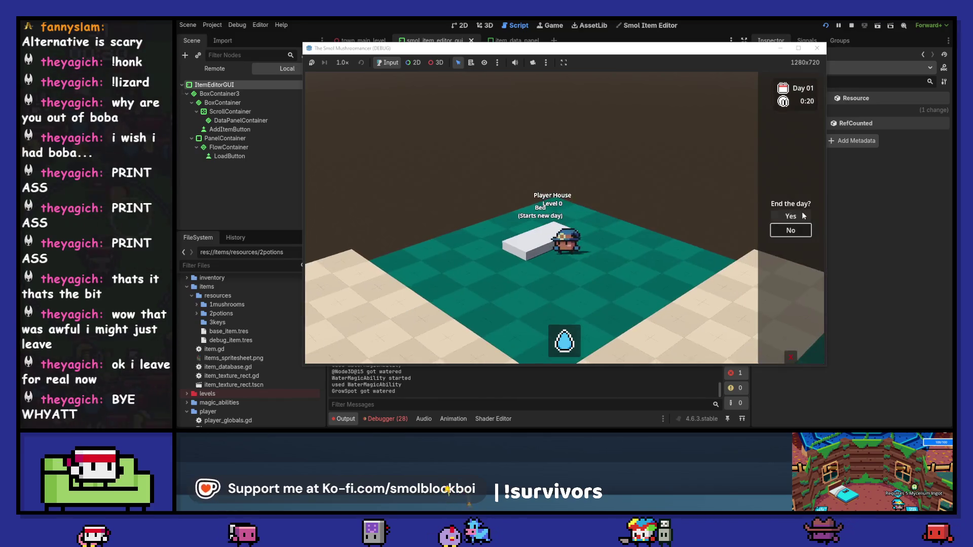
click(790, 217)
key(s)
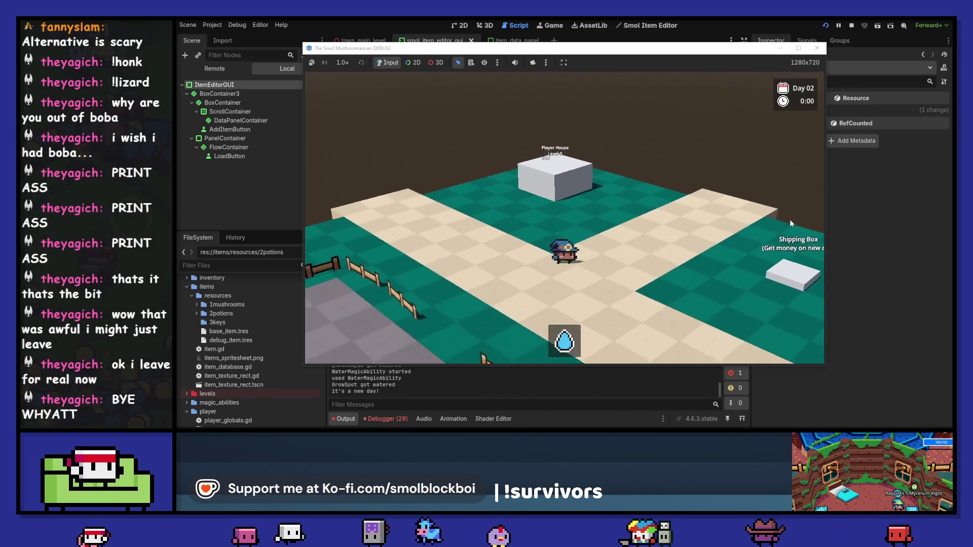
key(s)
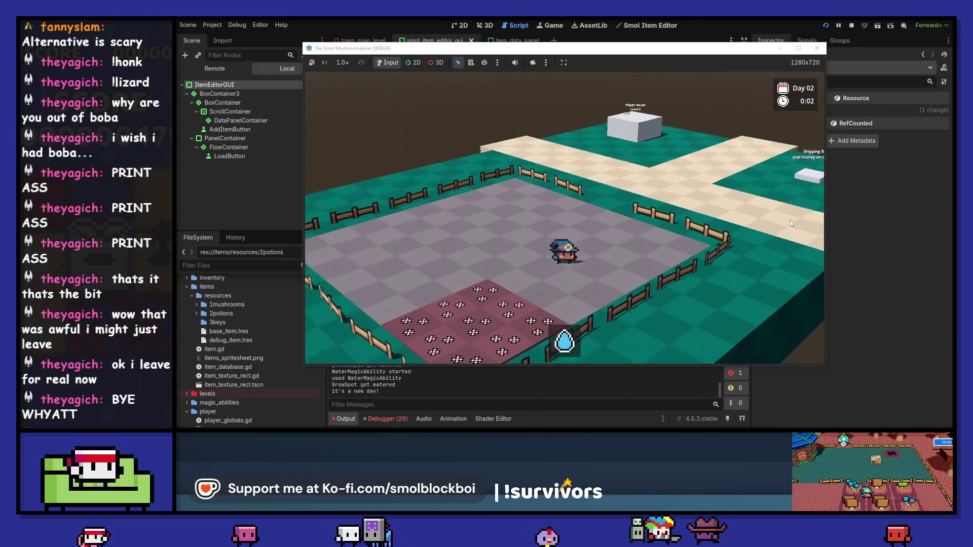
key(w)
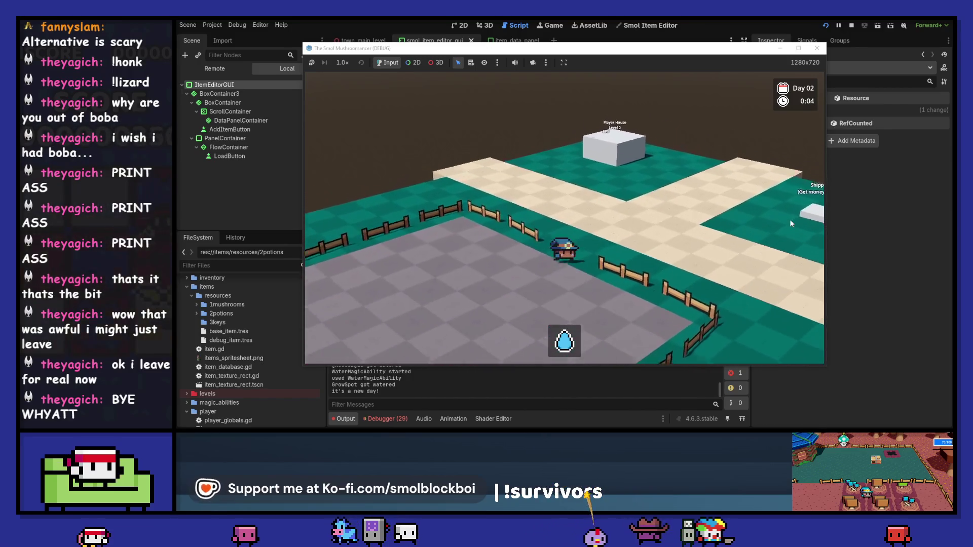
key(w)
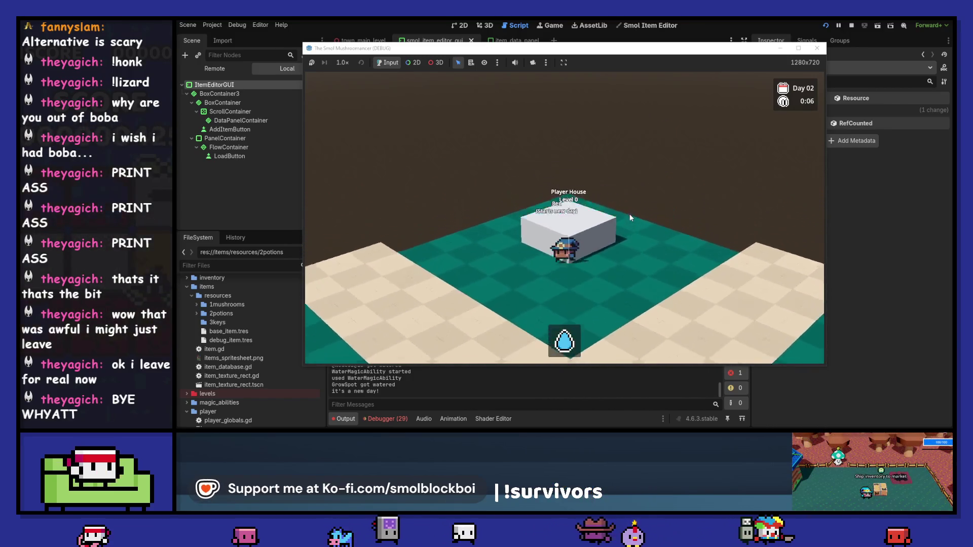
click(789, 216)
Harvest the grown mushrooms, check them in the inventory, and stop the game with F8
key(s)
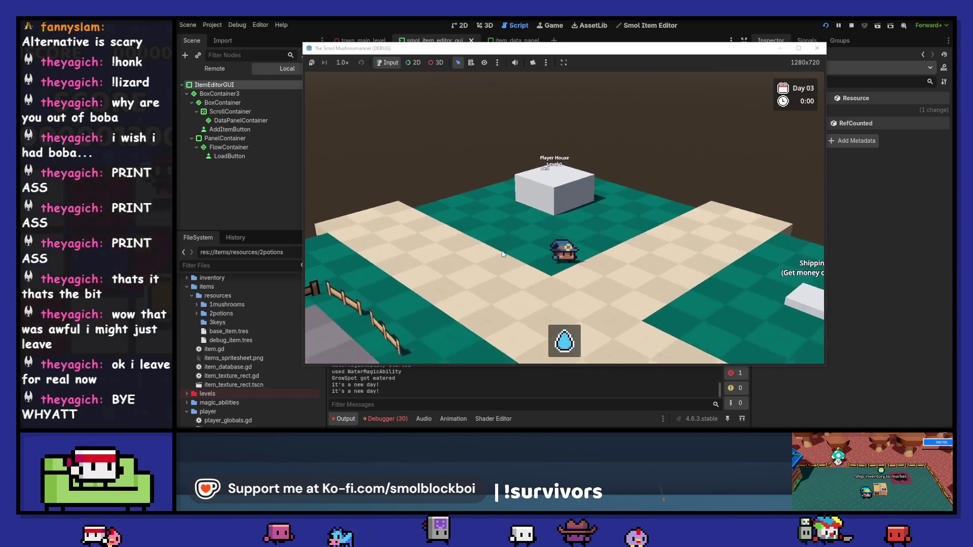
key(s)
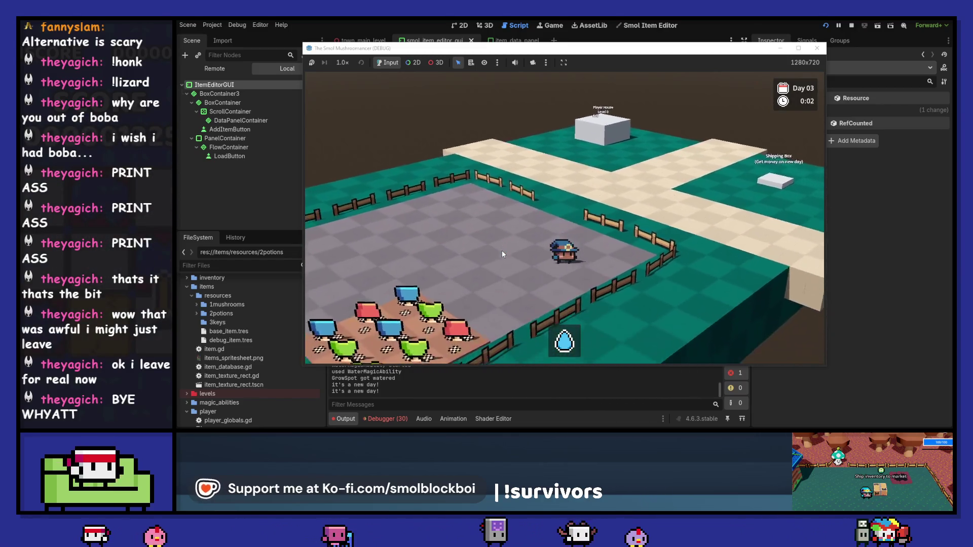
key(a)
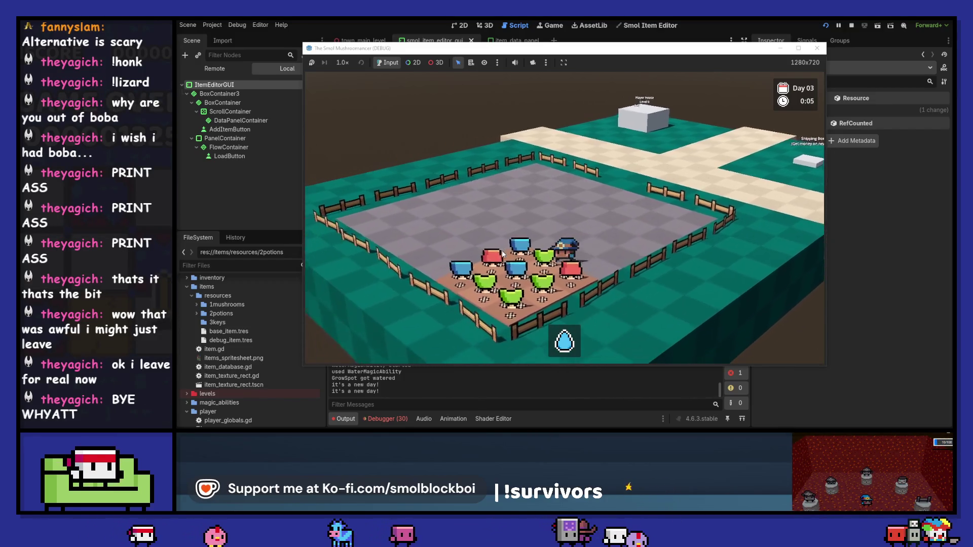
key(a)
click(503, 253)
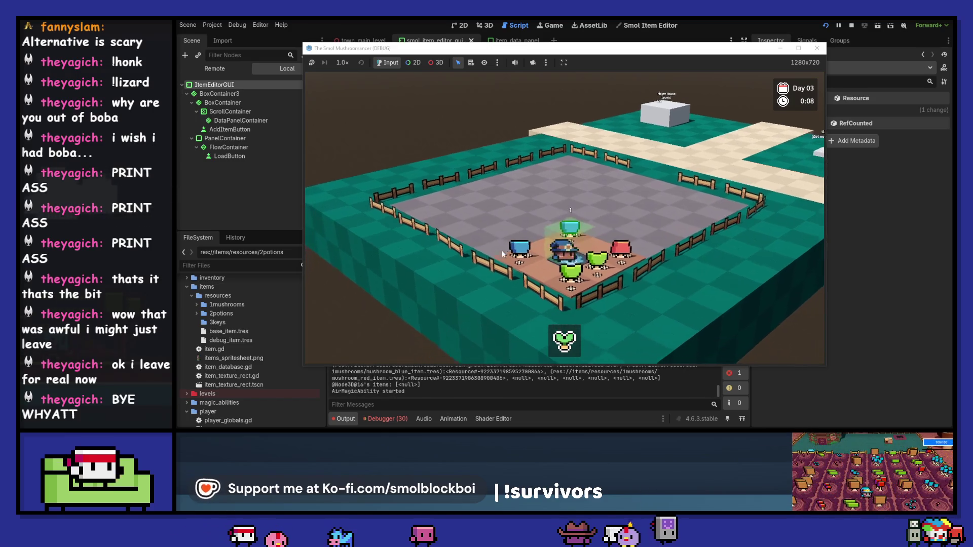
key(i)
key(i)
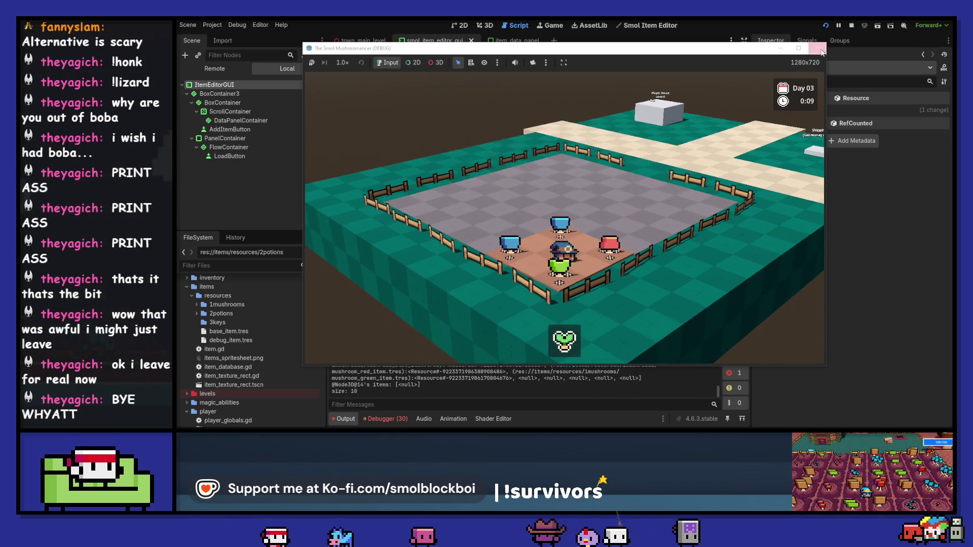
key(F8)
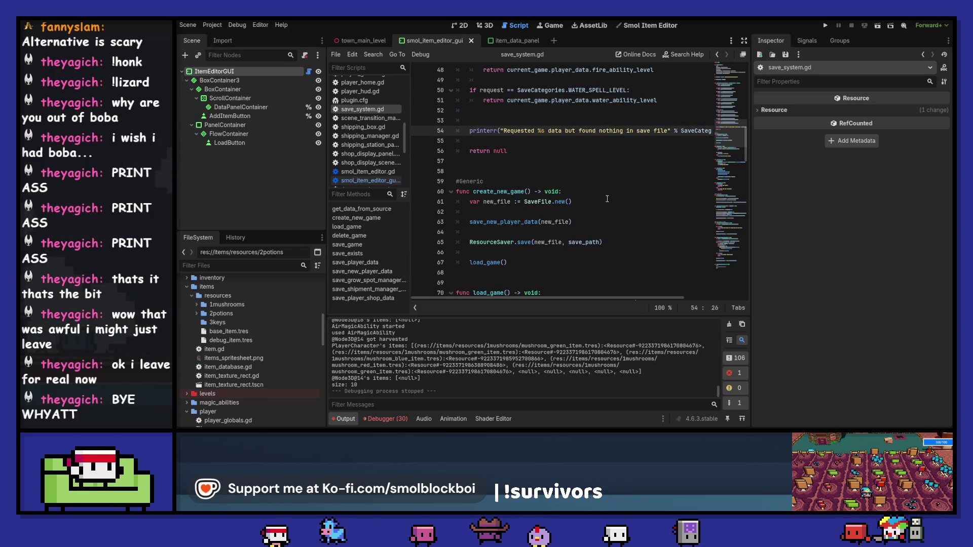
Clear the Output log, open smol_item_editor_gui.gd, and select the ItemEditorGUI root node
click(729, 324)
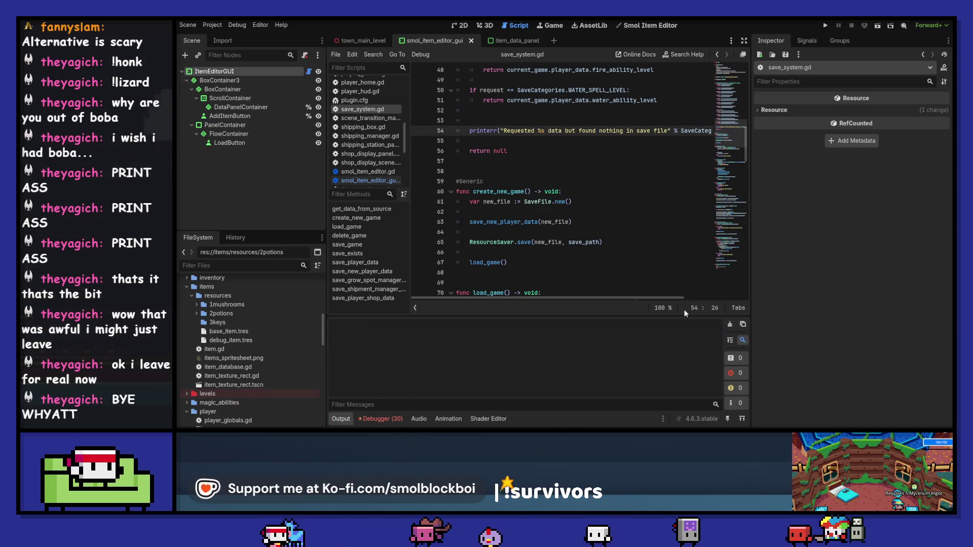
scroll(557, 177, up, 3)
click(308, 72)
scroll(557, 177, up, 10)
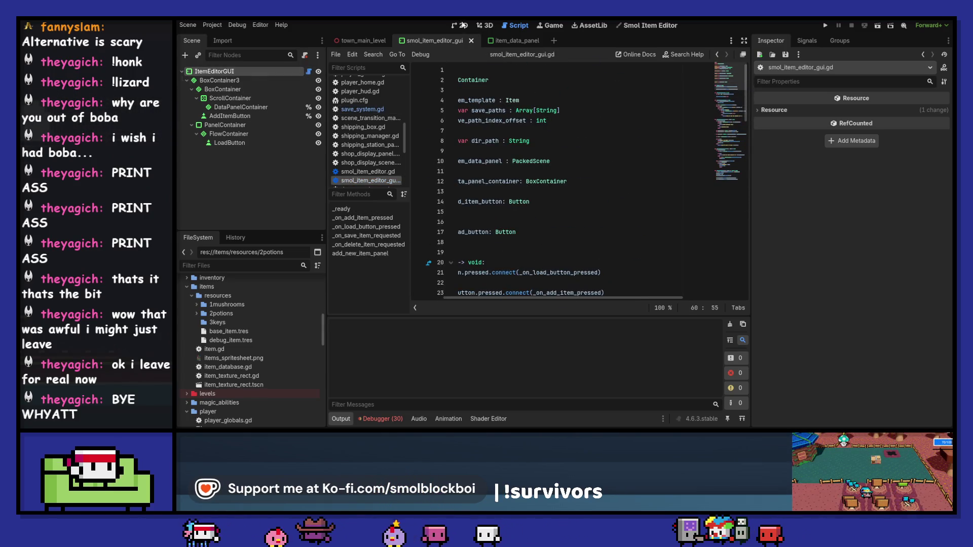
scroll(580, 112, left, 3)
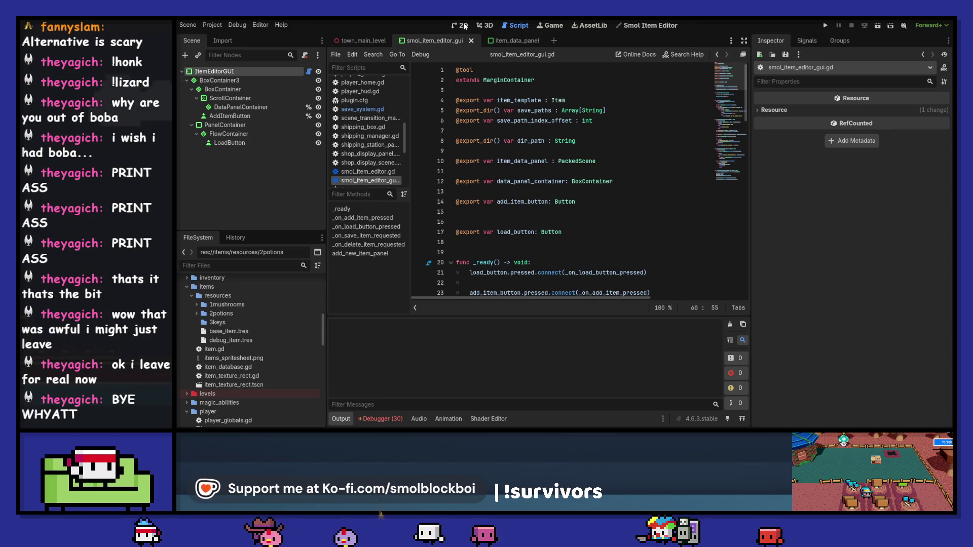
click(243, 77)
key(Up)
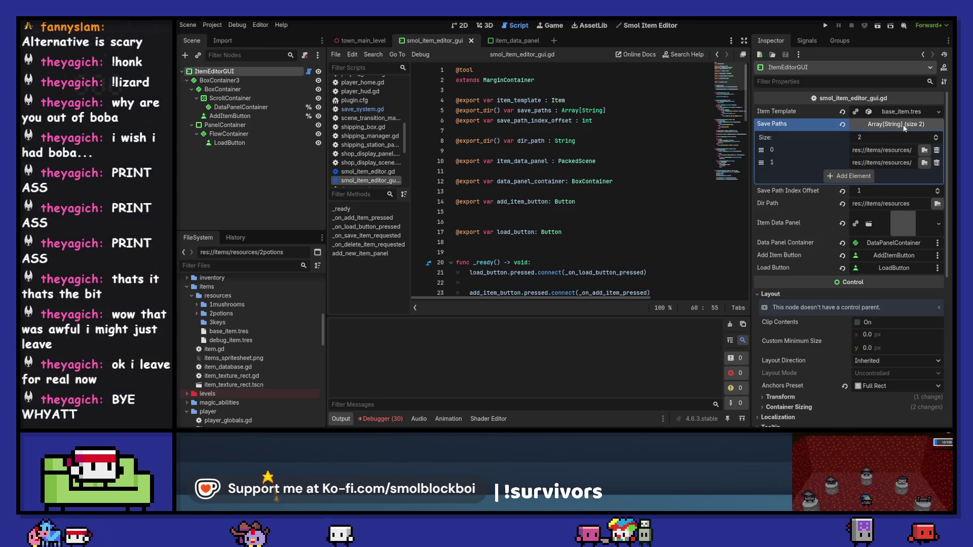
Add a third Save Paths entry set to res://items/resources/3keys/ and save the scene
click(905, 125)
click(905, 125)
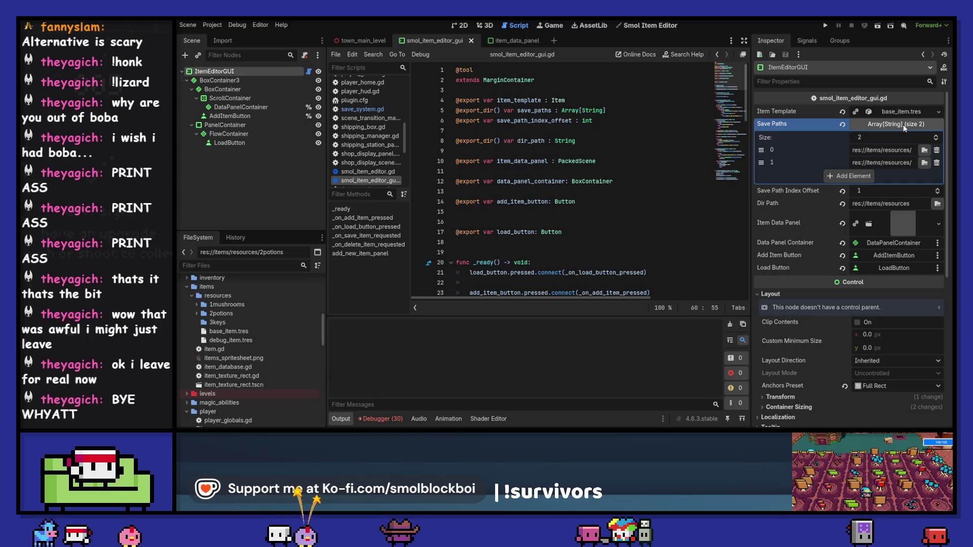
click(935, 135)
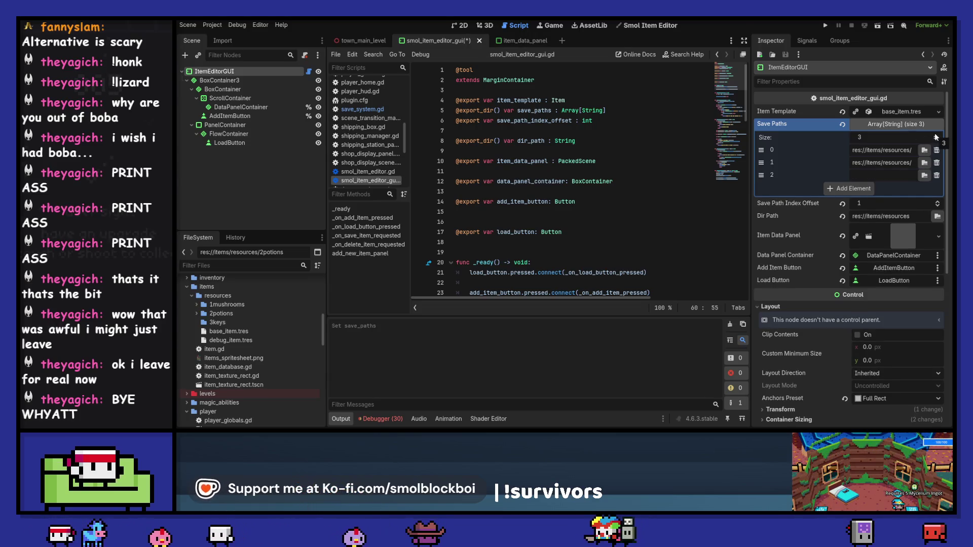
right_click(238, 322)
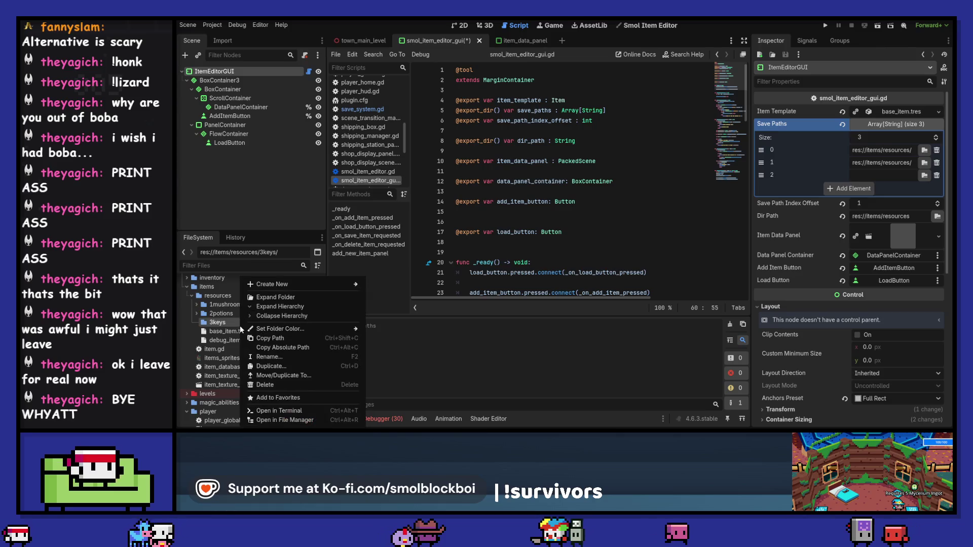
click(294, 339)
right_click(881, 174)
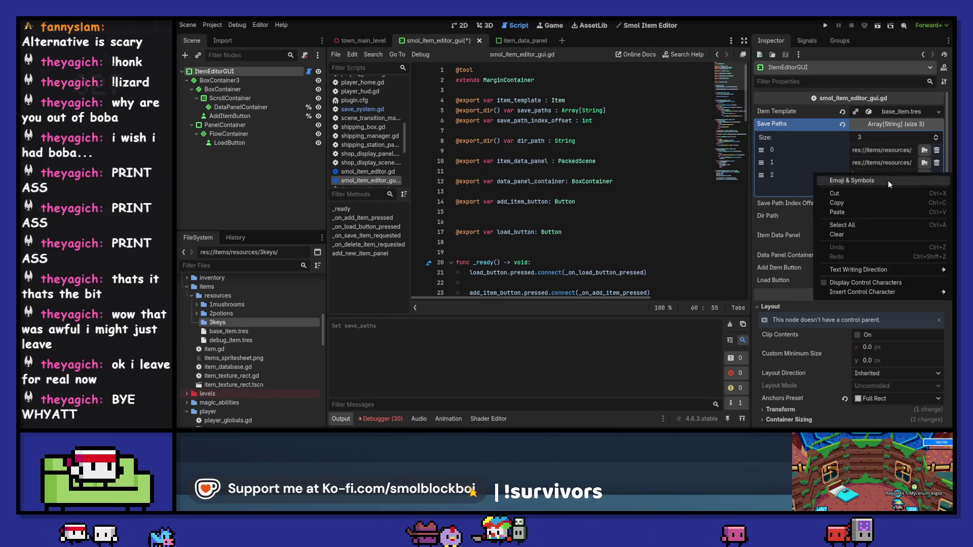
click(852, 213)
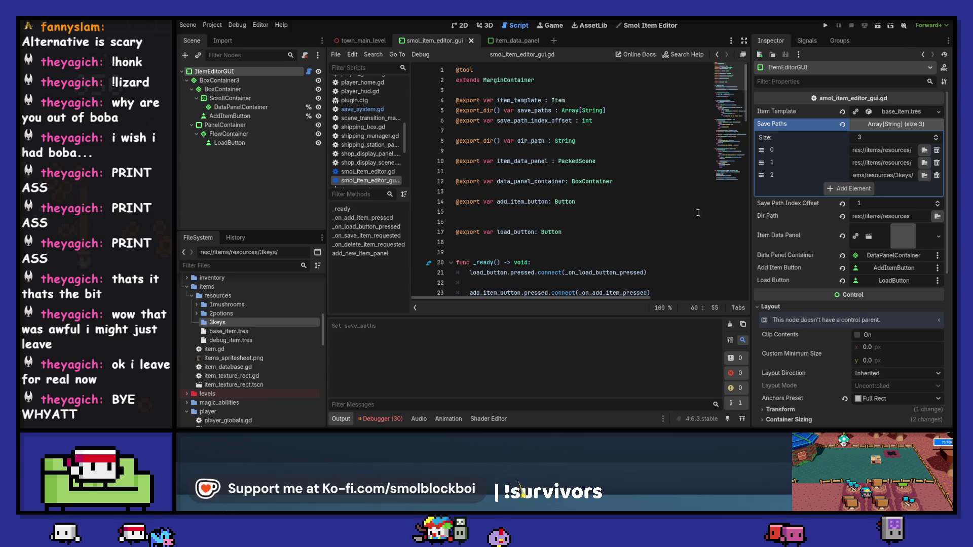
key(Return)
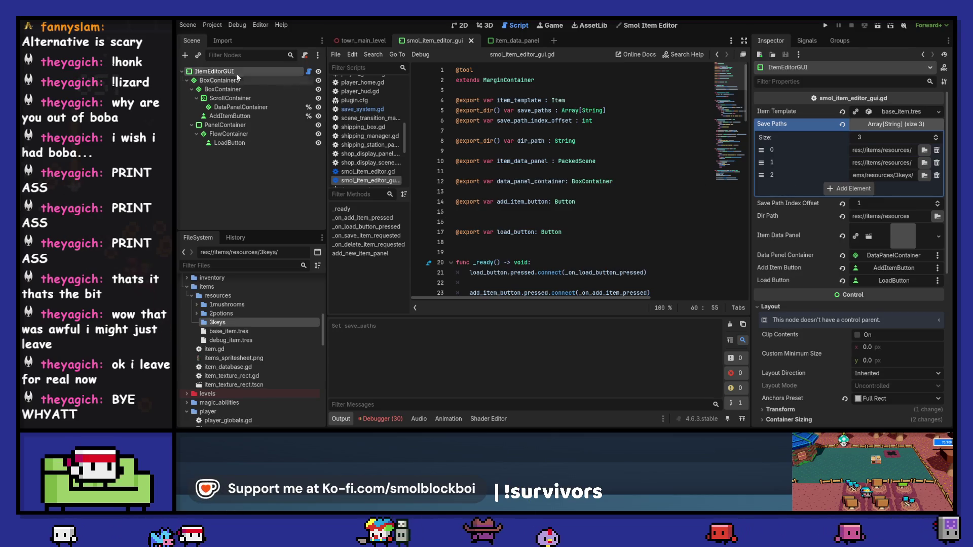
key(ctrl+s)
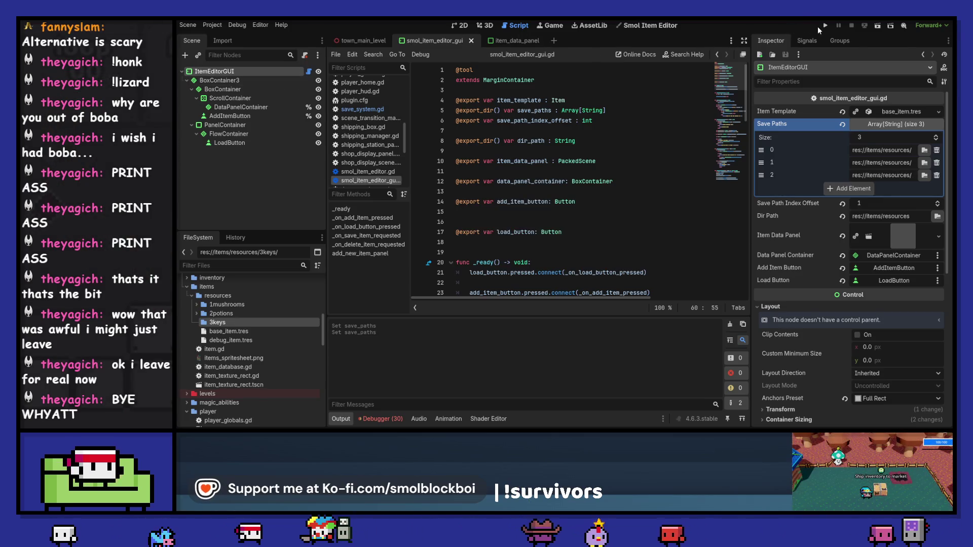
Reload the Smol Item Editor plugin by toggling it in Project Settings > Plugins
click(617, 27)
click(212, 25)
click(233, 35)
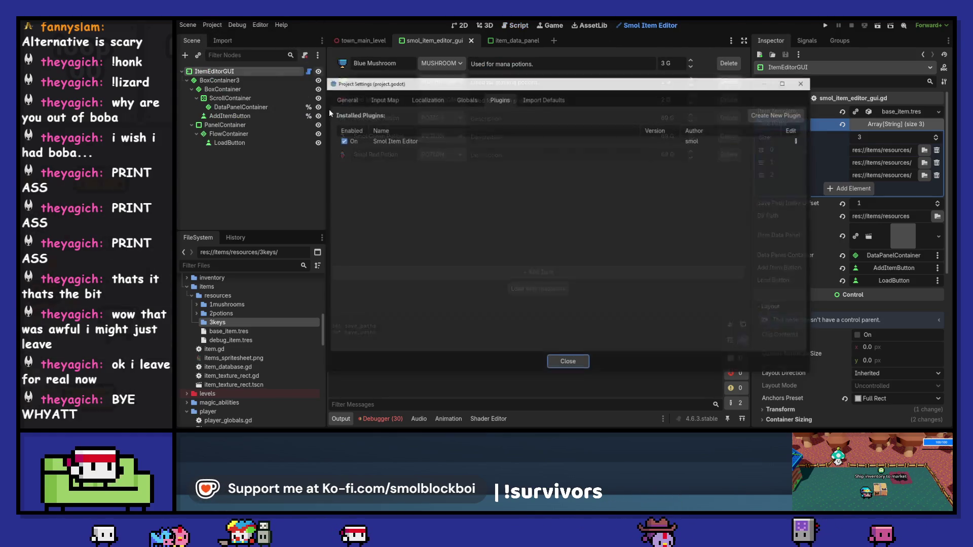
click(351, 142)
click(352, 142)
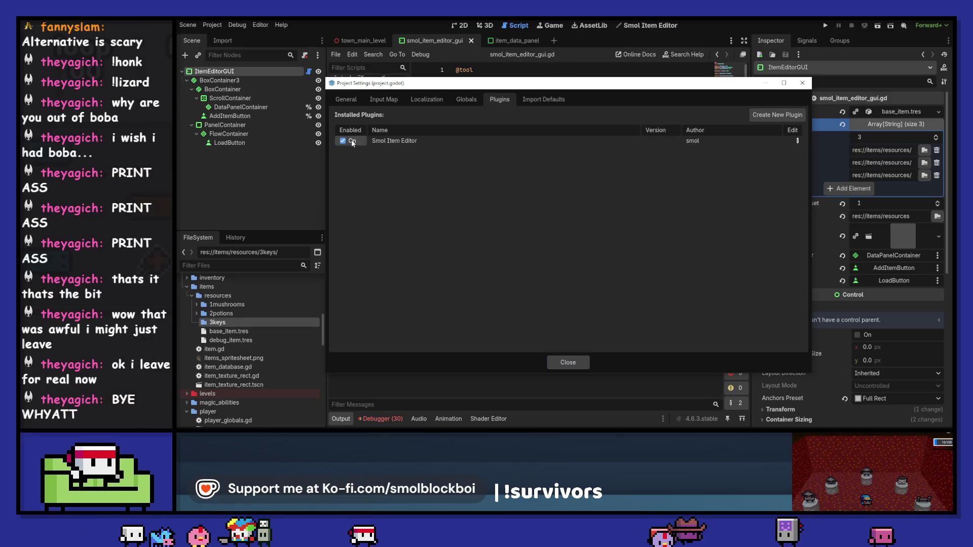
click(803, 84)
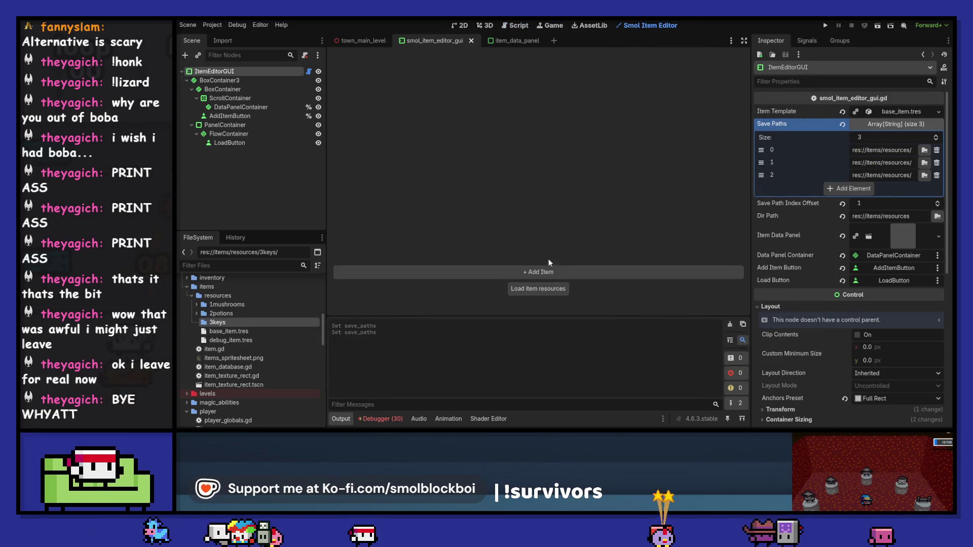
Load the six item resources into the editor and add a new blank item row
click(550, 289)
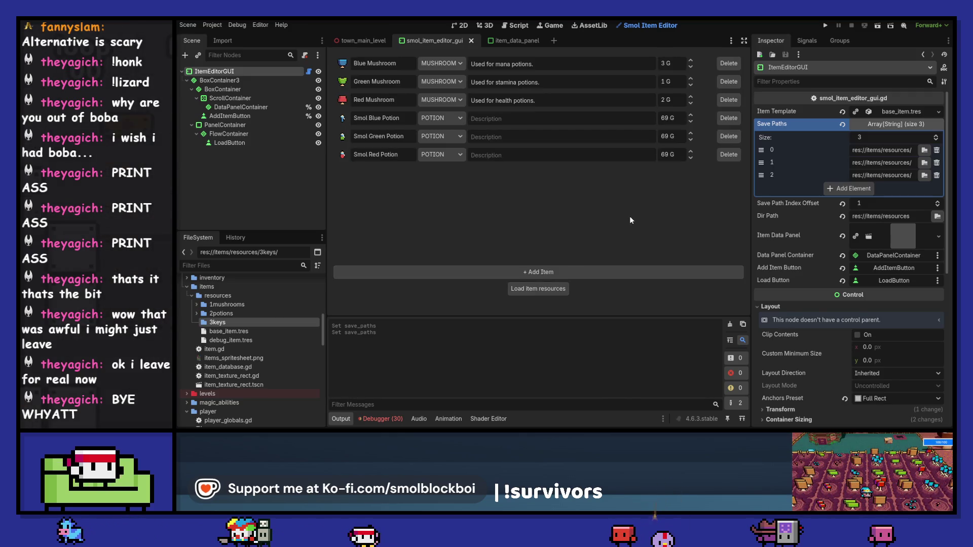
click(902, 123)
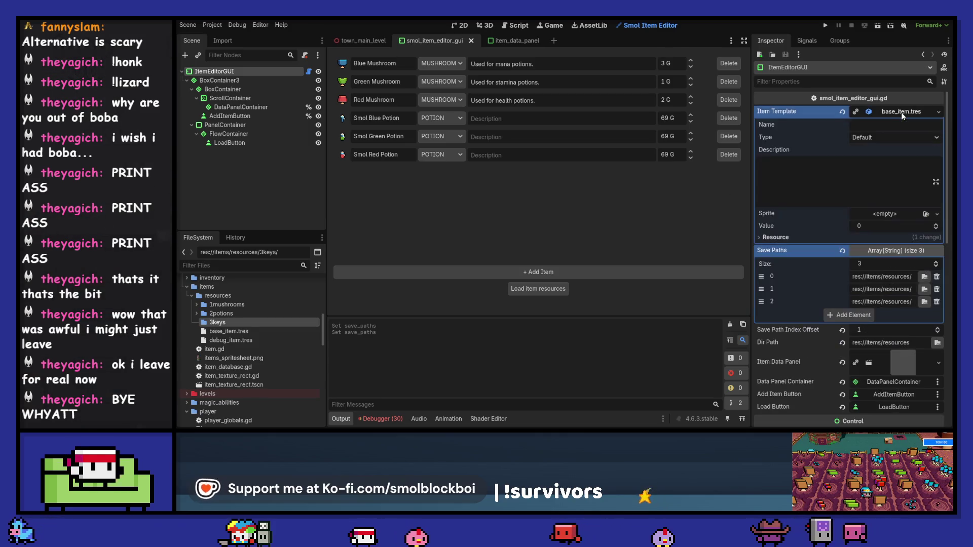
click(902, 124)
click(902, 124)
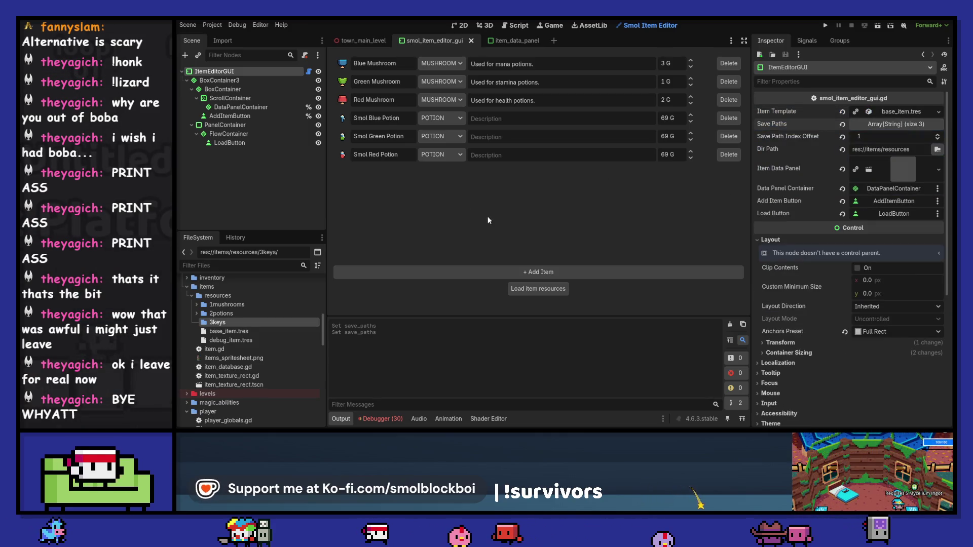
click(552, 271)
Create a KEY item named 's' and save it as s_item.tres in 3keys
click(429, 175)
click(448, 219)
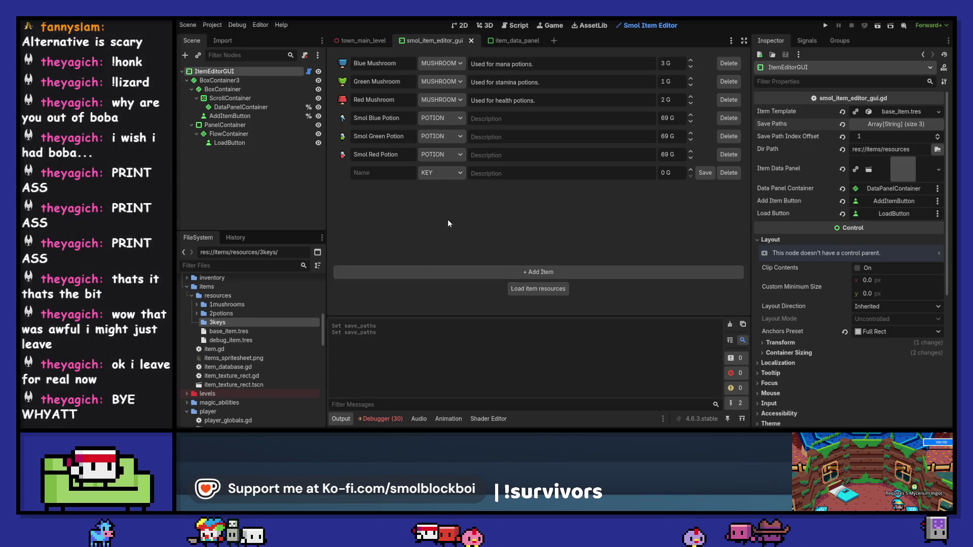
click(399, 174)
text(s)
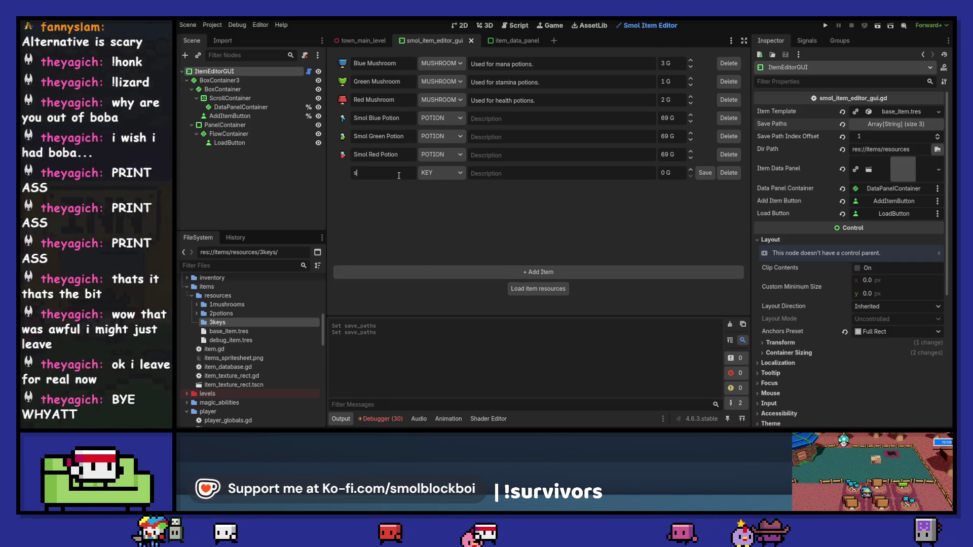
key(Return)
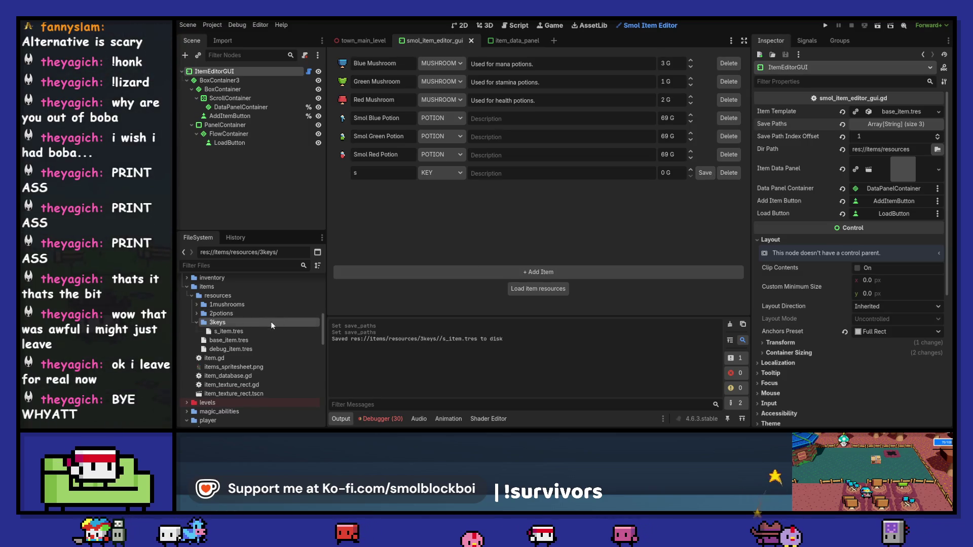
click(266, 331)
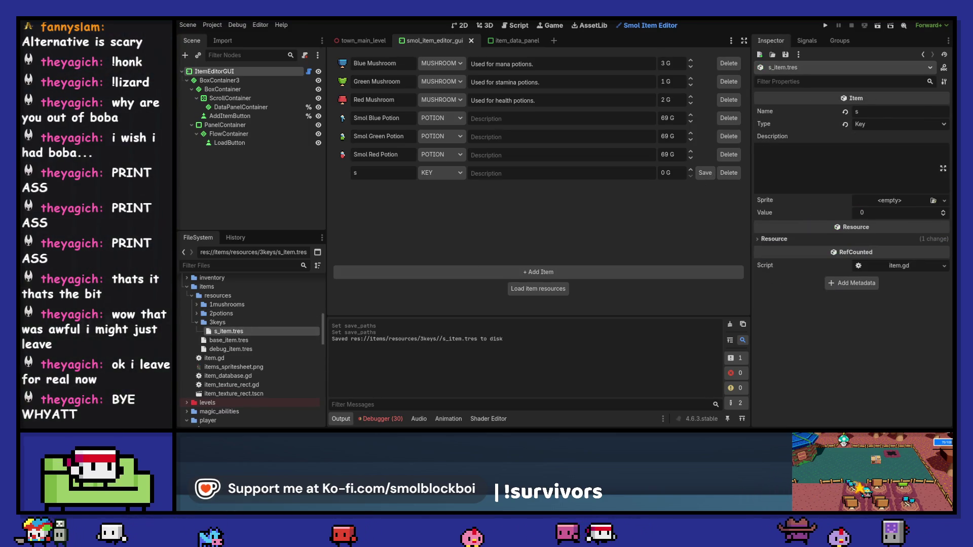
Delete the 's' test item, reloading the item list to remove it completely
click(728, 172)
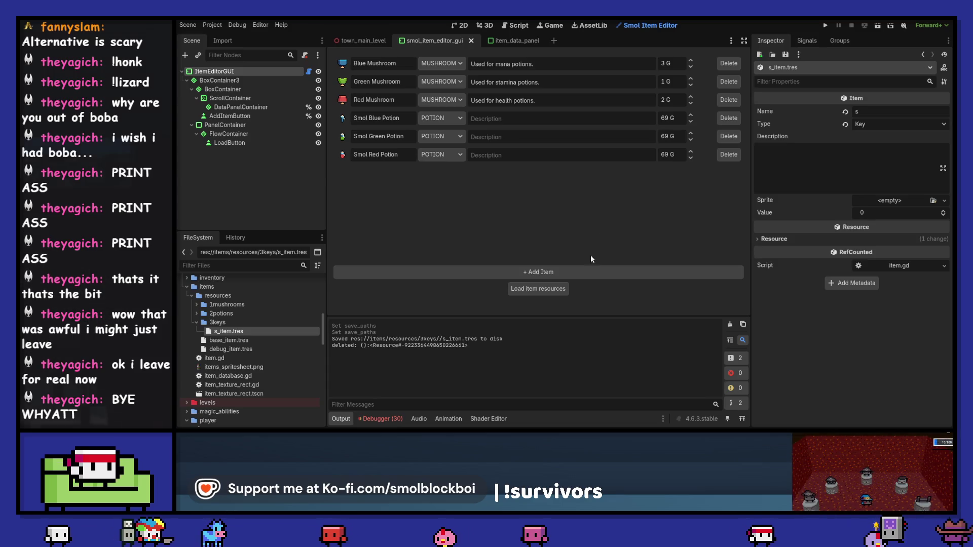
click(565, 288)
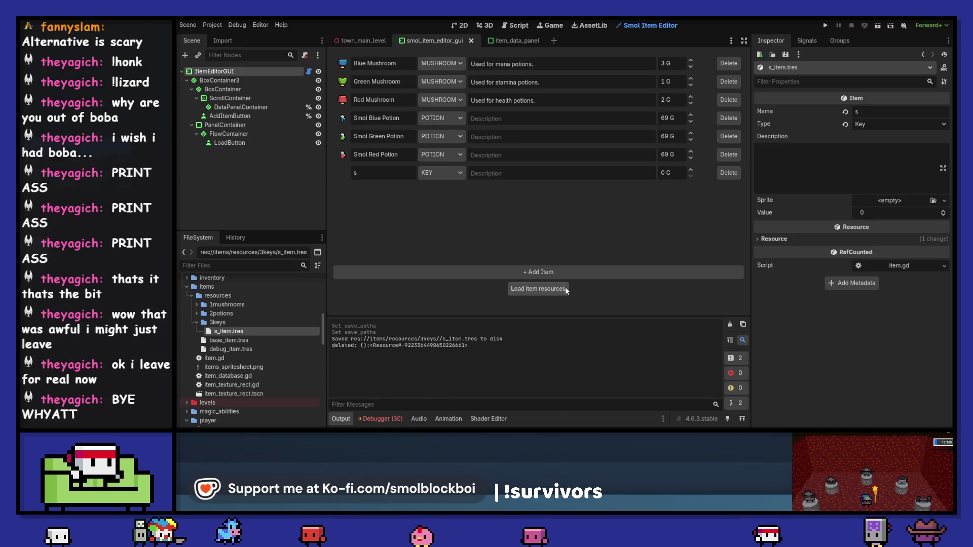
click(729, 174)
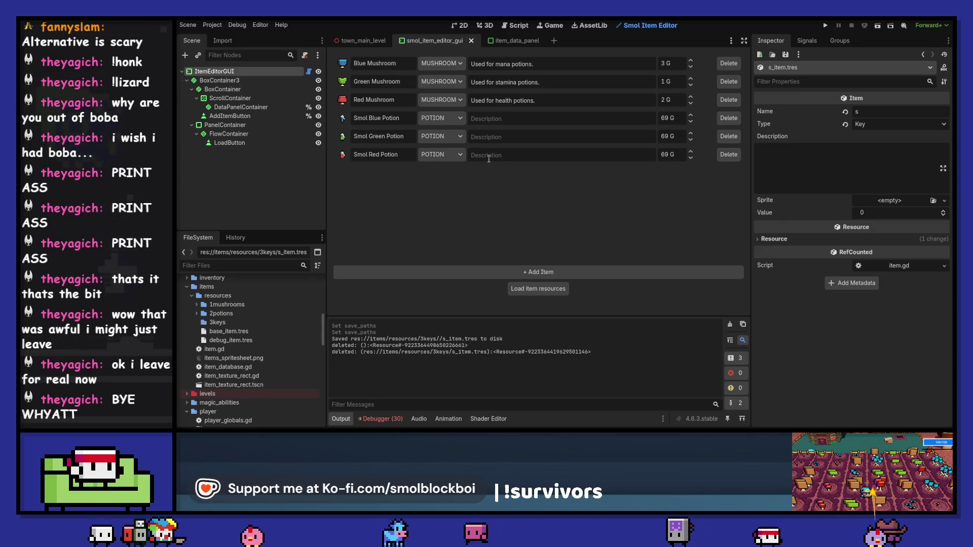
Add a new item row named asss and try saving it as a mushroom
click(599, 272)
click(389, 178)
text(asss)
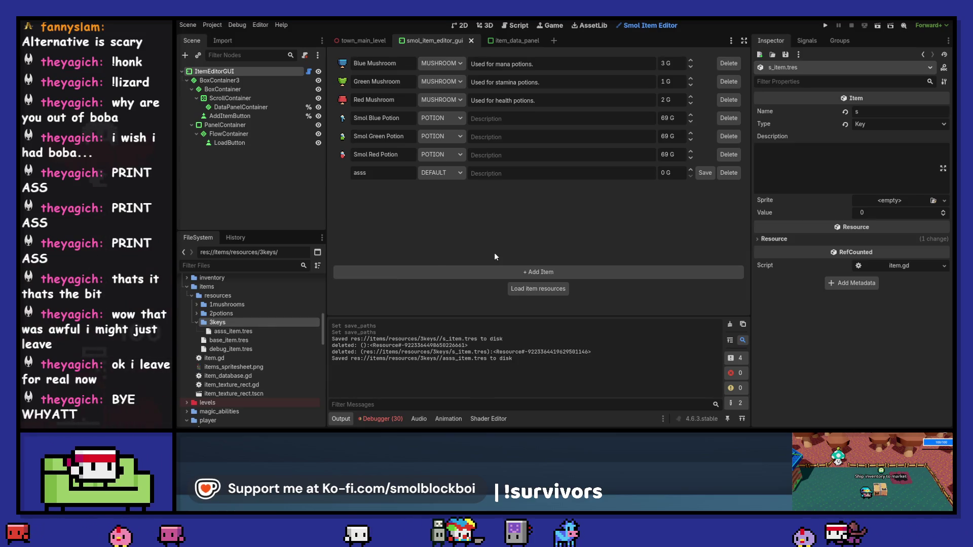
click(442, 174)
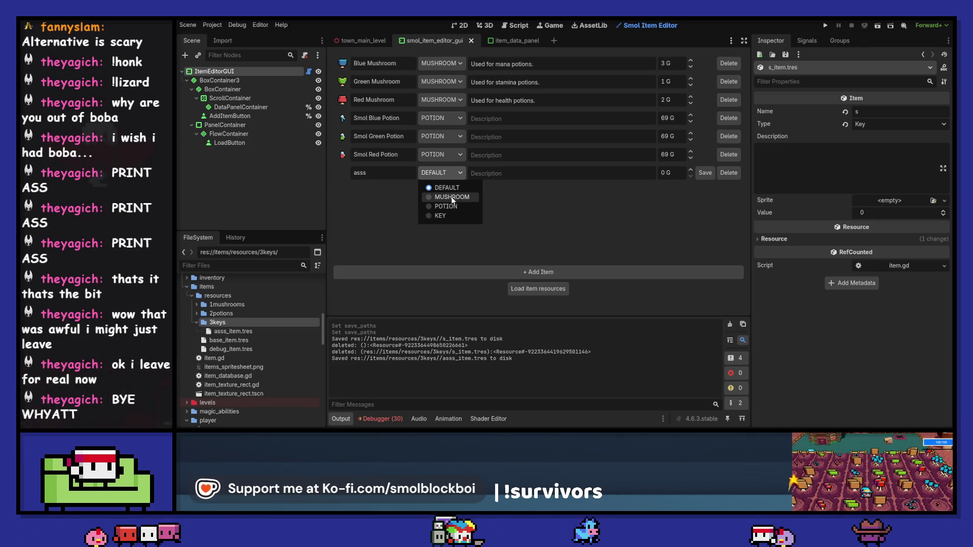
click(708, 176)
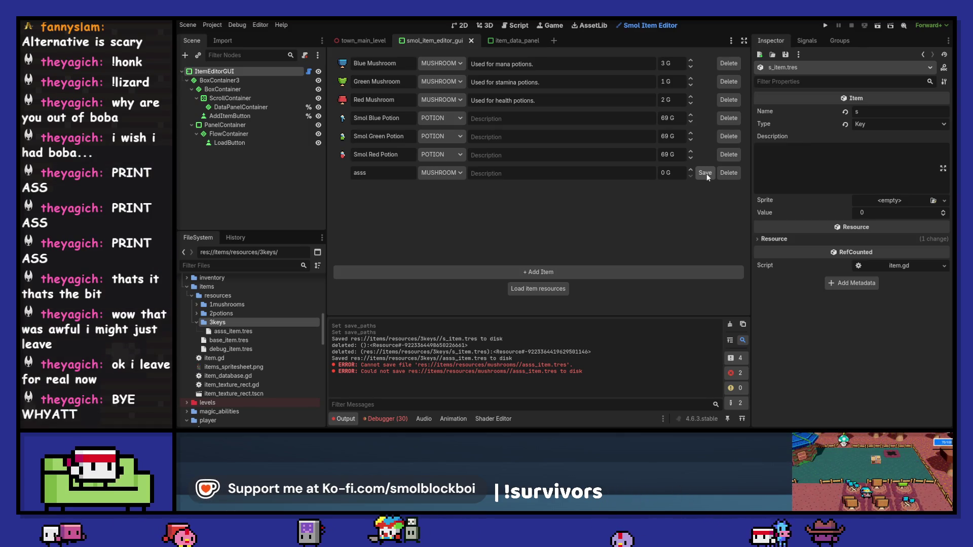
Edit the first two ItemEditorGUI Save Paths back to res://items/resources/
click(238, 72)
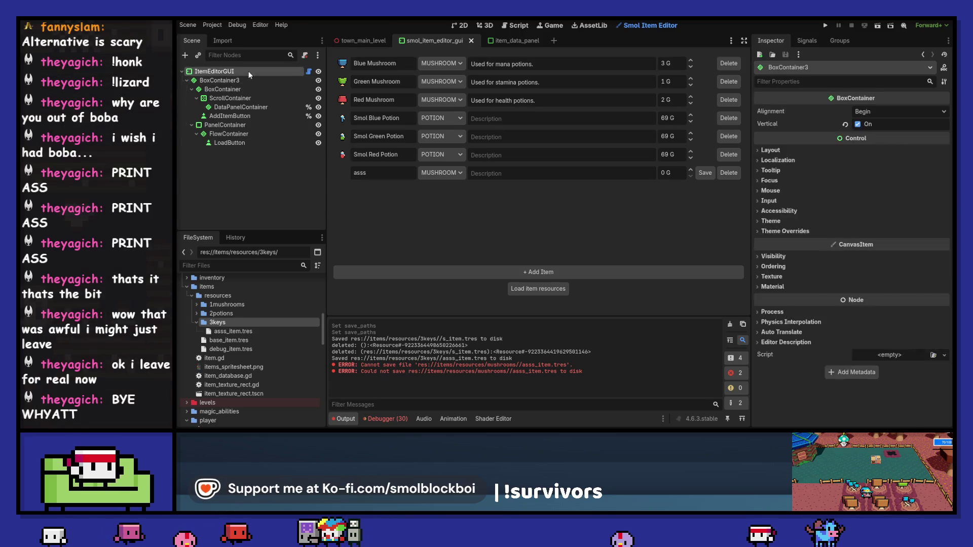
click(896, 124)
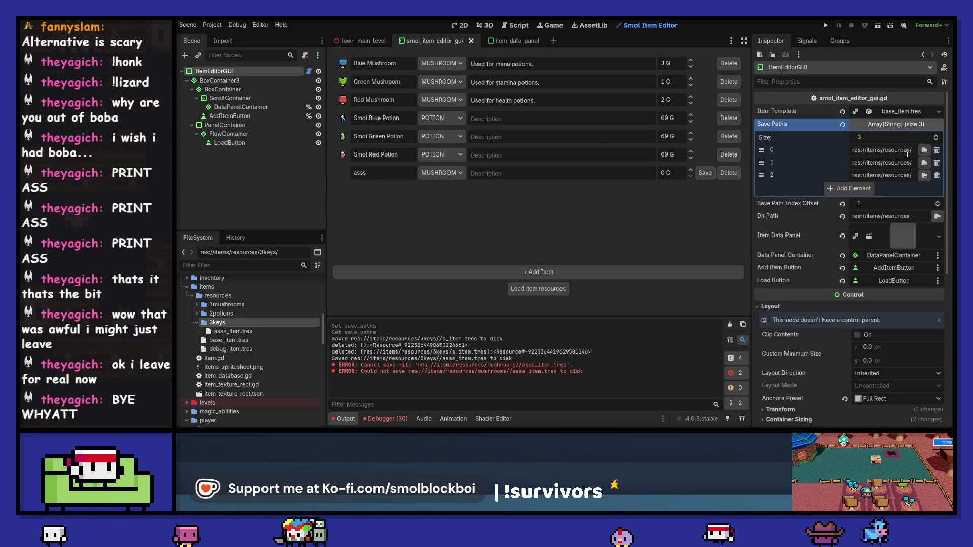
key(BackSpace)
key(Tab)
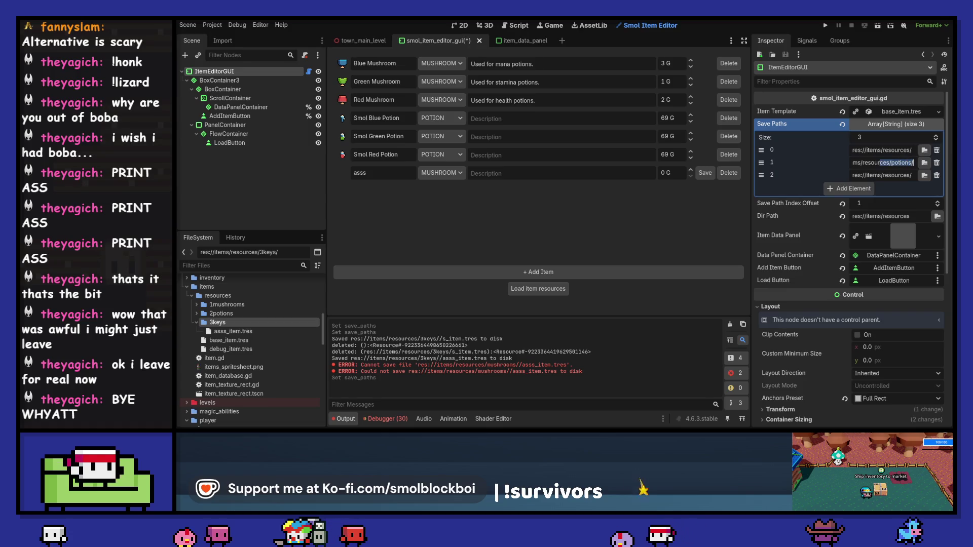
key(BackSpace)
key(BackSpace)
key(BackSpace)
key(Tab)
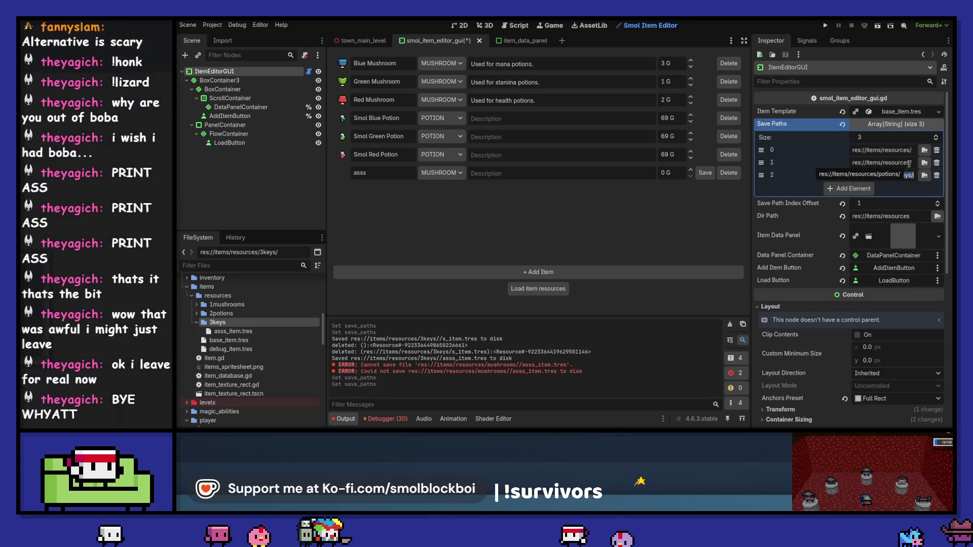
Save asss as a POTION, then change it to KEY and save again
click(441, 173)
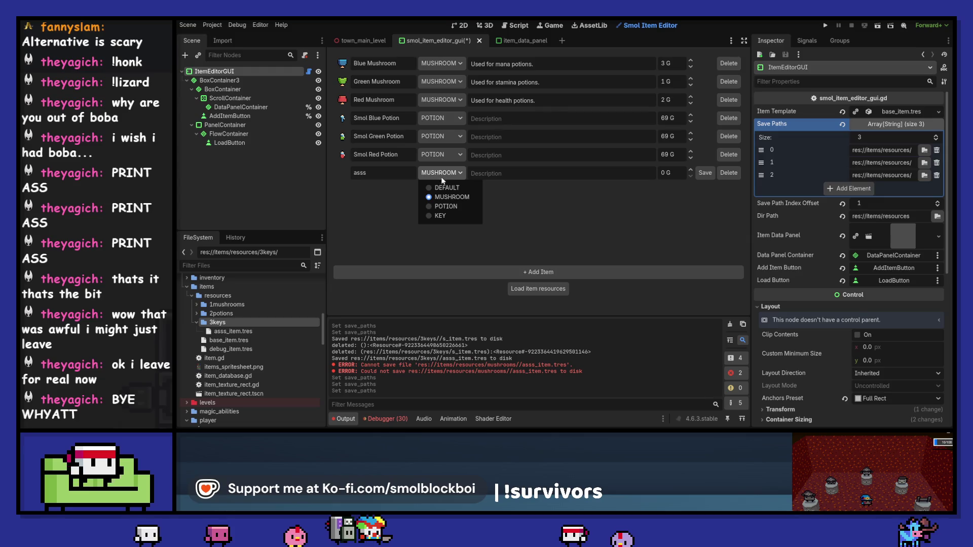
click(462, 204)
click(705, 173)
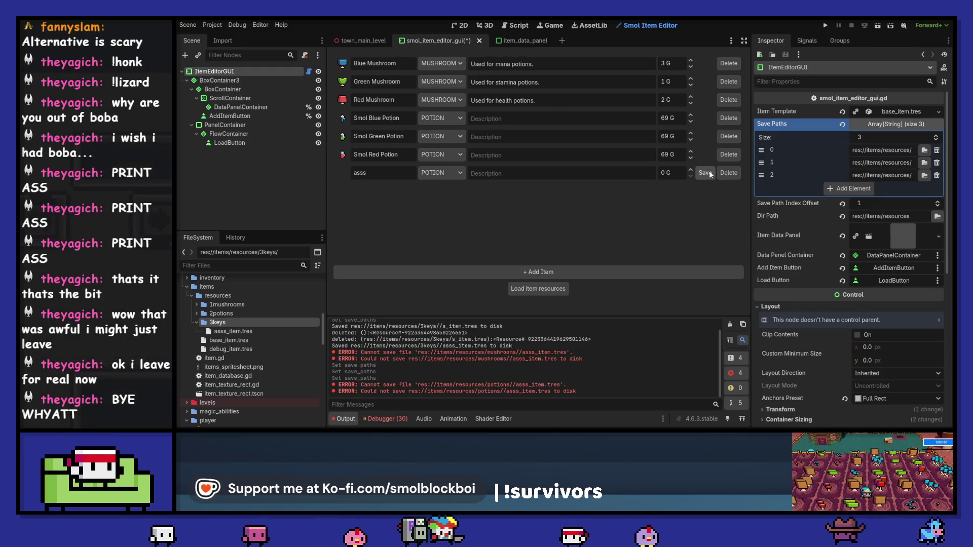
click(441, 172)
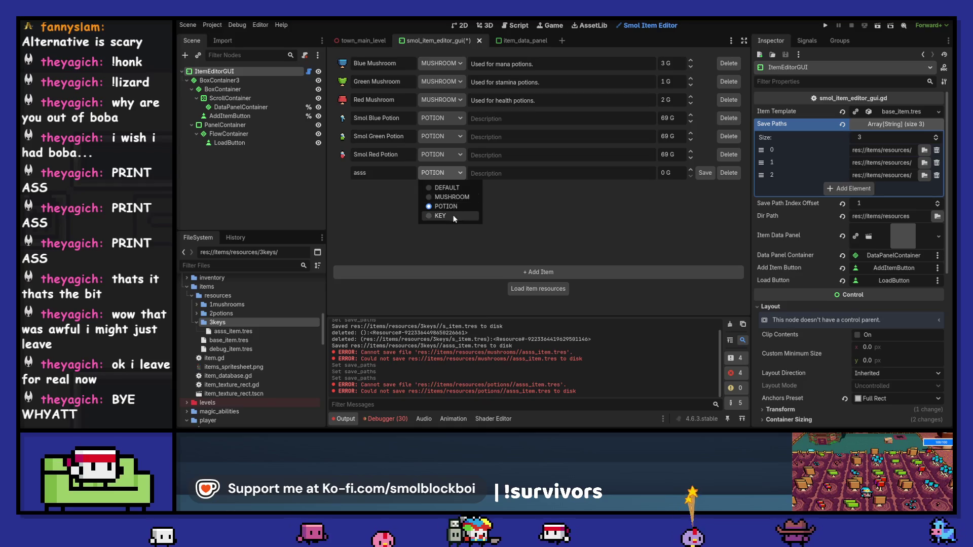
click(462, 216)
click(708, 174)
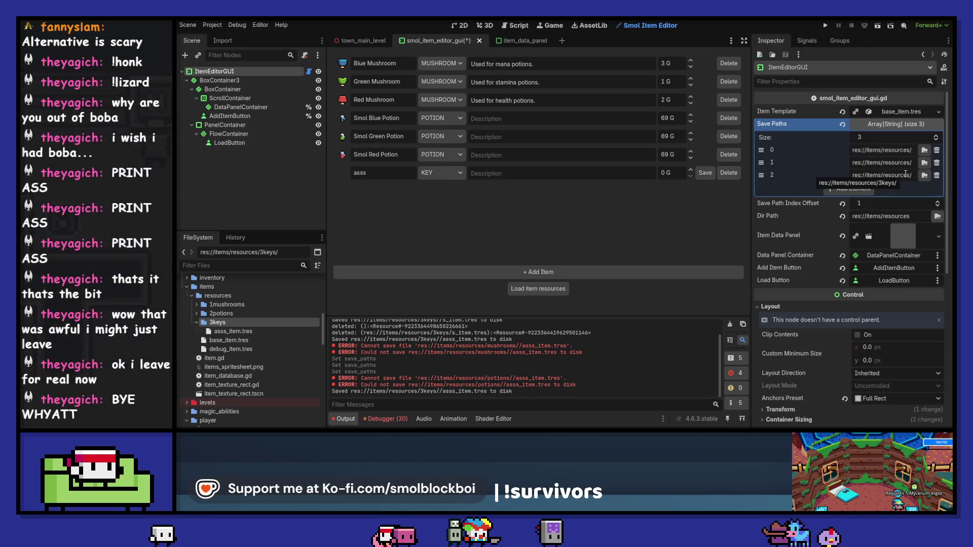
Inspect the third and second save path text, then bring up the 2potions folder's options
drag(905, 173, 914, 175)
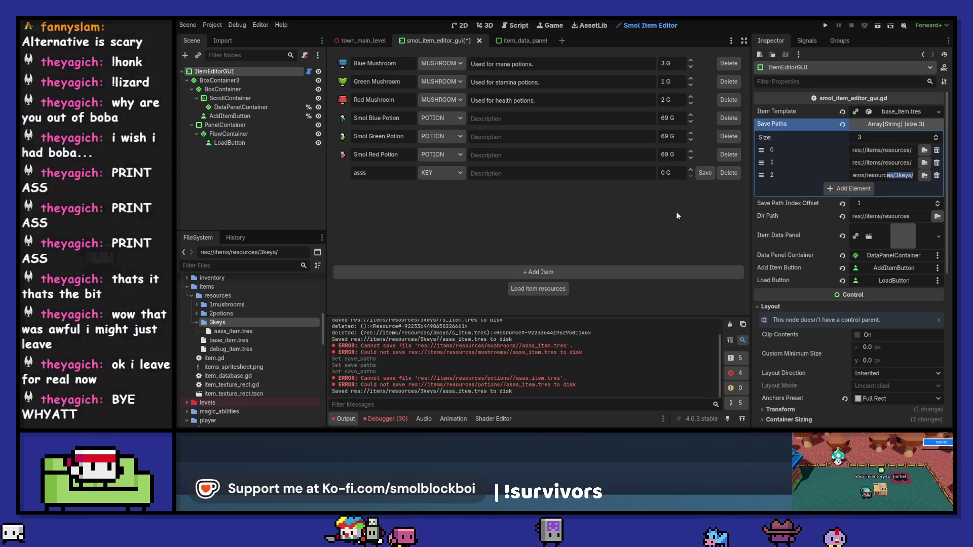
key(Home)
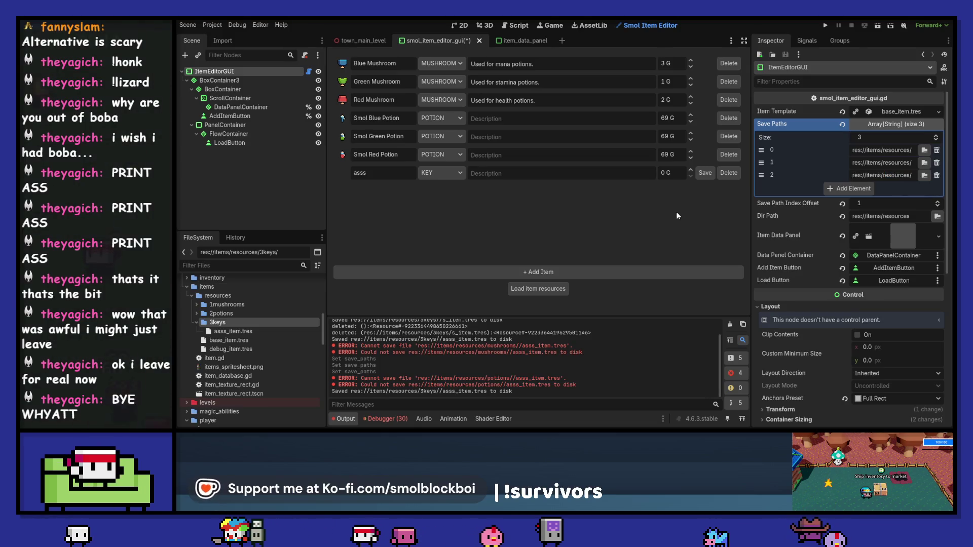
drag(900, 165, 914, 164)
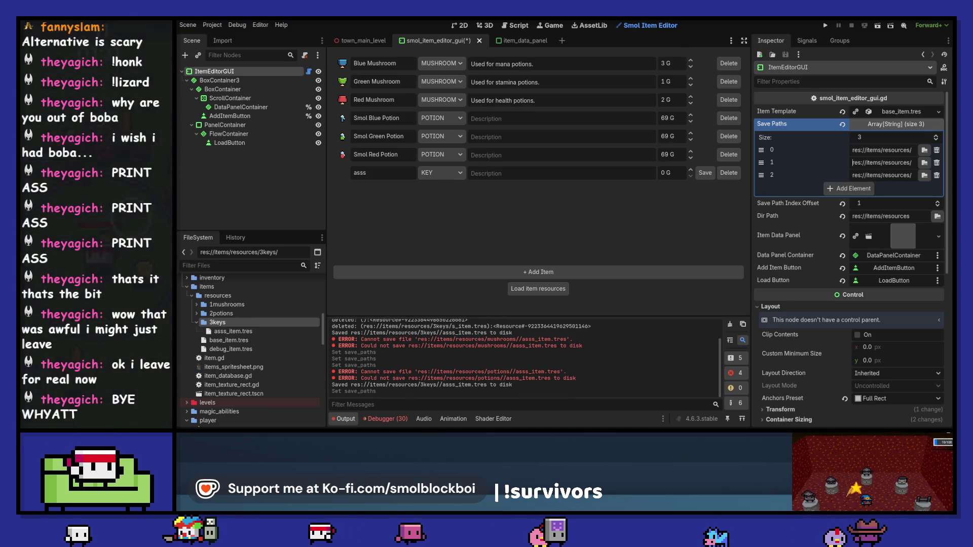
click(914, 164)
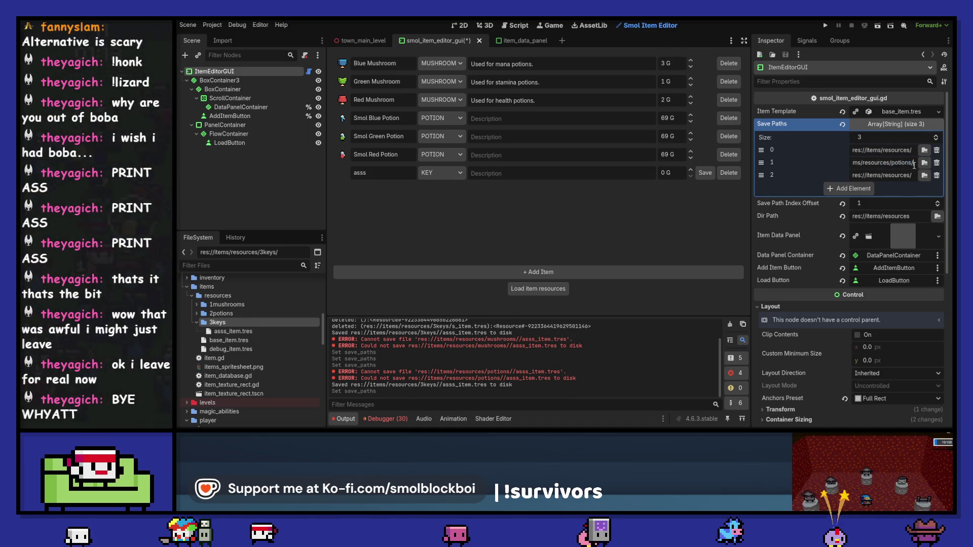
right_click(235, 313)
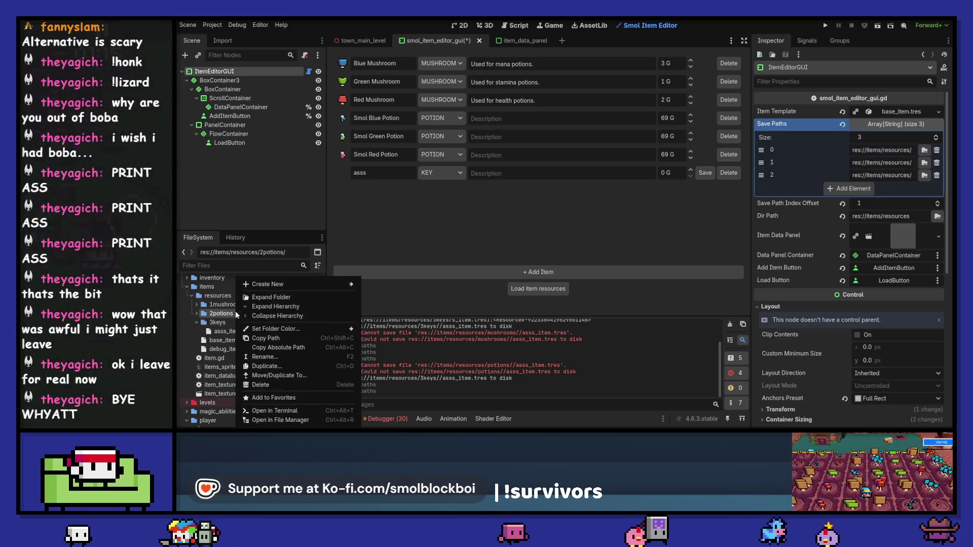
Paste the copied 1mushrooms folder path into the first save path
click(273, 339)
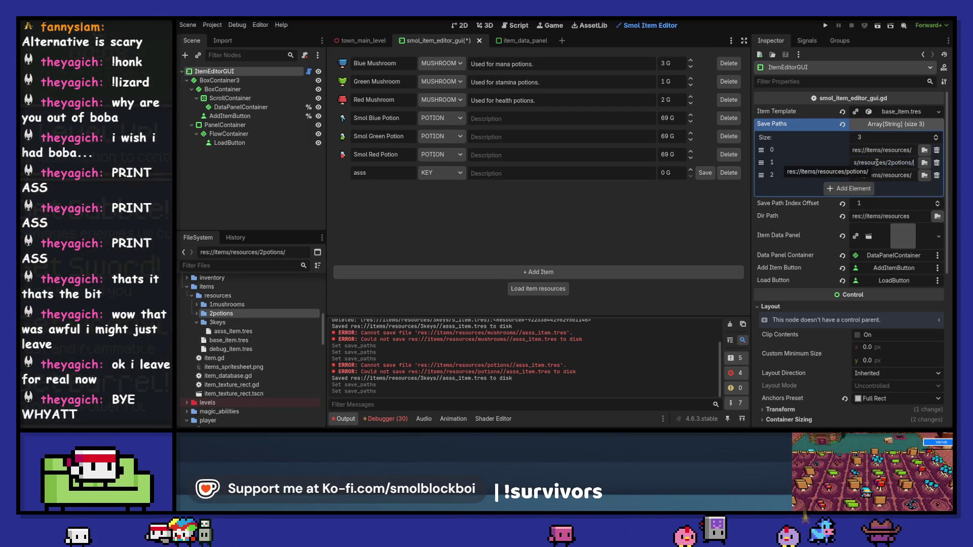
right_click(226, 304)
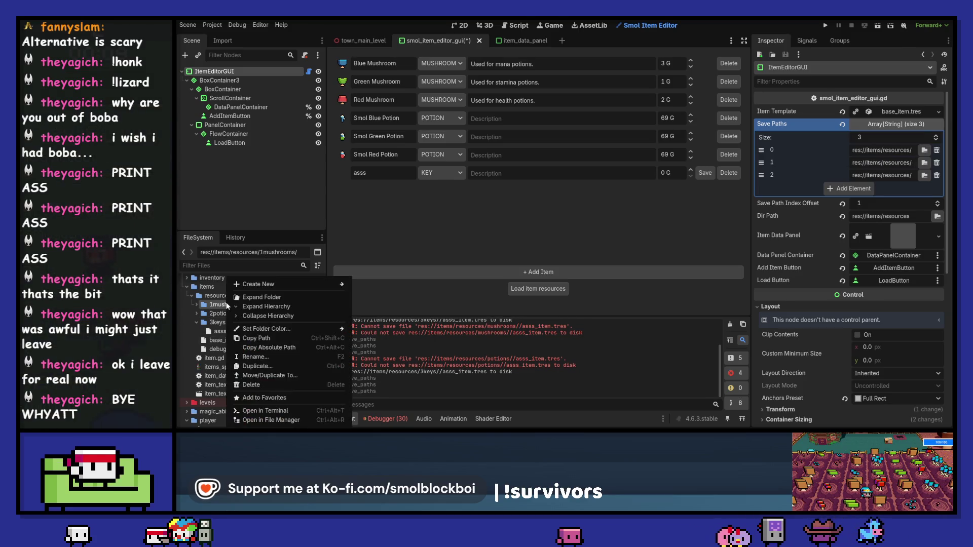
click(270, 337)
triple_click(883, 151)
key(ctrl+v)
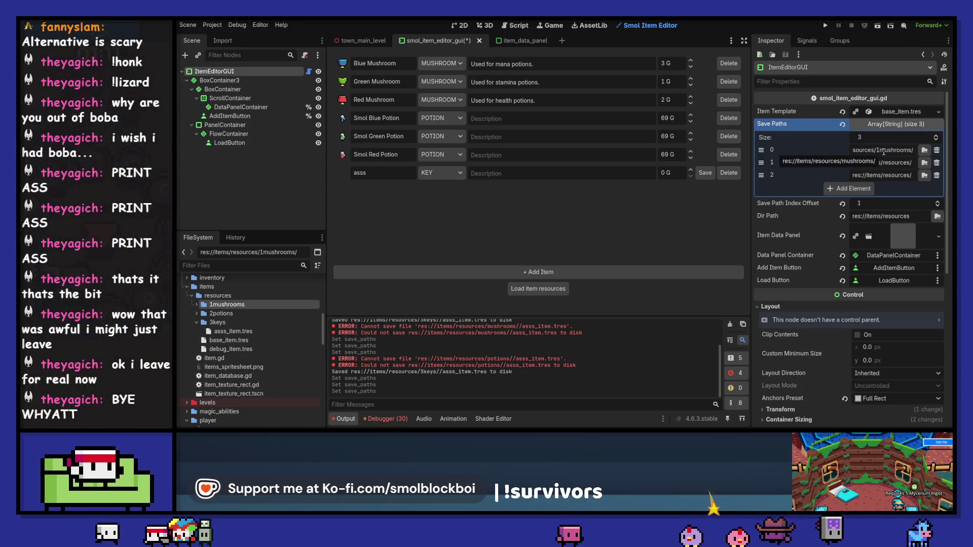
Re-enable the Smol Item Editor plugin and reload its item list
click(212, 25)
click(225, 40)
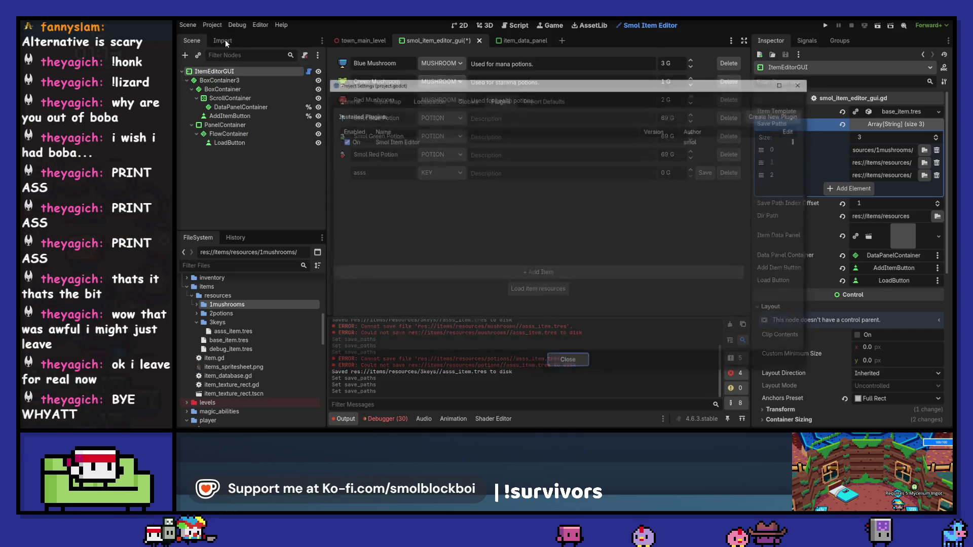
click(362, 144)
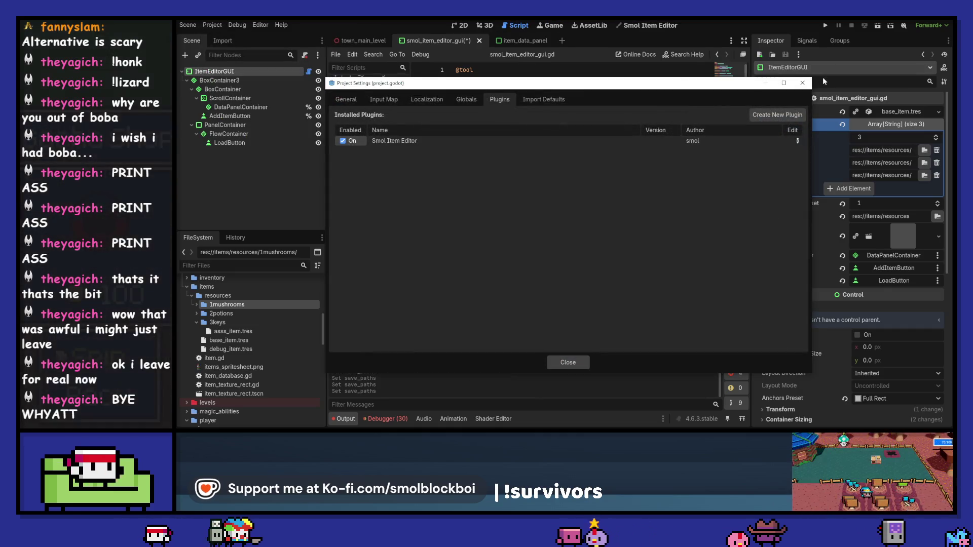
click(802, 83)
click(650, 26)
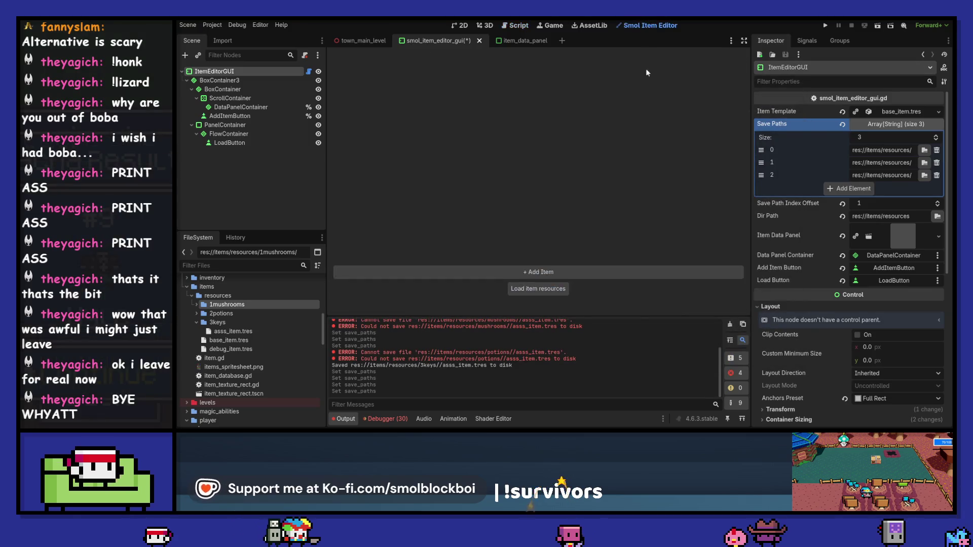
click(729, 325)
click(548, 290)
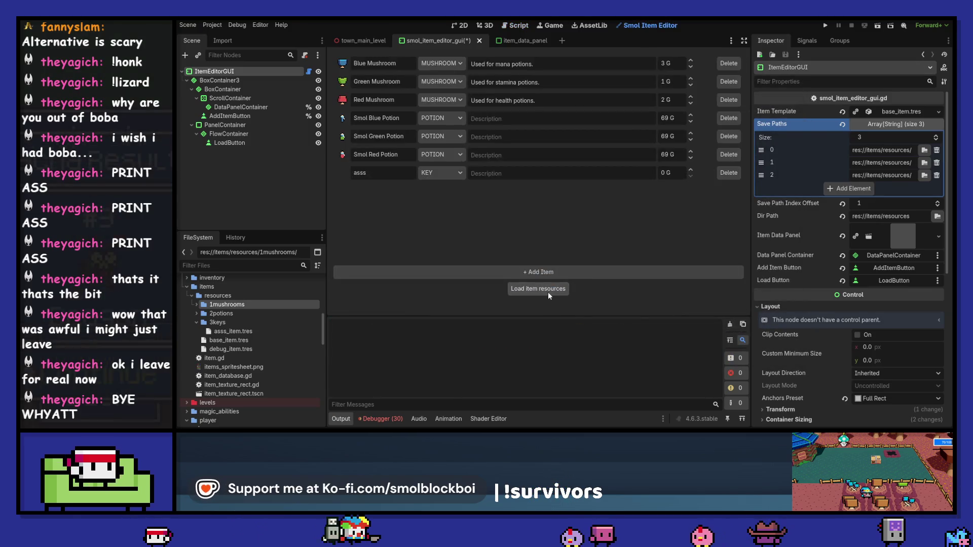
Delete asss, add and try saving a blank MUSHROOM item, then reset the first save path
click(729, 172)
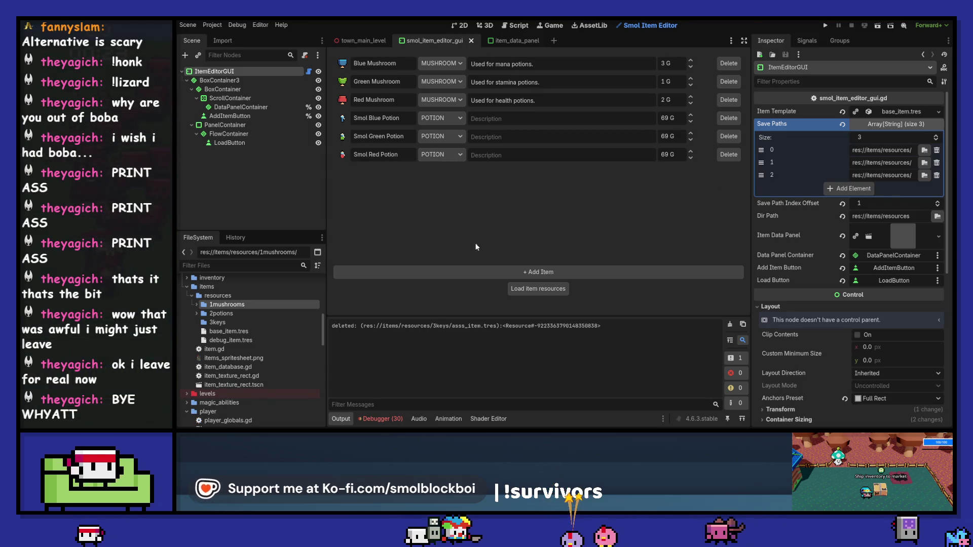
click(483, 270)
click(458, 173)
click(437, 196)
click(704, 173)
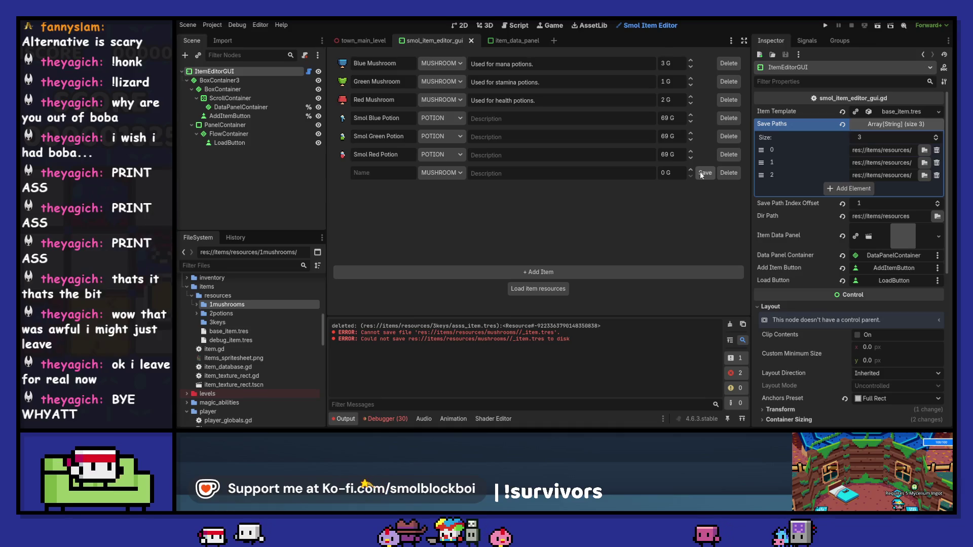
key(BackSpace)
key(Return)
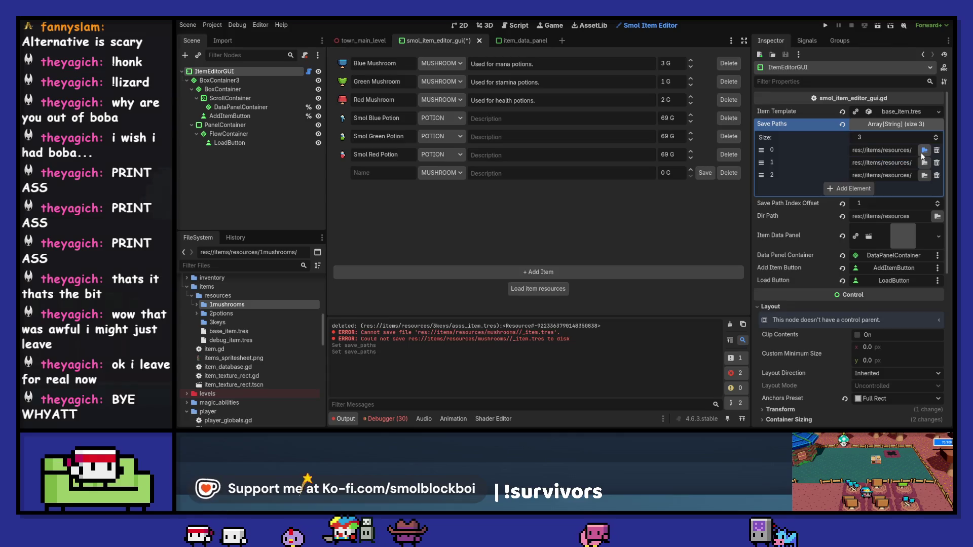
Pick the 1mushrooms folder as the first save path through the folder browser
click(922, 155)
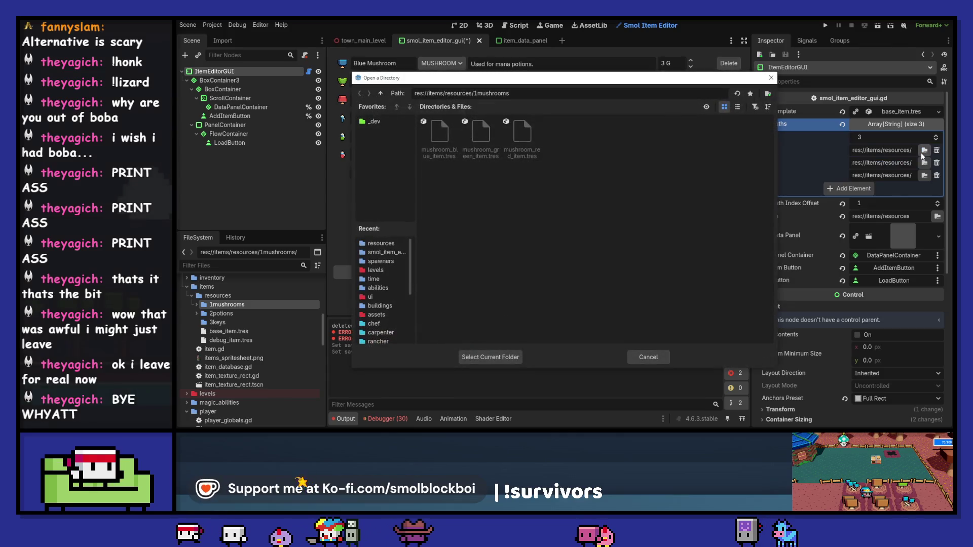
click(381, 93)
click(439, 136)
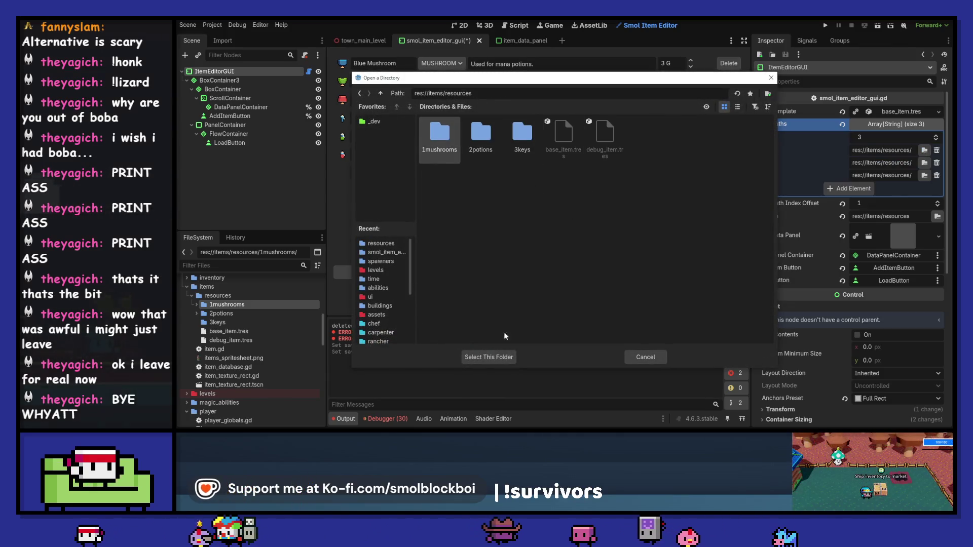
click(488, 357)
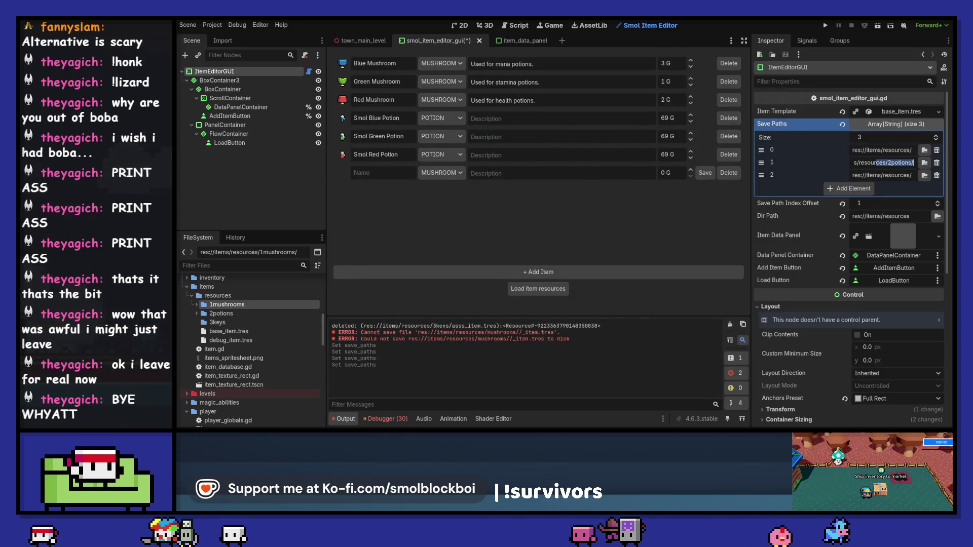
click(890, 176)
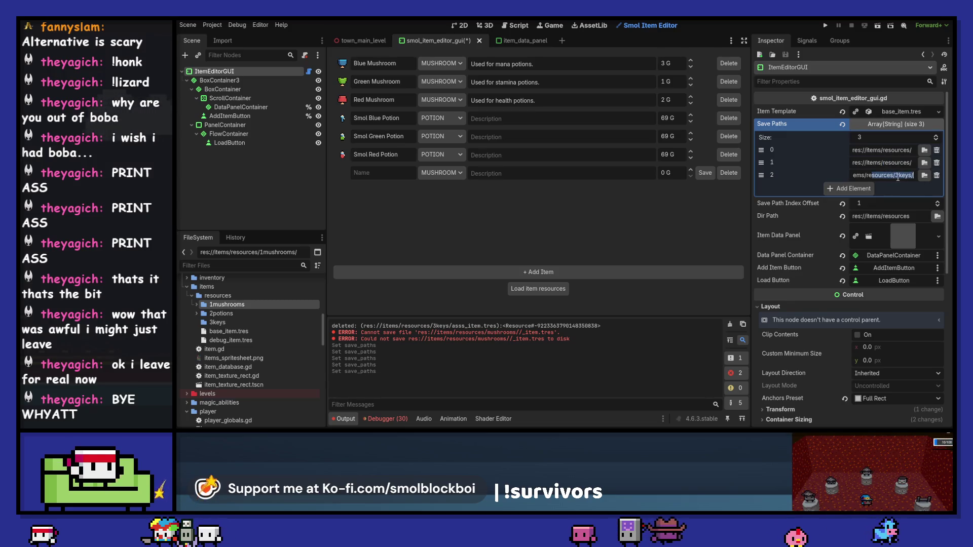
click(903, 164)
Pick the 2potions folder as the second save path
click(925, 163)
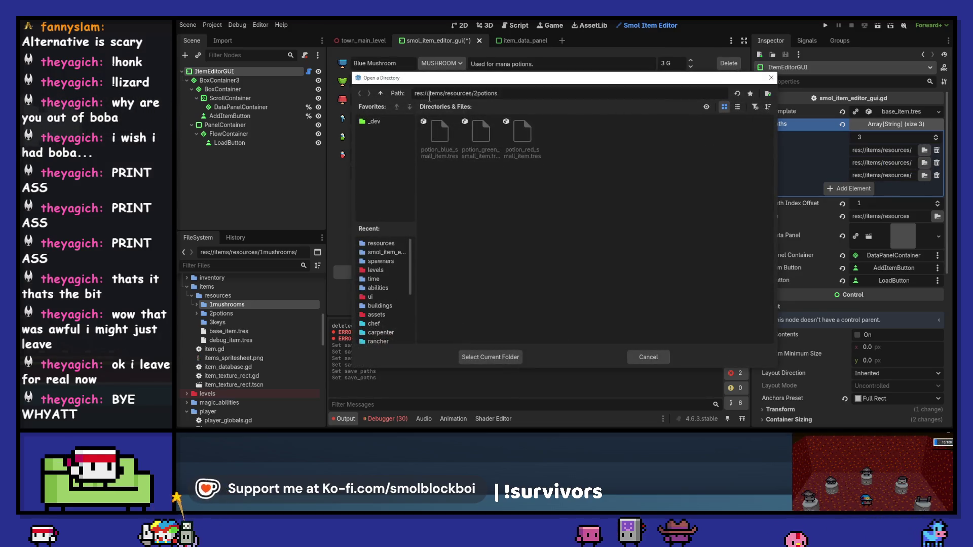
click(380, 94)
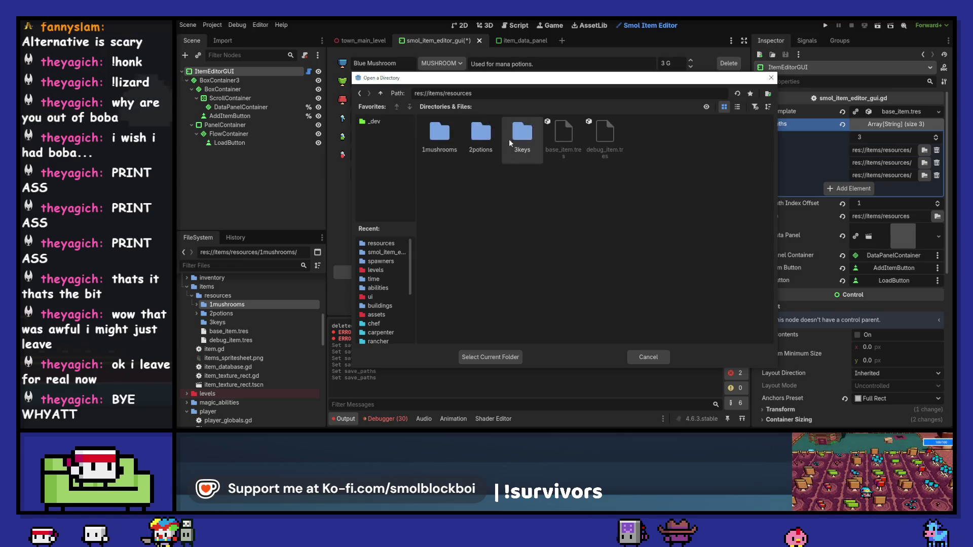
click(476, 133)
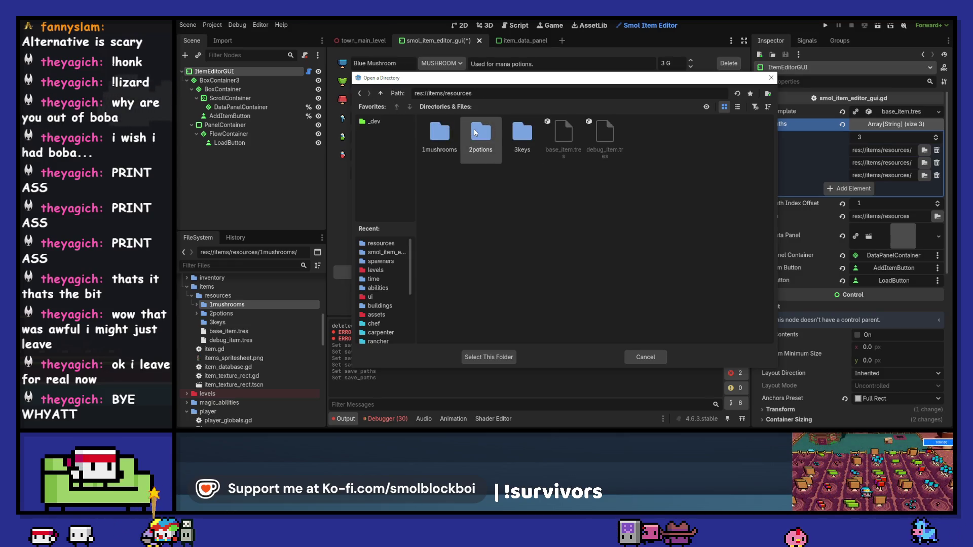
click(490, 357)
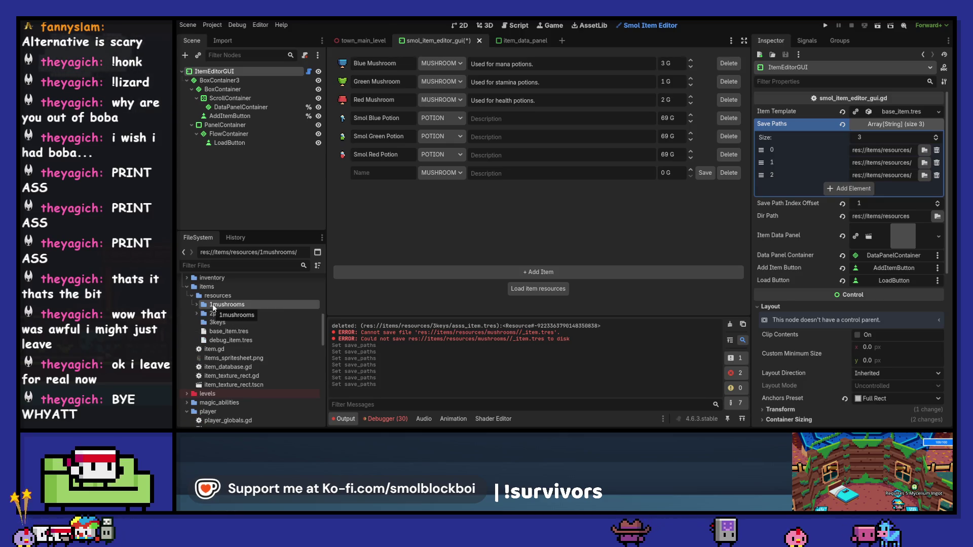
Strip the number prefixes from 1mushrooms, 2potions and 3keys, renaming them mushrooms, potions and keys
click(213, 305)
key(Home)
key(Delete)
key(Return)
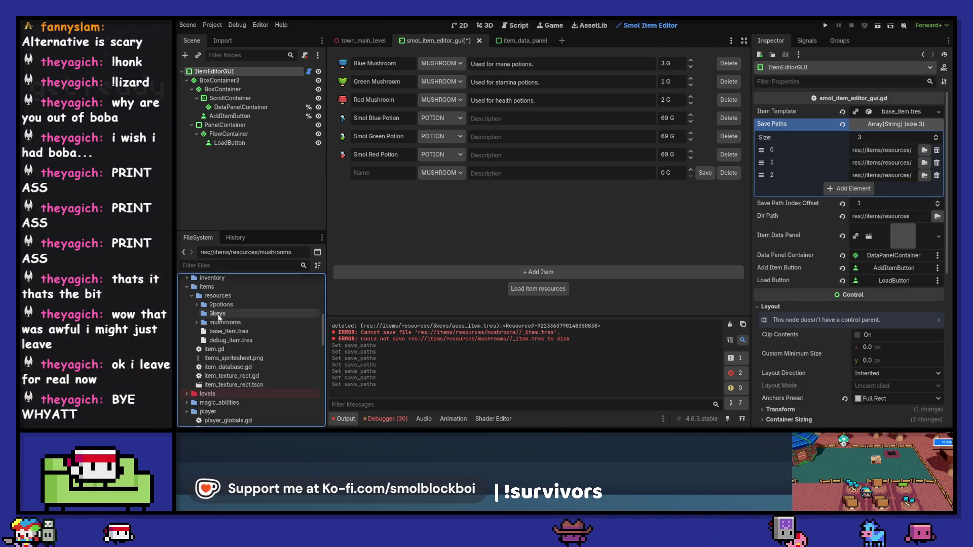
key(Home)
key(Delete)
key(Return)
click(217, 305)
key(Home)
key(Delete)
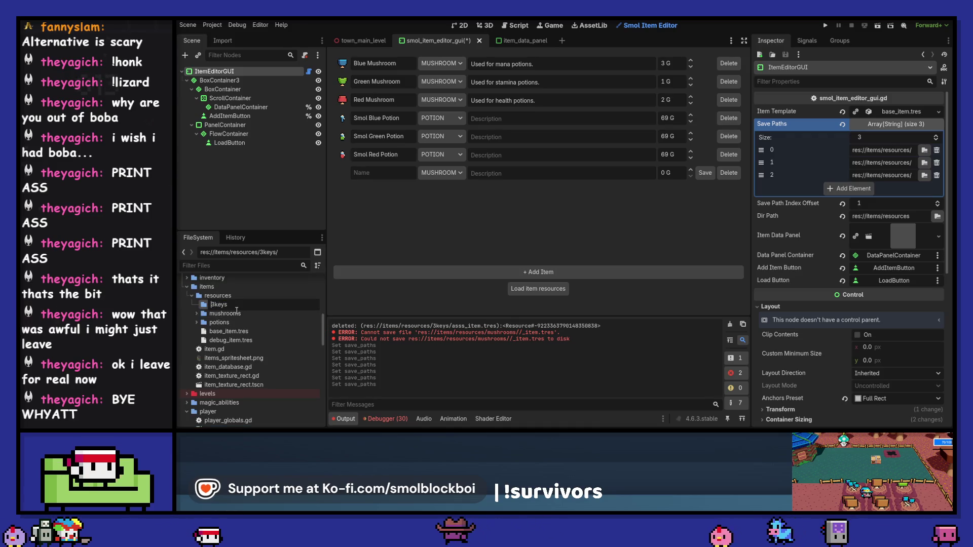
key(Return)
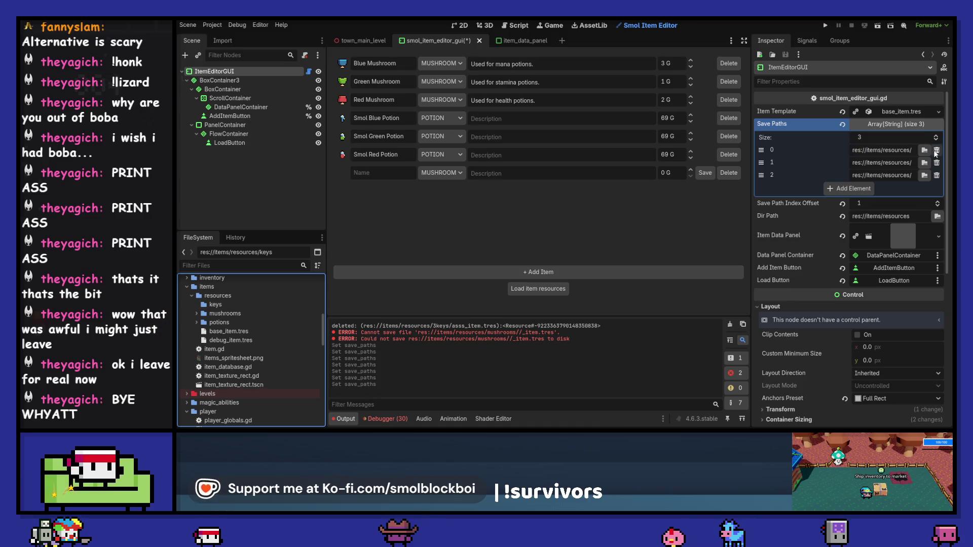
click(921, 151)
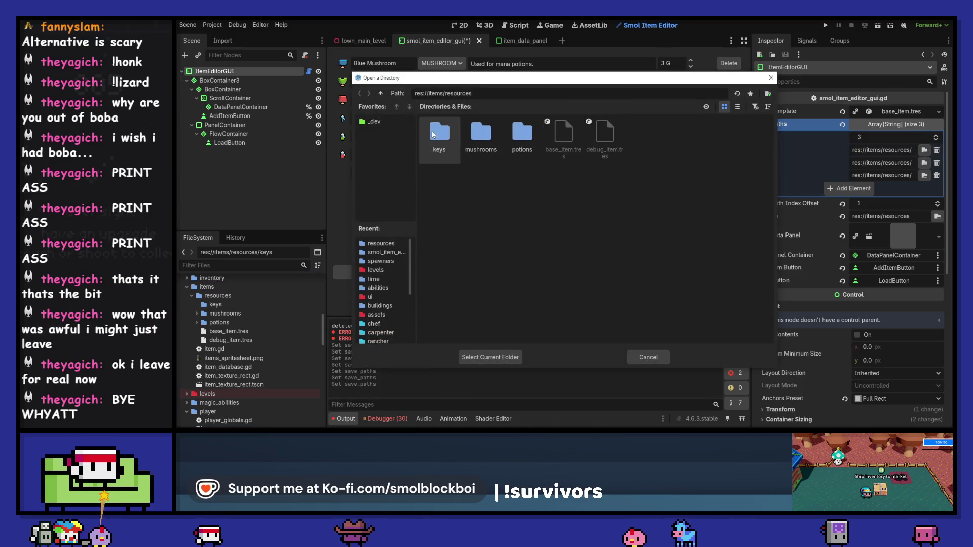
Point the three save paths at the renamed mushrooms, potions and keys folders
click(505, 357)
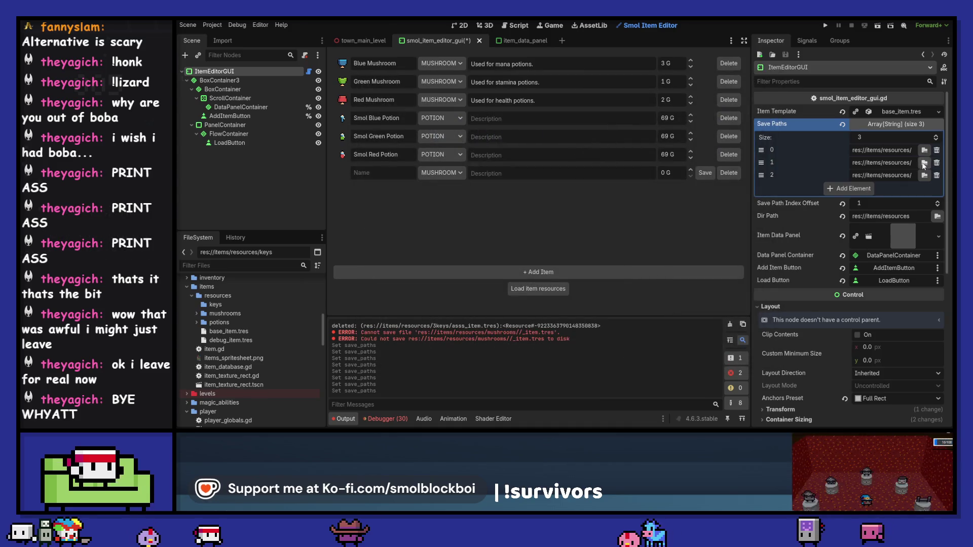
click(924, 163)
click(522, 137)
click(489, 357)
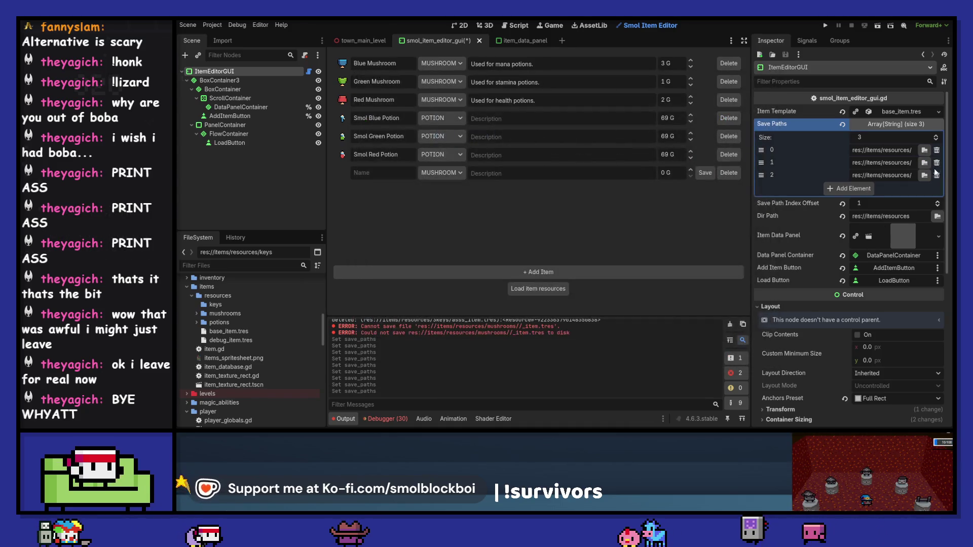
click(924, 175)
double_click(604, 180)
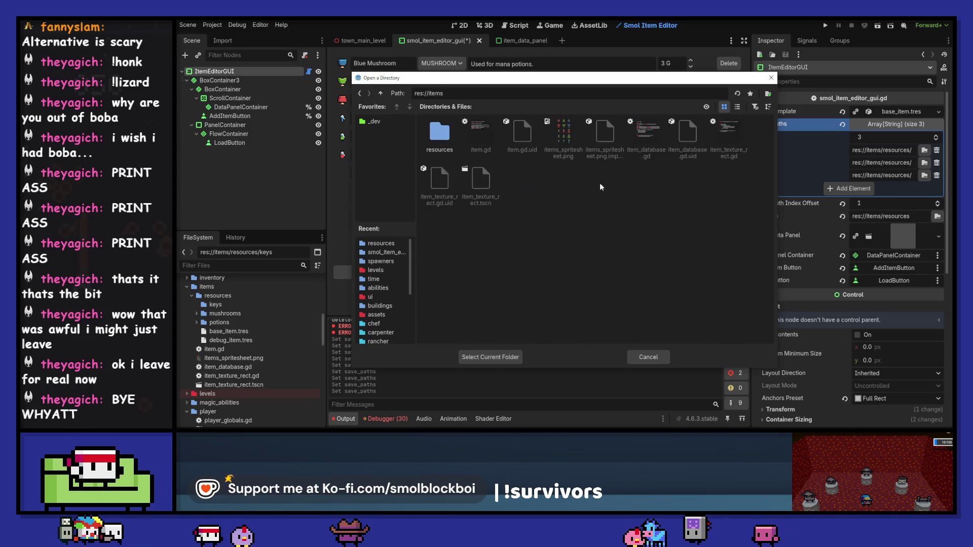
double_click(439, 136)
click(439, 137)
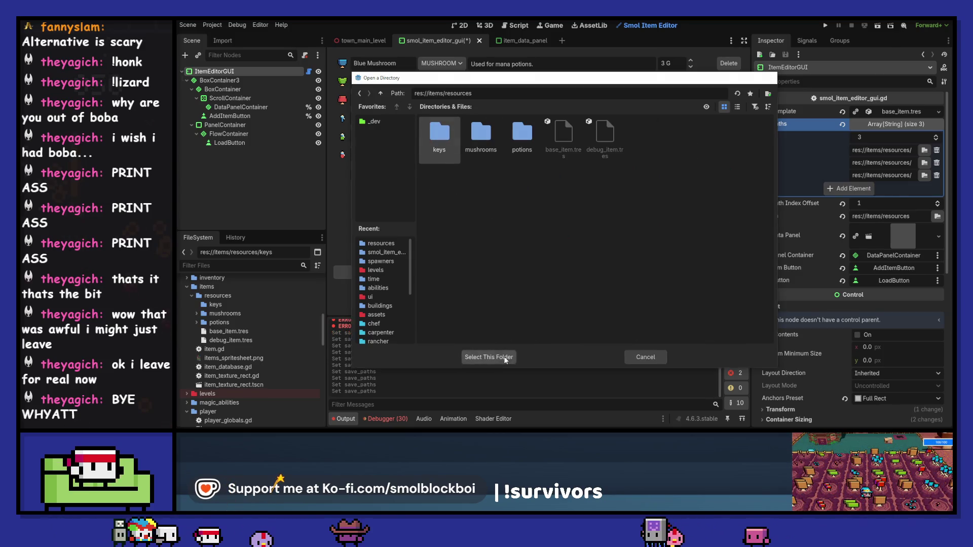
click(505, 358)
Toggle the Smol Item Editor plugin off and on and reload the item resources
click(212, 25)
click(229, 35)
double_click(343, 141)
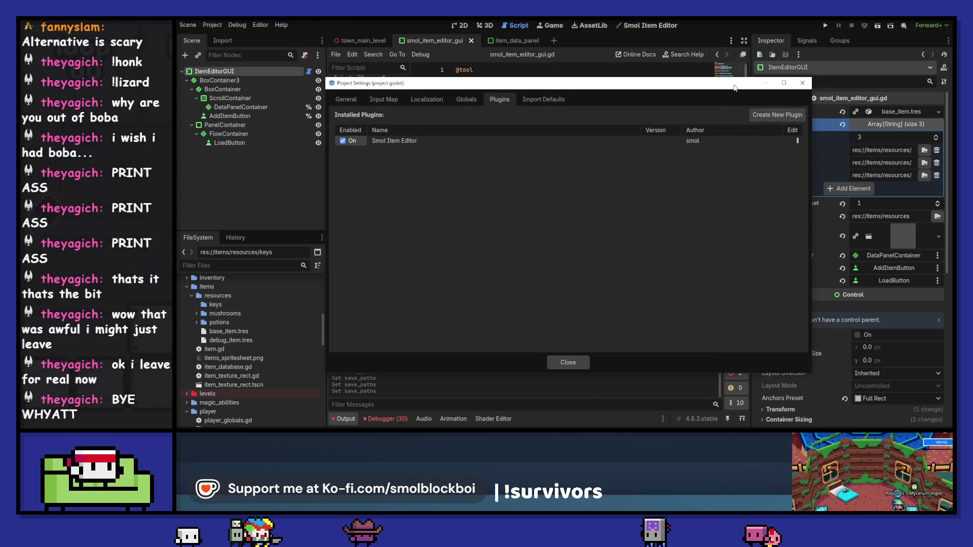
click(804, 82)
click(537, 288)
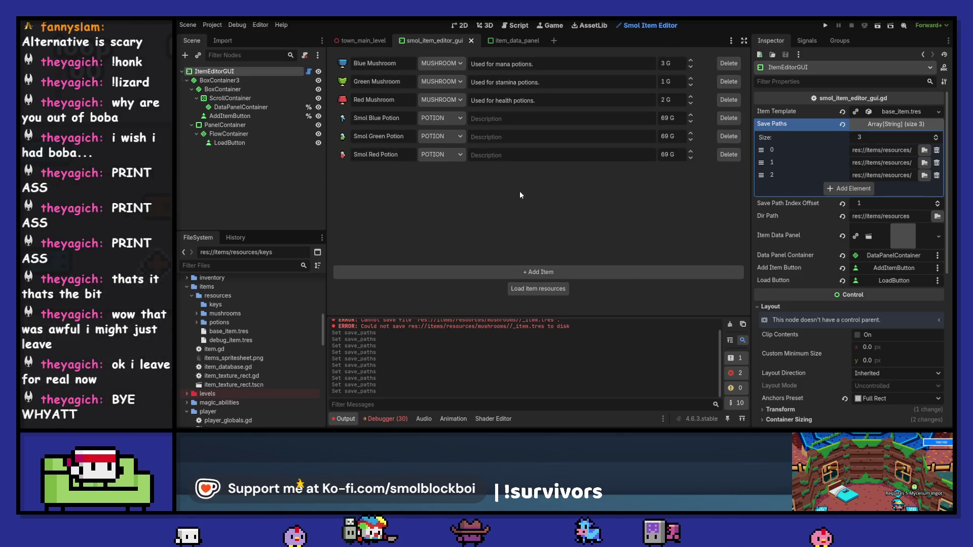
Save test item D as MUSHROOM, POTION and KEY, reload, then delete its KEY copy
click(521, 273)
click(440, 172)
click(443, 198)
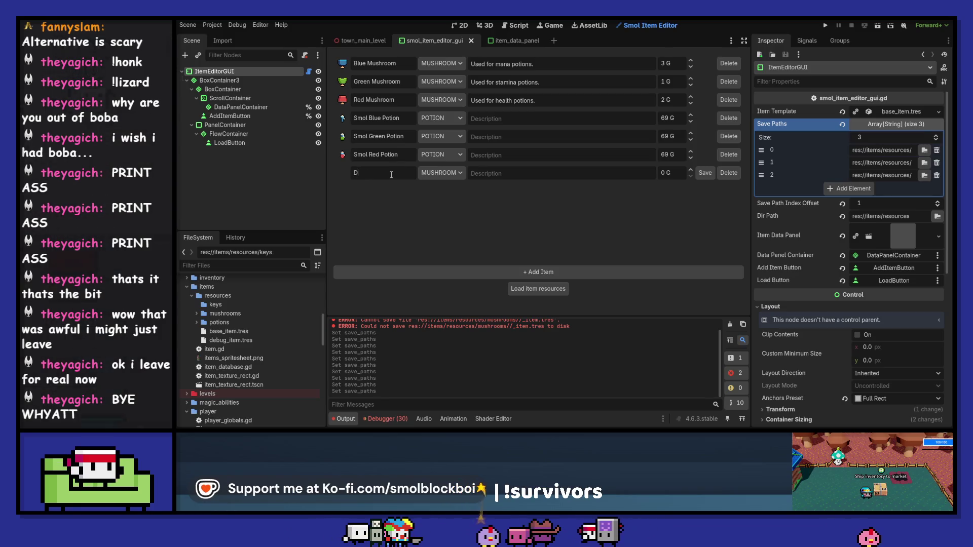
click(711, 173)
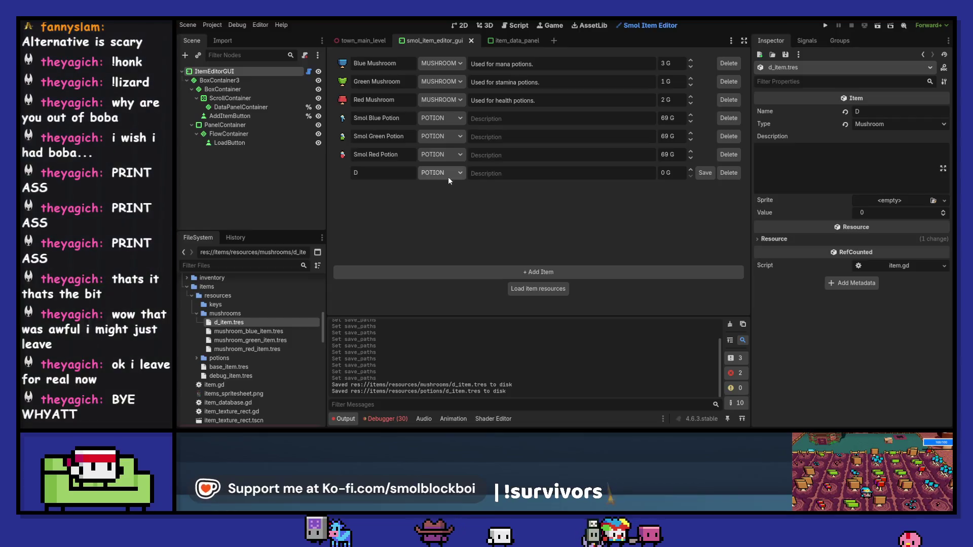
click(439, 173)
click(446, 206)
click(440, 173)
click(440, 216)
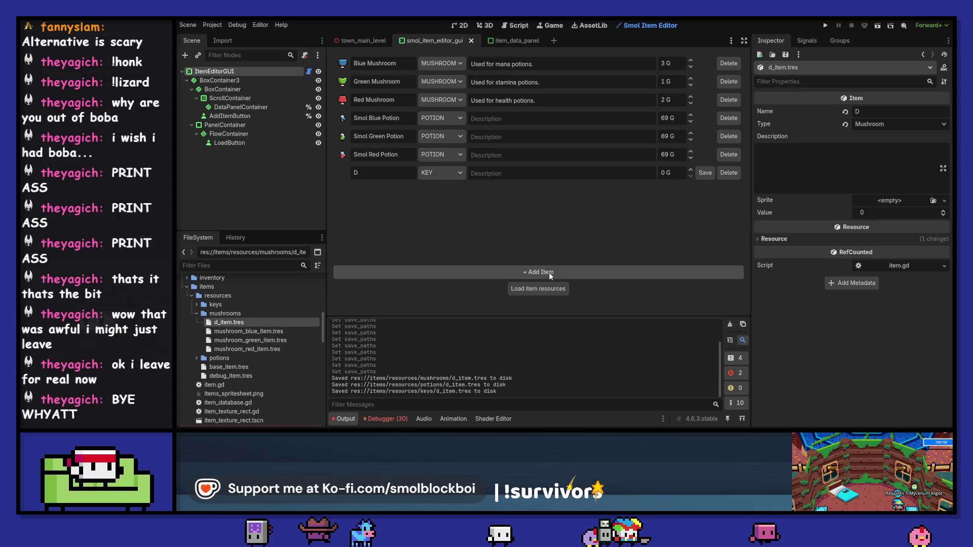
click(548, 287)
click(724, 63)
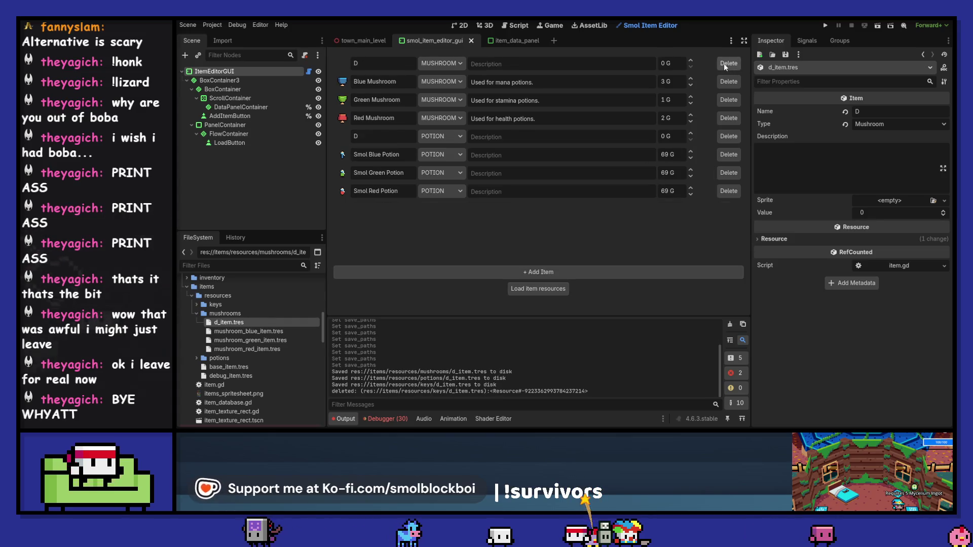
Delete item D's mushroom and potion copies and the leftover empty entry, saving the scene
click(724, 63)
click(728, 119)
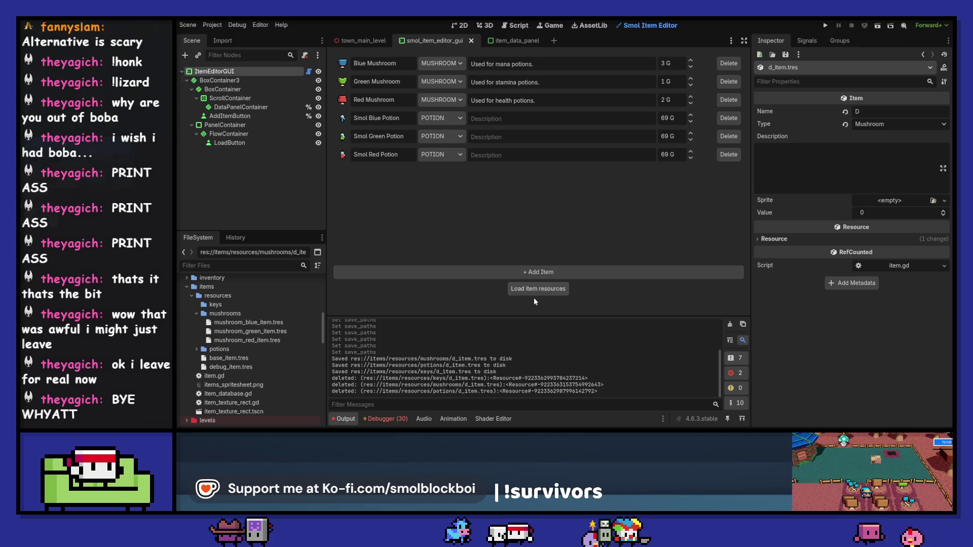
key(ctrl+s)
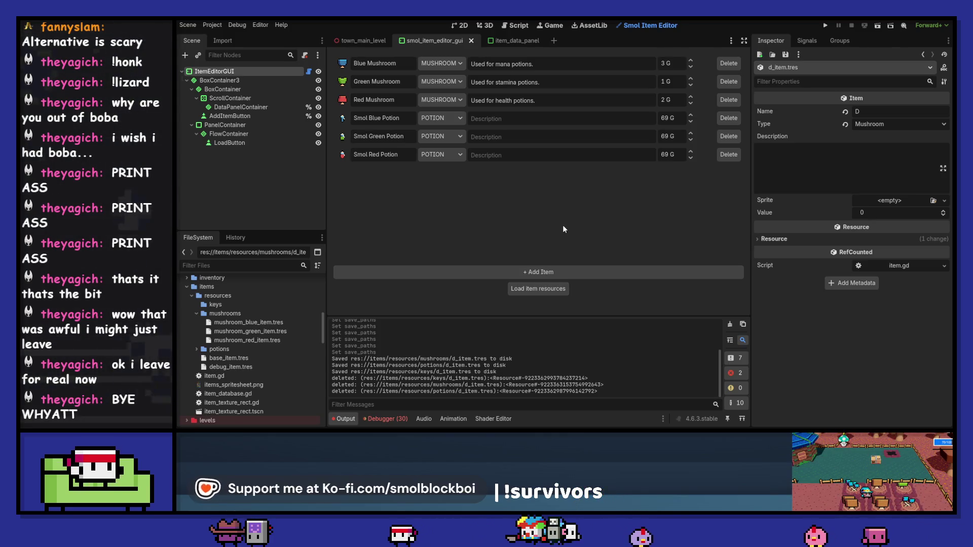
click(372, 268)
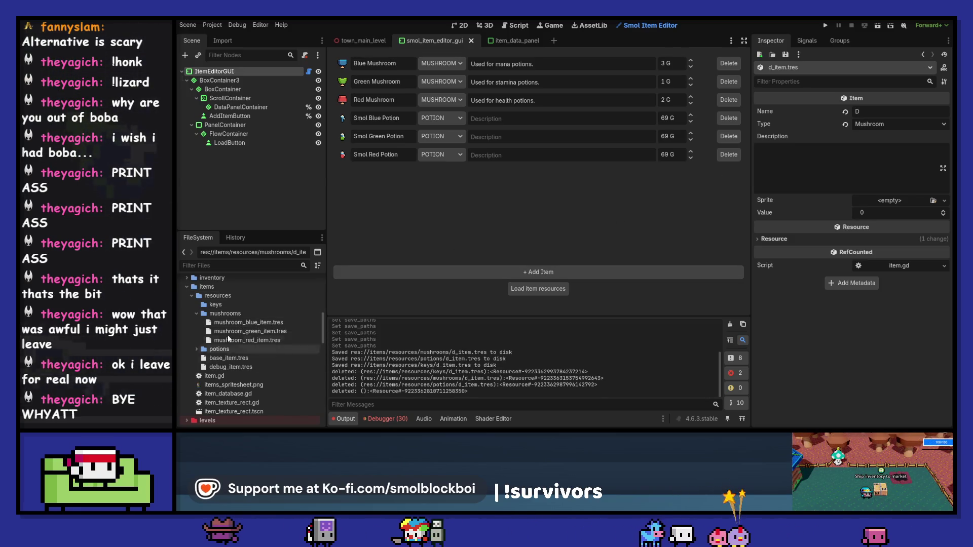
Disable the Smol Item Editor plugin in Project Settings
click(211, 25)
click(226, 38)
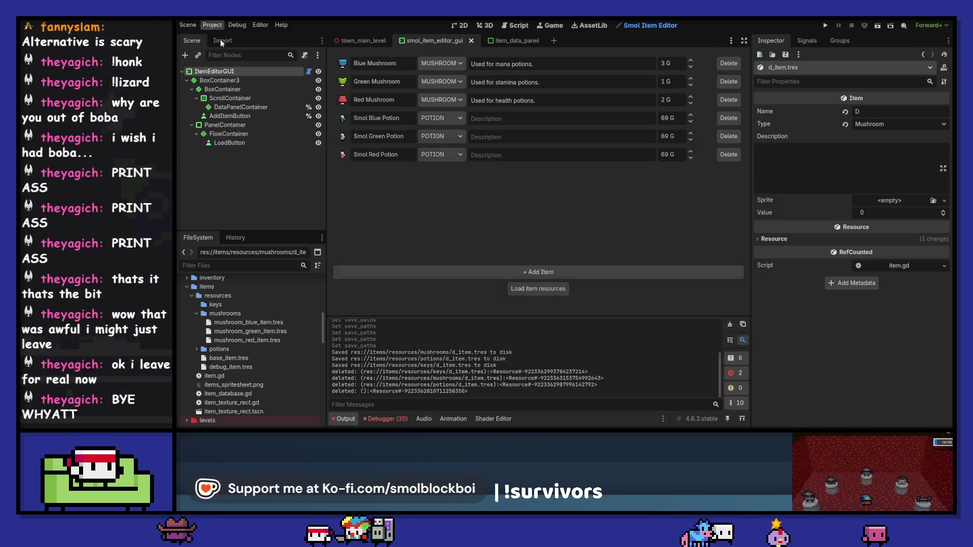
click(343, 141)
click(573, 365)
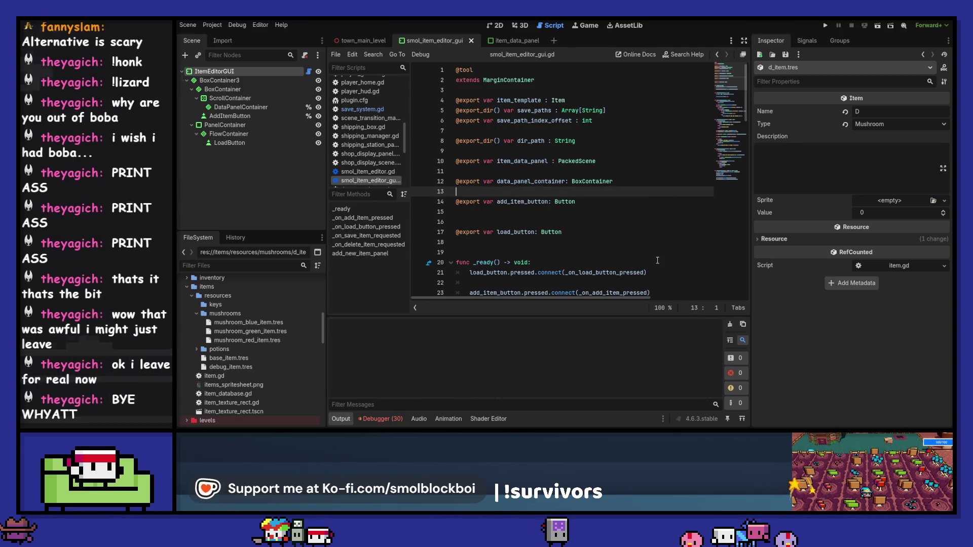
Rename the blue mushroom resource to blue_mushroom_item.tres
double_click(251, 349)
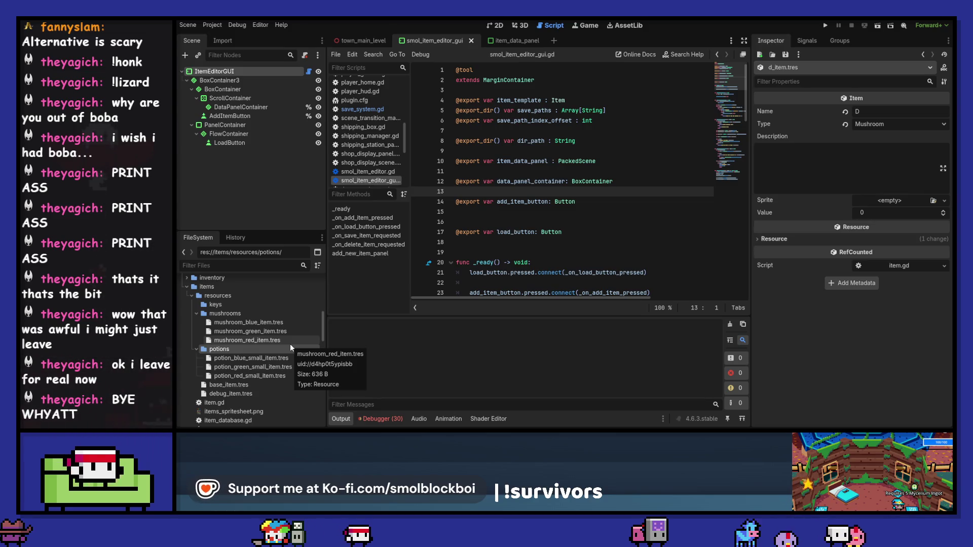
click(255, 321)
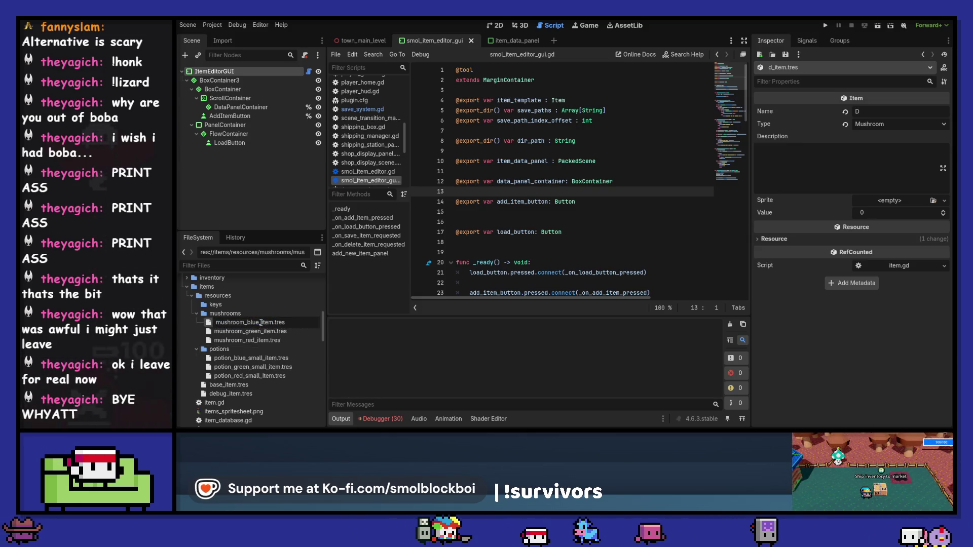
key(F2)
text(blue_mus)
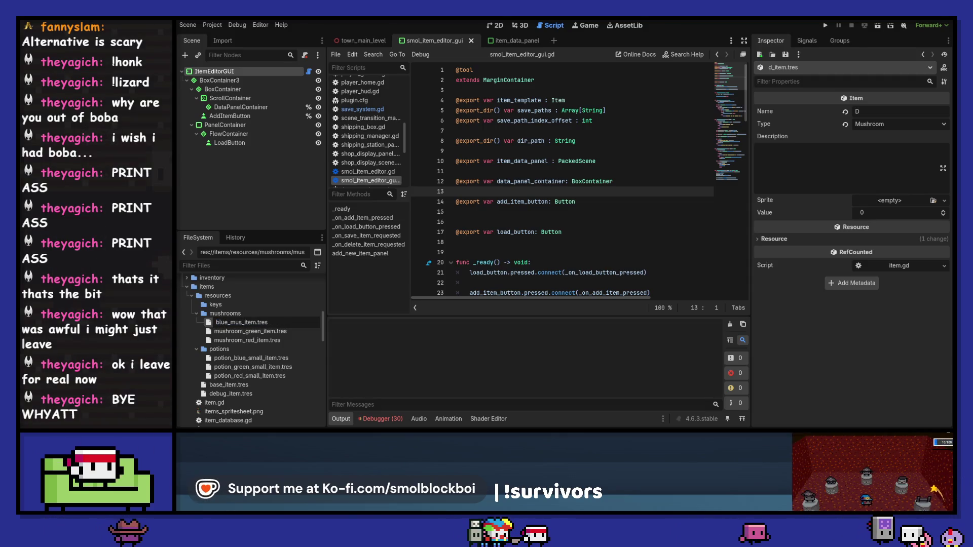
key(Return)
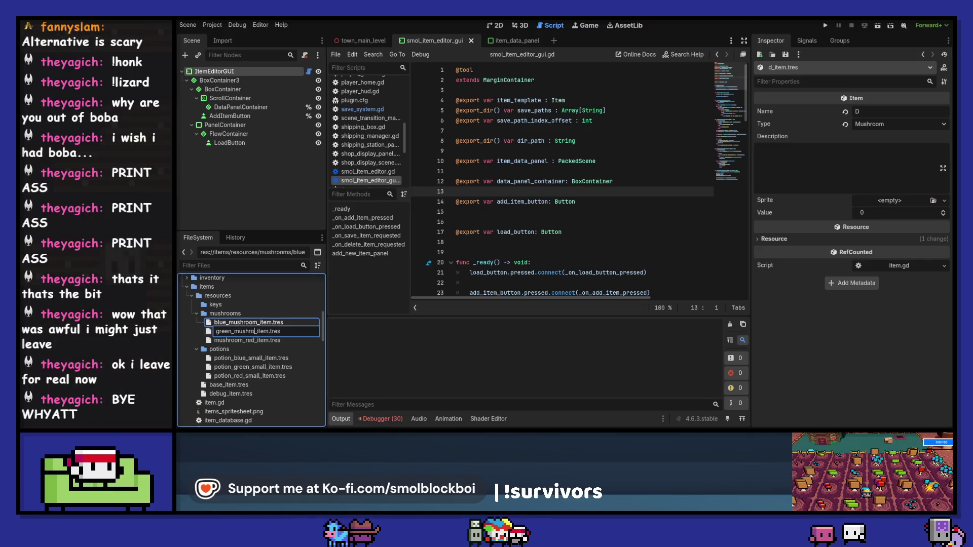
Rename the red mushroom and green potion files to red_mushroom_item.tres and smol_green_potion_item.tres
click(251, 331)
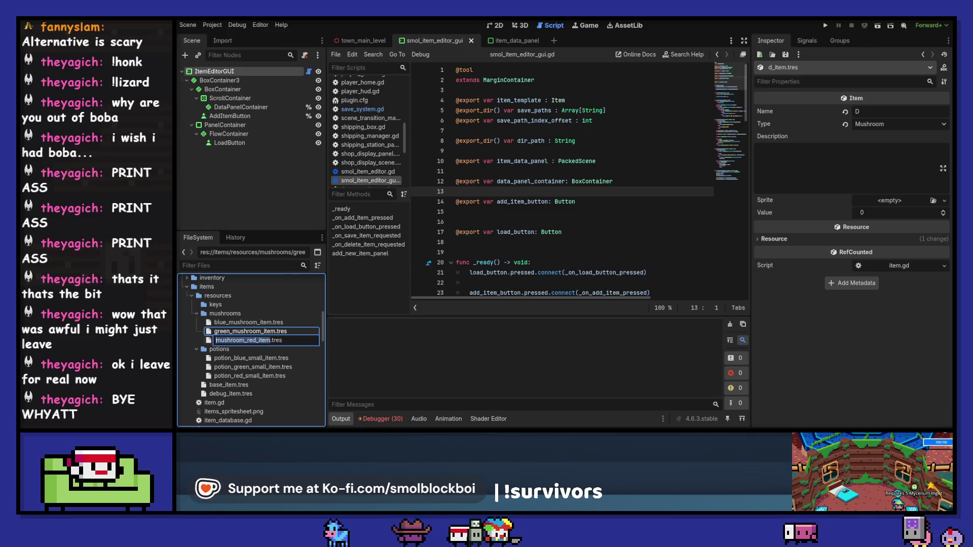
key(ctrl+shift+Right)
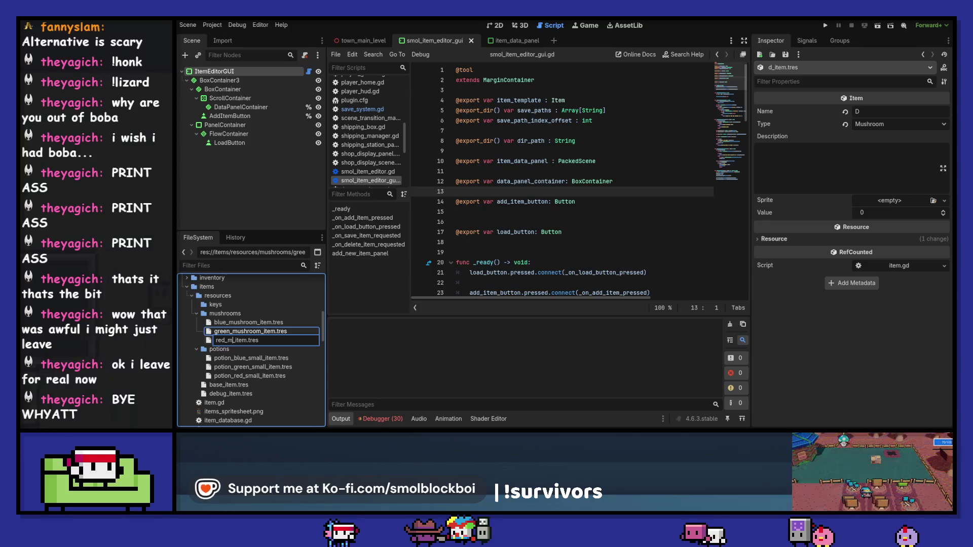
key(Escape)
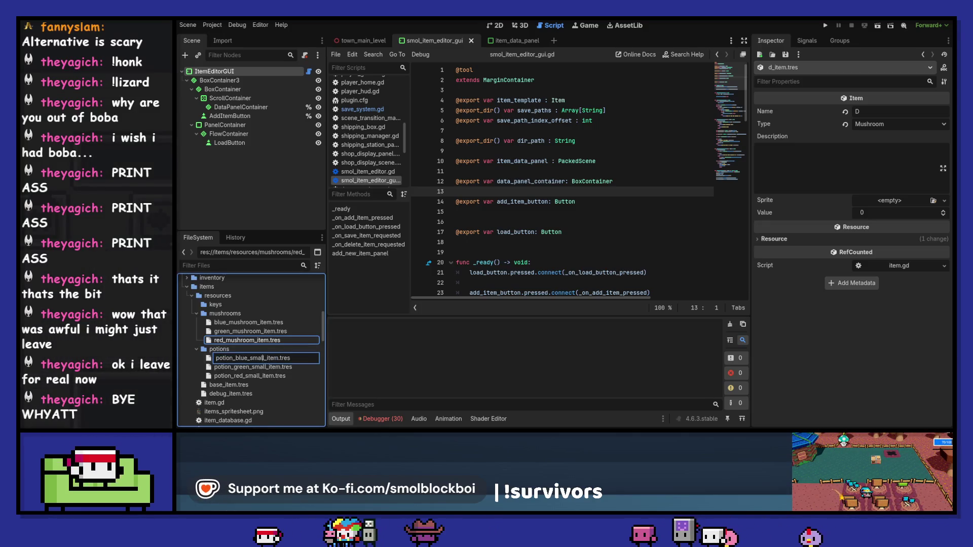
text(smol_)
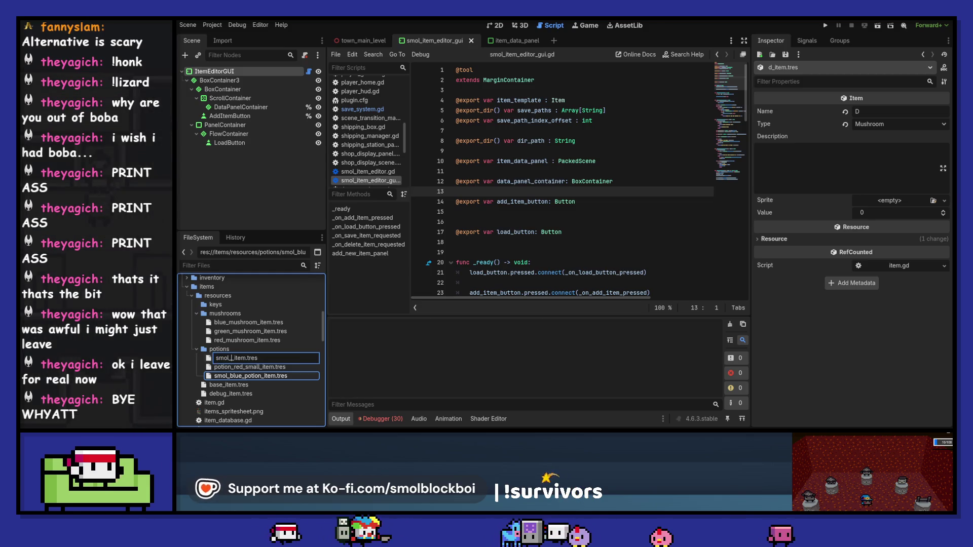
text(green_potio)
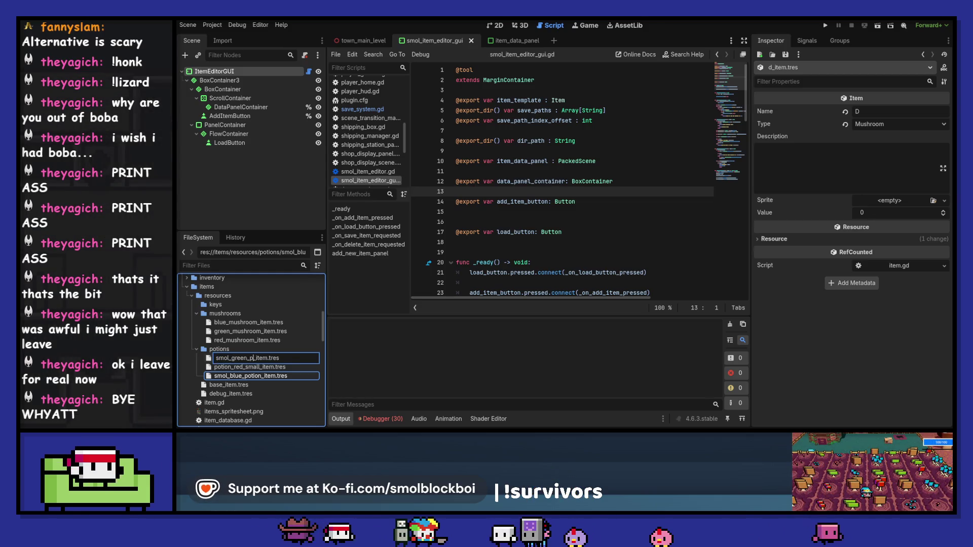
text(n)
key(Return)
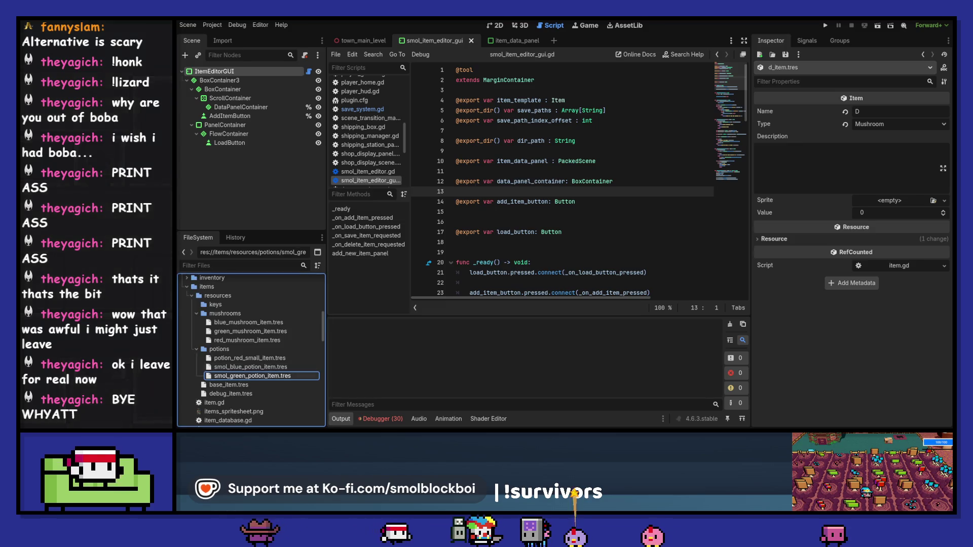
Rename potion_red_small_item.tres to smol_red_potion_item.tres
click(250, 367)
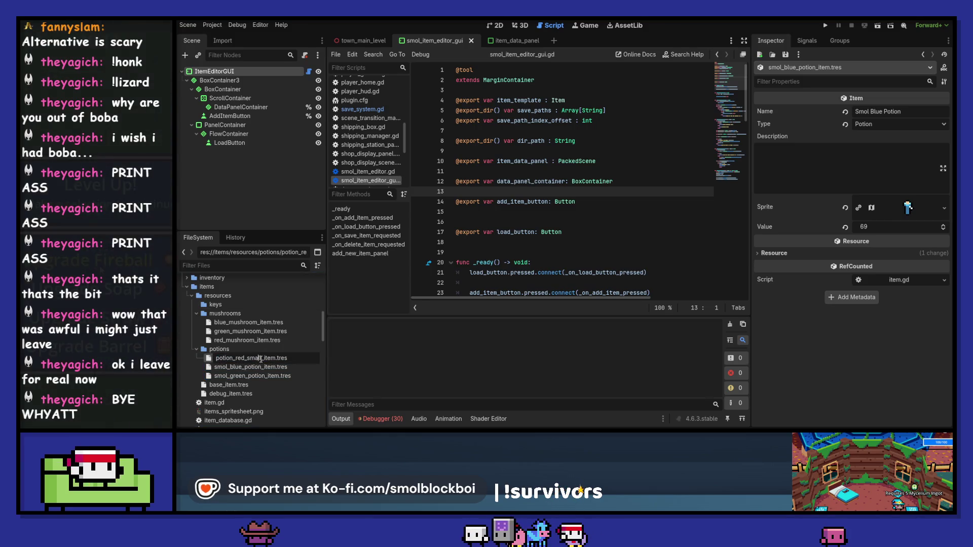
drag(262, 358, 216, 358)
text(smol_red_potion_)
key(Return)
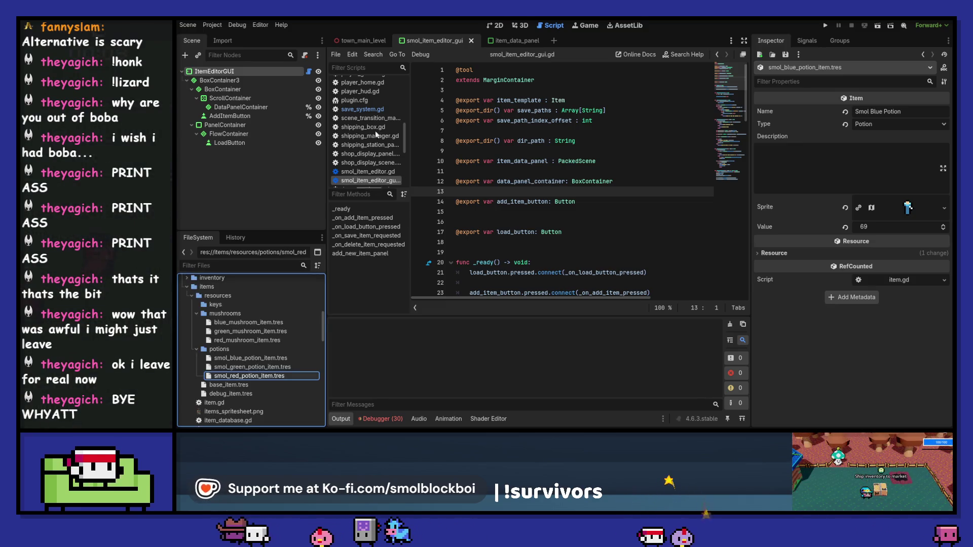
Enable the Smol Item Editor plugin, run the game with F5, then stop it
click(270, 72)
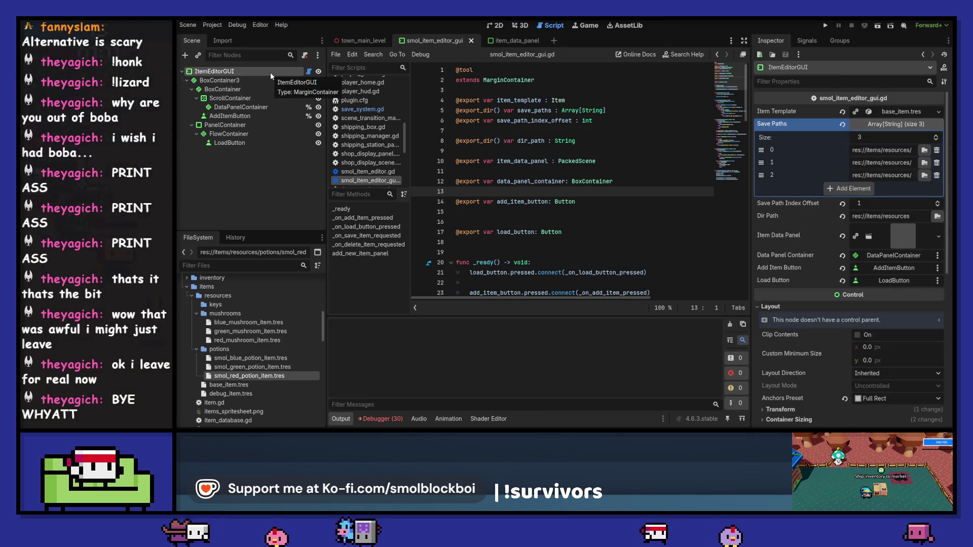
click(211, 25)
click(212, 35)
click(343, 141)
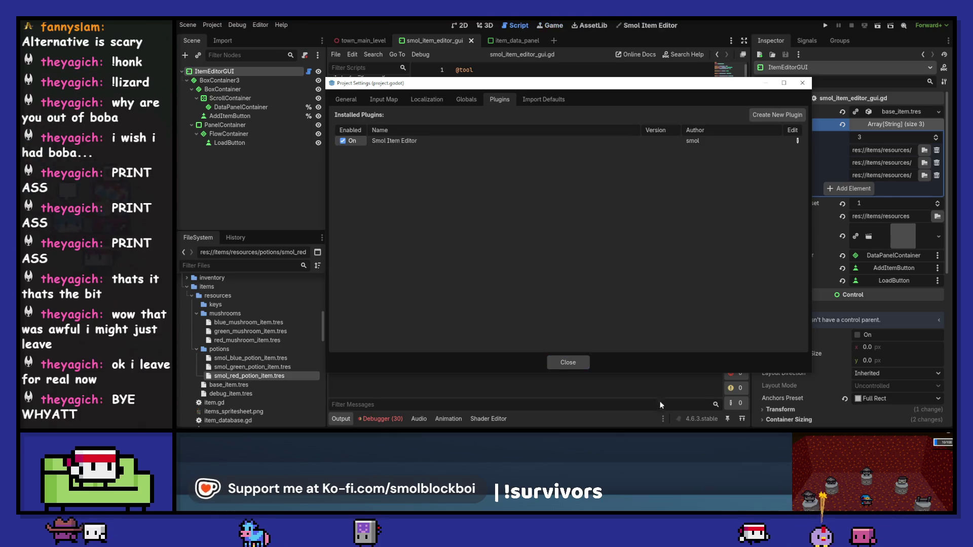
click(585, 359)
key(F5)
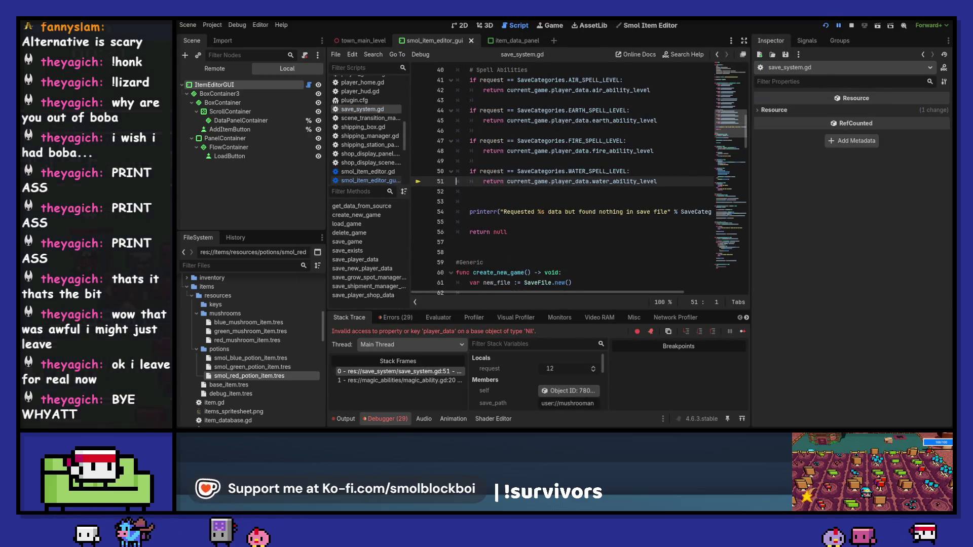
click(850, 28)
Relaunch the game, create a new save, start properly, and sleep to reach Day 01
key(F5)
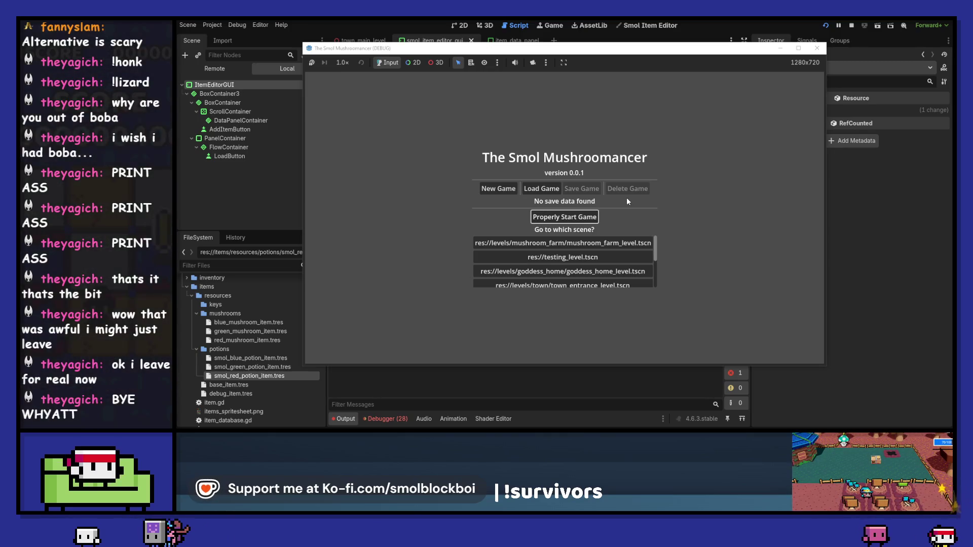
click(502, 189)
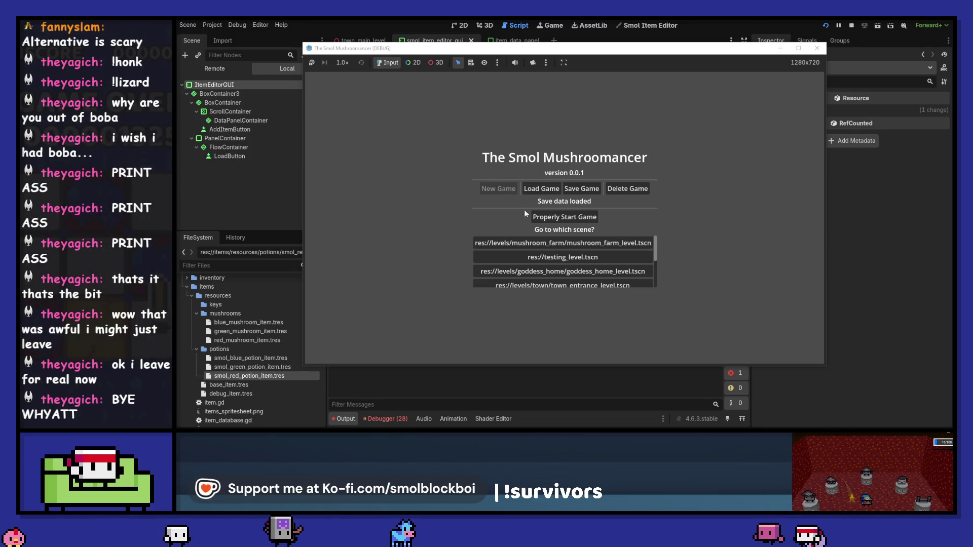
click(555, 218)
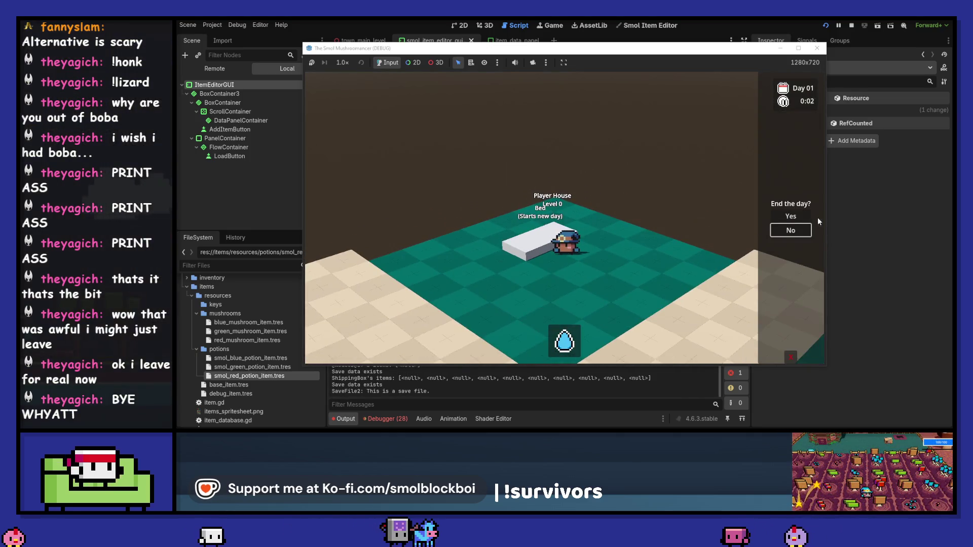
click(791, 217)
Relaunch the game twice more, testing Start Game and another new save
key(F5)
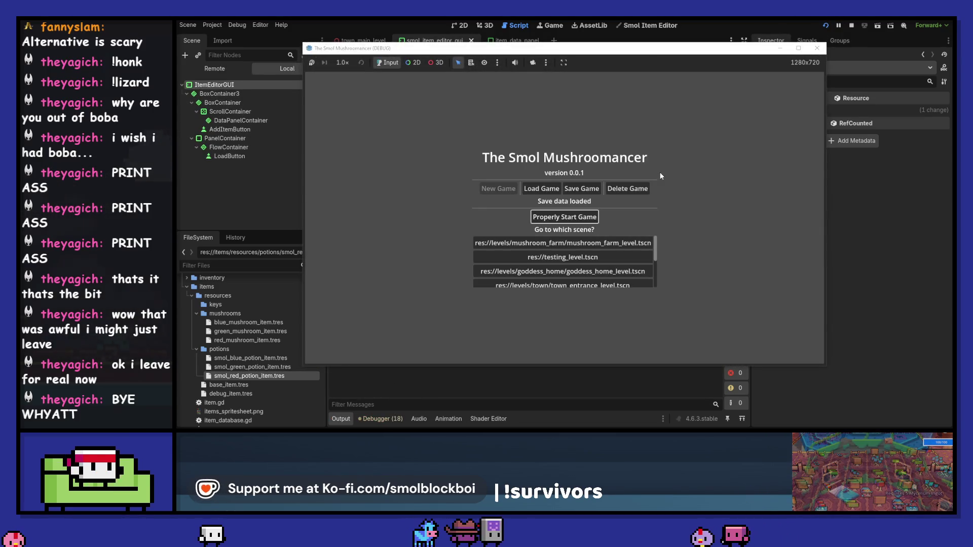
click(555, 218)
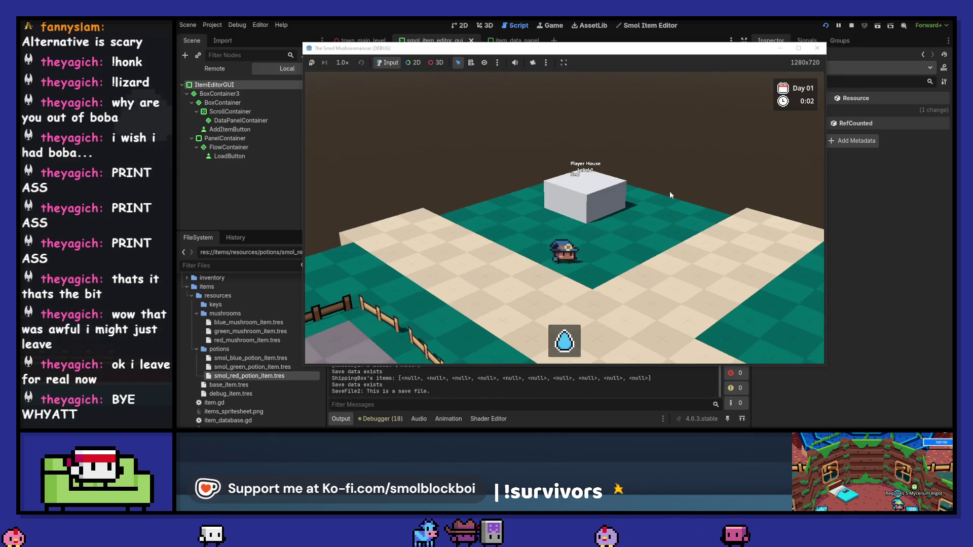
key(F5)
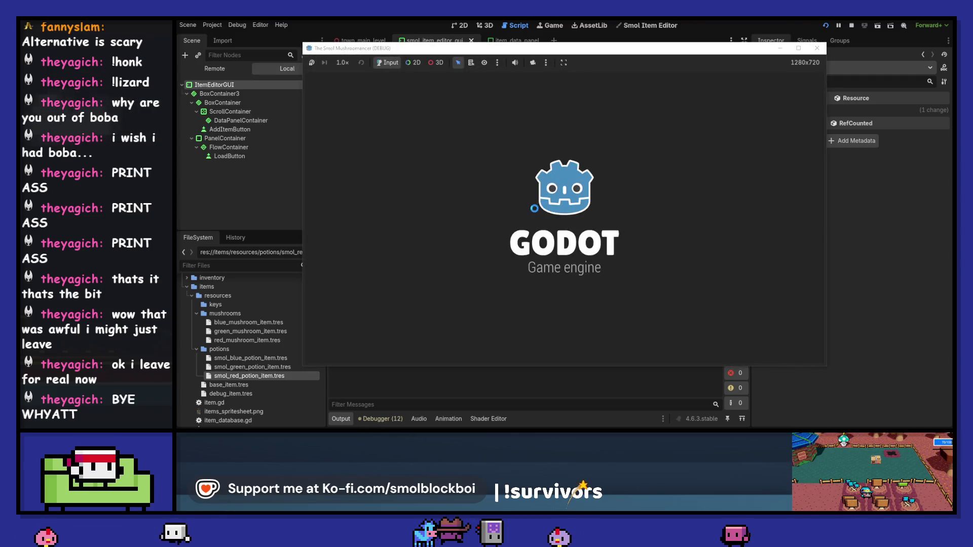
click(562, 218)
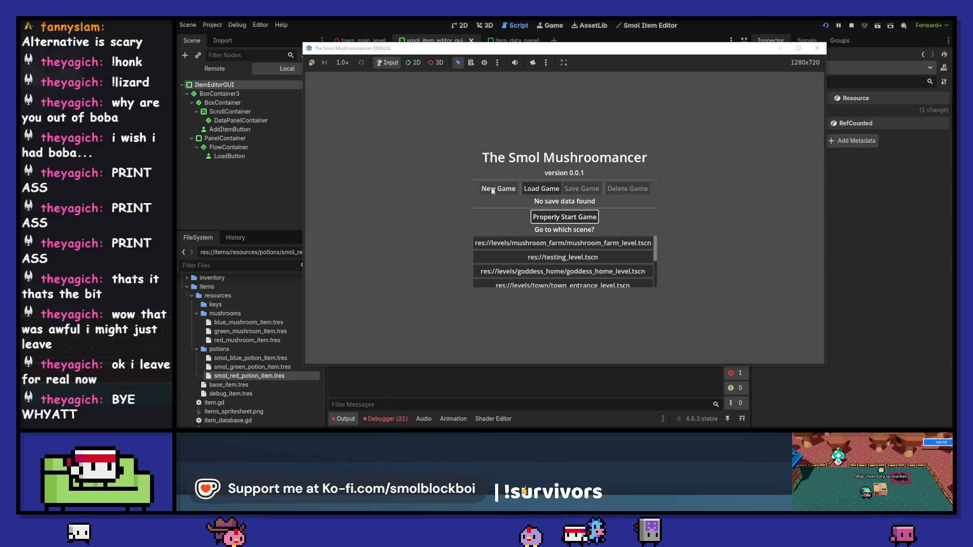
click(492, 189)
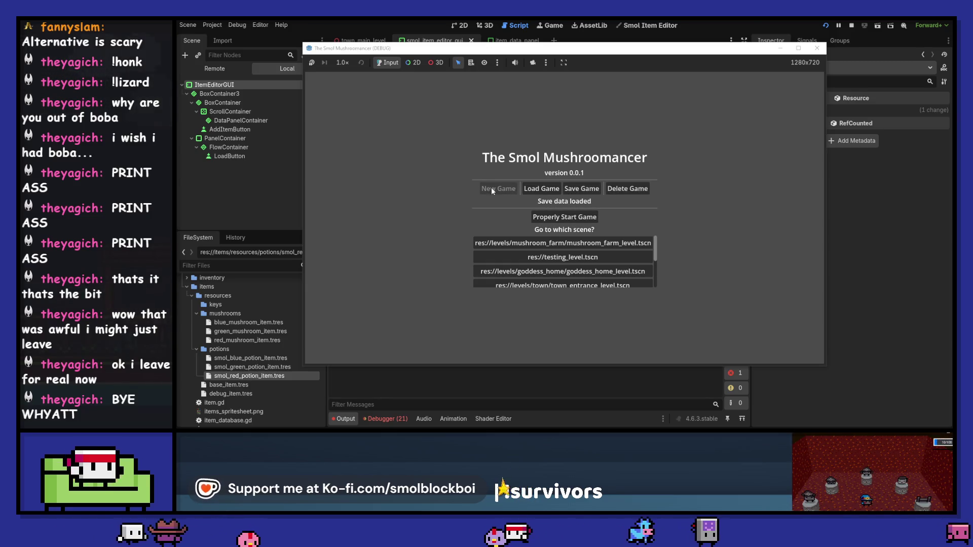
click(562, 217)
Run one final start-game test, stop it, and show the Smol Item Editor panel
click(822, 48)
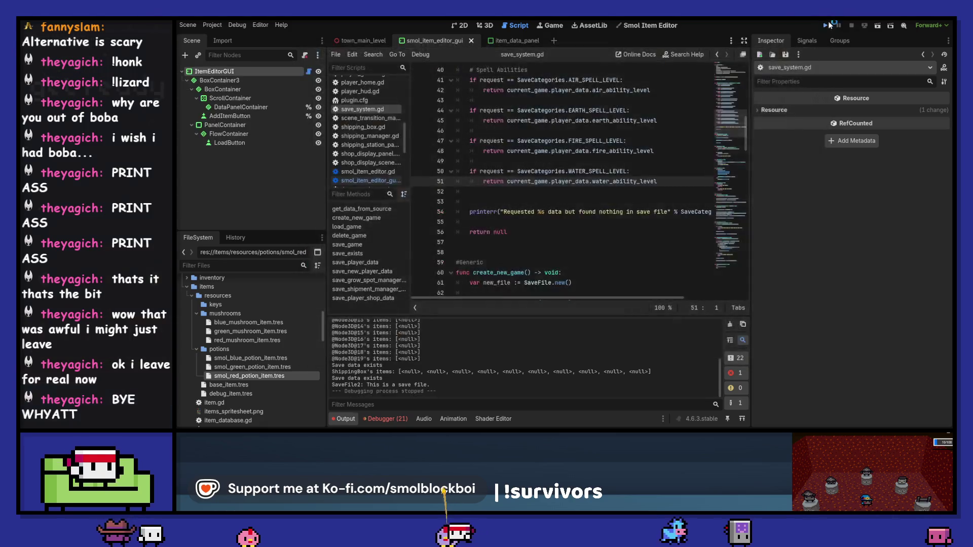
key(F5)
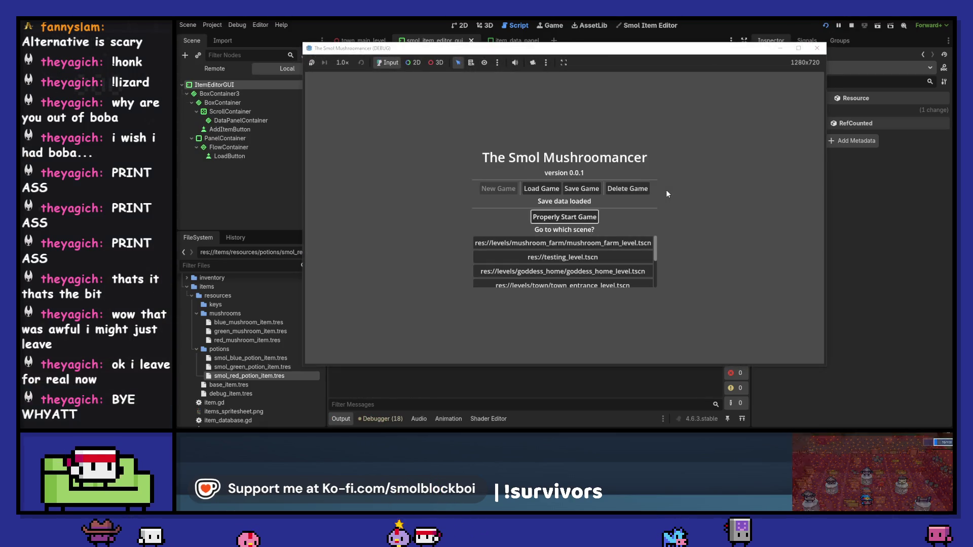
click(591, 216)
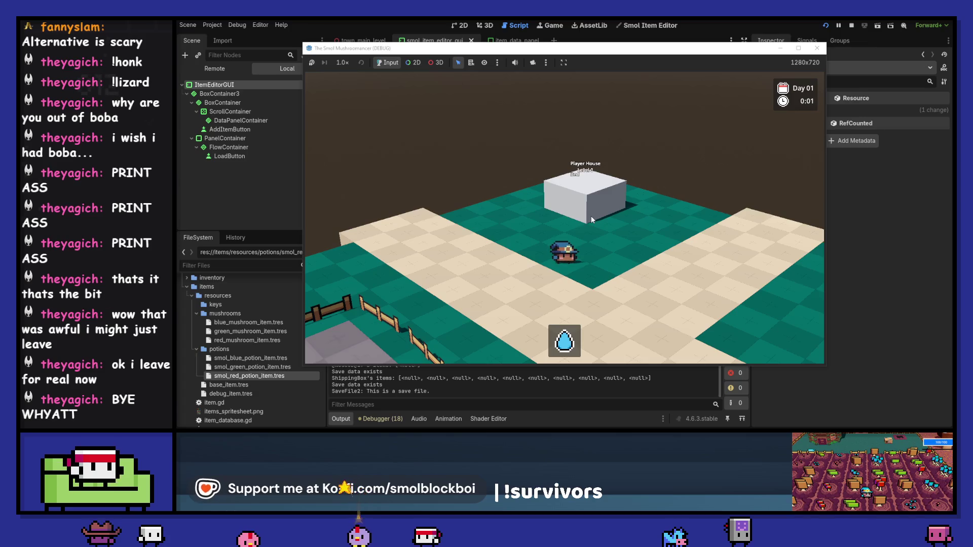
key(F8)
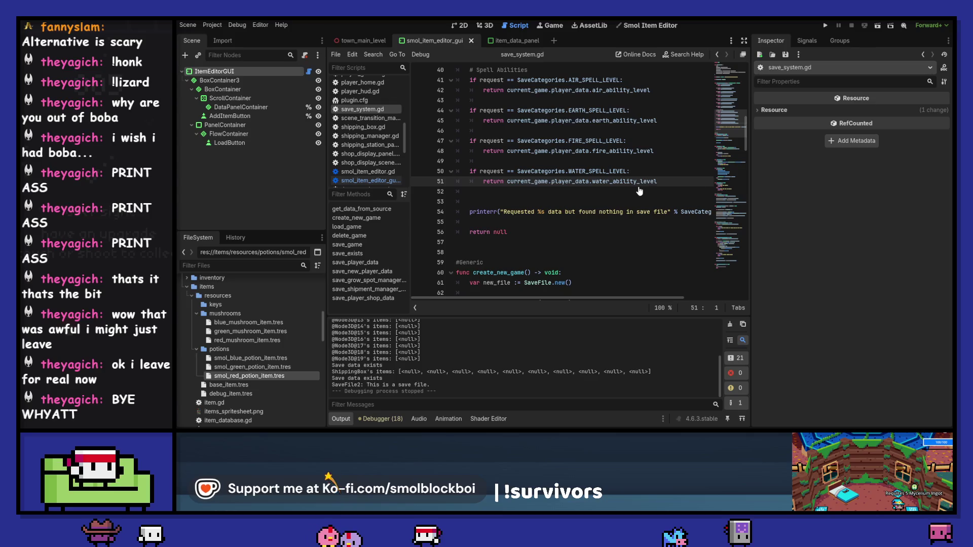
click(652, 26)
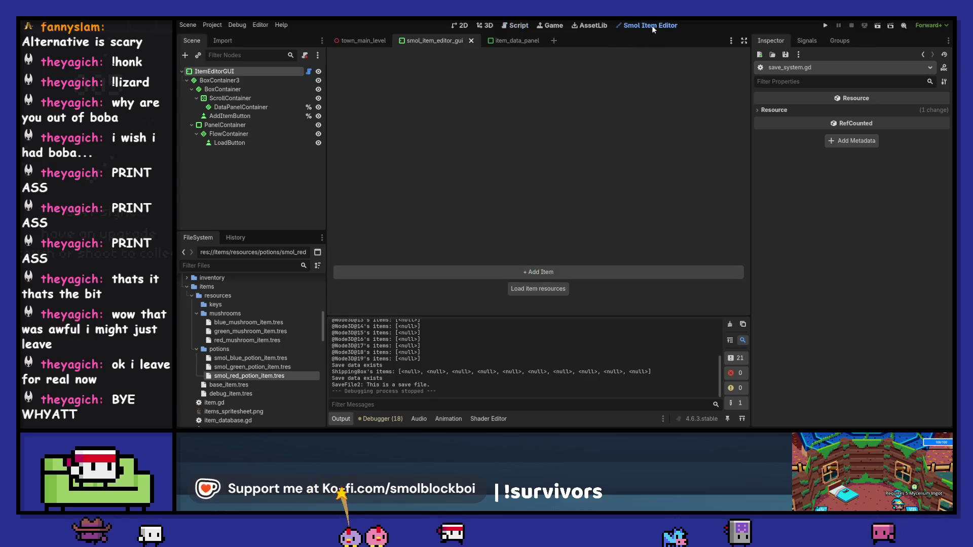
Load the item resources, add a blank MUSHROOM item, save it, then delete it
click(540, 289)
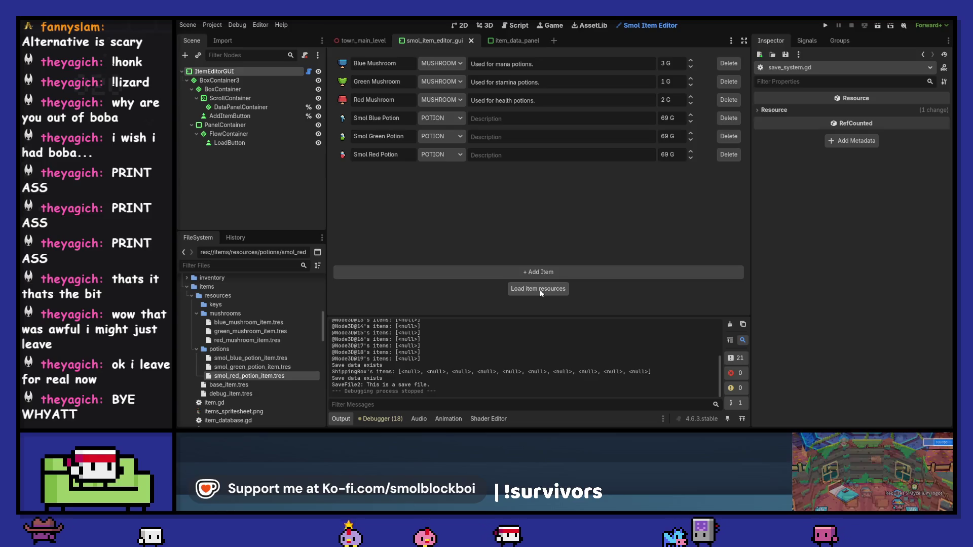
click(546, 276)
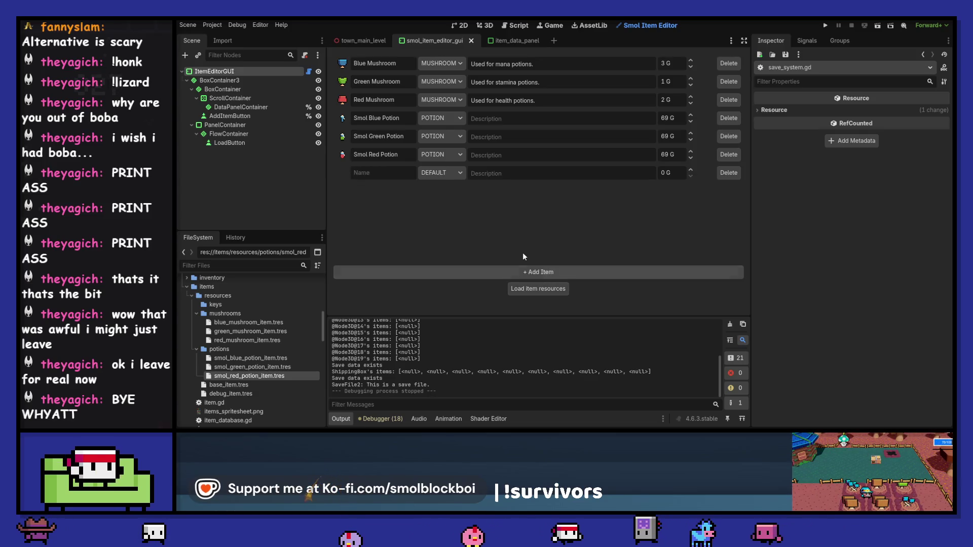
click(441, 173)
click(445, 200)
click(706, 175)
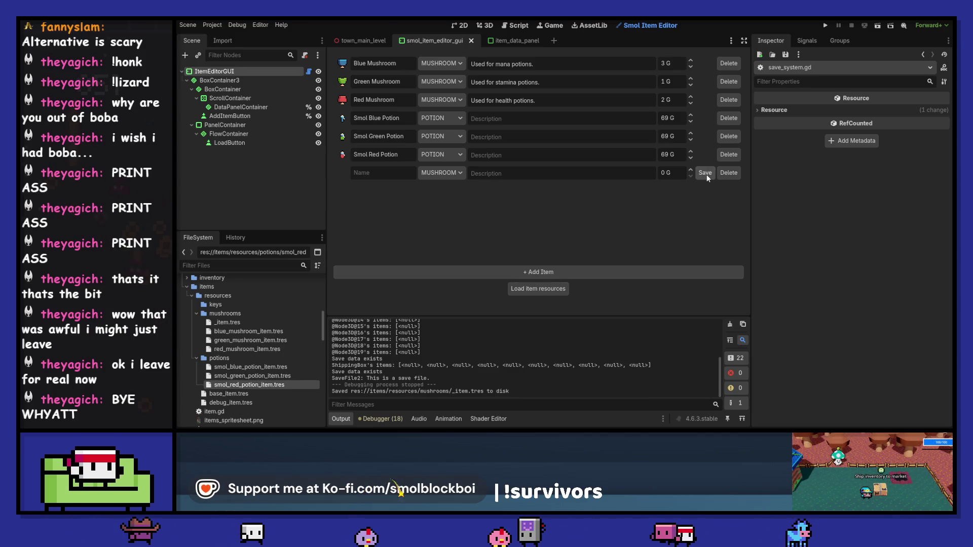
click(724, 175)
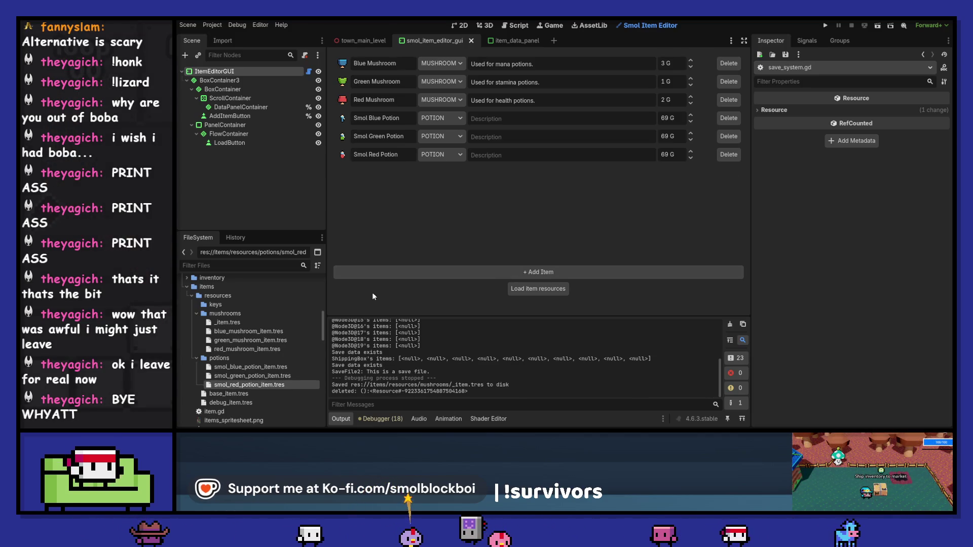
Add another blank item row and delete it along with its file
click(542, 288)
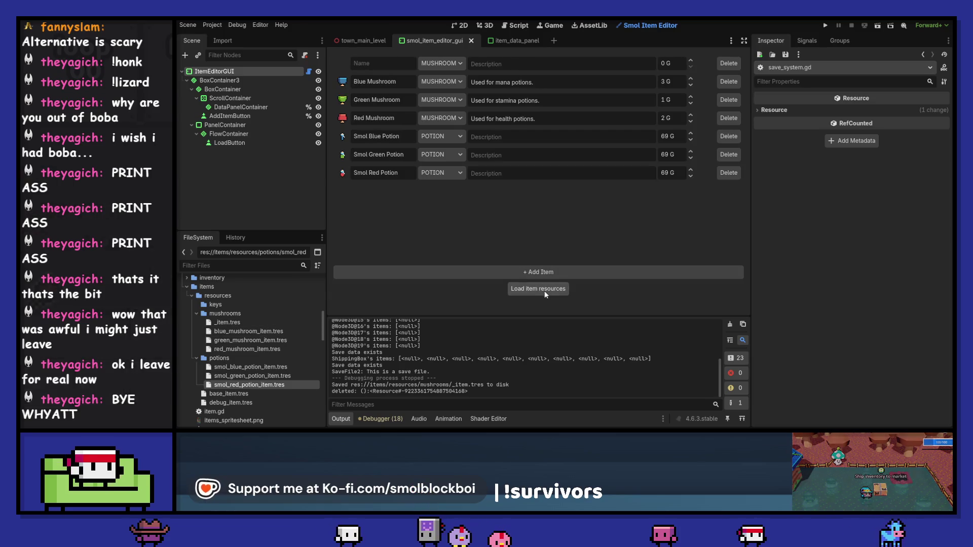
click(731, 63)
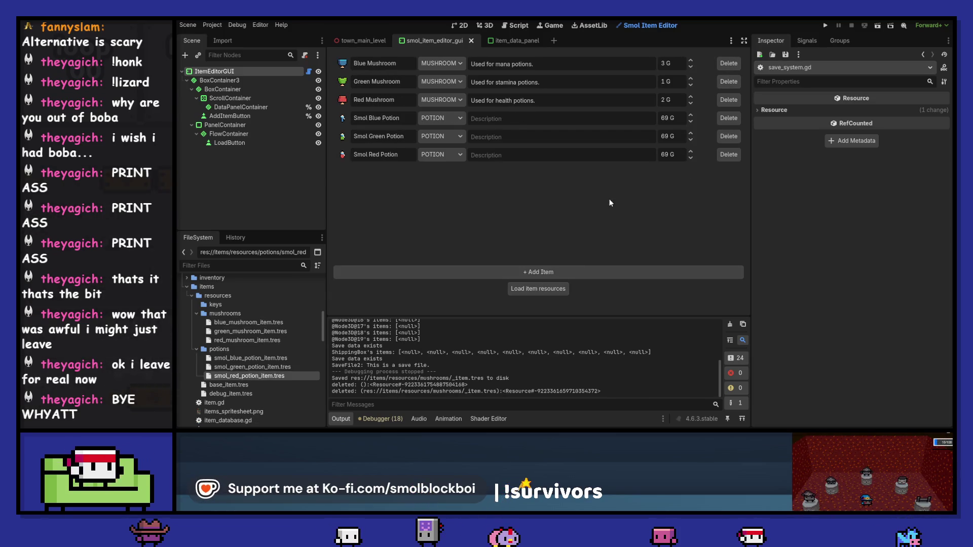
click(212, 25)
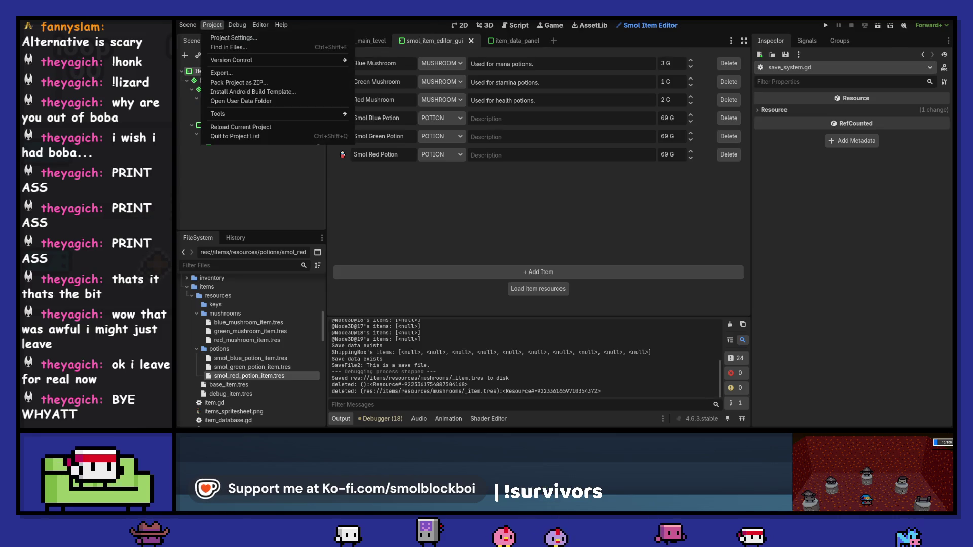
Run the current scene with F6 and stop it again
key(Escape)
key(F6)
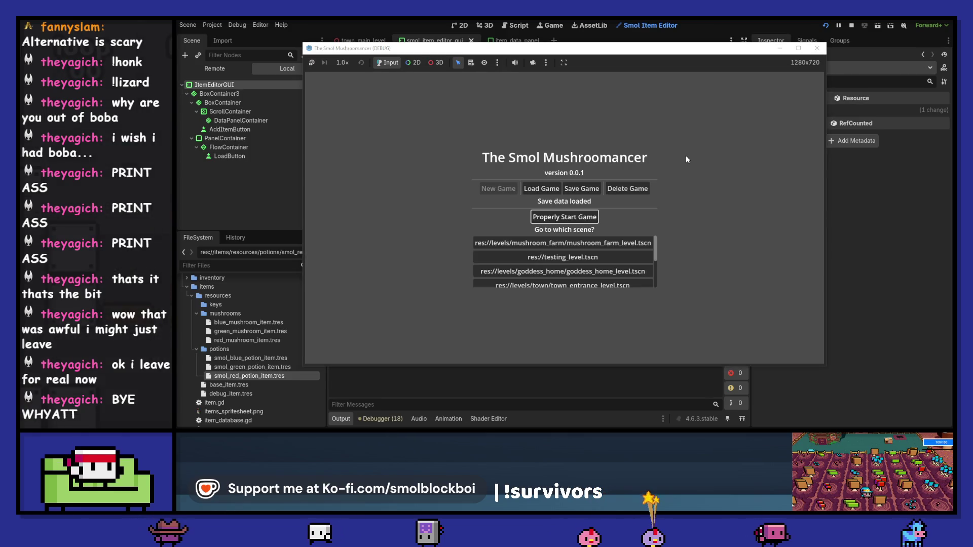
click(817, 48)
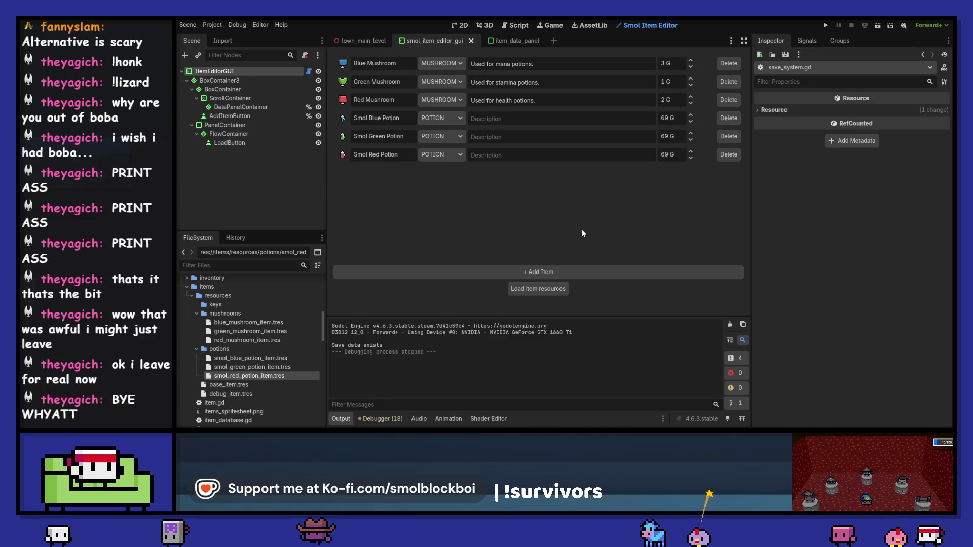
Untick Smol Item Editor in Project Settings > Plugins, then open smol_item_editor_gui.gd
click(212, 24)
click(228, 37)
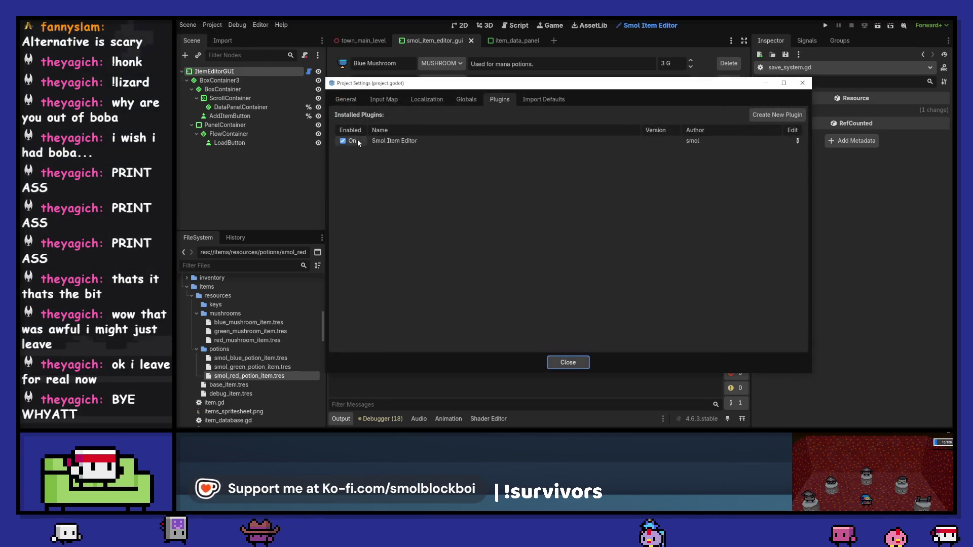
click(355, 140)
click(576, 363)
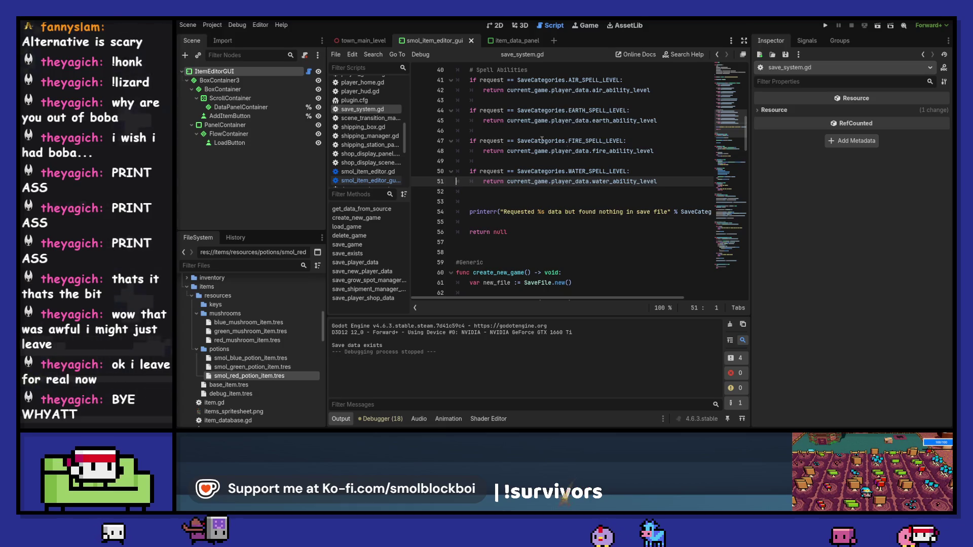
click(309, 71)
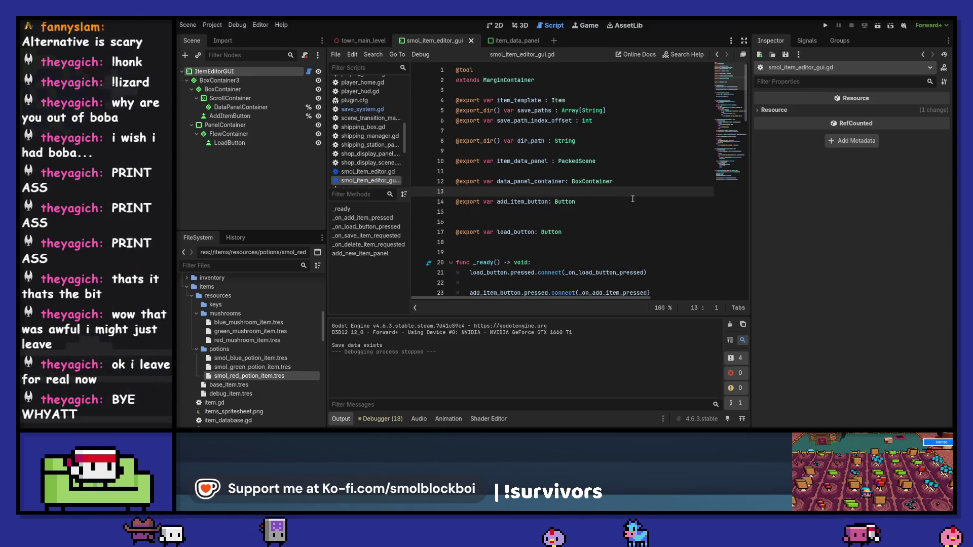
Cut the add_new_item_panel function from the bottom of smol_item_editor_gui.gd
scroll(632, 198, down, 2)
scroll(632, 199, down, 4)
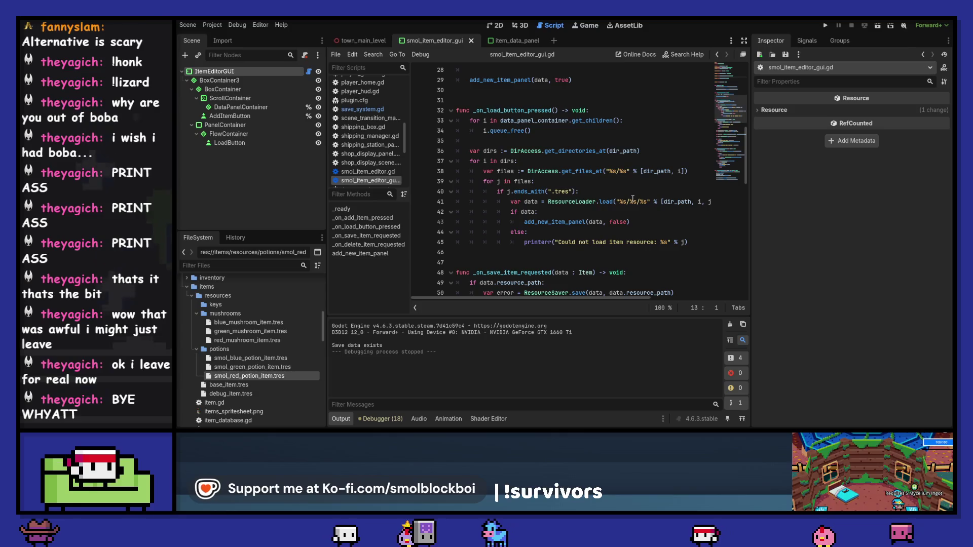
scroll(633, 198, down, 1)
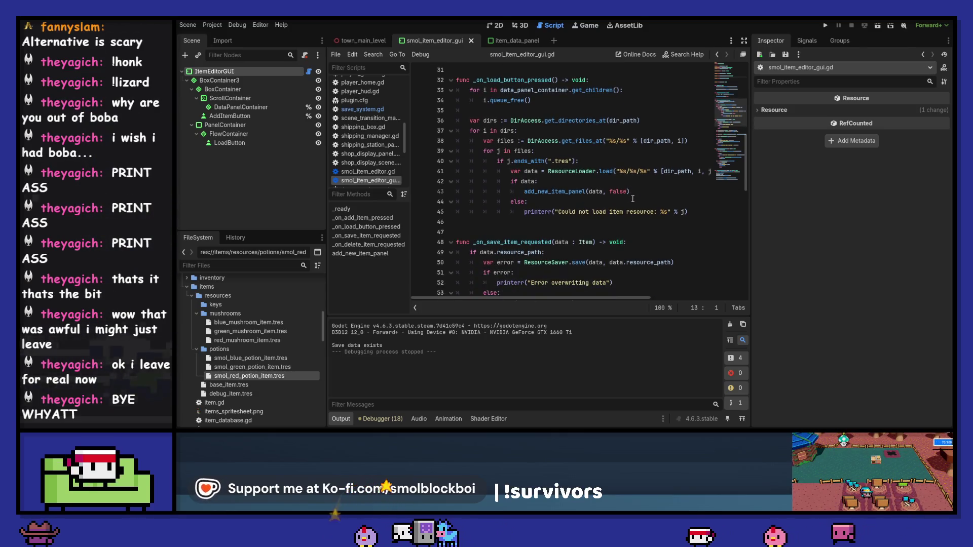
scroll(632, 199, up, 6)
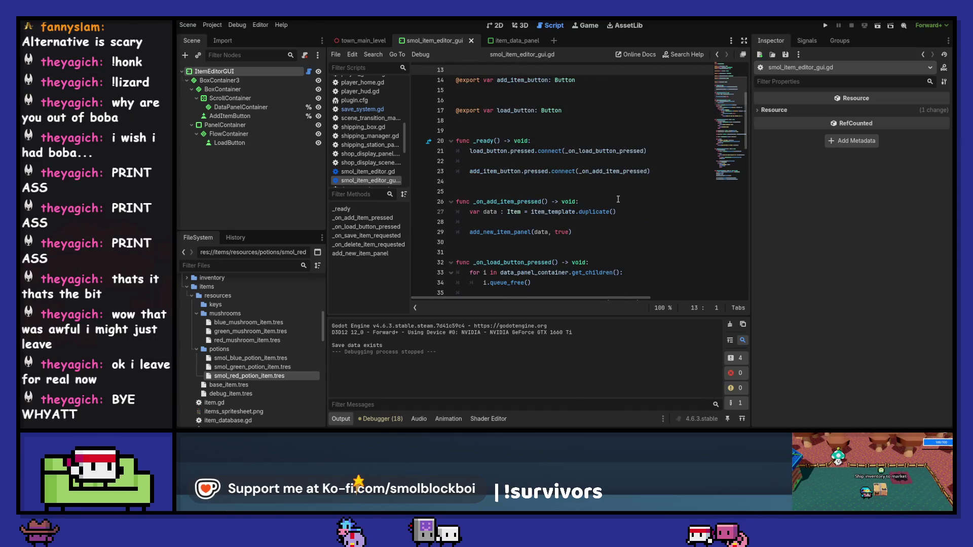
scroll(618, 199, down, 17)
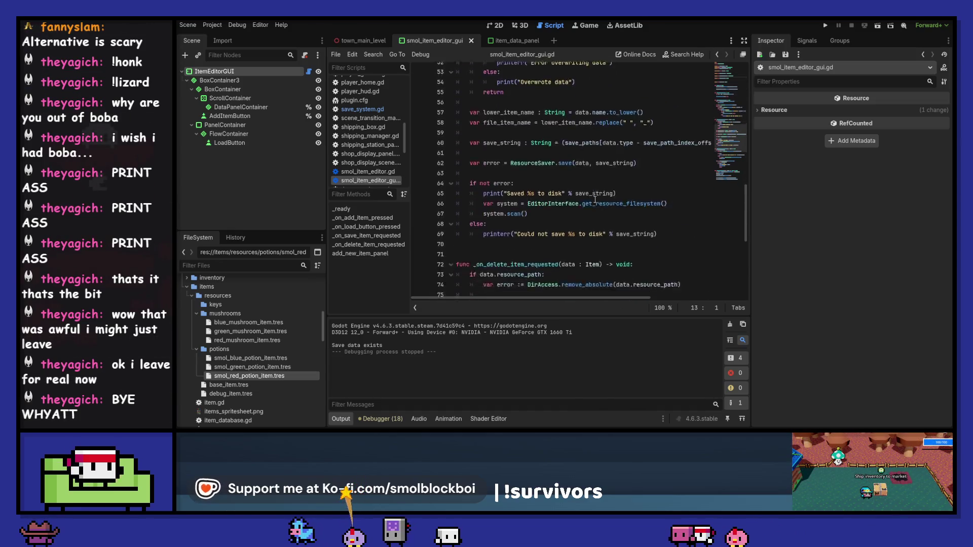
scroll(595, 199, down, 4)
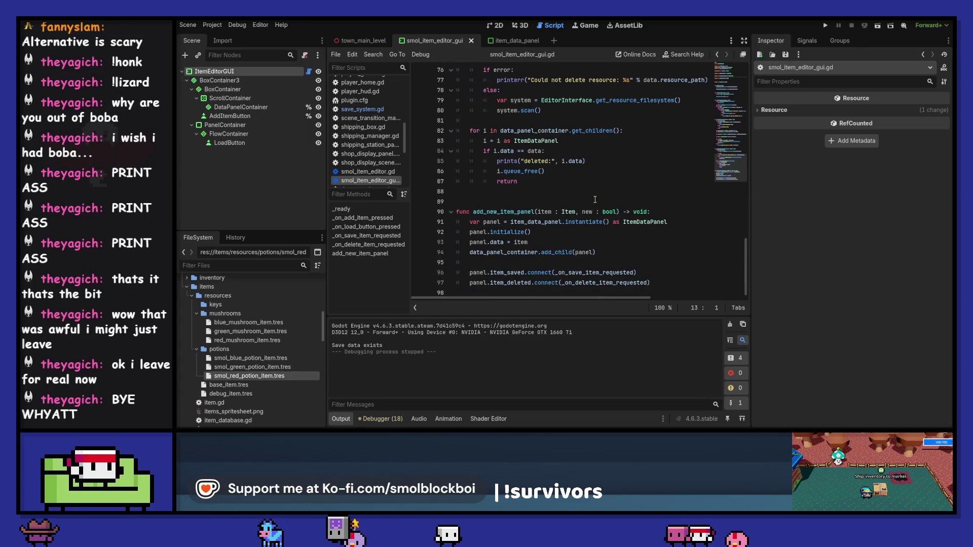
drag(503, 292, 456, 211)
key(ctrl+c)
key(BackSpace)
key(BackSpace)
key(BackSpace)
key(BackSpace)
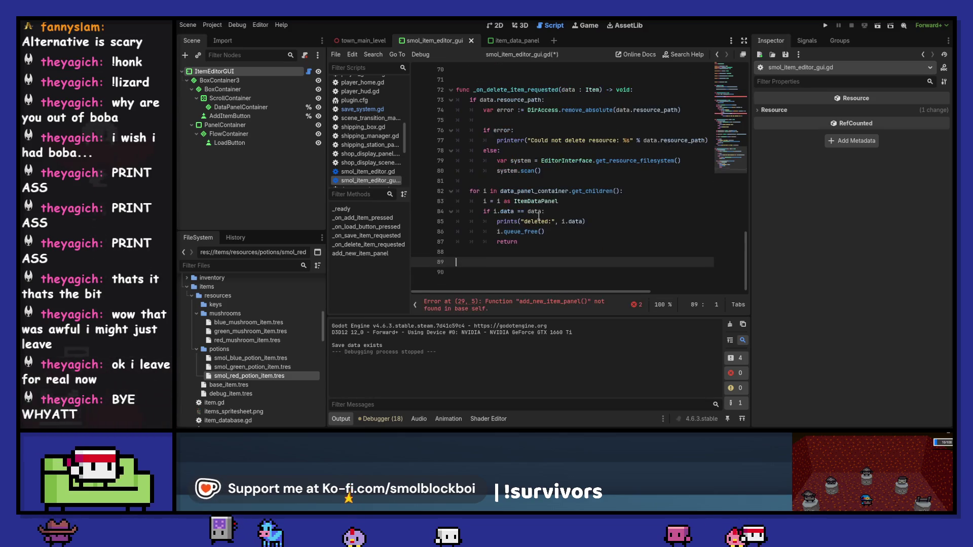
Paste add_new_item_panel right after _ready, with a blank line above it
scroll(539, 215, up, 20)
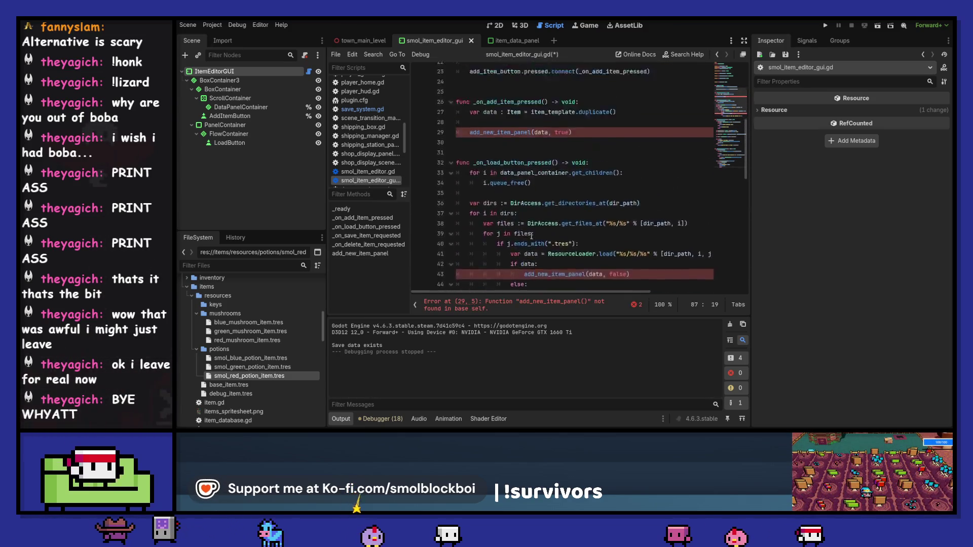
click(510, 219)
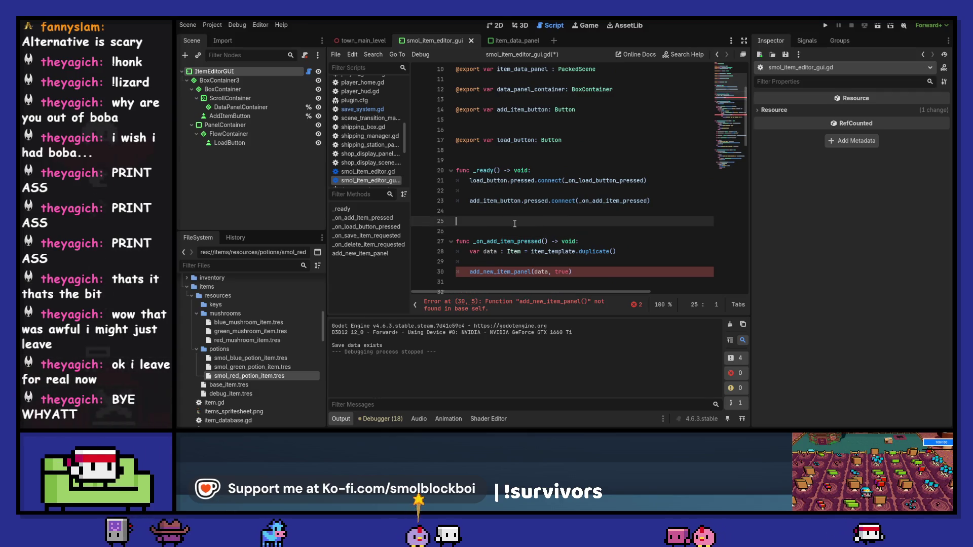
key(ctrl+v)
key(Up)
key(Up)
key(Up)
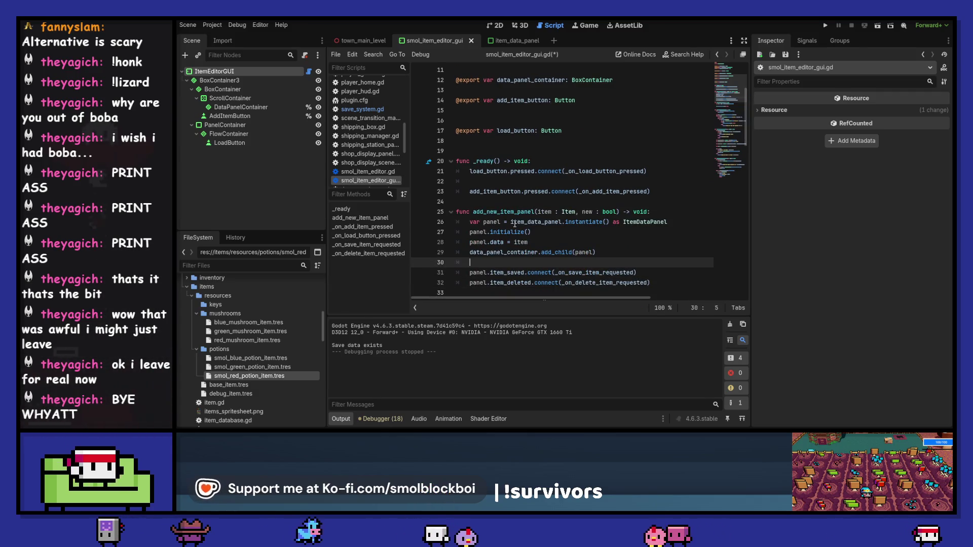
key(Down)
key(Down)
key(Home)
key(Return)
Add an empty func load_items() -> void: after add_new_item_panel and save
key(Down)
key(Down)
key(Down)
key(Return)
text(func load_)
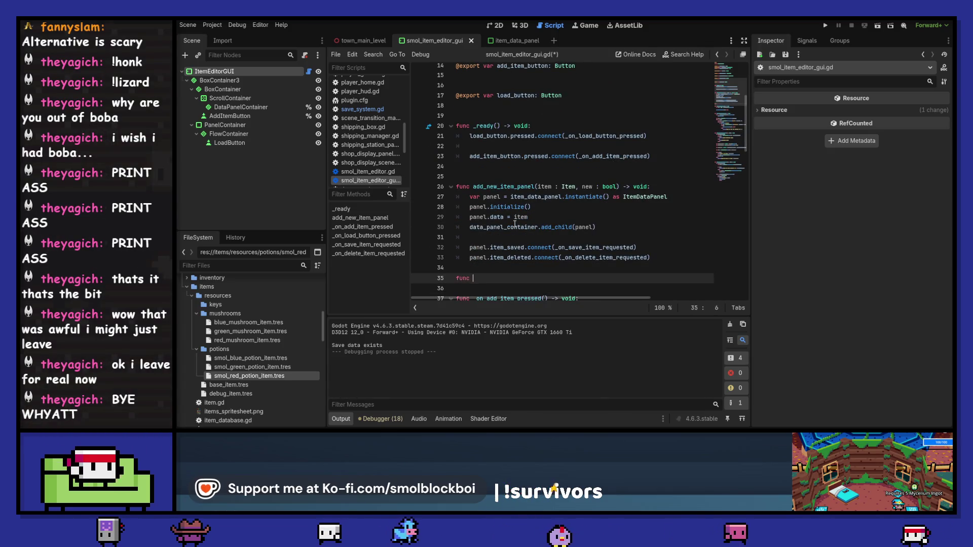
text(items() -> void)
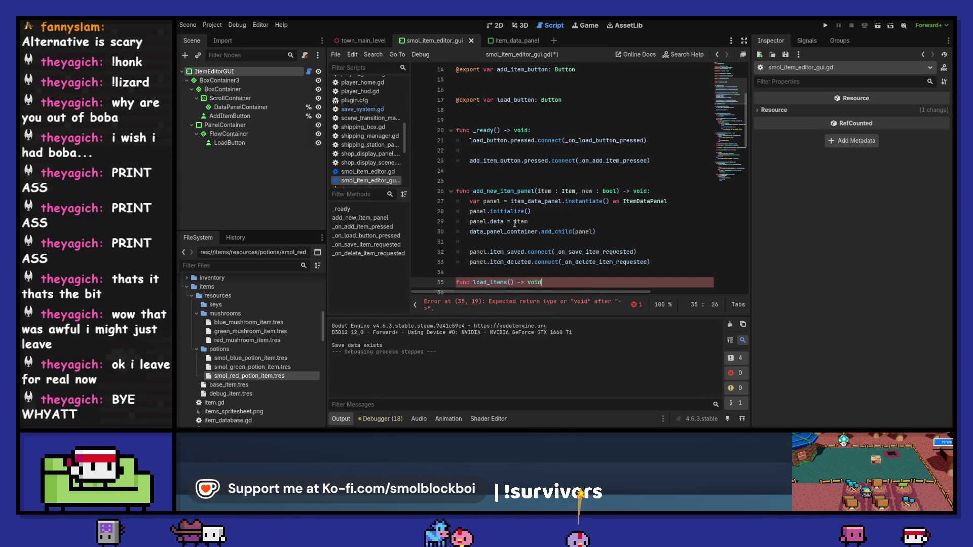
text(:)
key(Return)
key(ctrl+s)
Move the directory-loading loop from _on_load_button_pressed into load_items
scroll(509, 213, down, 3)
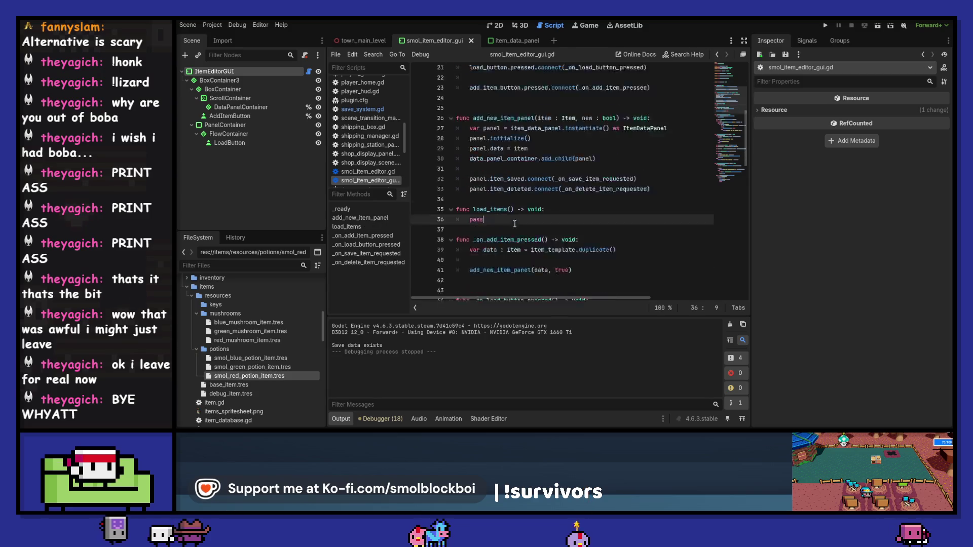
click(505, 204)
key(Return)
key(Return)
scroll(517, 193, down, 5)
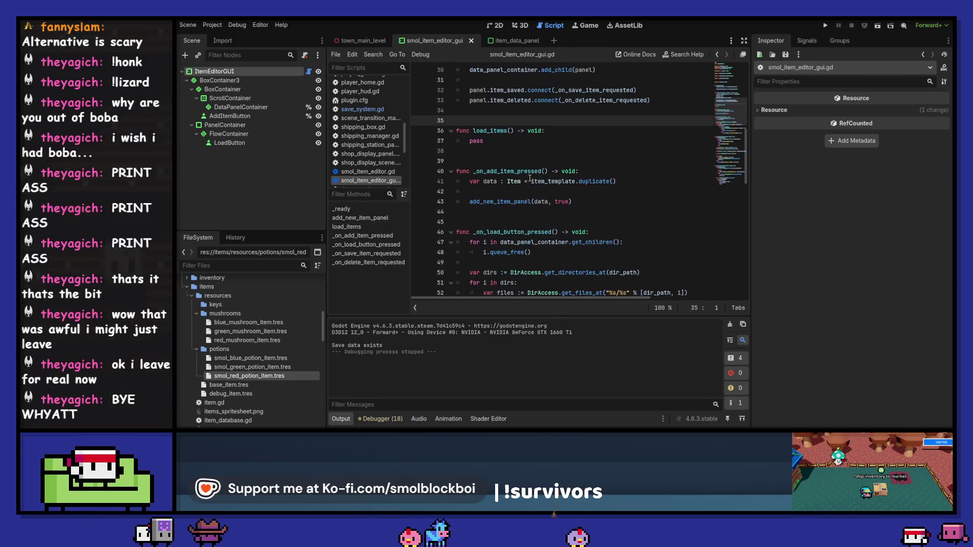
mouse_move(687, 273)
mouse_down()
mouse_move(486, 273)
mouse_move(432, 151)
mouse_up()
key(ctrl+c)
scroll(572, 166, up, 3)
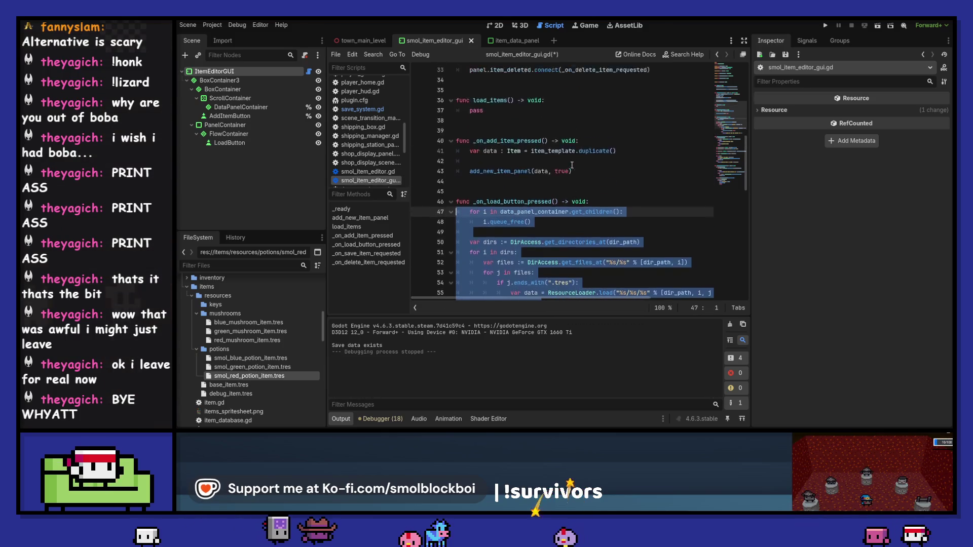
click(468, 133)
key(ctrl+v)
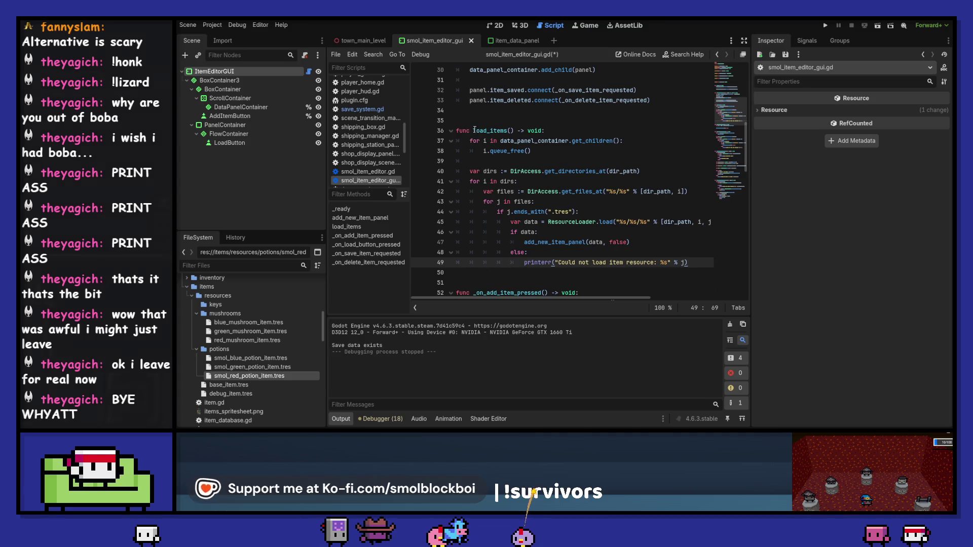
Replace _on_load_button_pressed's old body with a load_items() call and save
double_click(474, 130)
scroll(515, 131, down, 7)
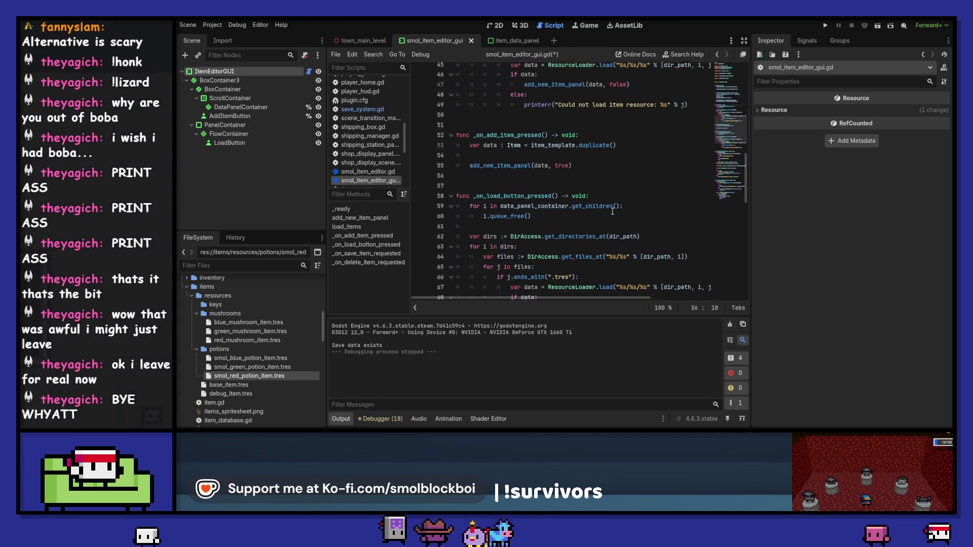
drag(687, 273, 606, 232)
drag(527, 185, 469, 150)
text(load_items())
key(ctrl+s)
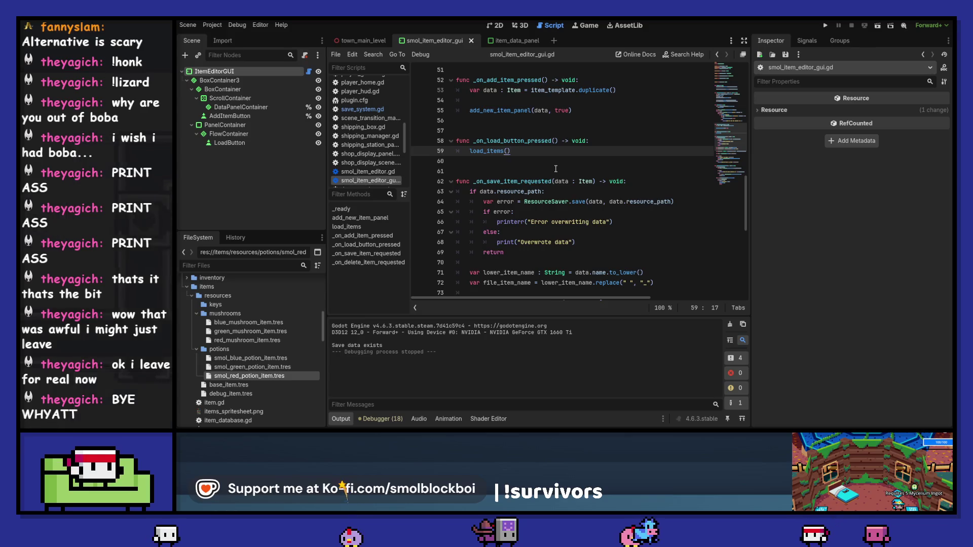
Call load_items() after the overwrite message in _on_save_item_requested, extend its end, and save
scroll(555, 169, down, 5)
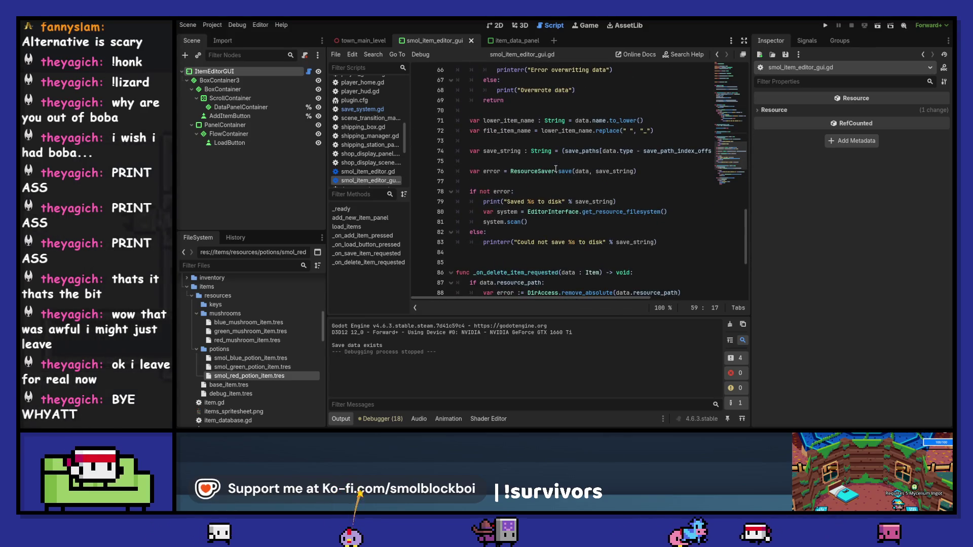
click(682, 242)
scroll(681, 242, up, 2)
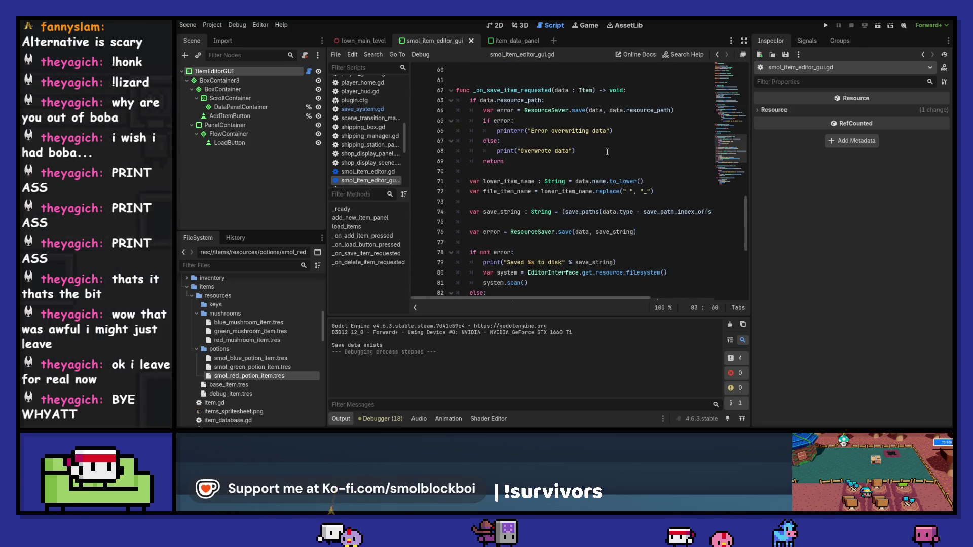
click(607, 152)
key(Return)
key(Return)
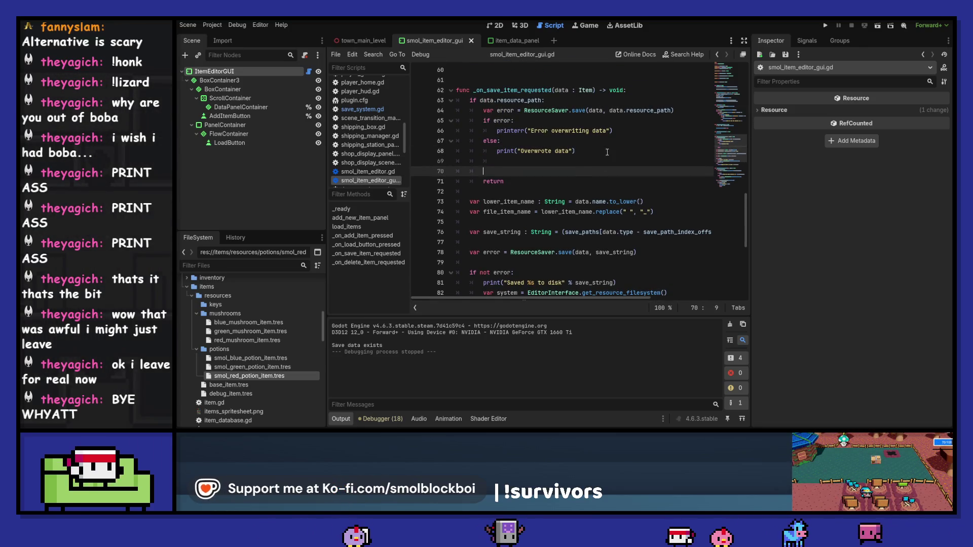
text(load_items())
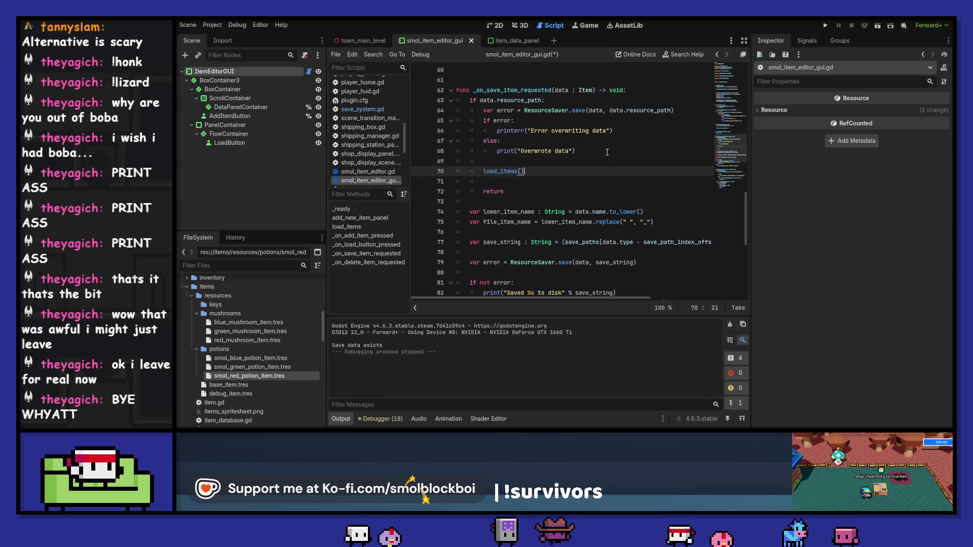
scroll(607, 152, down, 4)
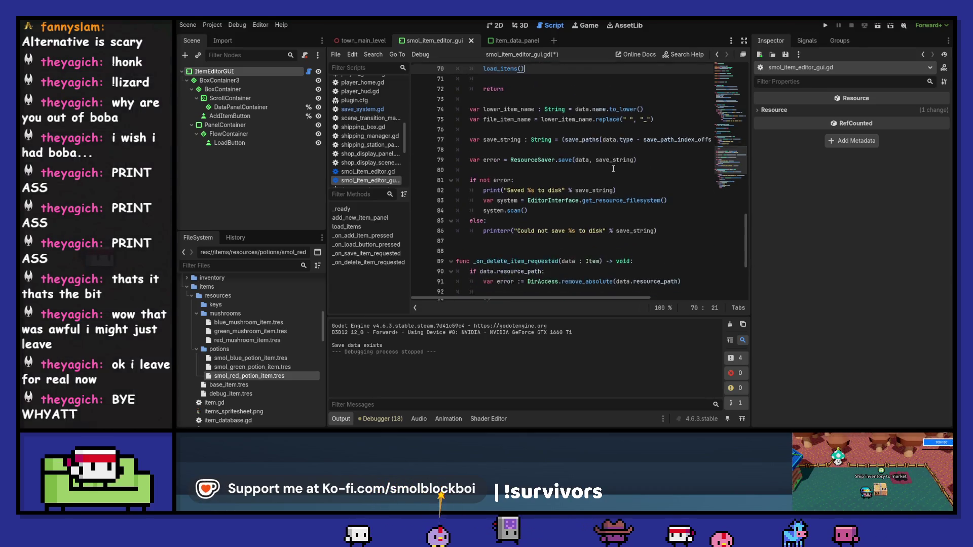
click(674, 210)
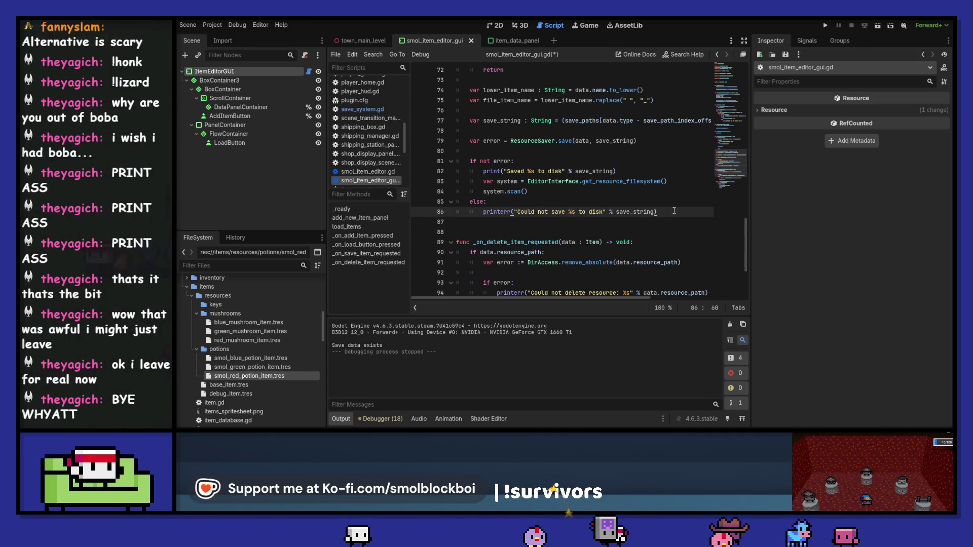
key(Return)
key(Return)
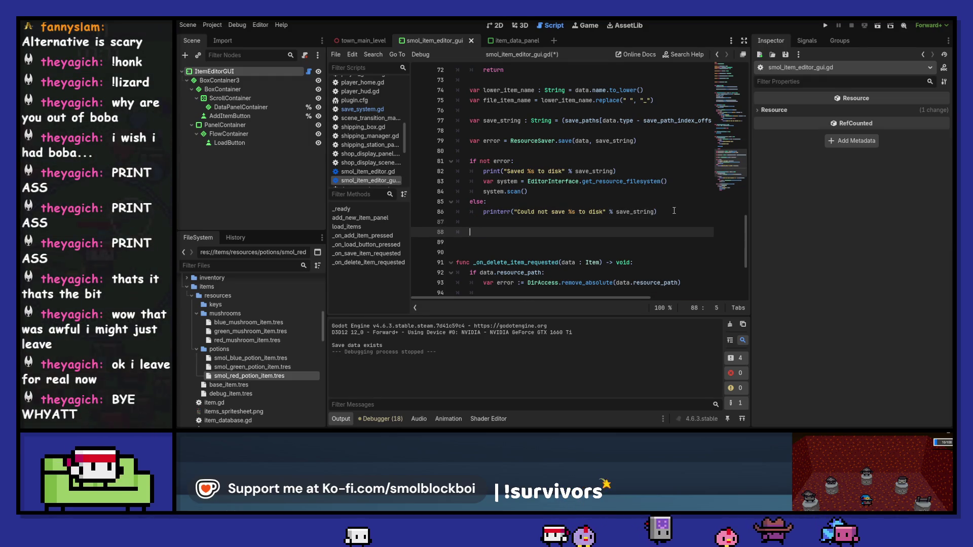
key(ctrl+s)
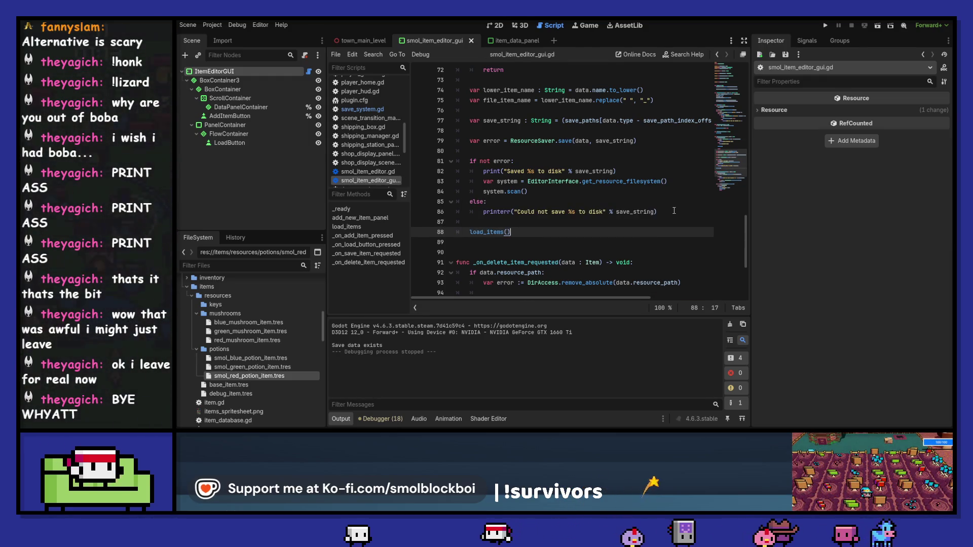
End _on_delete_item_requested with load_items(), change its return to break, and save
scroll(674, 211, down, 4)
click(549, 290)
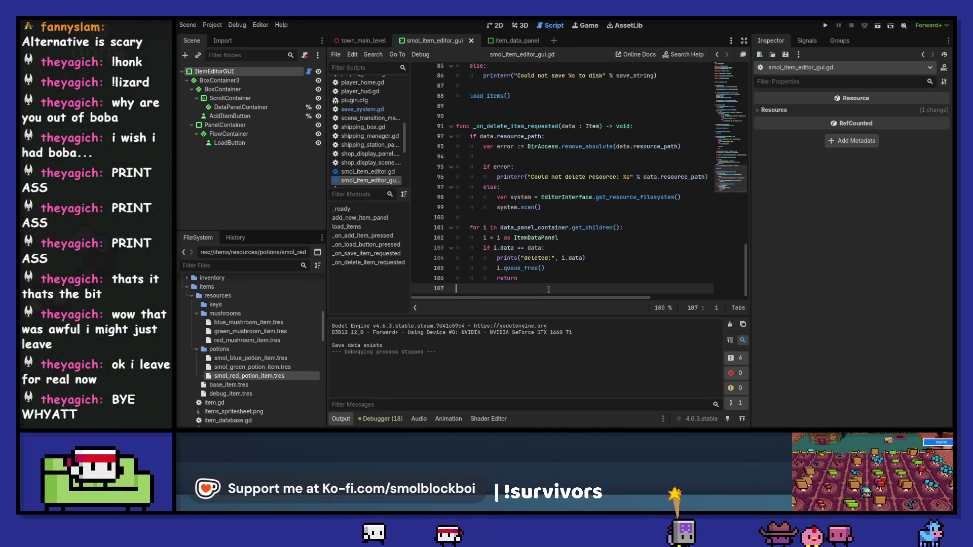
key(Return)
text(load_items())
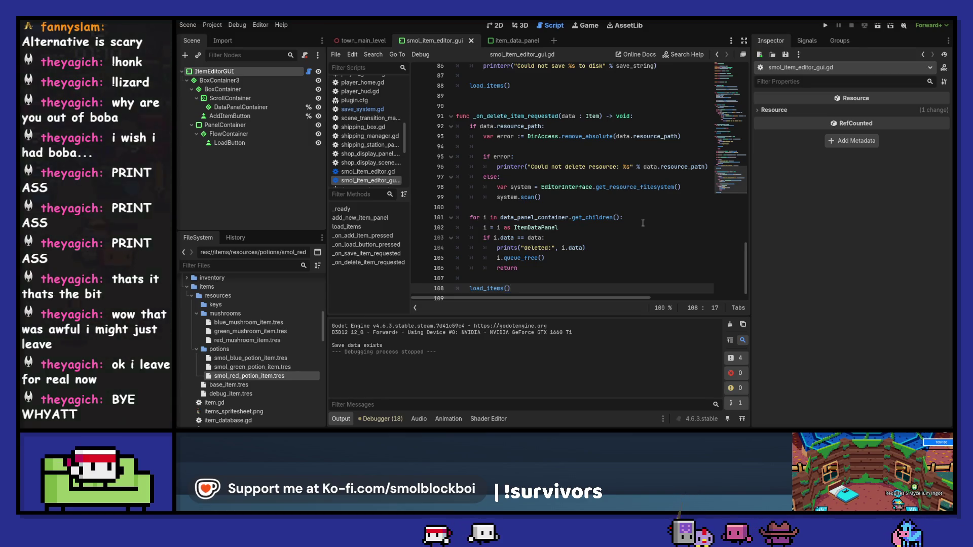
click(580, 268)
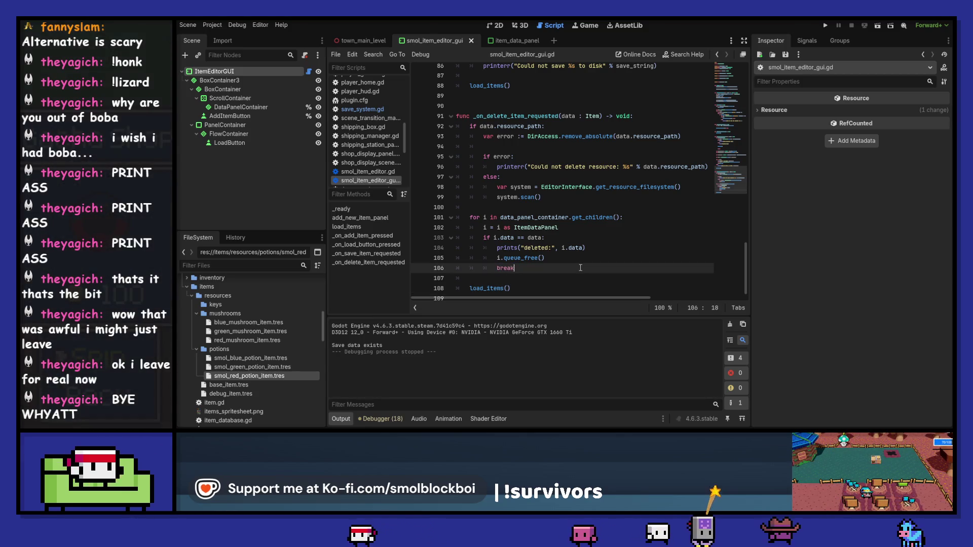
key(ctrl+s)
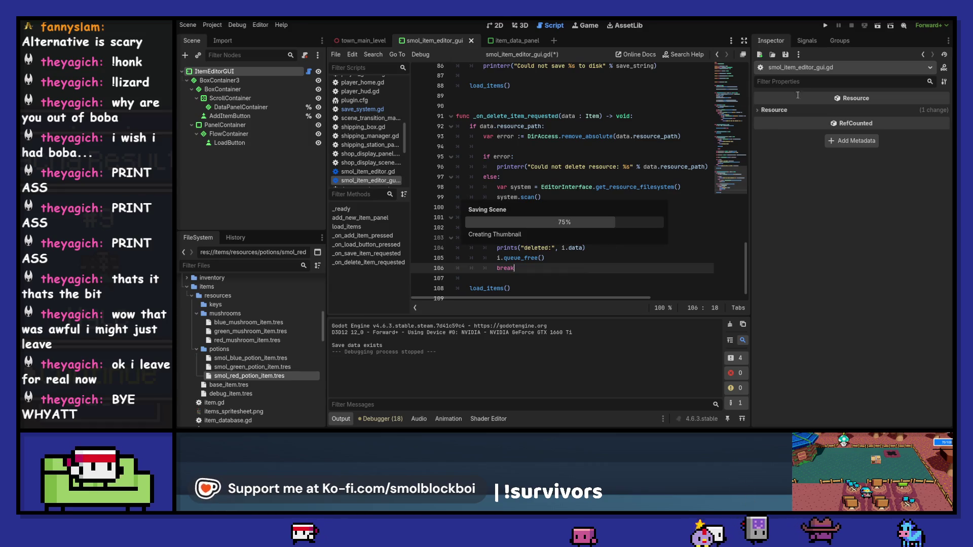
Enable the Smol Item Editor plugin in Project Settings > Plugins
click(212, 25)
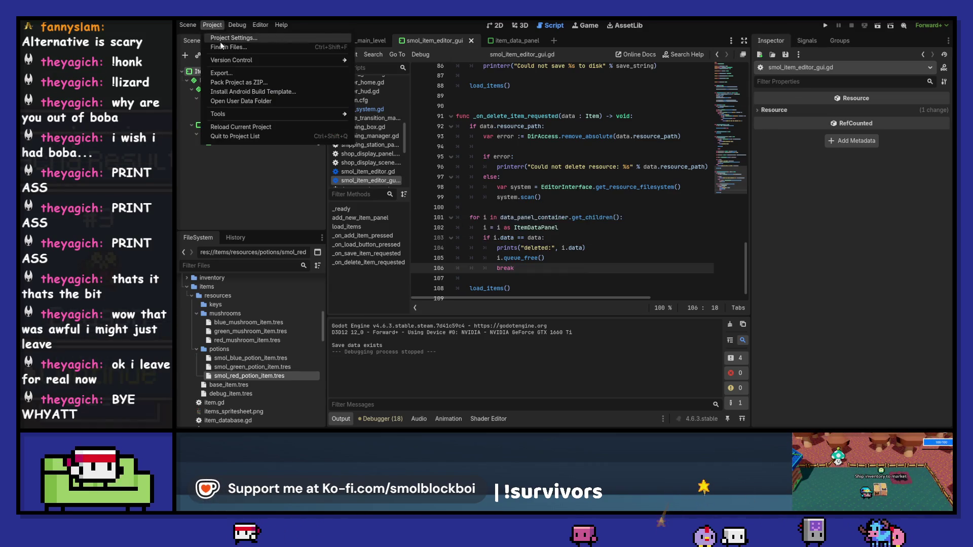
click(228, 47)
key(Escape)
click(212, 25)
click(217, 37)
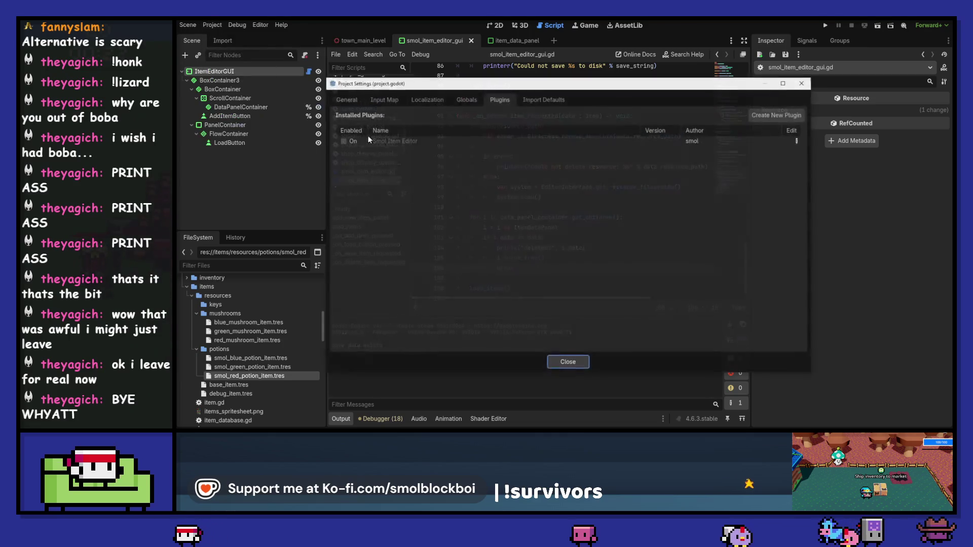
click(568, 362)
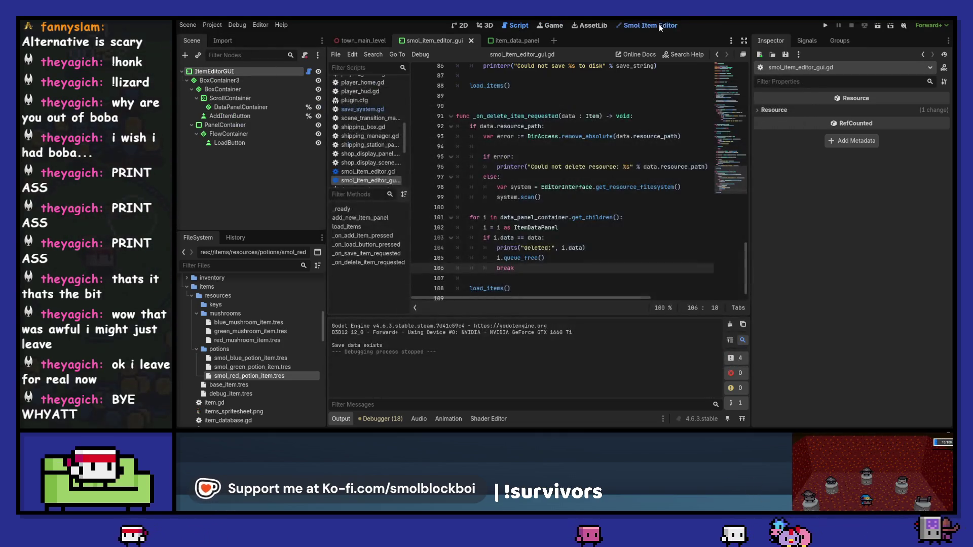
Load items, add a MUSHROOM item saved as _item.tres, then delete it
click(548, 287)
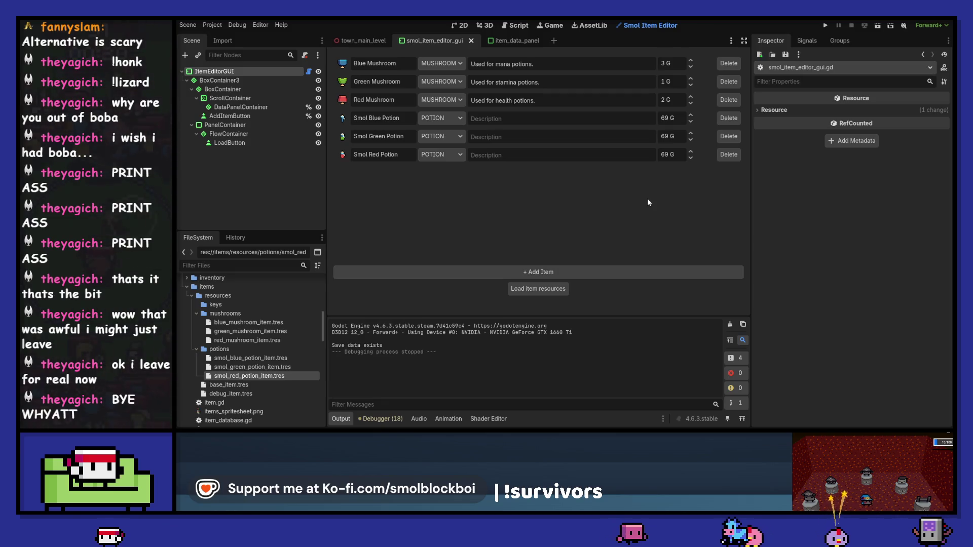
click(513, 273)
click(455, 174)
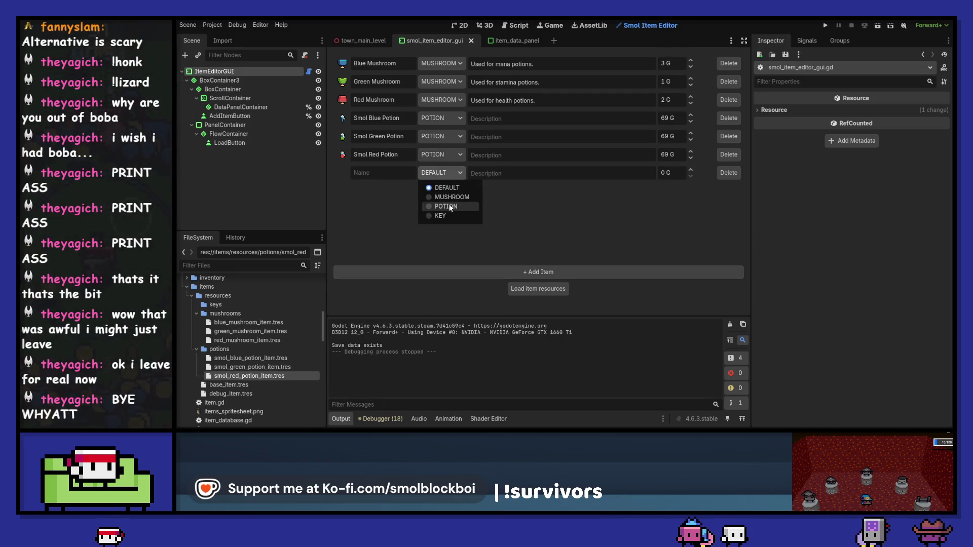
click(443, 197)
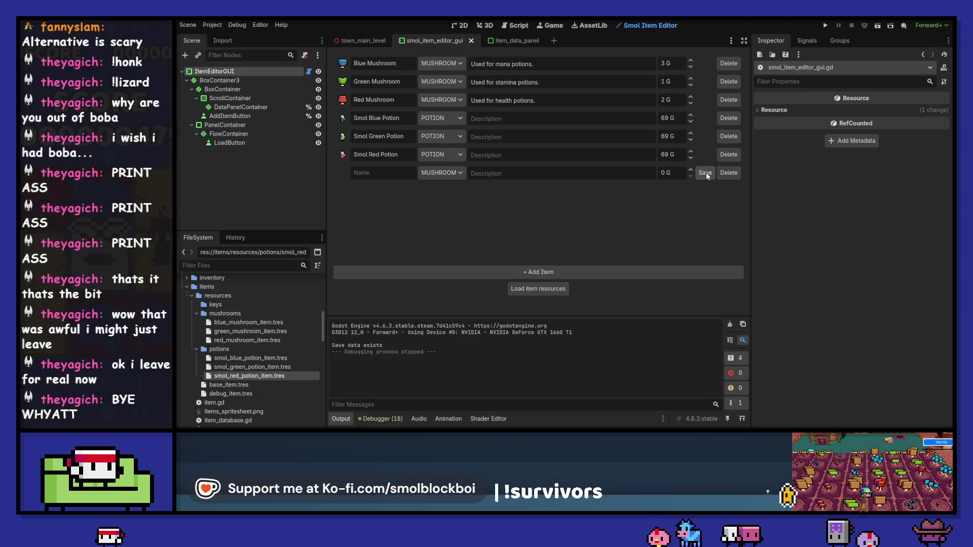
click(705, 173)
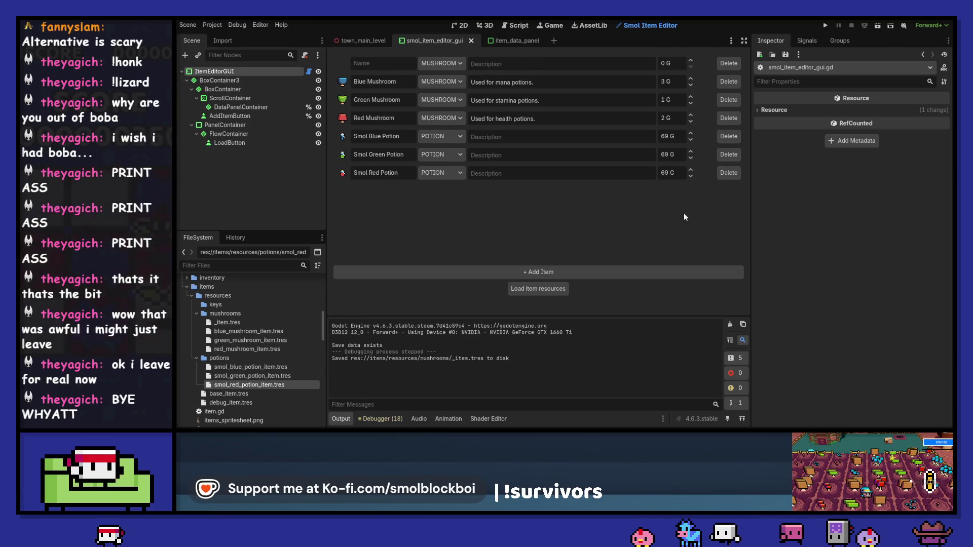
click(728, 63)
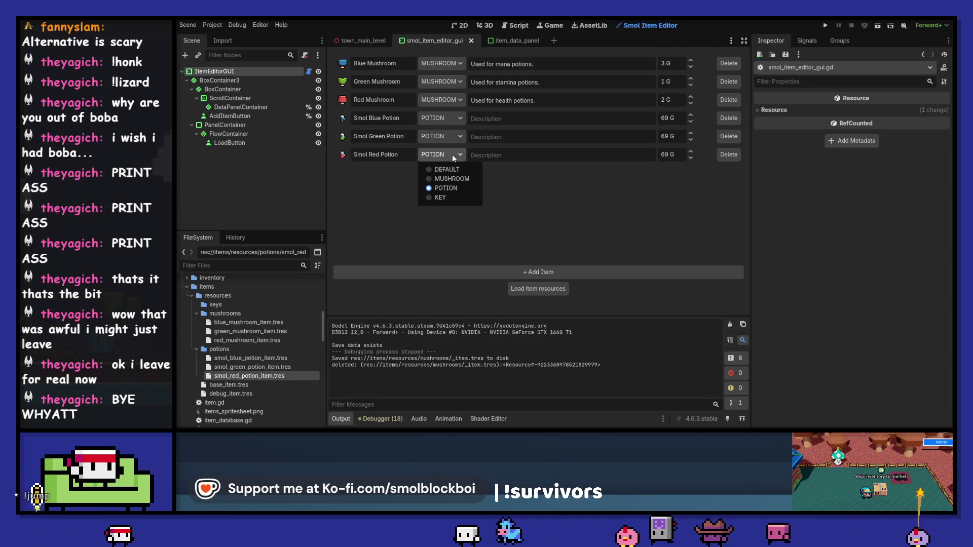
click(452, 154)
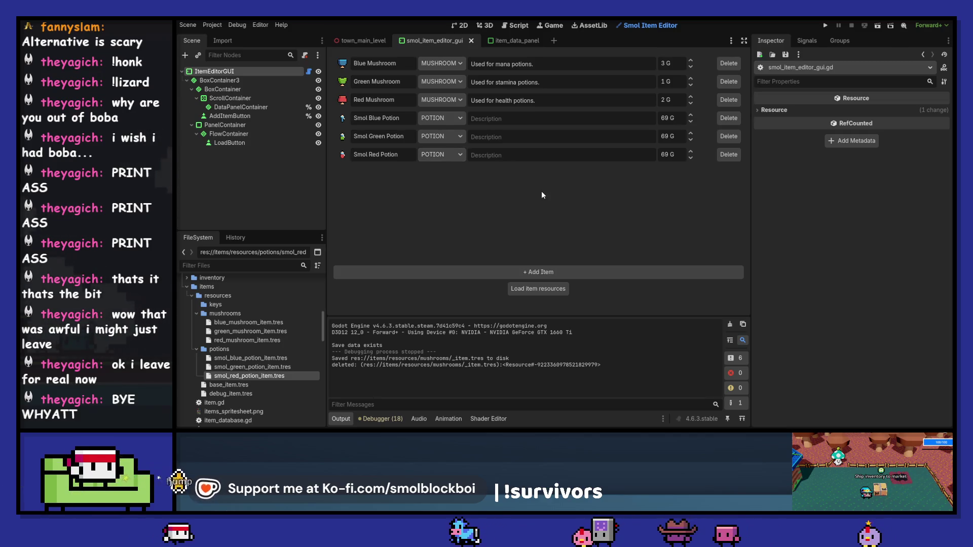
Disable the plugin again and select the ItemEditorGUI root node in the 2D view
click(212, 26)
click(233, 38)
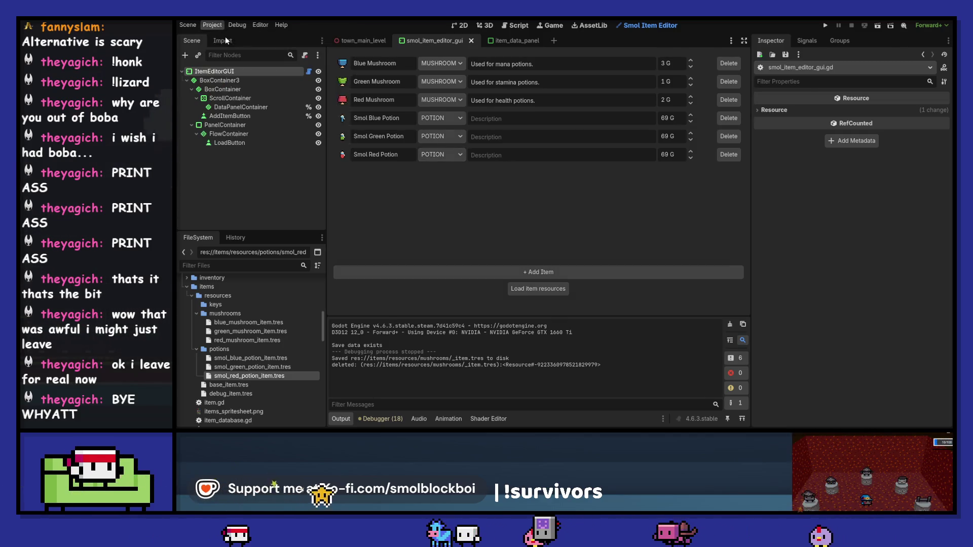
click(343, 141)
click(568, 363)
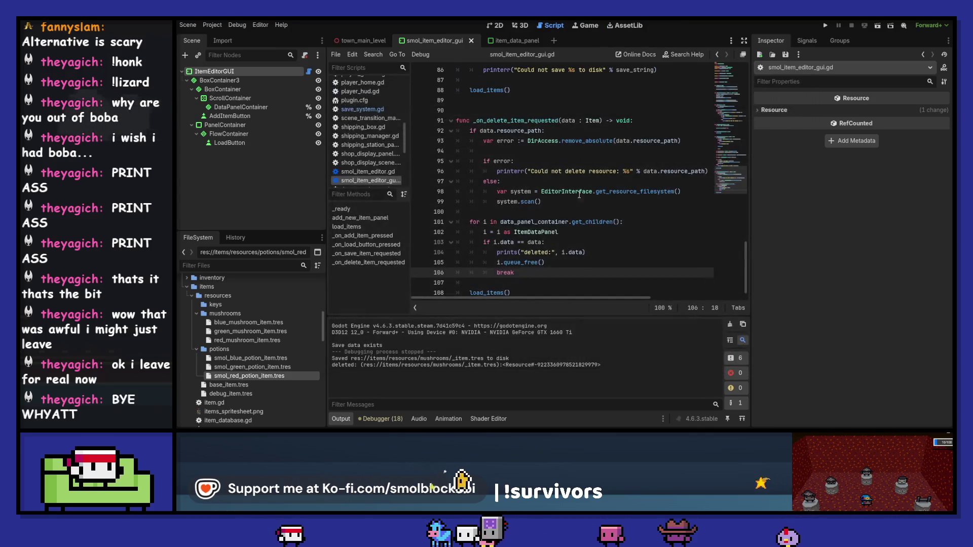
click(494, 25)
click(243, 70)
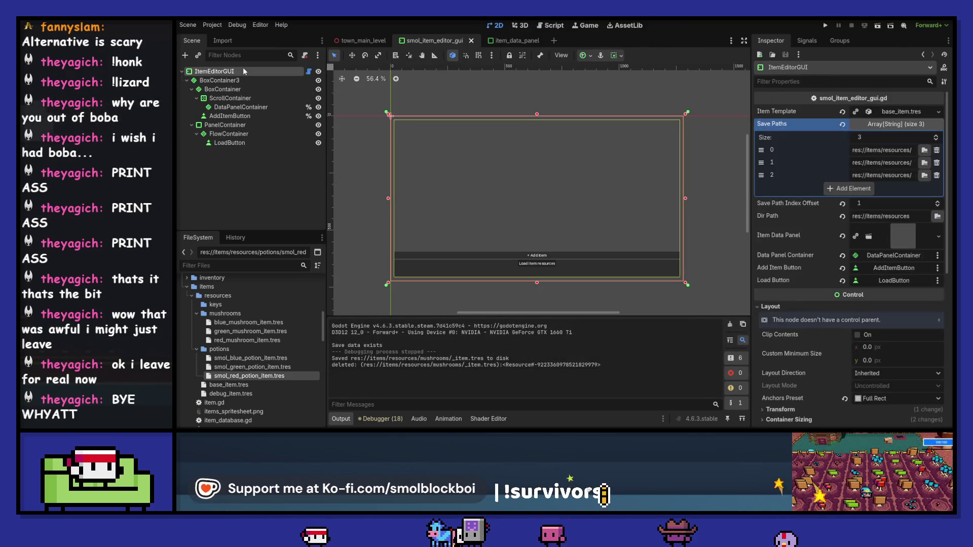
Add a Label node as the first child of BoxContainer3
click(237, 81)
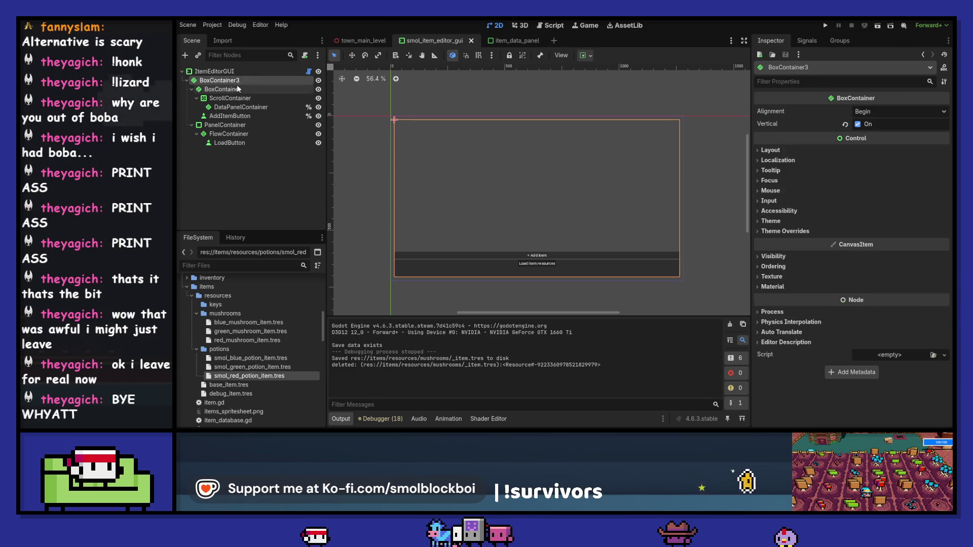
click(186, 55)
text(label)
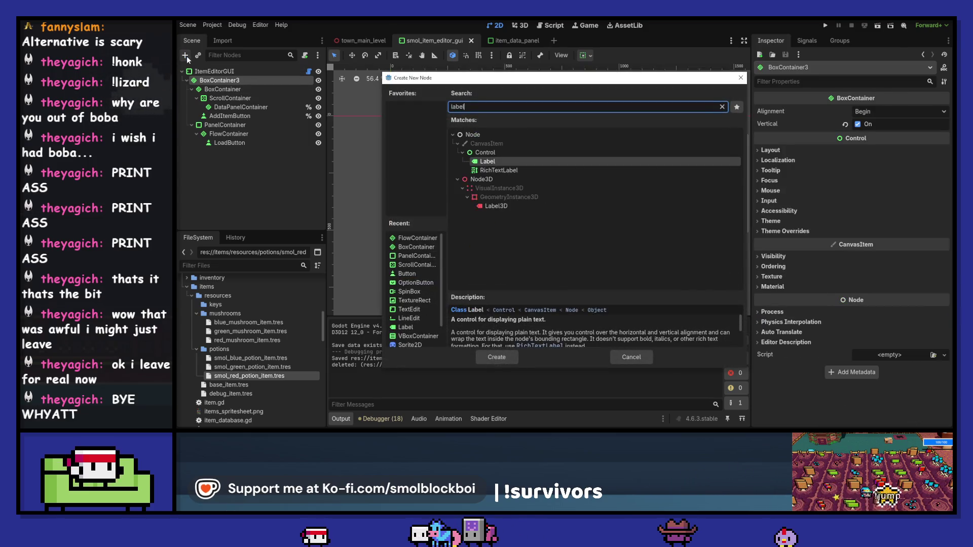
key(Return)
drag(215, 152, 228, 86)
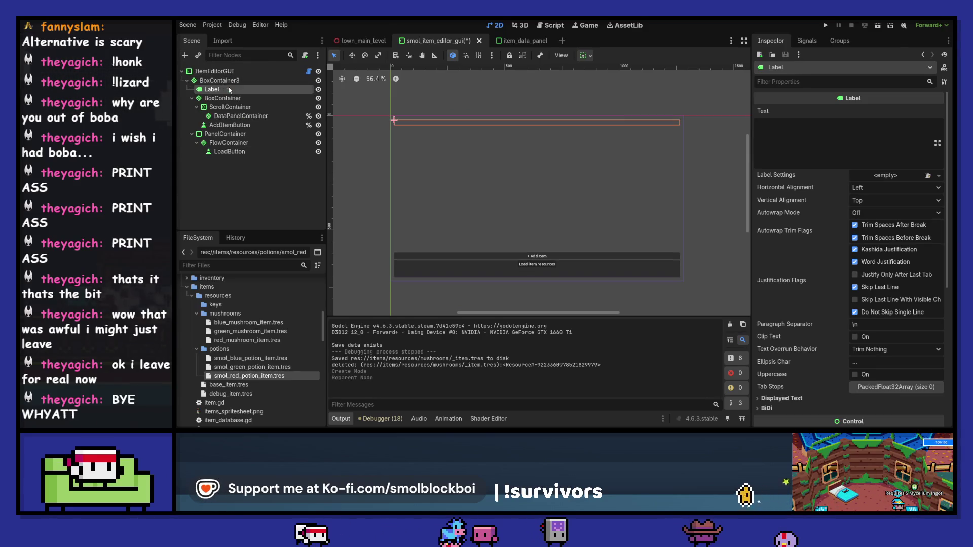
Set the Label's text to 'Smol Item Editor' with Center horizontal alignment
click(830, 141)
text(Smol Item Edi)
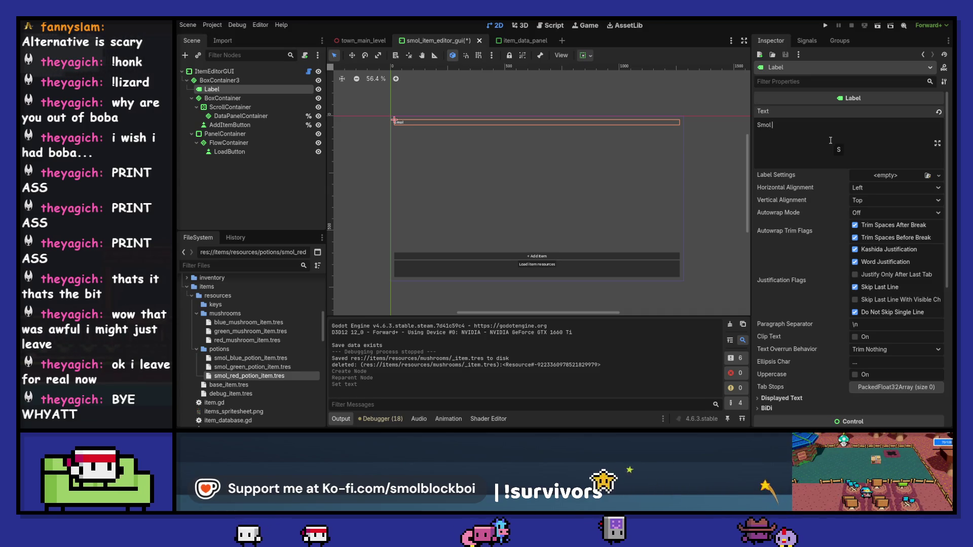
text(tor)
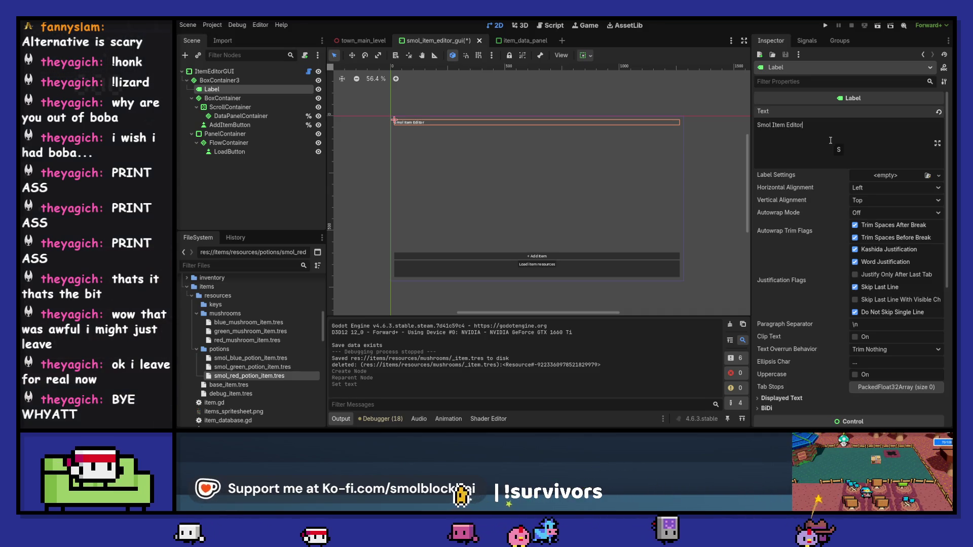
click(894, 187)
click(888, 207)
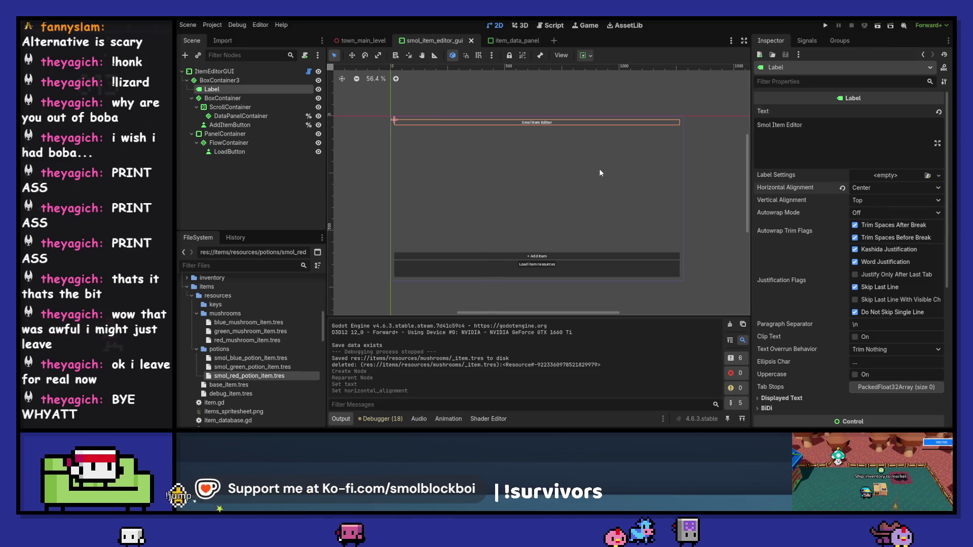
scroll(536, 140, up, 5)
scroll(537, 140, down, 6)
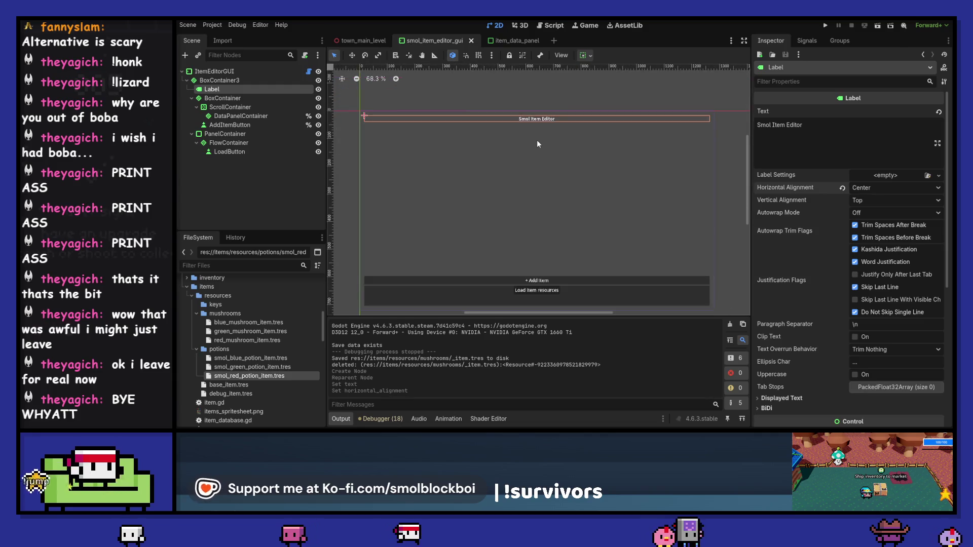
click(212, 24)
click(226, 36)
click(342, 141)
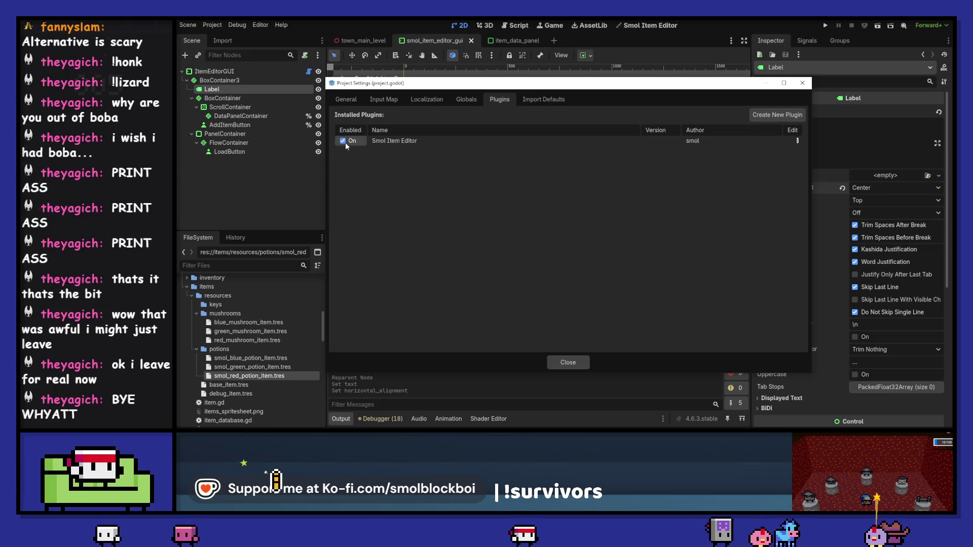
click(568, 362)
click(652, 26)
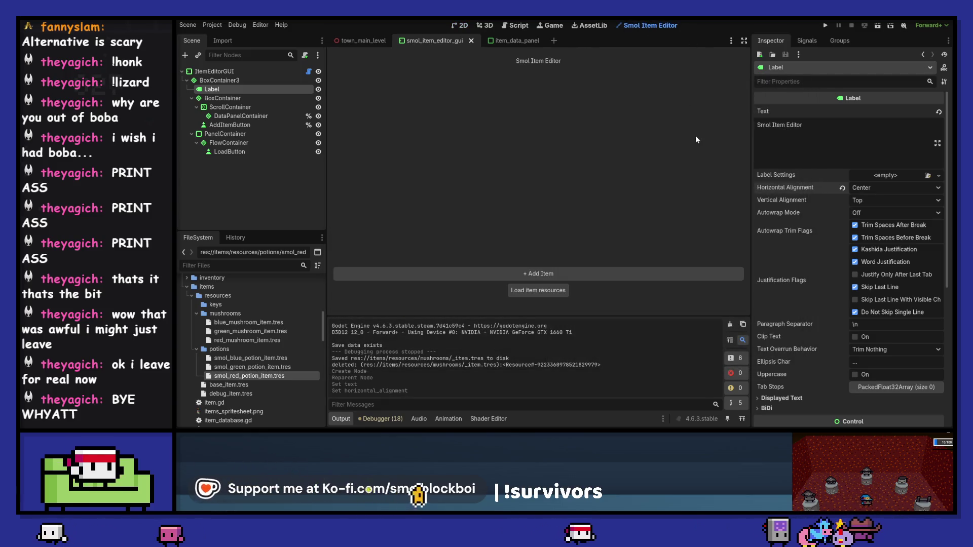
click(567, 273)
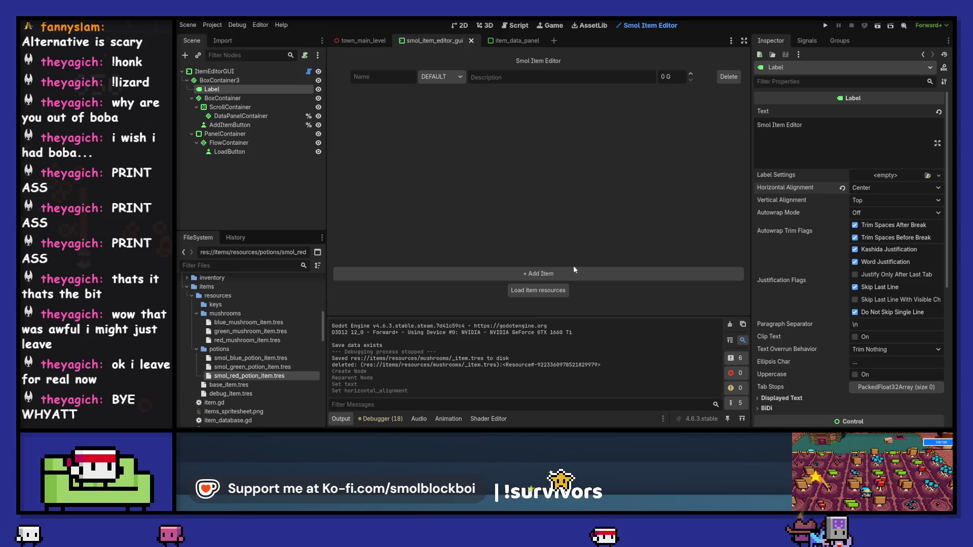
click(555, 288)
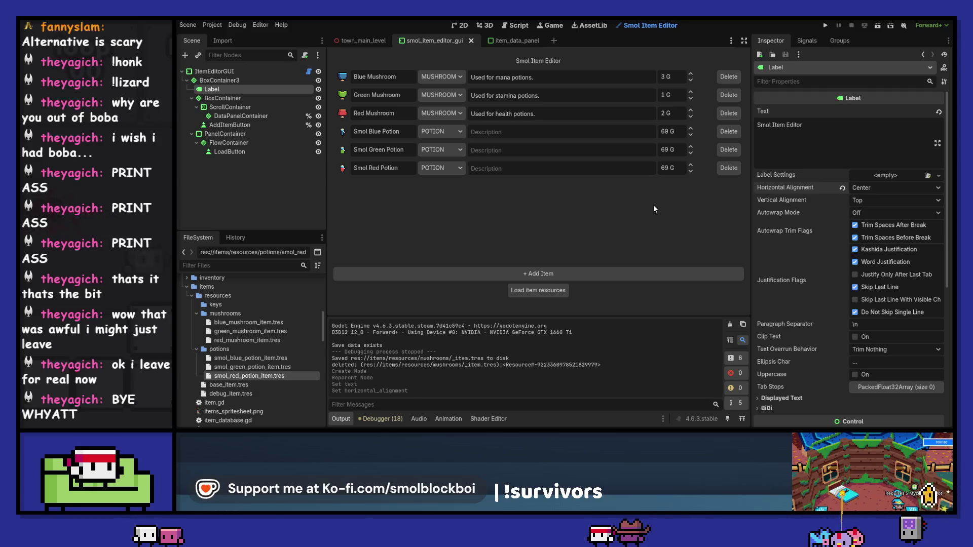
click(206, 26)
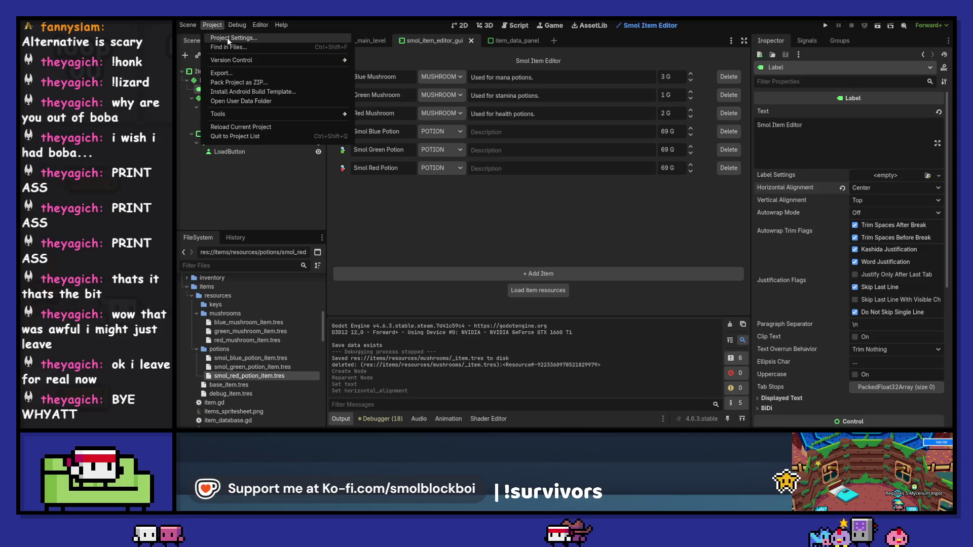
click(223, 34)
click(354, 142)
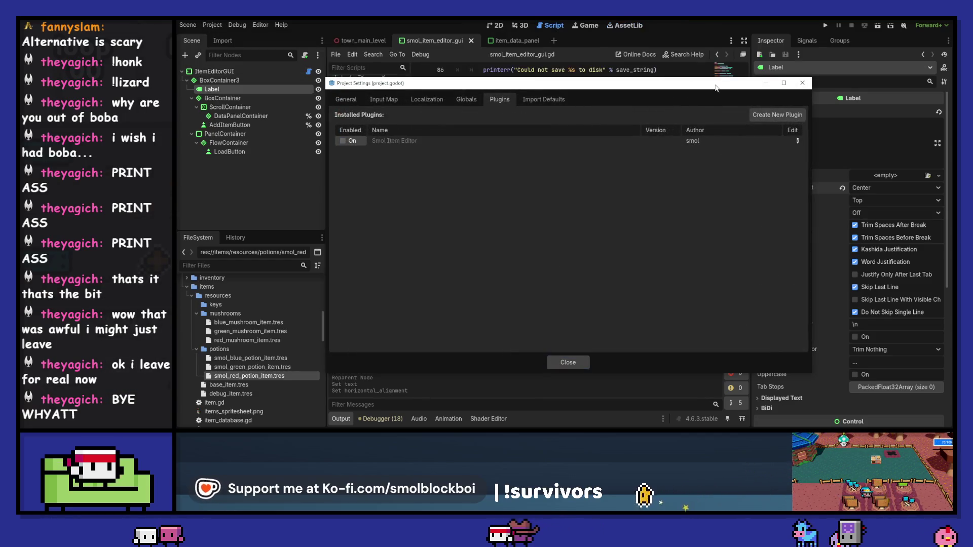
click(802, 84)
scroll(557, 177, up, 12)
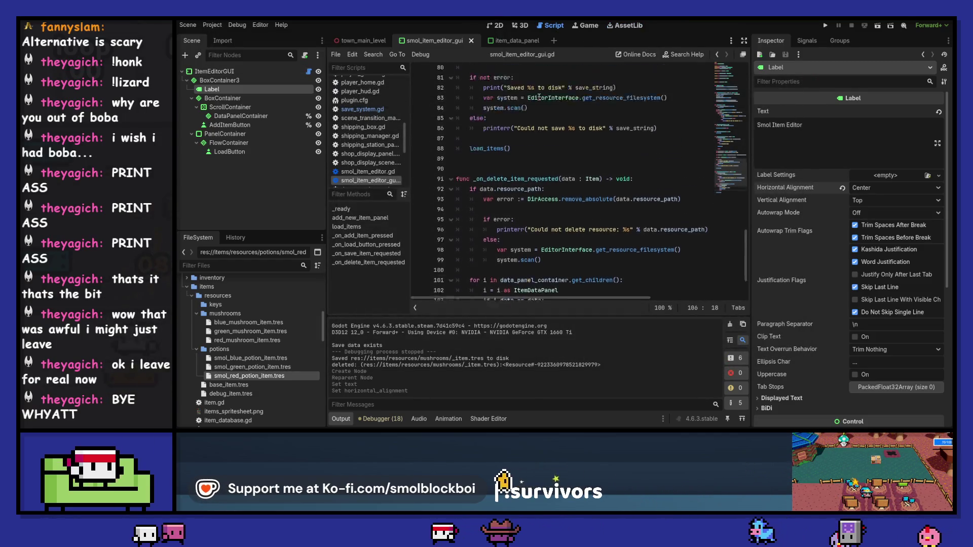
key(ctrl+F1)
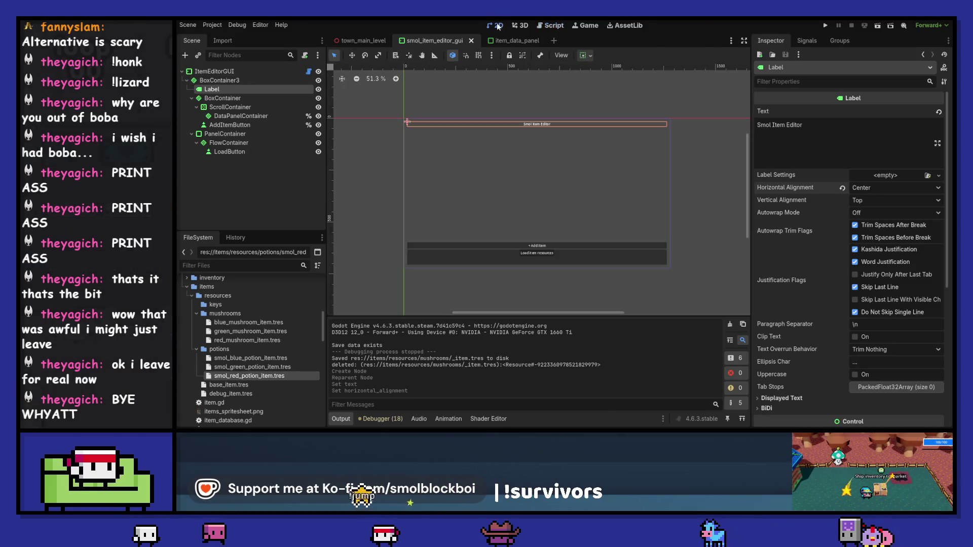
Add a LineEdit under BoxContainer3 just below the title Label
click(215, 81)
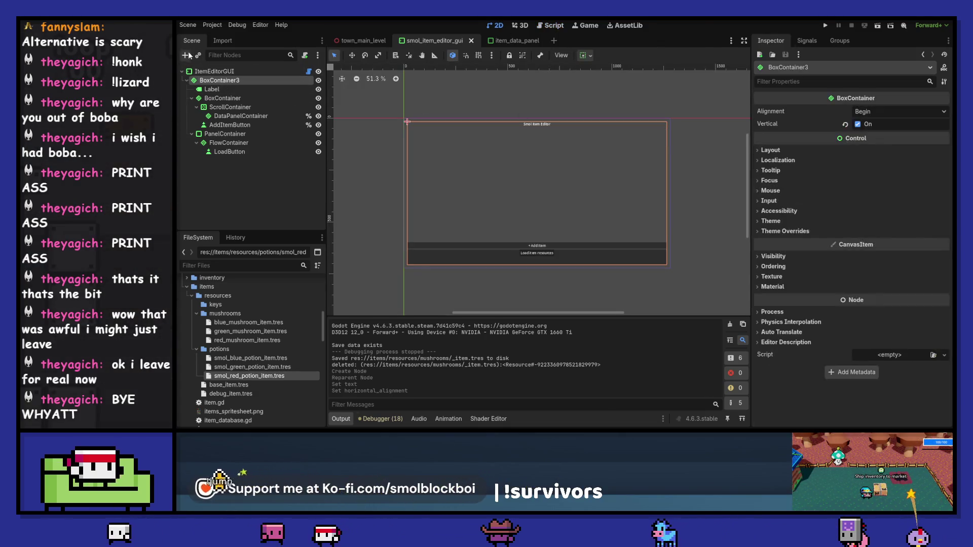
click(185, 56)
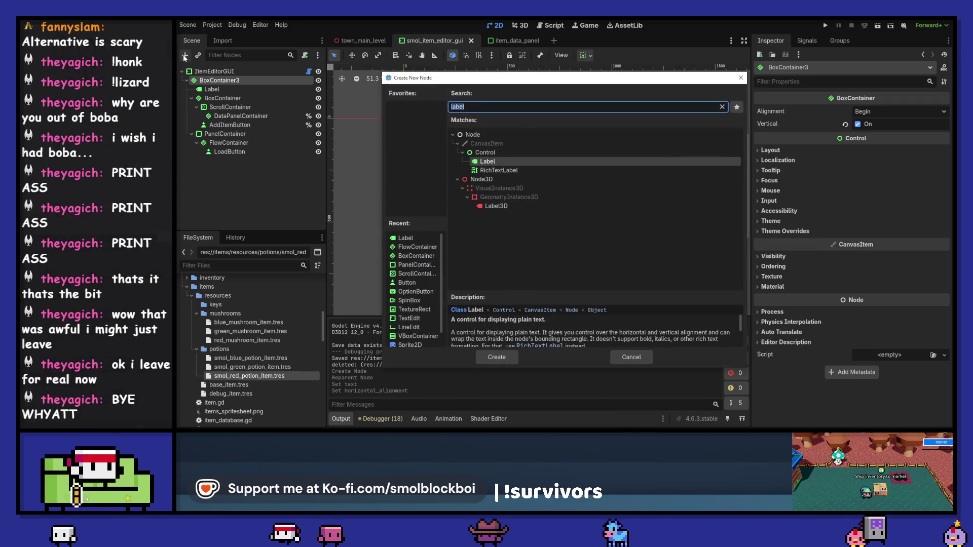
text(lineed)
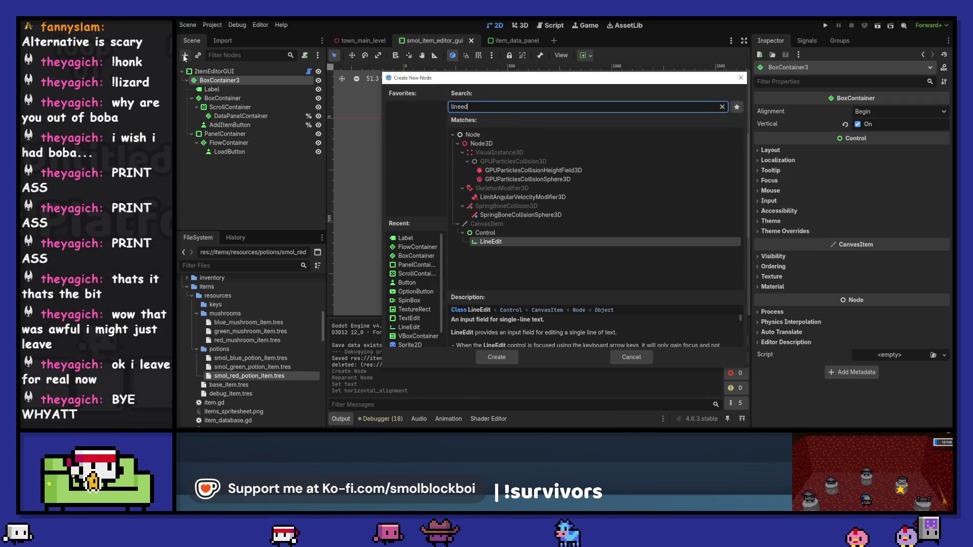
key(Return)
drag(213, 160, 221, 90)
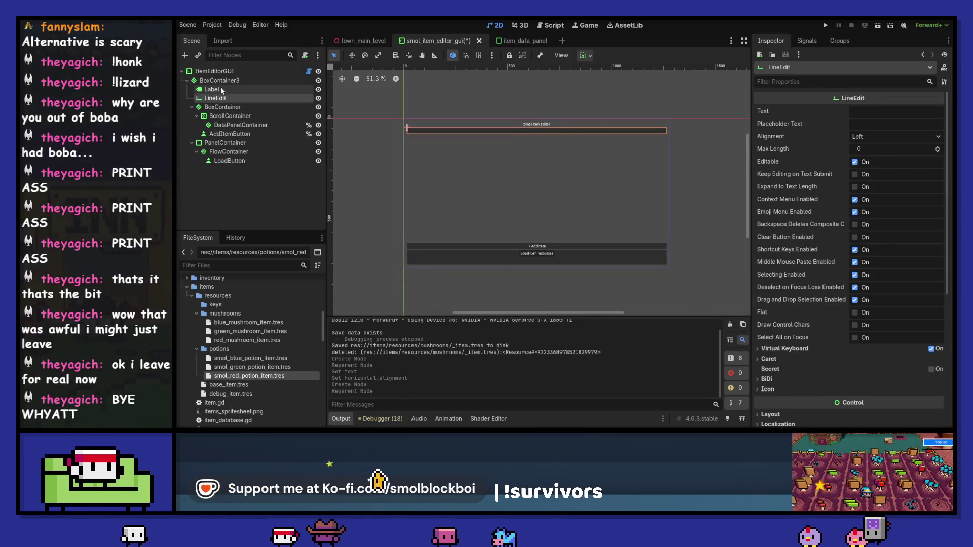
Add a BoxContainer2 under BoxContainer3 and move the LineEdit inside it
click(204, 80)
click(186, 57)
text(box)
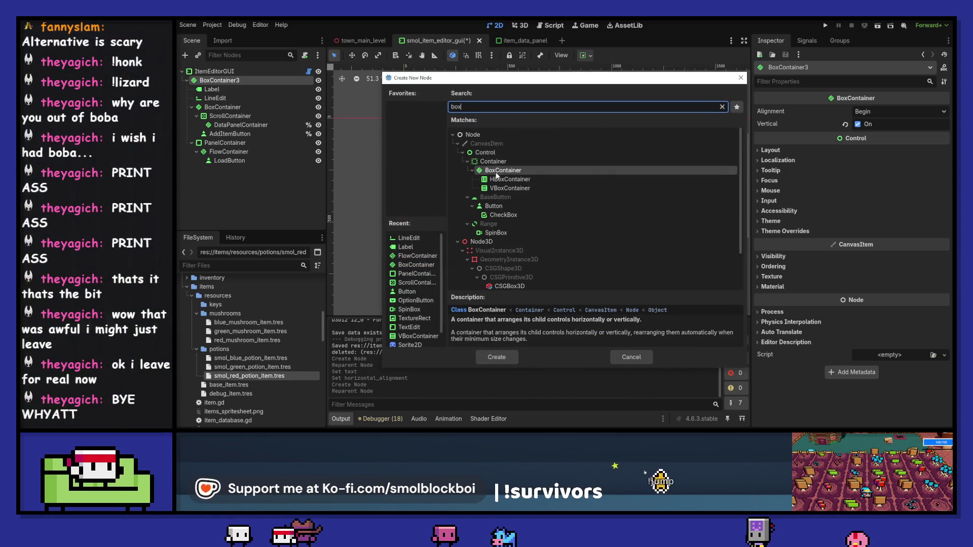
double_click(497, 170)
drag(245, 107, 236, 98)
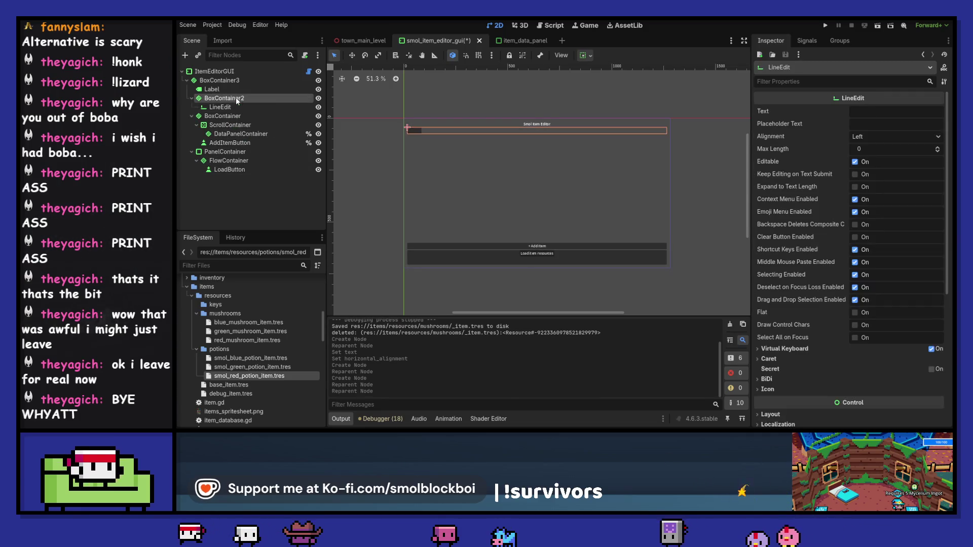
Duplicate the title Label into BoxContainer2 and change its text to 'Directory:'
click(217, 89)
key(ctrl+d)
drag(227, 96, 233, 109)
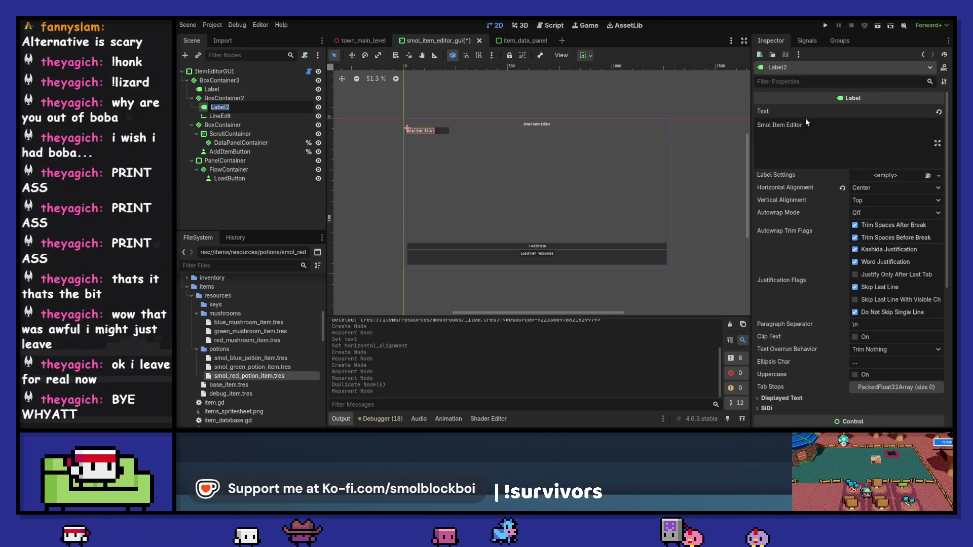
key(Escape)
triple_click(819, 127)
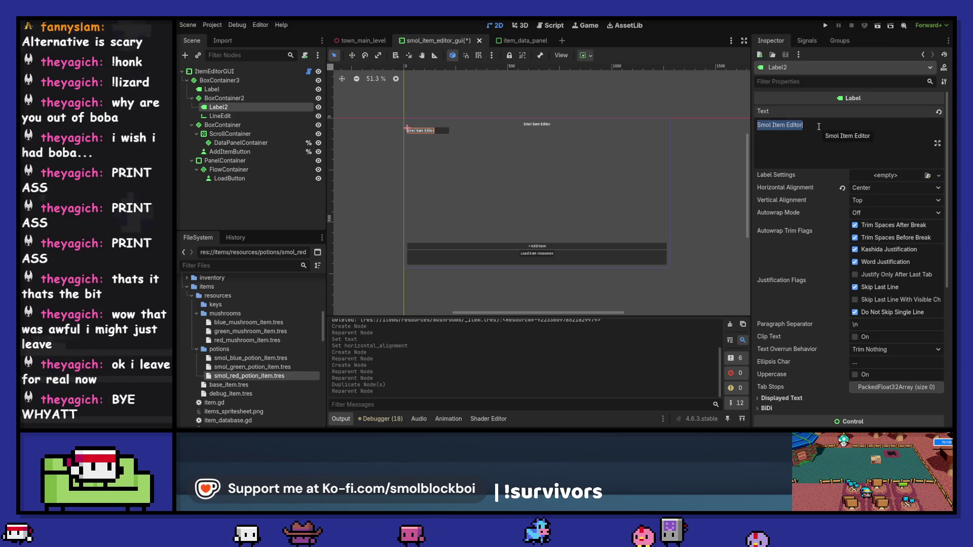
text(Directory:)
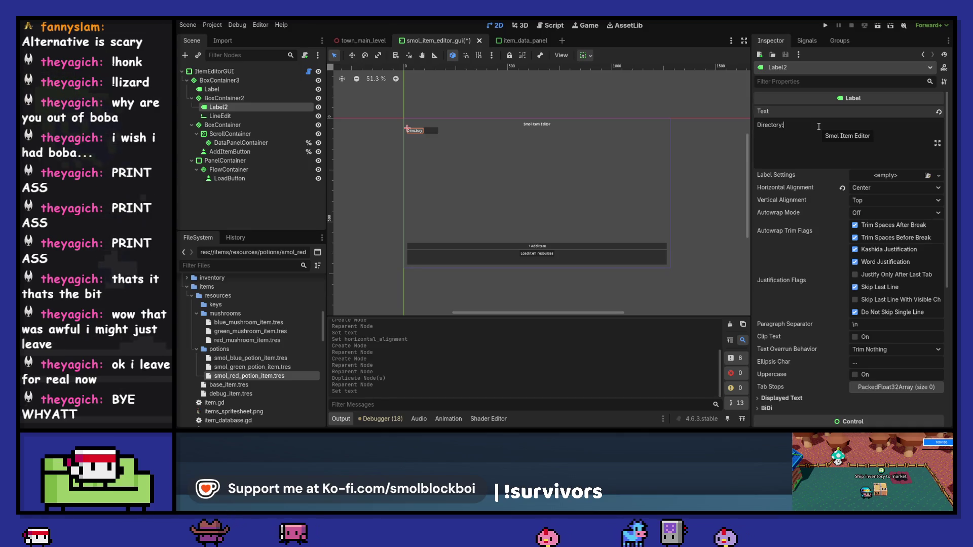
Set BoxContainer2's alignment to Center
click(394, 126)
click(879, 110)
click(882, 133)
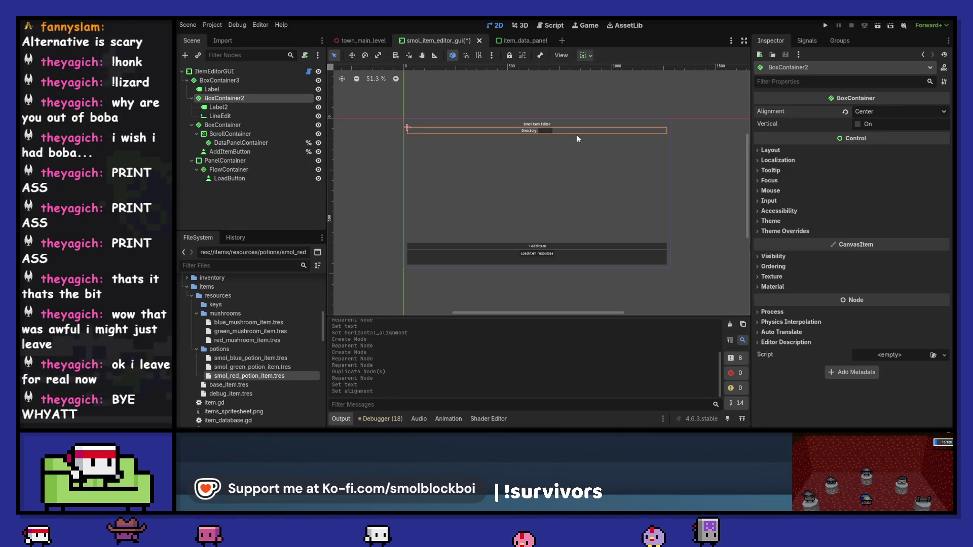
click(251, 118)
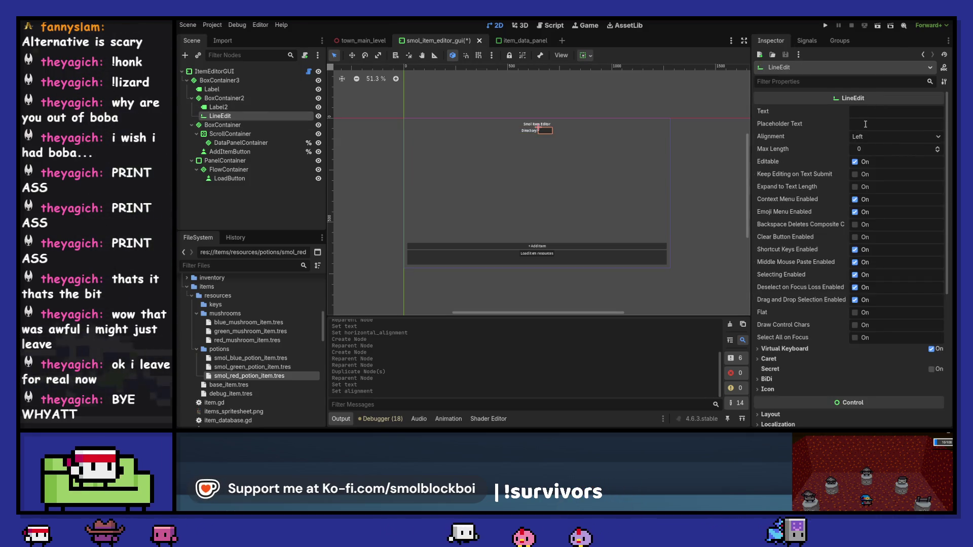
Give the Directory LineEdit placeholder text res://items/resources and enable Expand to Text Length
click(297, 73)
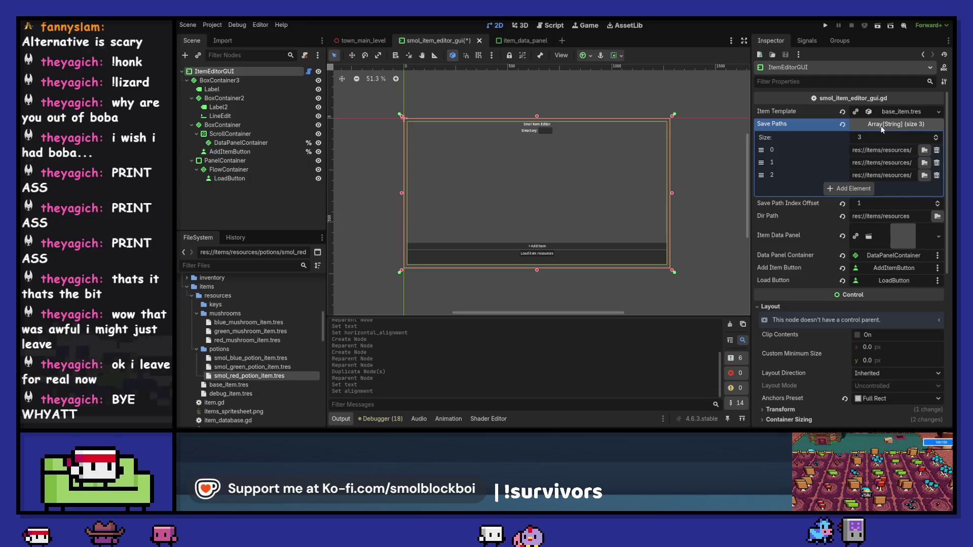
click(910, 216)
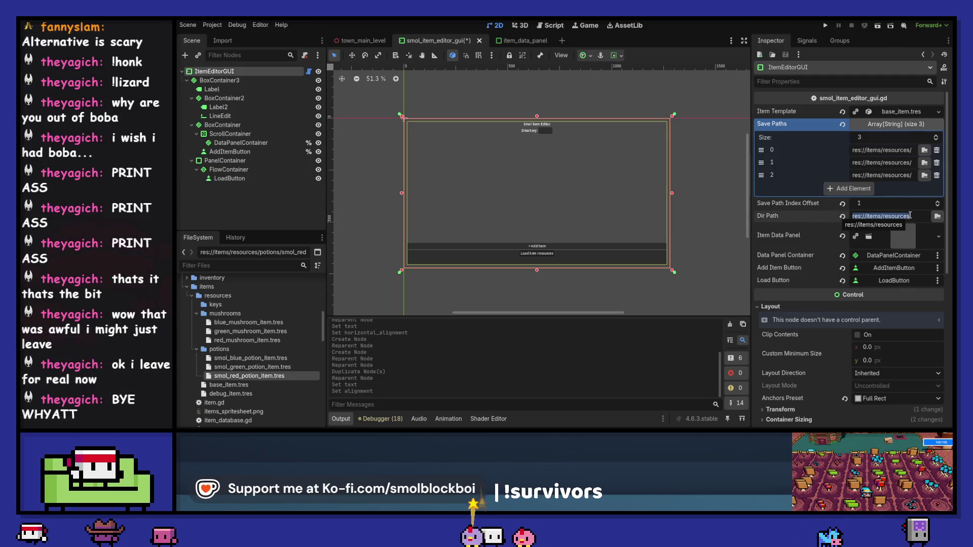
click(223, 116)
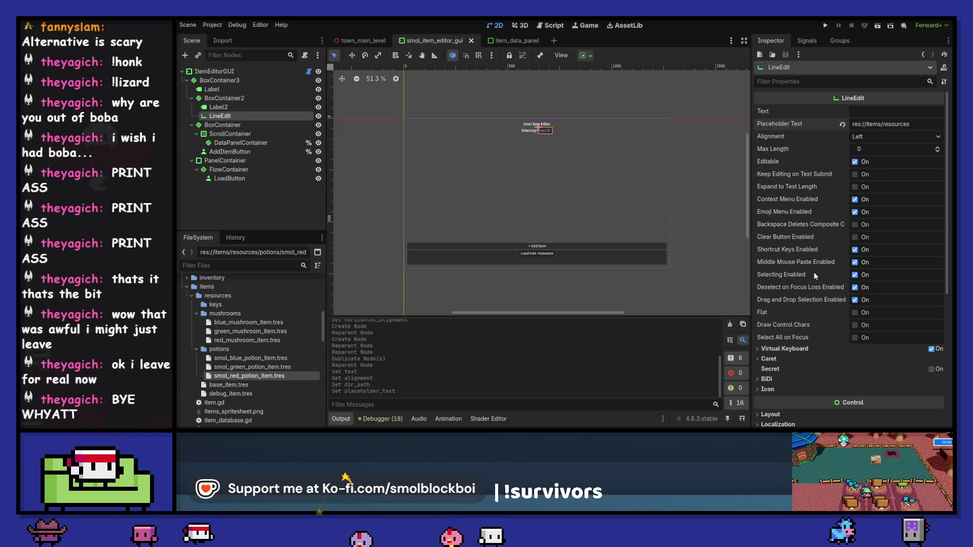
click(855, 187)
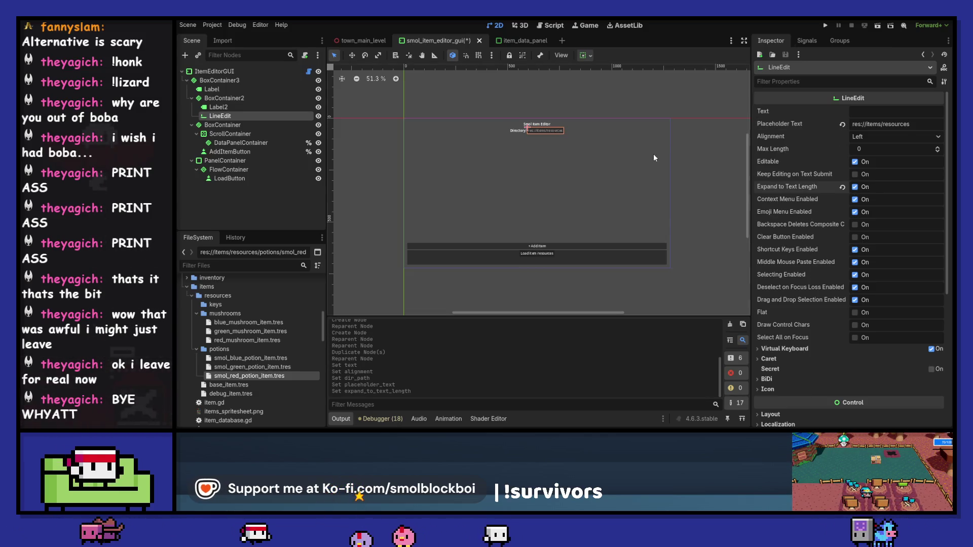
Reset the view to 100%, save the scene, and open smol_item_editor_gui.gd from the root node
key(ctrl+0)
key(ctrl+s)
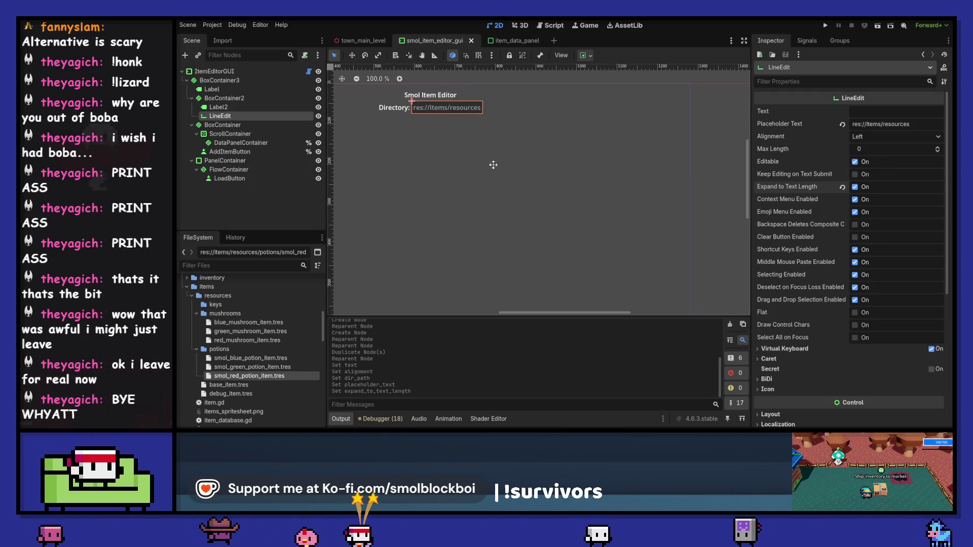
click(290, 71)
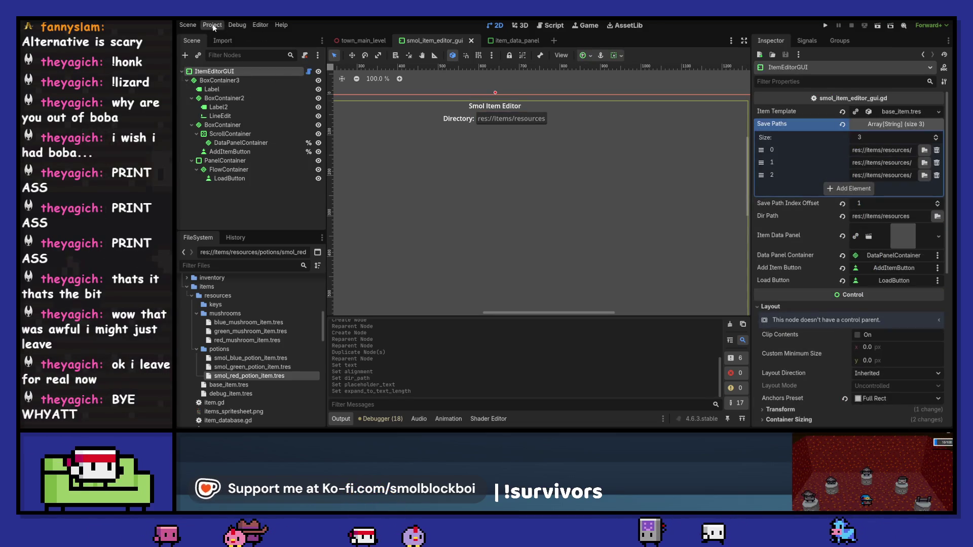
click(309, 72)
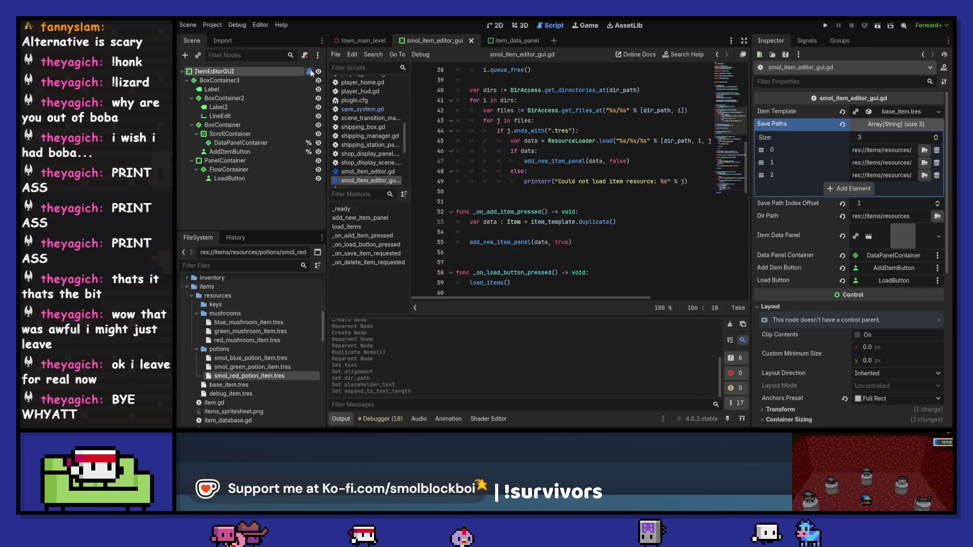
Review the save_paths declaration and the dir_path variable in smol_item_editor_gui.gd
scroll(614, 154, up, 10)
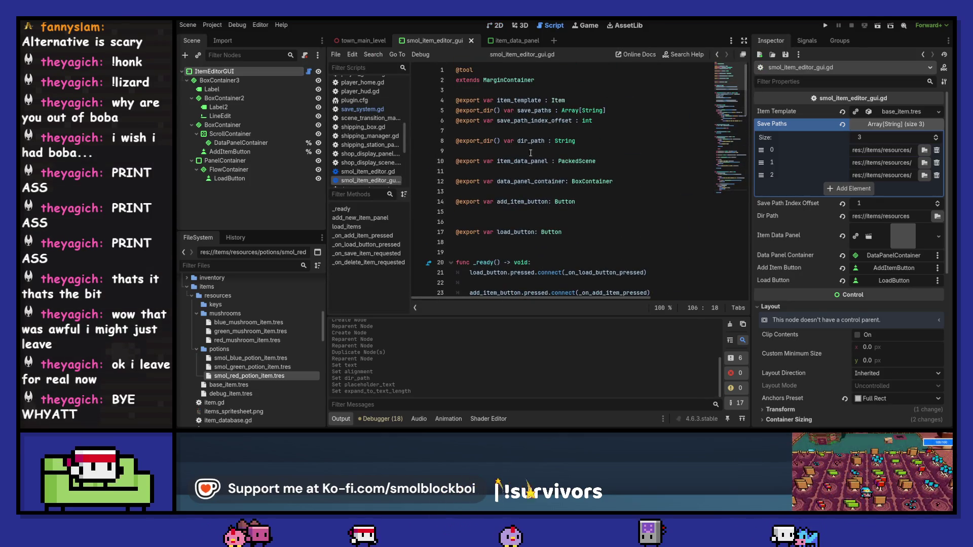
click(530, 110)
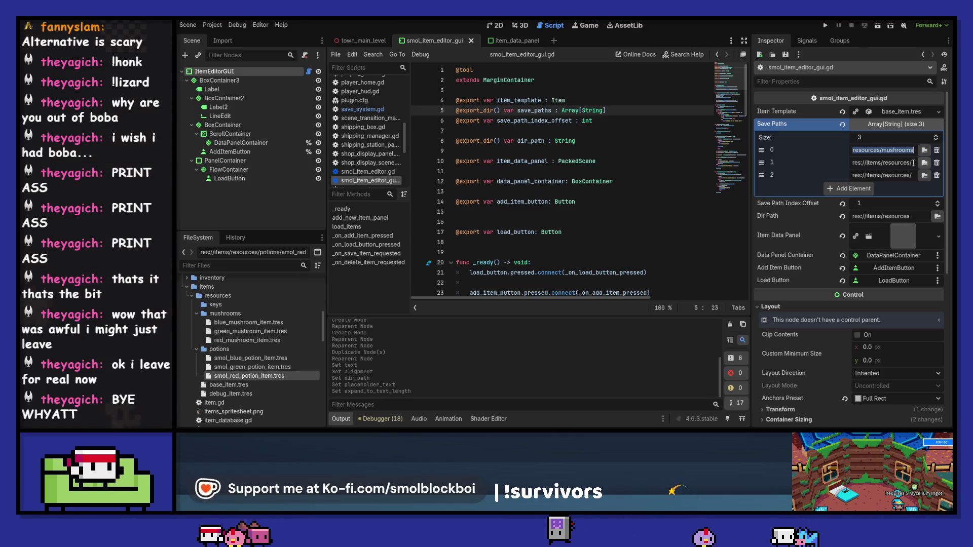
key(Return)
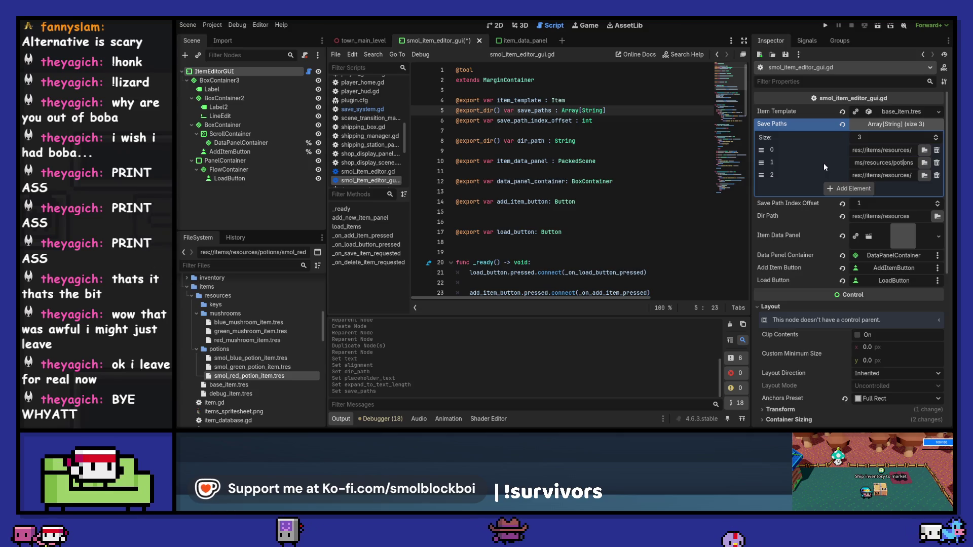
double_click(534, 140)
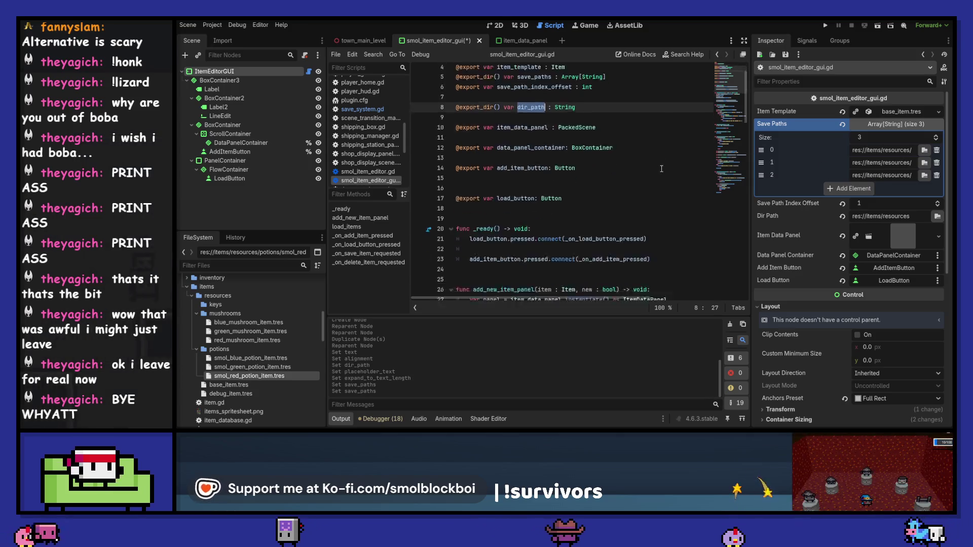
scroll(608, 167, down, 10)
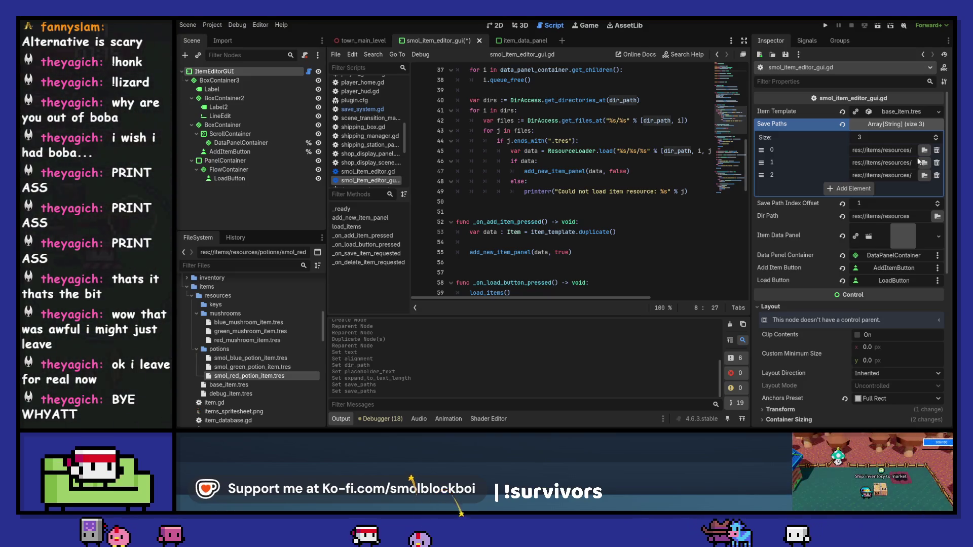
Append mushrooms to Save Paths element 0, making it res://items/resources/mushrooms
click(893, 150)
text(mushrooms)
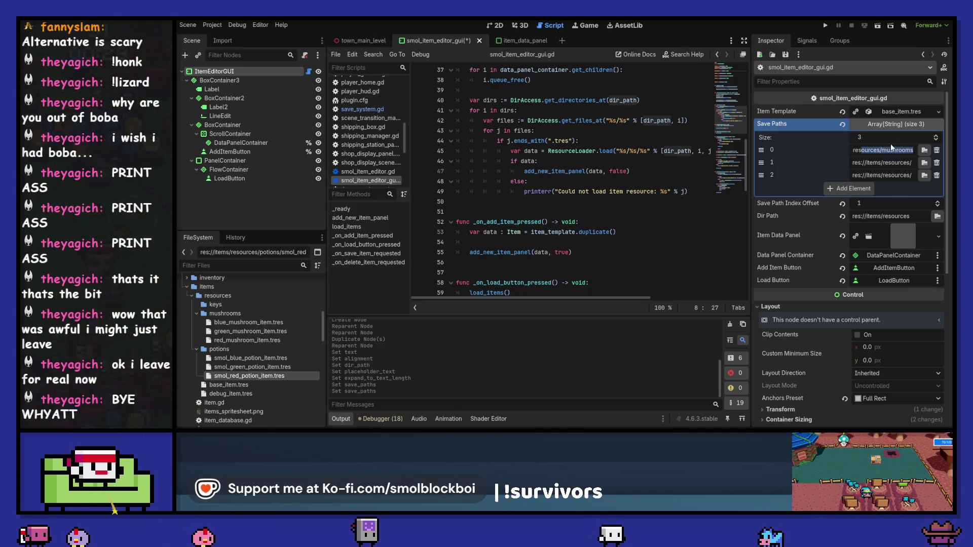
drag(888, 150, 940, 151)
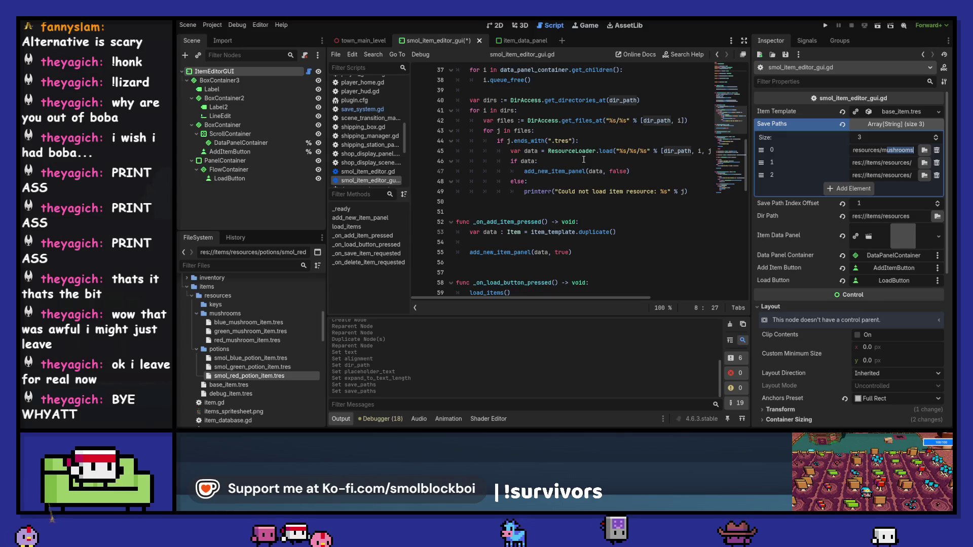
double_click(894, 151)
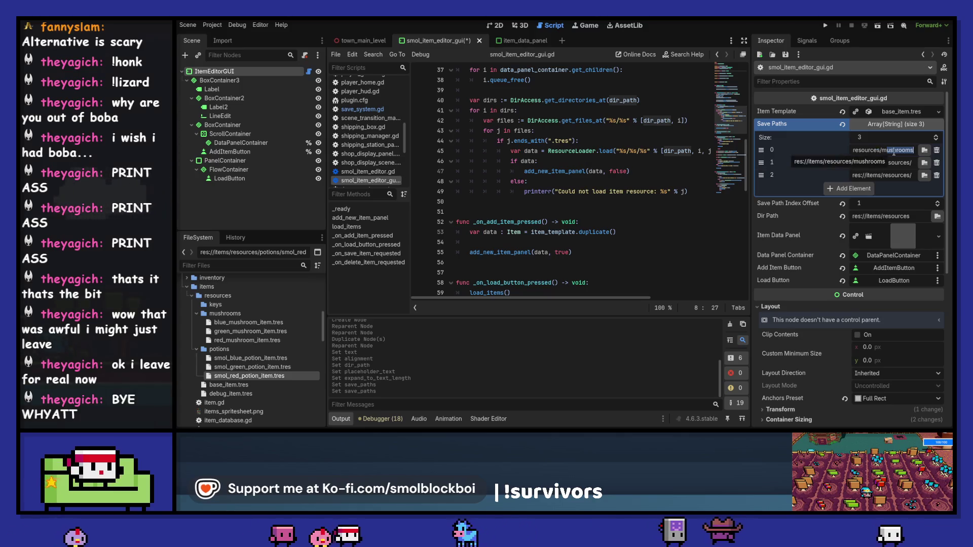
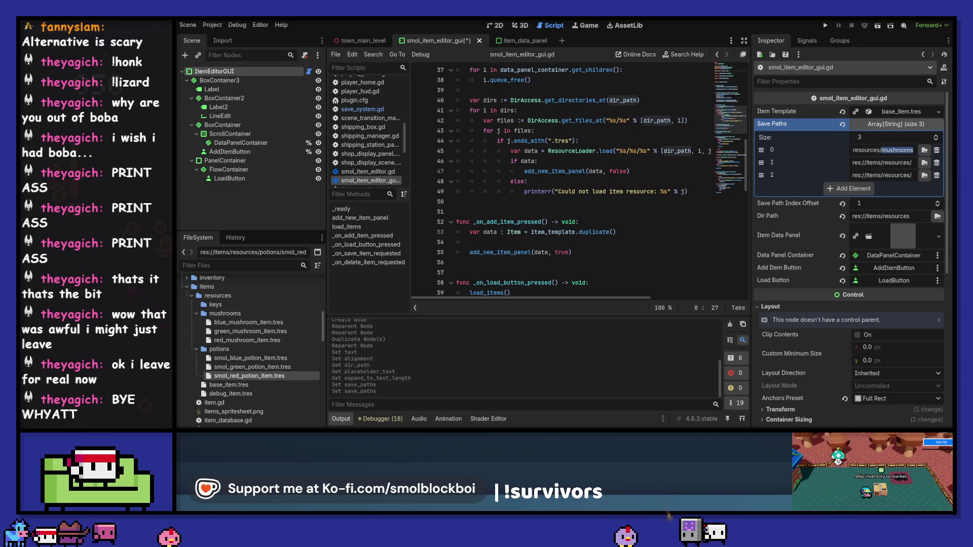
Below the queue_free loop in load_items, add 'for i in save_paths:' and start its indented body
click(664, 151)
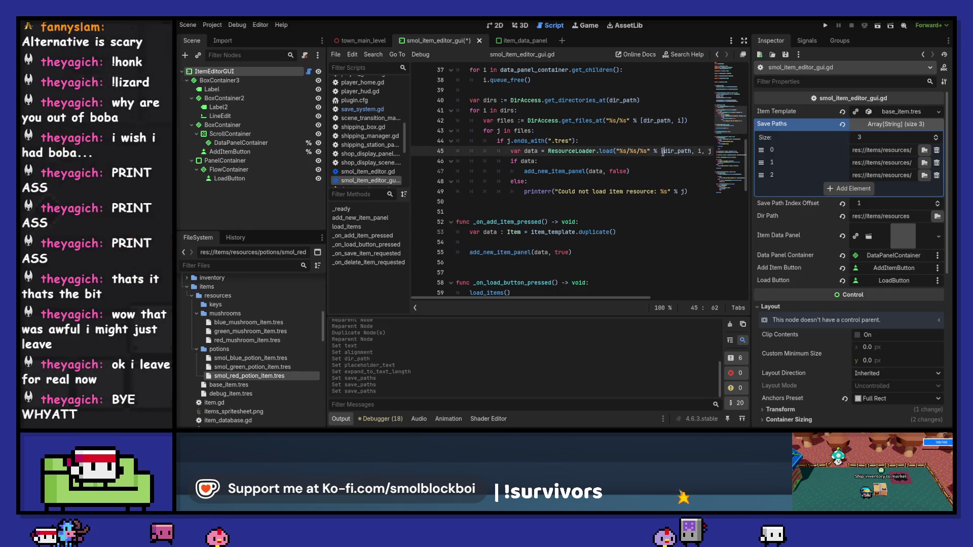
scroll(629, 158, up, 4)
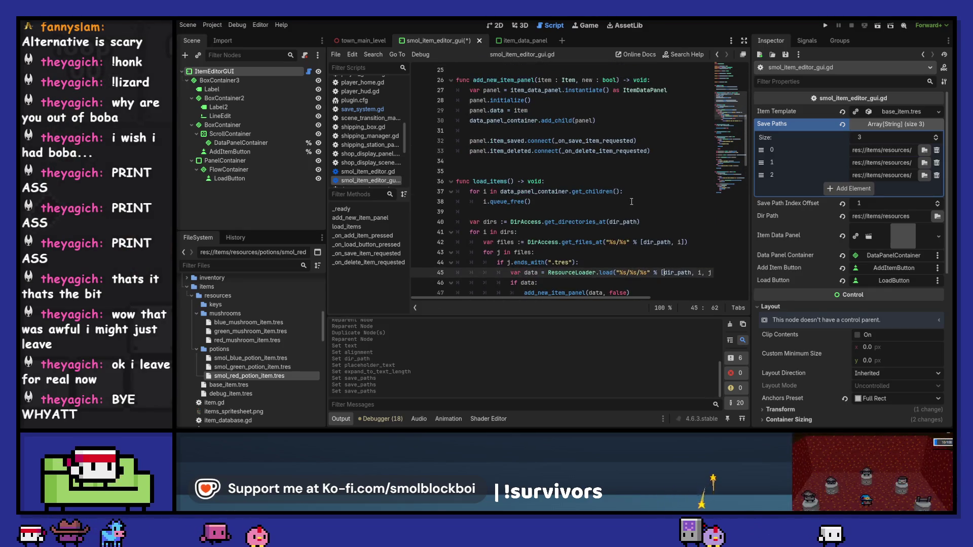
scroll(513, 214, up, 8)
scroll(513, 214, down, 9)
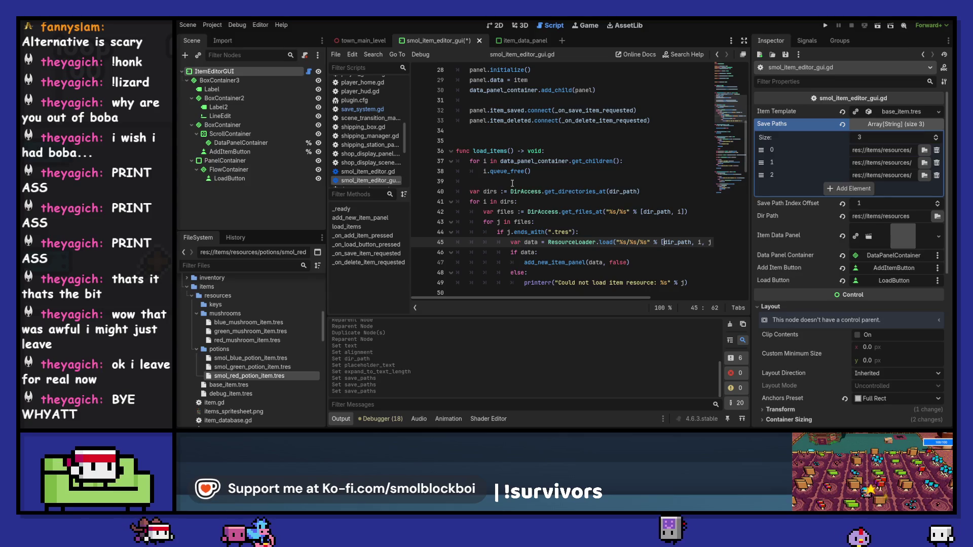
click(512, 182)
key(Return)
key(Return)
key(Up)
text(f)
text( sa)
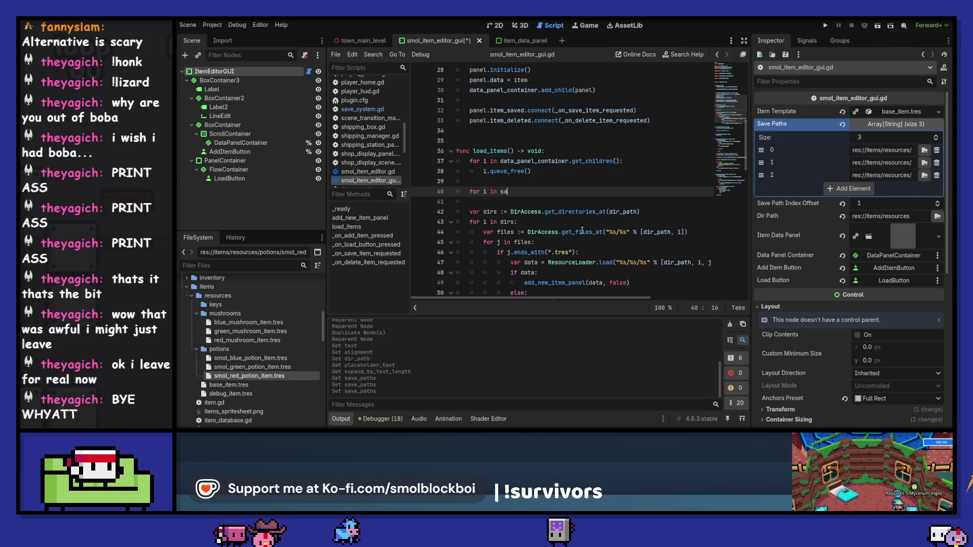
text(paths:)
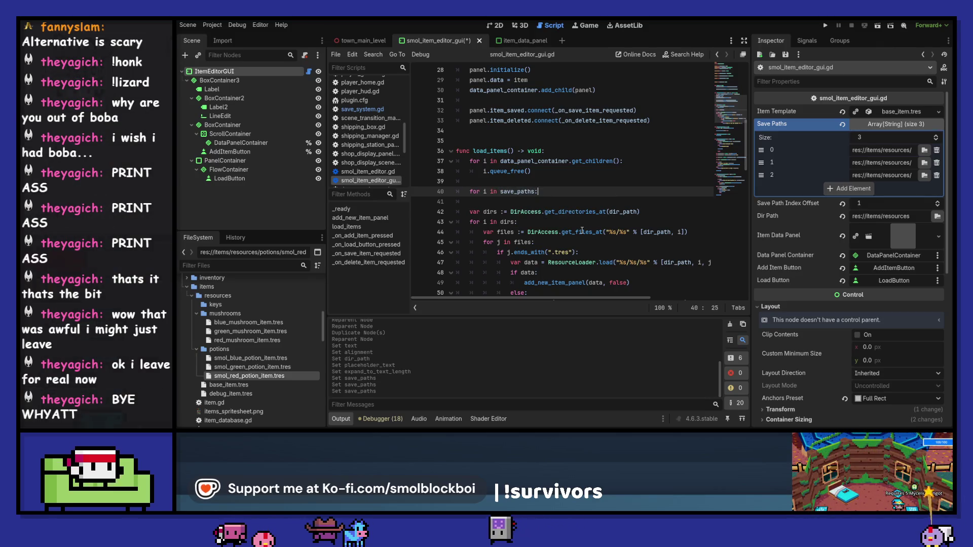
key(Return)
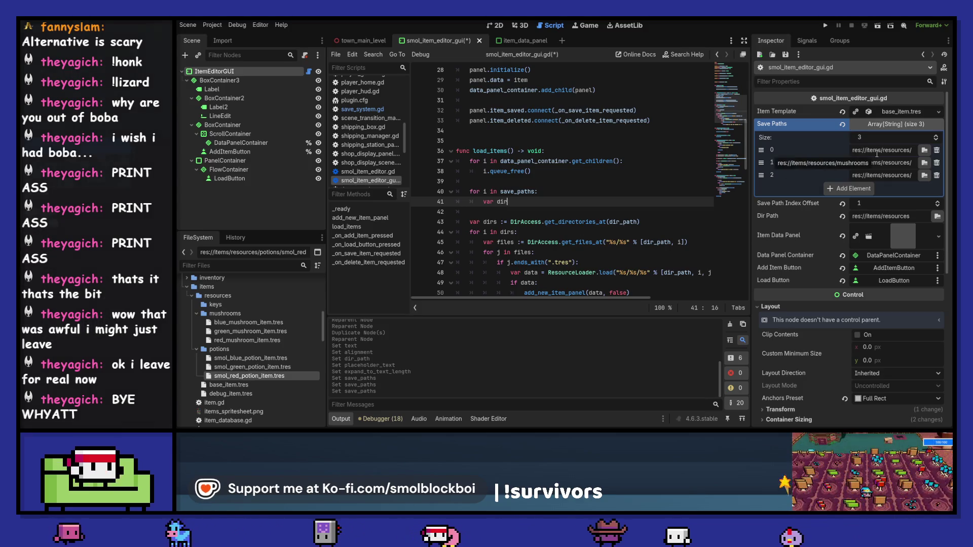
Make the loop's first line 'var files := DirAccess.get_files_at(i)'
scroll(565, 181, down, 1)
scroll(565, 182, down, 1)
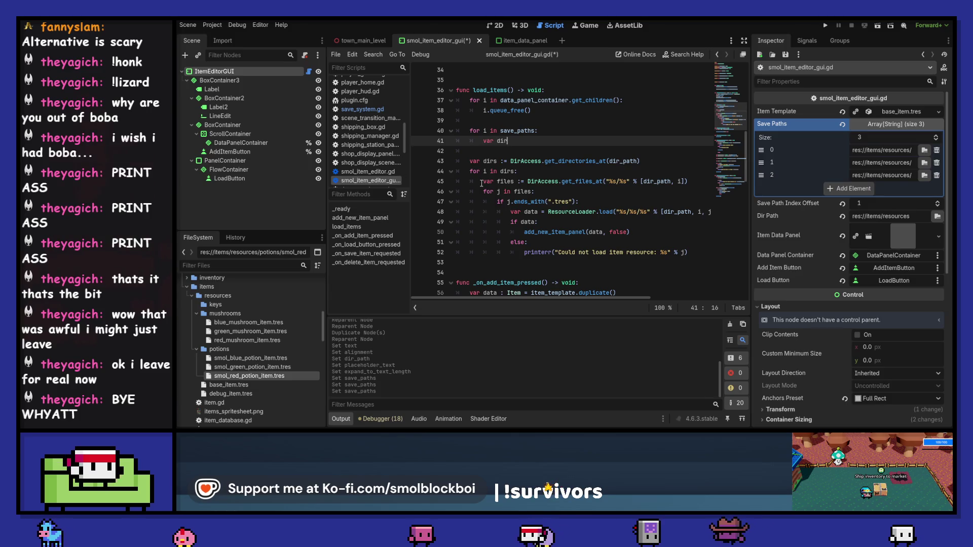
double_click(515, 139)
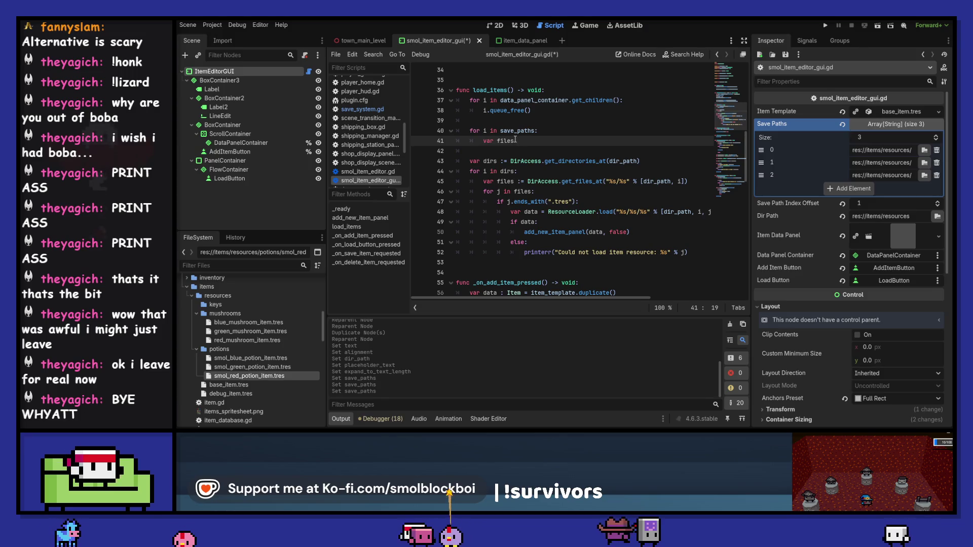
text(= Dir)
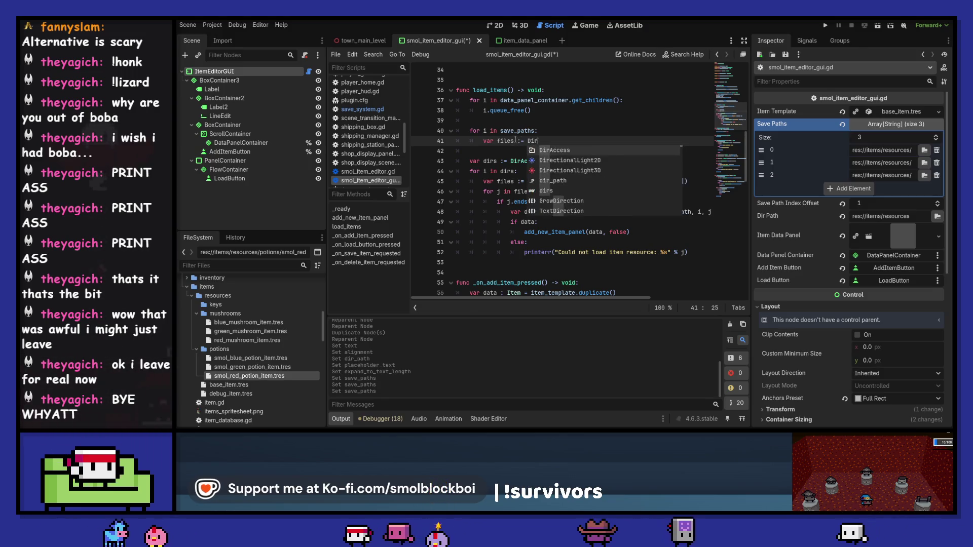
key(Return)
text(.get_files_at(i)
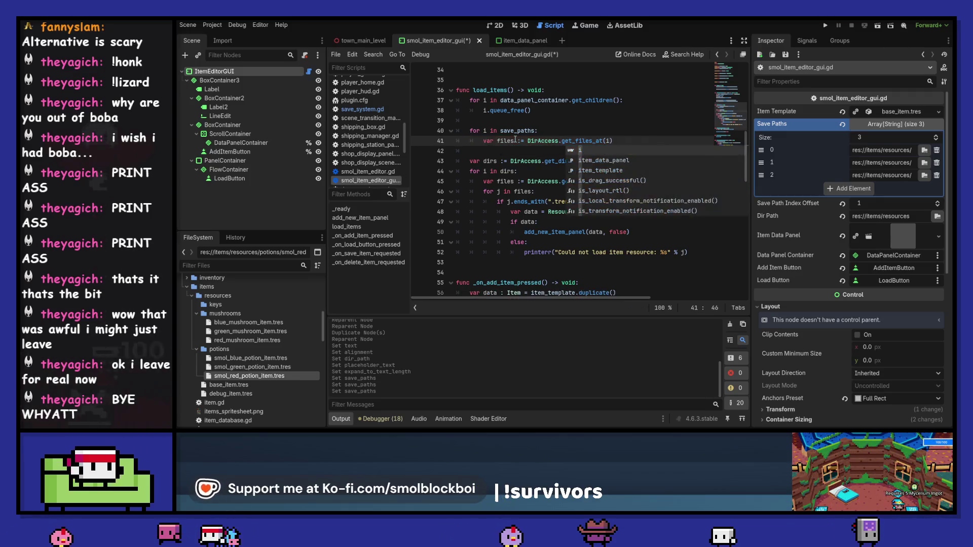
key(Escape)
Add a 'print(files)' line below it and save the script
key(Return)
text(print)
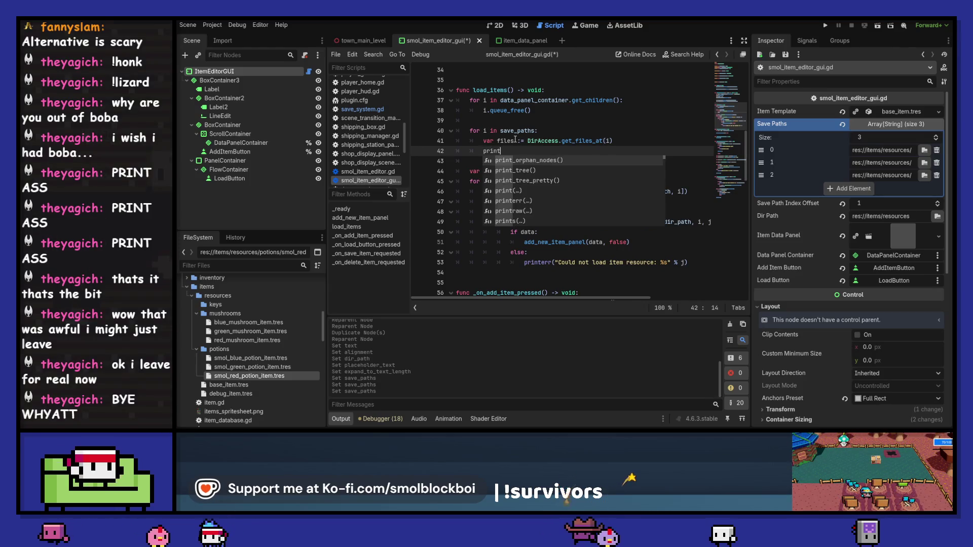
text((files)
key(ctrl+s)
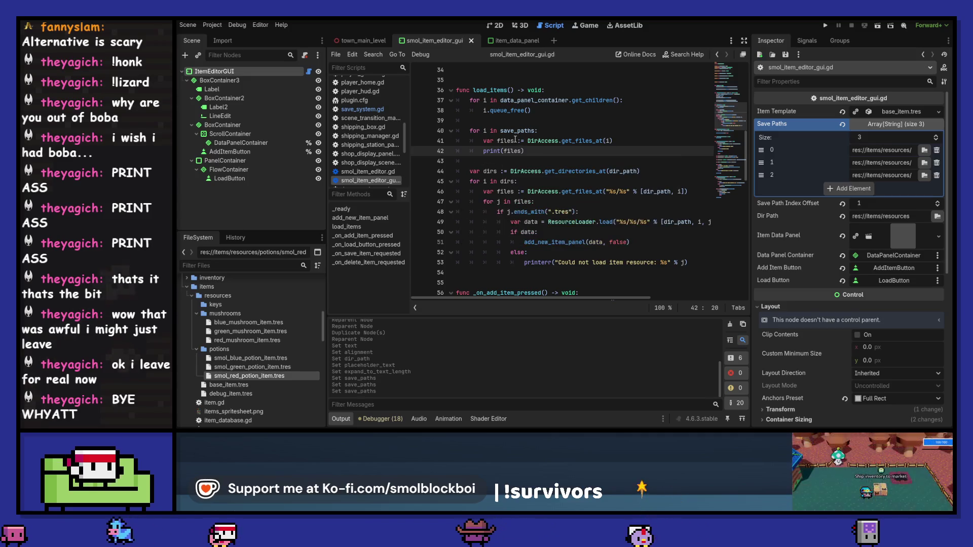
click(212, 25)
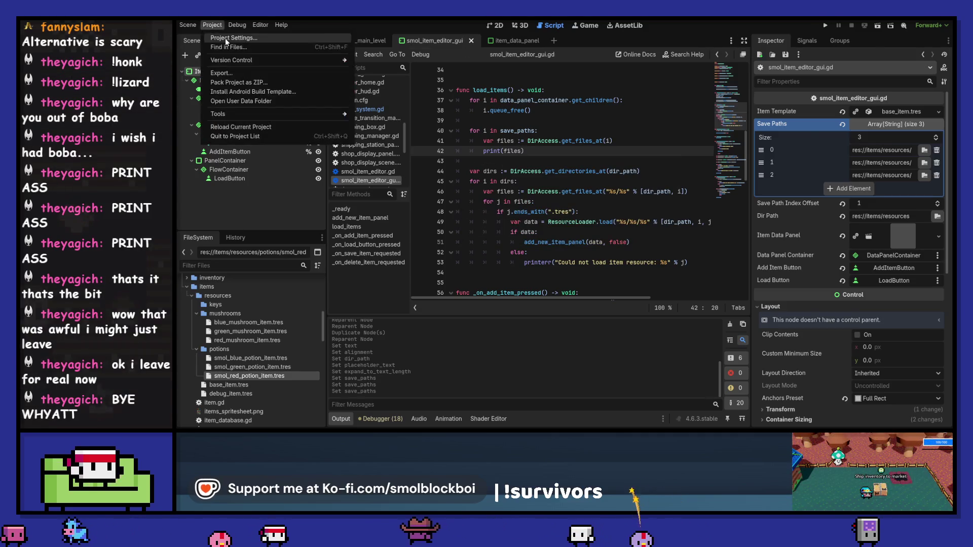
Enable Smol Item Editor and load item resources to print the mushroom and potion .tres names
click(225, 40)
click(343, 141)
click(802, 83)
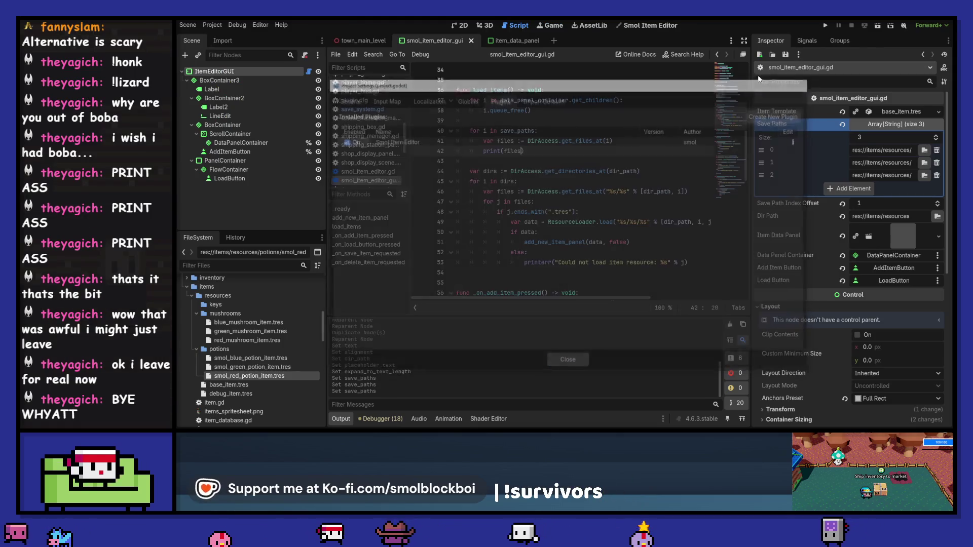
click(650, 25)
click(544, 292)
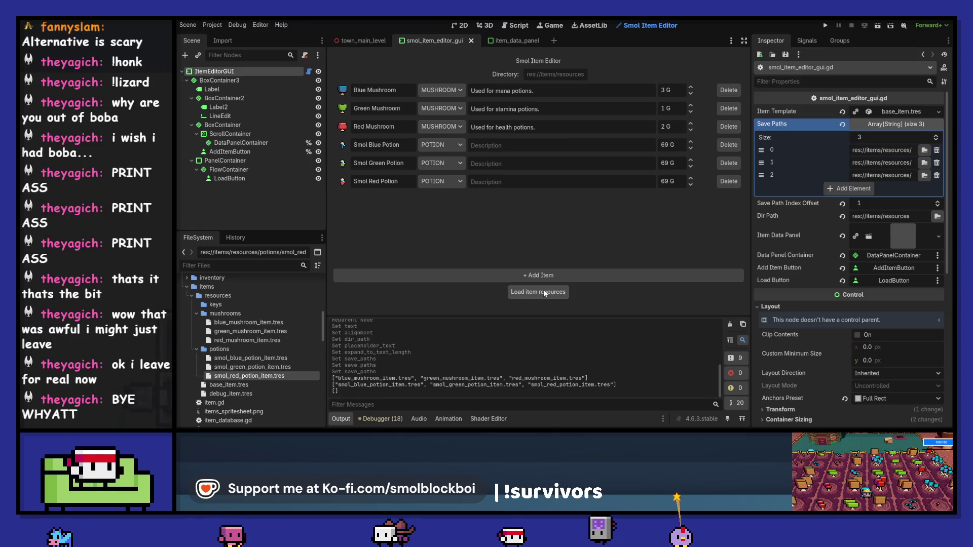
Disable the Smol Item Editor plugin again and return to the script
click(212, 25)
click(226, 37)
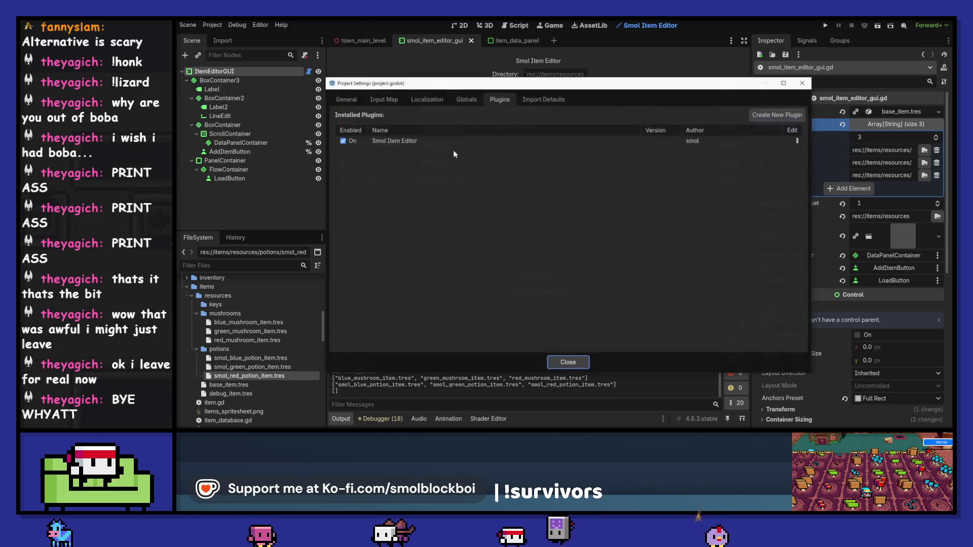
click(343, 141)
click(567, 362)
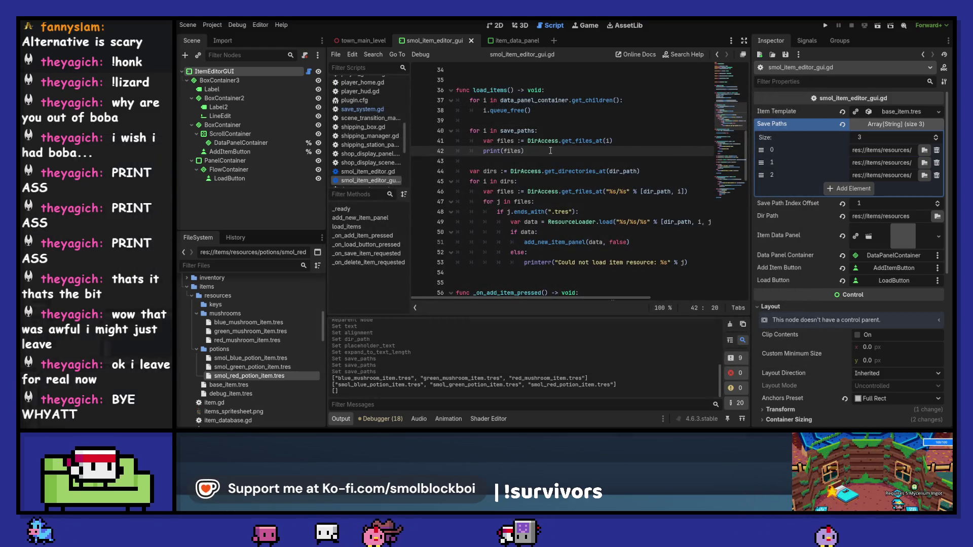
click(600, 211)
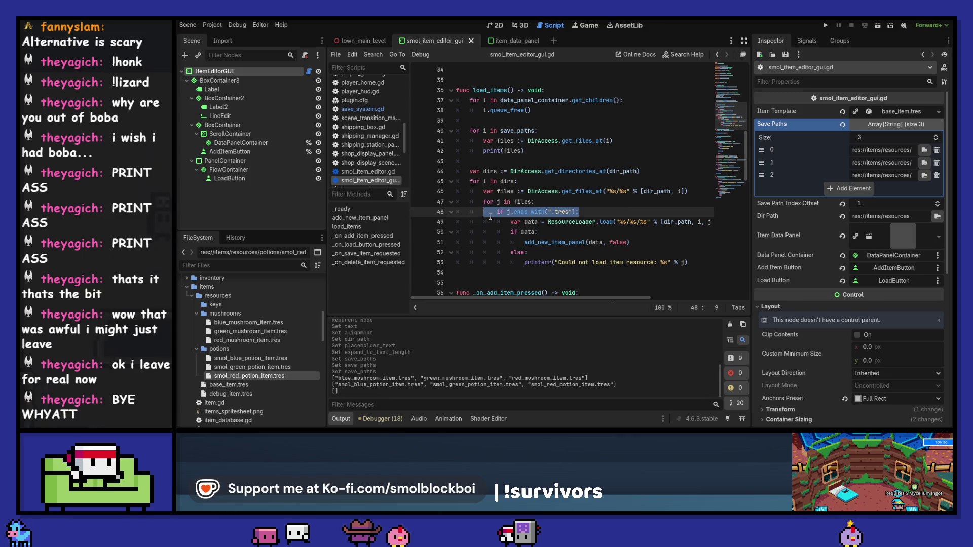
Replace the print line with the .tres ends_with condition and a 'pass' placeholder
click(530, 152)
text())
key(shift+Home)
key(ctrl+v)
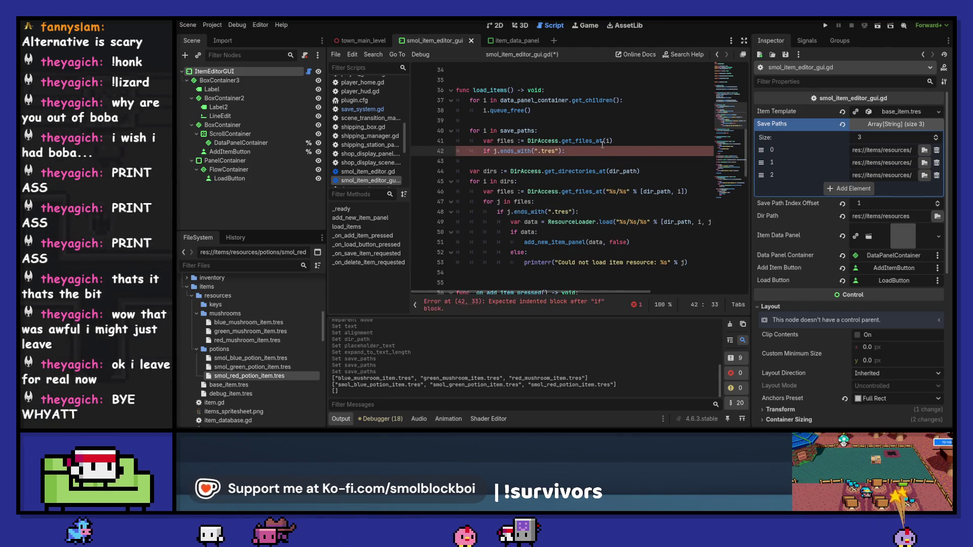
key(Return)
text(pass)
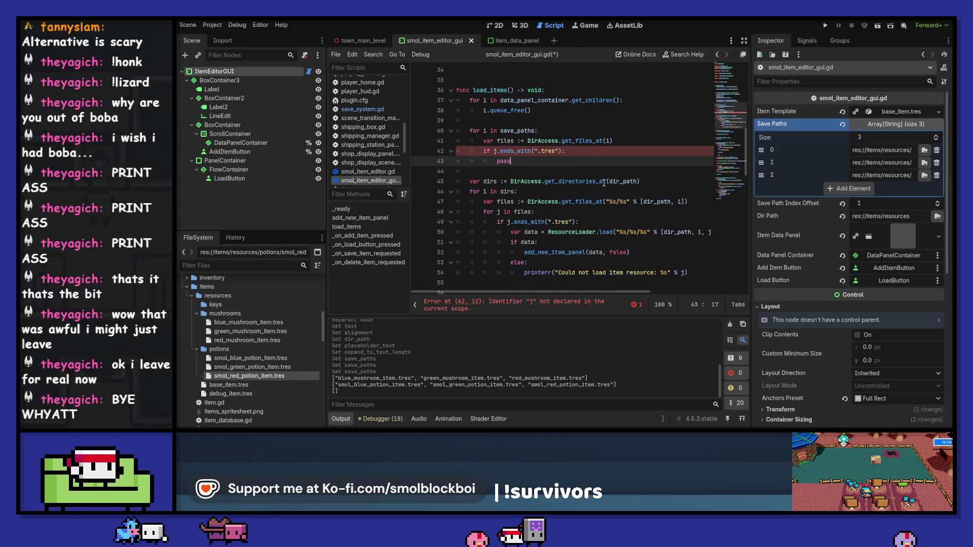
Make the .tres condition check i instead of j
click(485, 130)
click(494, 151)
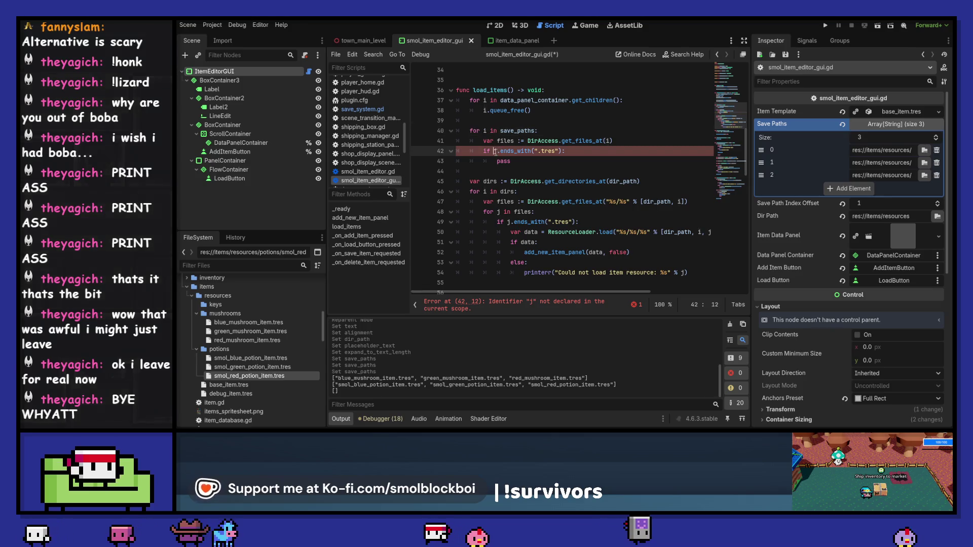
key(Delete)
text(i)
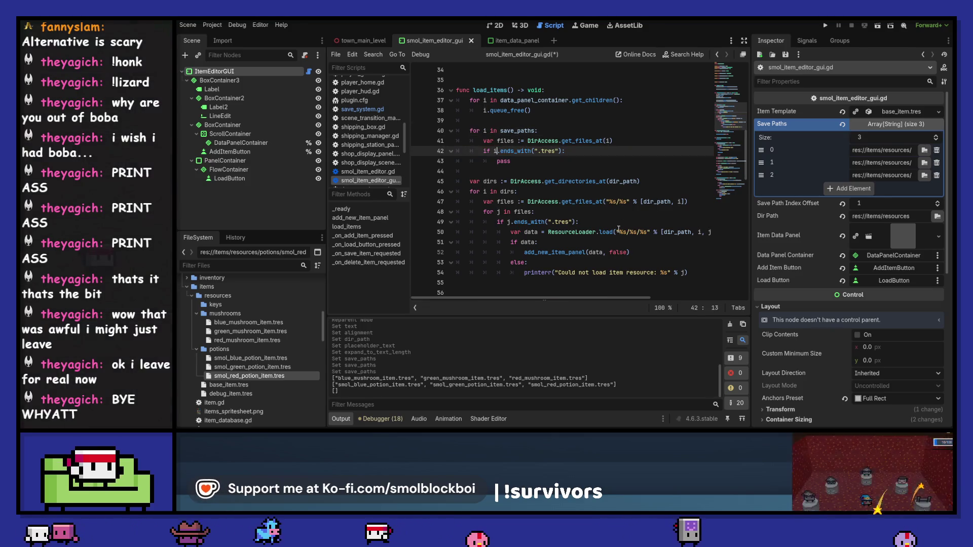
Paste the resource-loading block in place of 'pass' and unindent it one level
drag(697, 274, 456, 232)
key(ctrl+c)
mouse_move(511, 161)
mouse_down()
mouse_move(460, 156)
mouse_move(559, 200)
mouse_up()
key(ctrl+v)
key(shift+Tab)
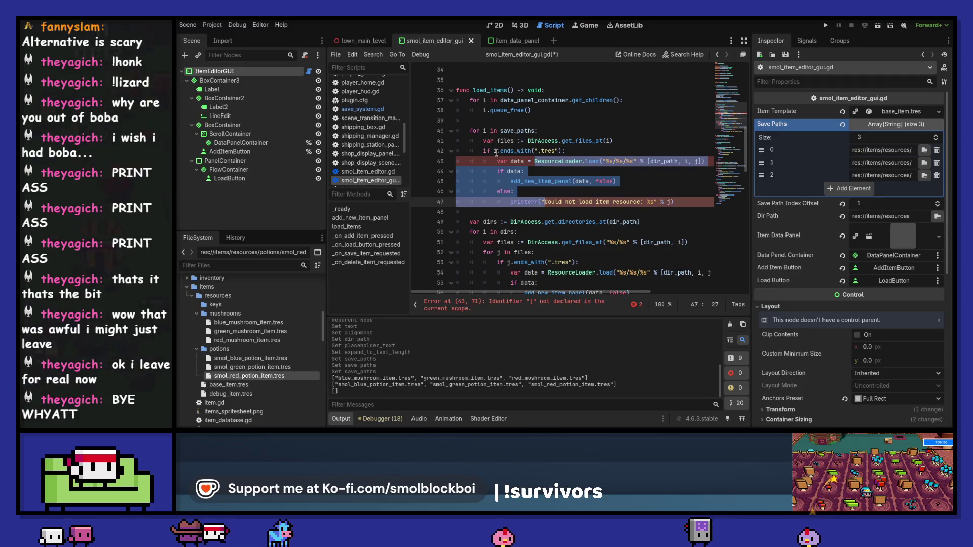
click(494, 151)
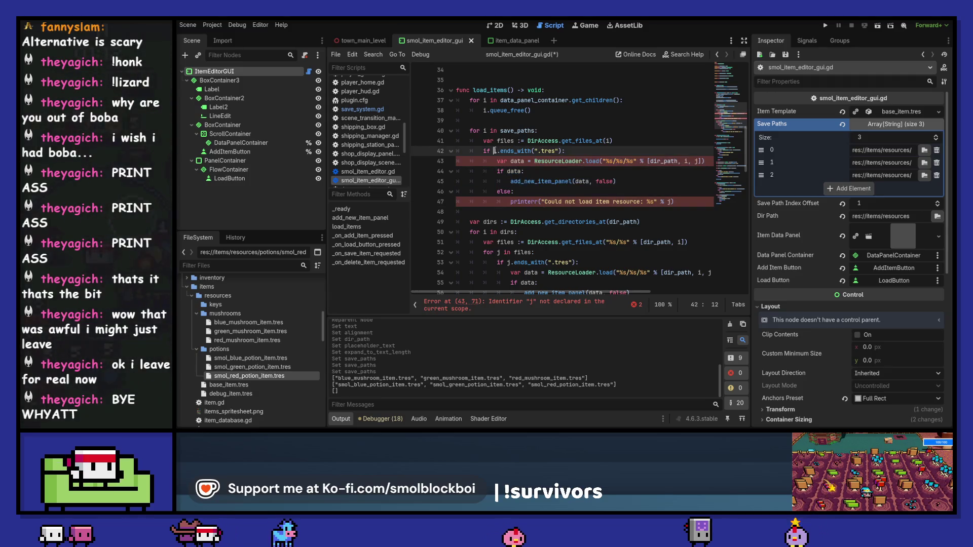
Trim the ResourceLoader.load path to "%s/%s" by removing the extra /%s and the j argument
click(685, 161)
key(Right)
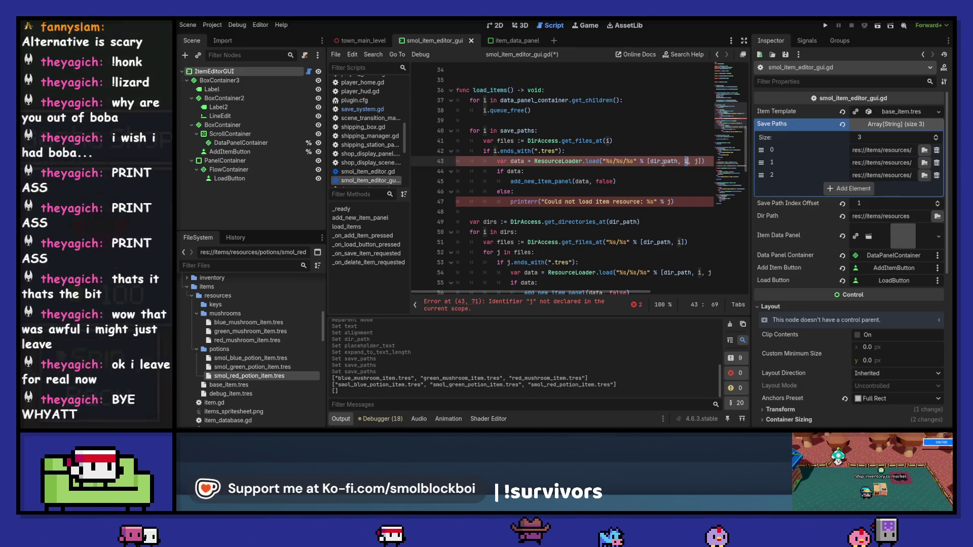
mouse_move(663, 163)
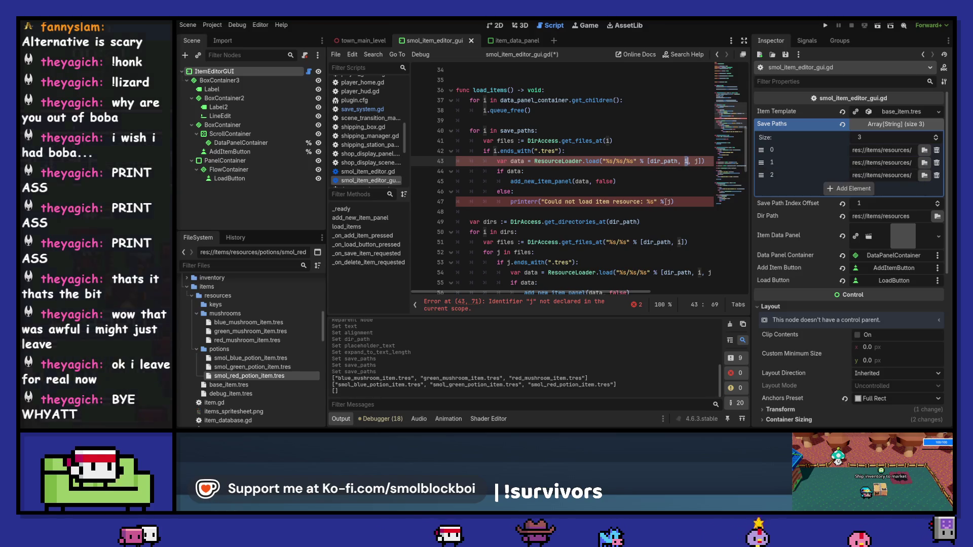
click(669, 202)
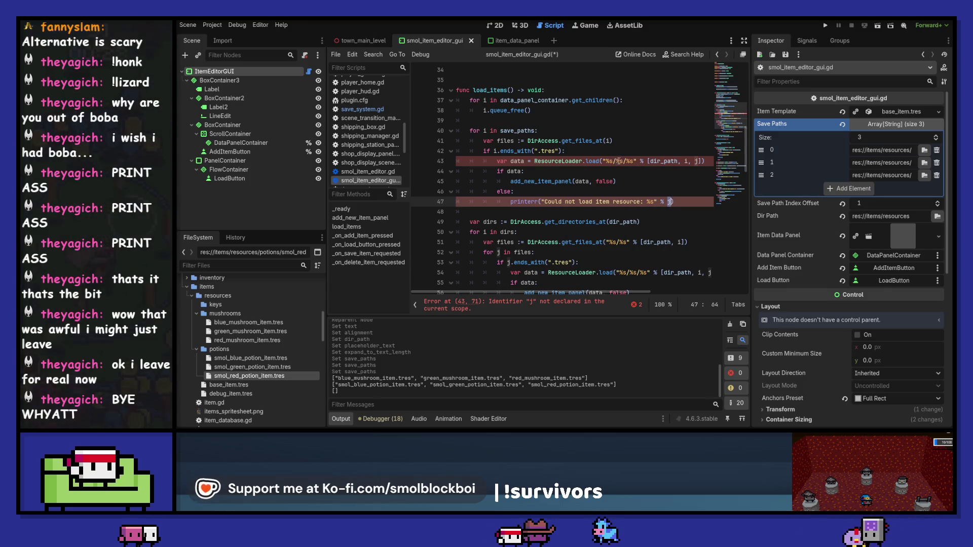
drag(623, 161, 633, 161)
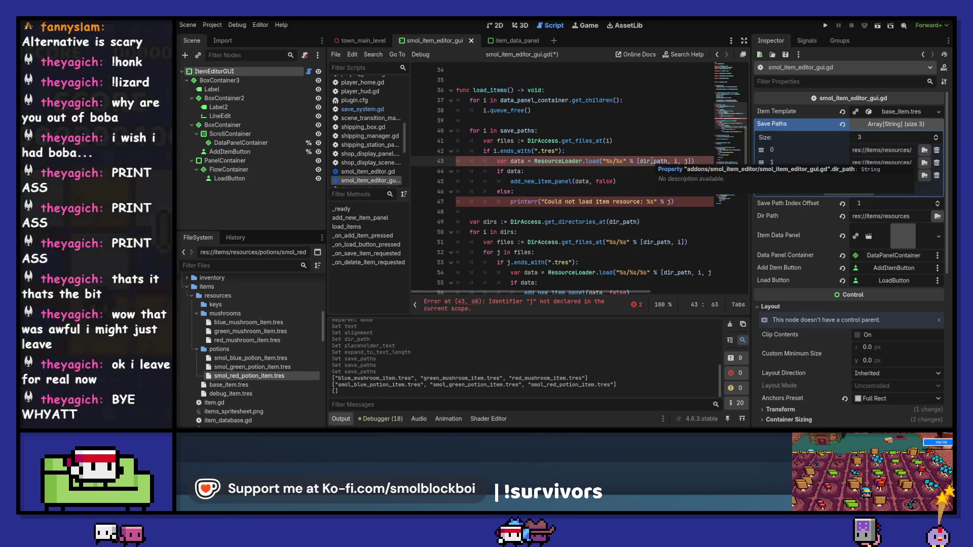
key(Right)
key(Right)
key(Right)
key(BackSpace)
key(BackSpace)
key(BackSpace)
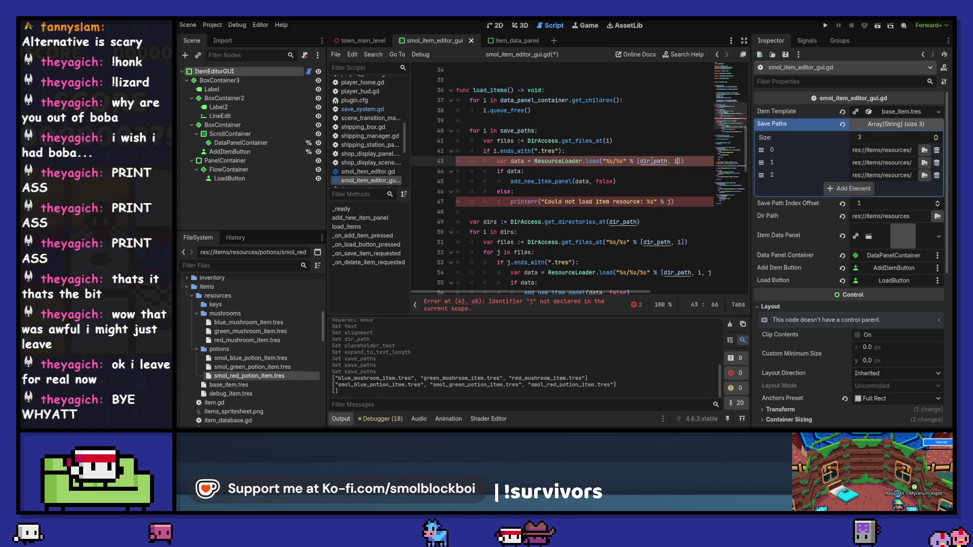
double_click(652, 160)
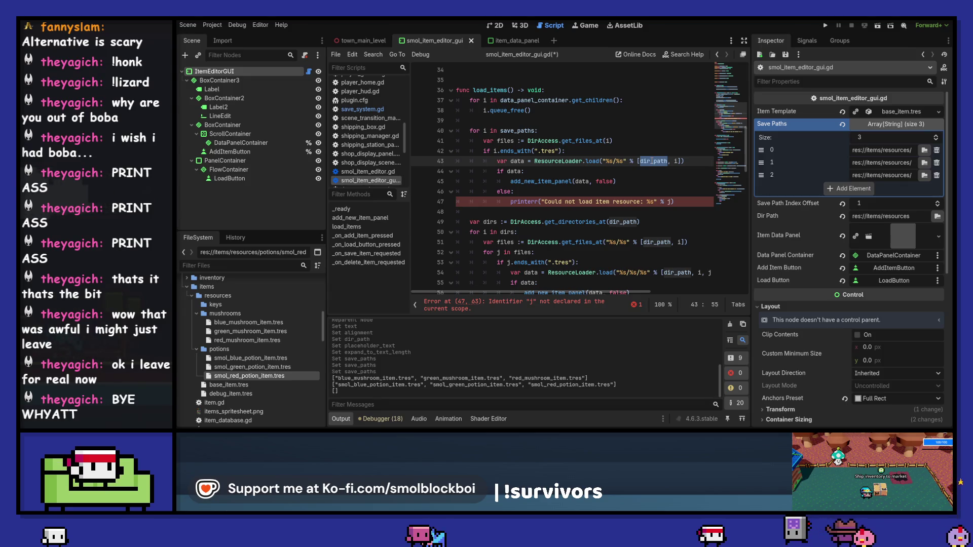
Insert a 'for j in files:' loop above the .tres check
text(, j)
text(/%s)
key(ctrl+z)
key(ctrl+z)
key(ctrl+z)
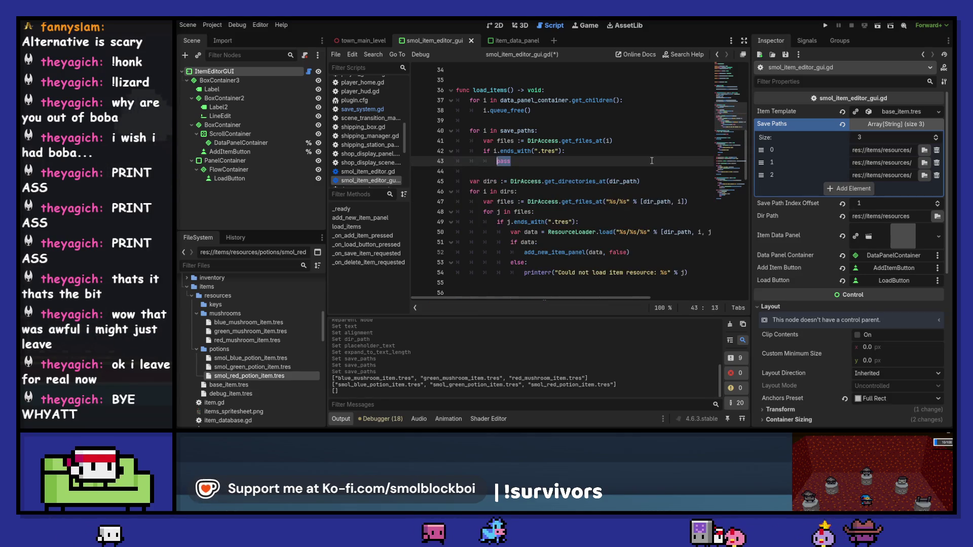
key(Up)
key(Return)
key(Up)
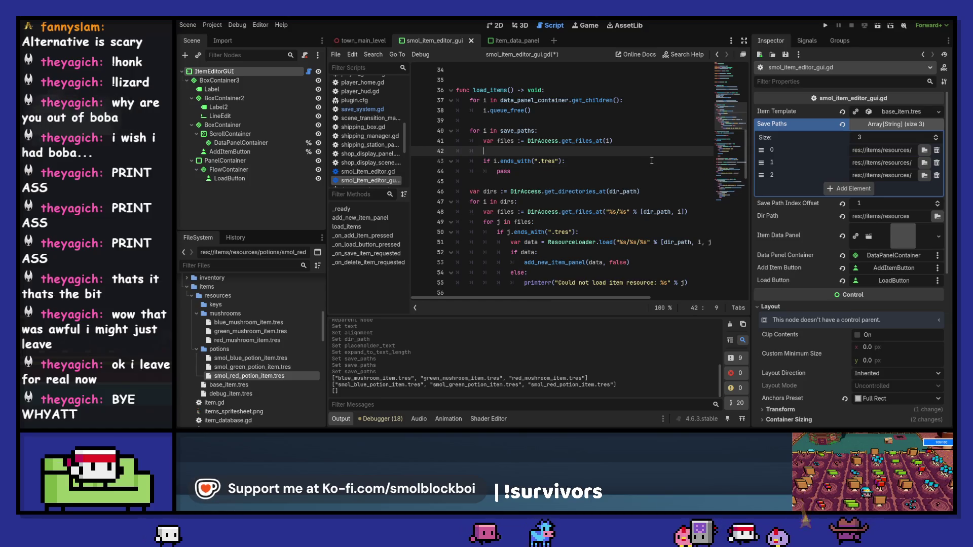
text(in files:)
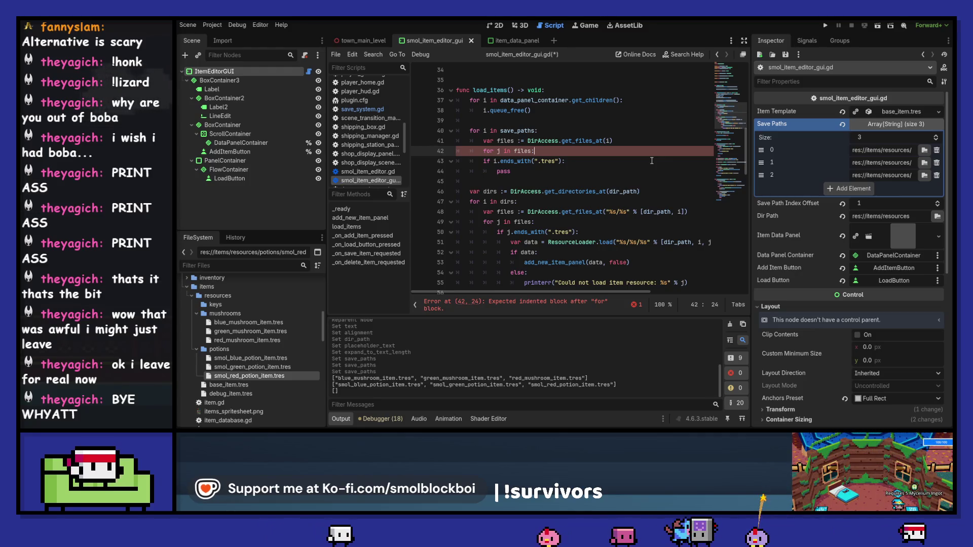
Indent the .tres check under the new loop and make it test file j
key(Down)
key(Home)
key(Tab)
key(Right)
key(Right)
key(Right)
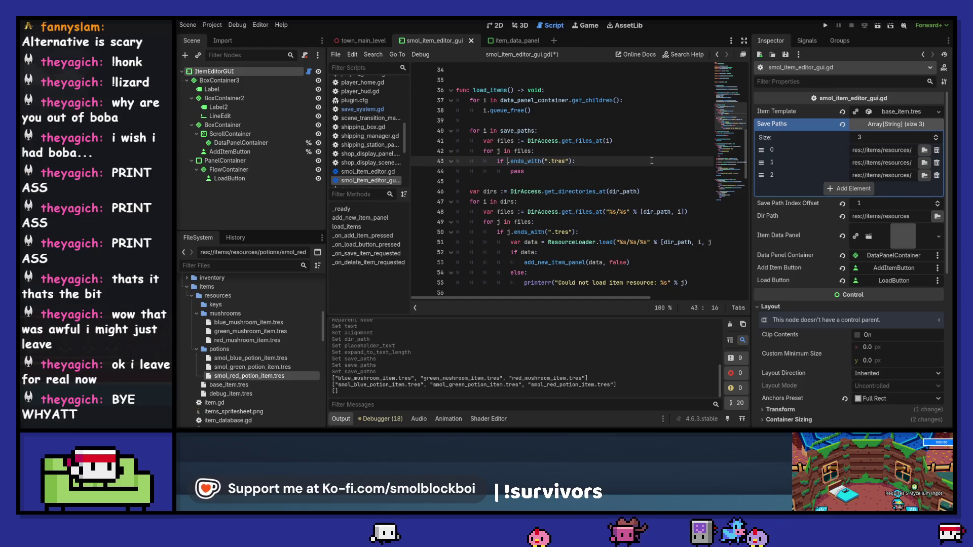
text(j)
key(Escape)
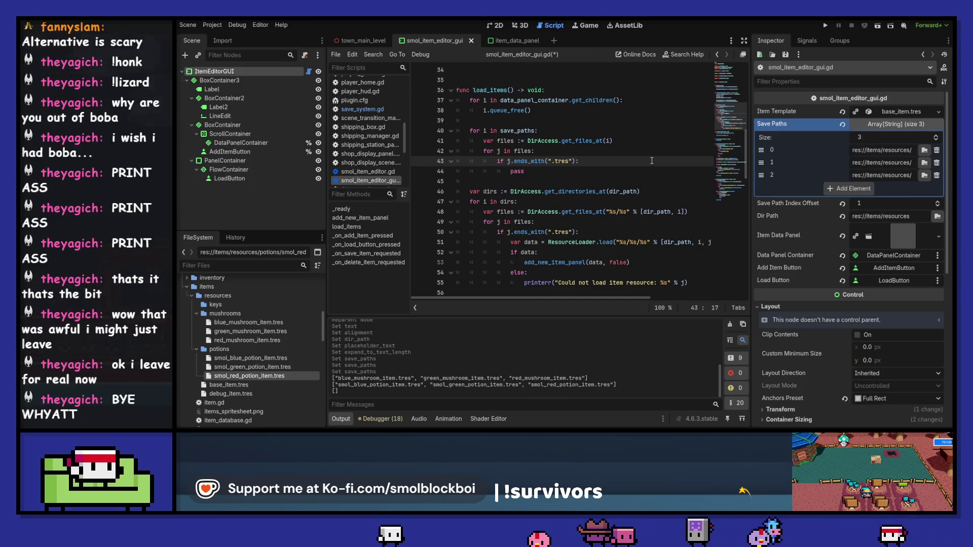
Paste the directory loop's load block in place of 'pass'
mouse_move(689, 283)
mouse_down()
mouse_move(633, 282)
mouse_move(442, 234)
mouse_up()
key(ctrl+c)
triple_click(547, 172)
key(ctrl+v)
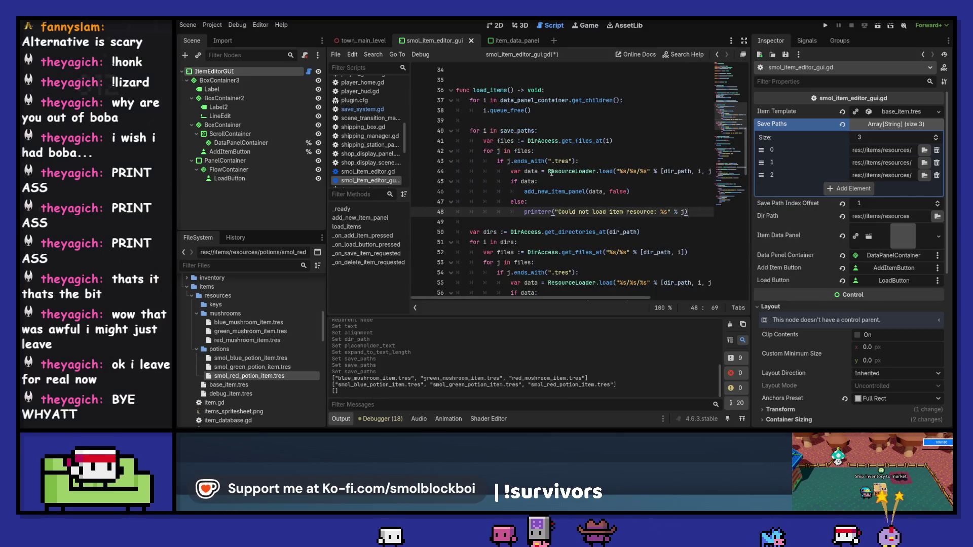
Reduce the load path to "%s/%s" % [i, j] by deleting the extra /%s and dir_path
scroll(551, 174, right, 2)
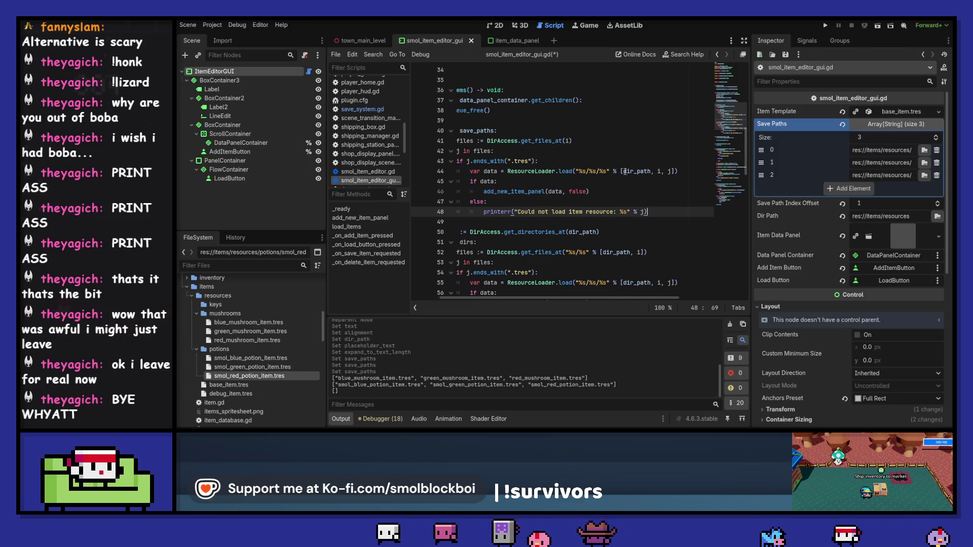
click(586, 173)
key(Delete)
key(Delete)
key(Delete)
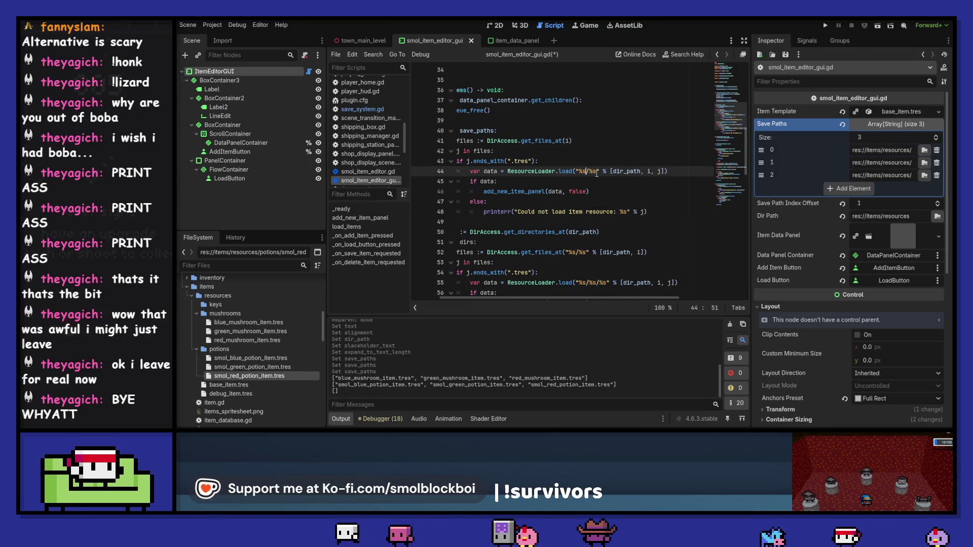
scroll(637, 172, left, 2)
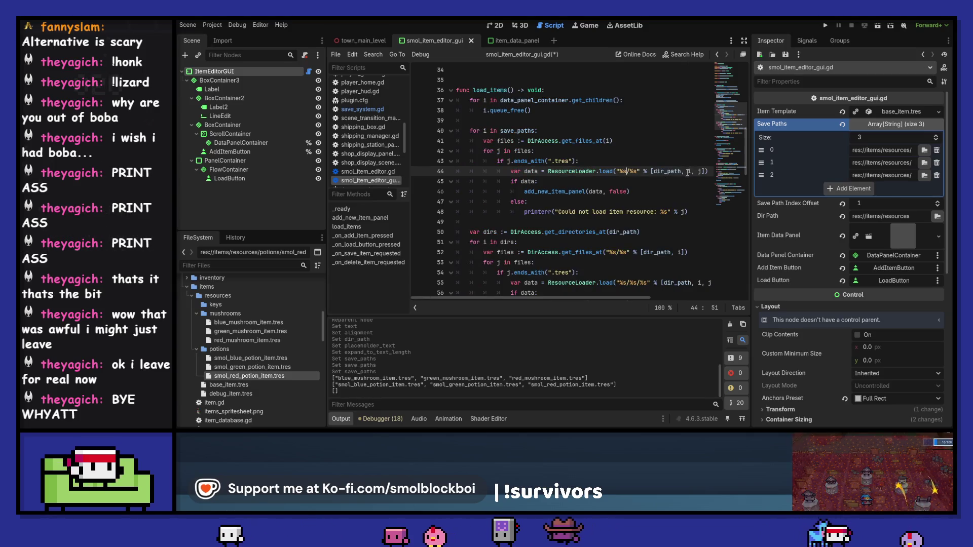
drag(688, 172, 651, 173)
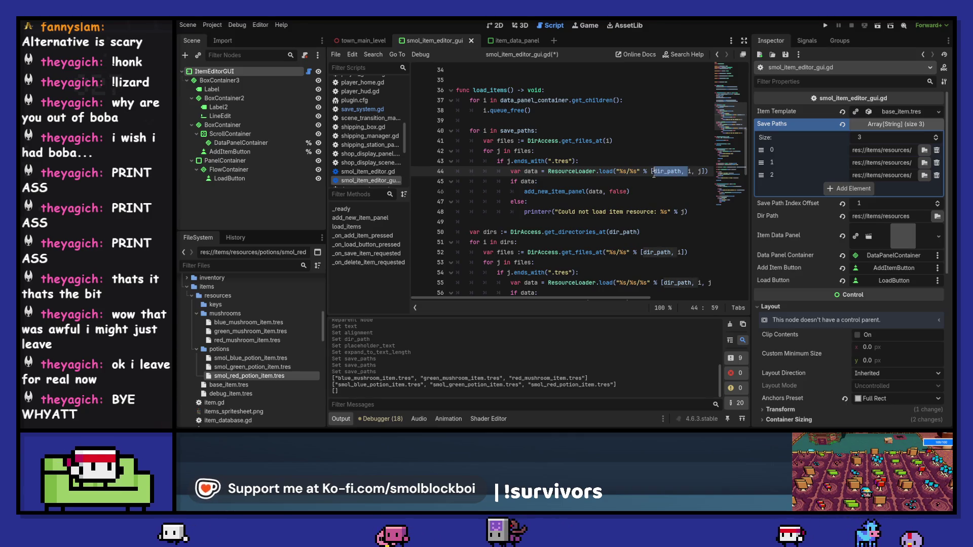
key(BackSpace)
click(678, 172)
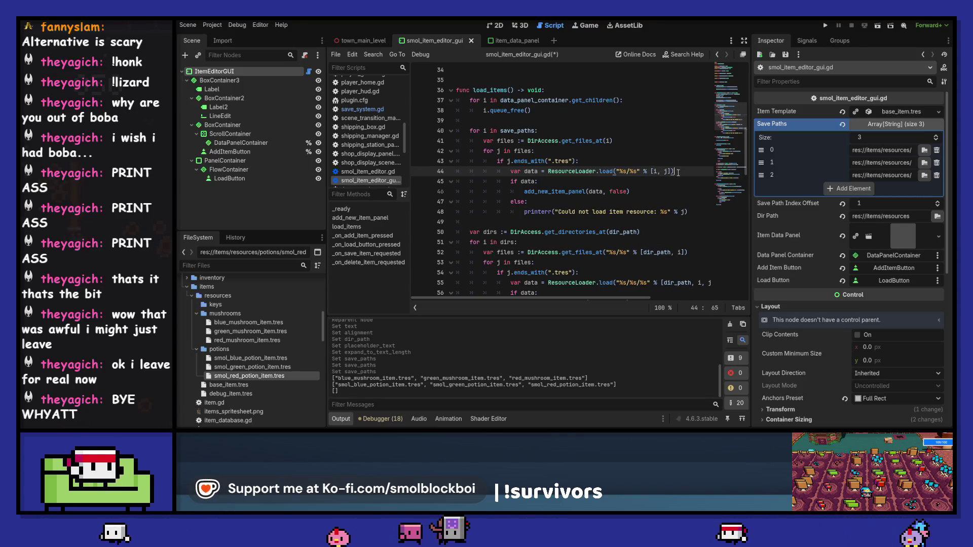
Add a line above the load call printing "%s/%s" % [i, j]
key(Return)
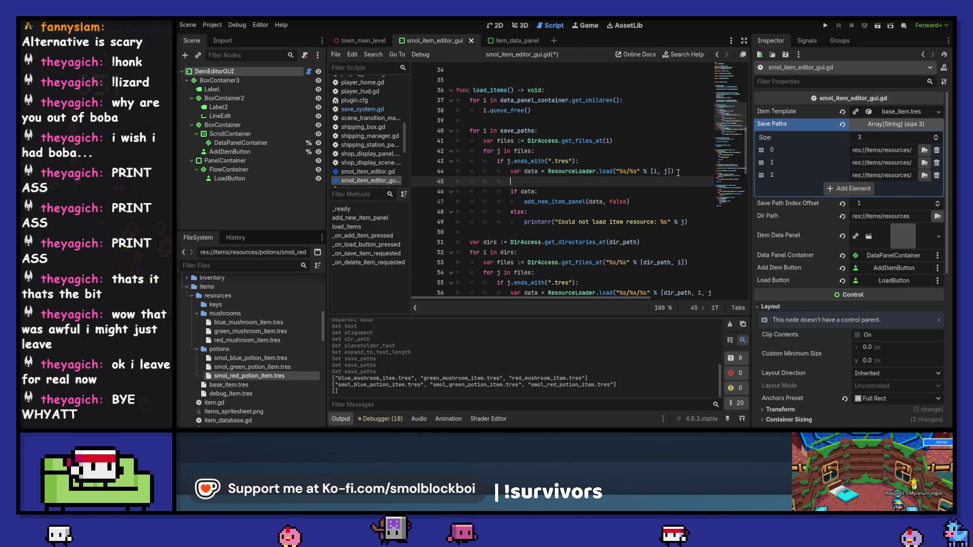
key(alt+Up)
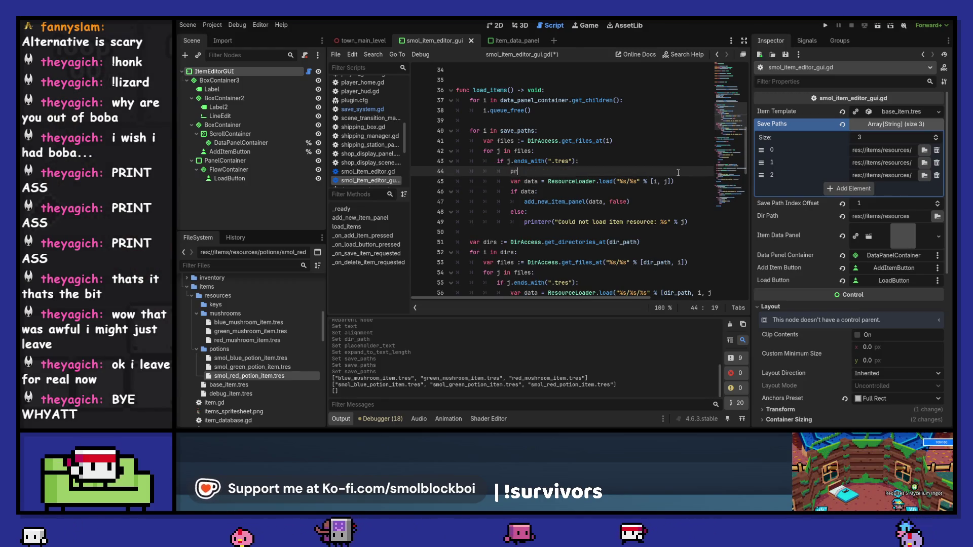
key(Down)
key(Right)
key(Right)
key(Right)
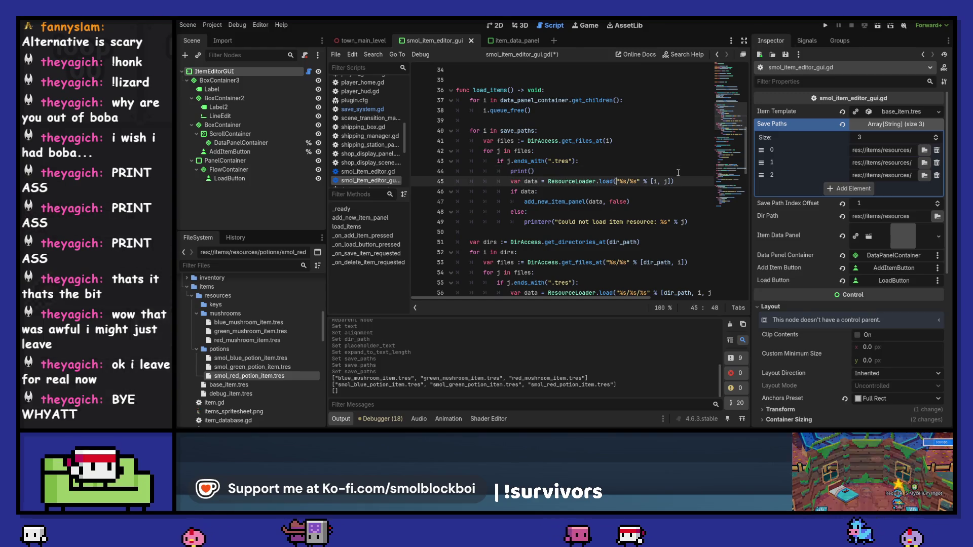
key(shift+Right)
key(shift+Right)
key(shift+Right)
key(ctrl+c)
key(Up)
key(ctrl+v)
Comment out the old load and if/else lines with Ctrl+K
key(Down)
key(shift+Down)
key(shift+Down)
key(shift+Down)
key(ctrl+k)
Load item resources in Smol Item Editor, printing all six mushroom and potion res:// paths
click(213, 25)
click(223, 38)
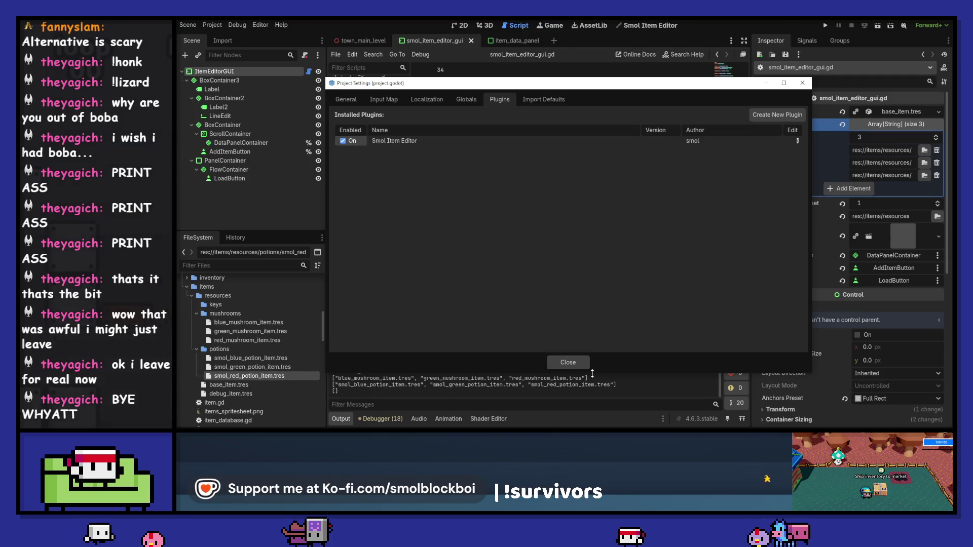
click(568, 362)
click(651, 26)
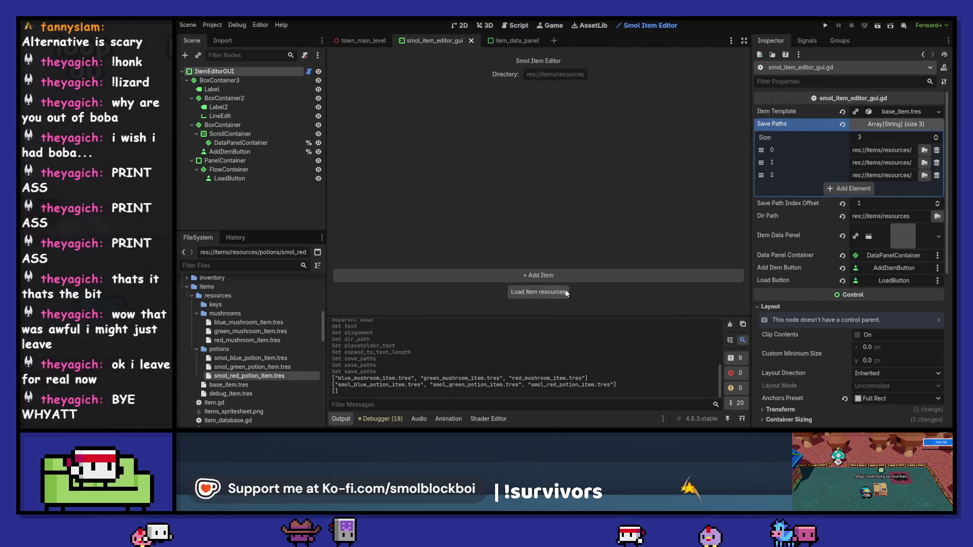
click(553, 295)
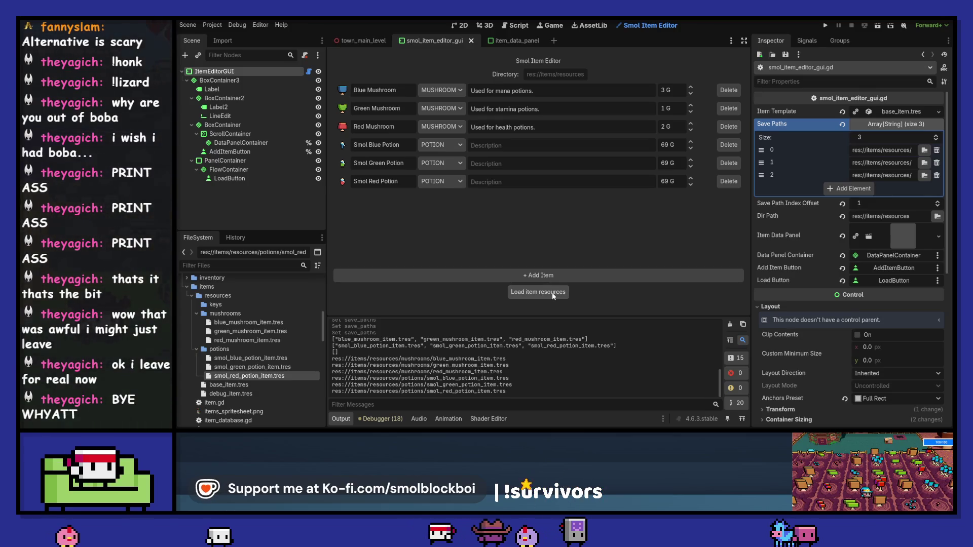
Disable the Smol Item Editor plugin in Project Settings
click(223, 24)
click(219, 41)
click(349, 142)
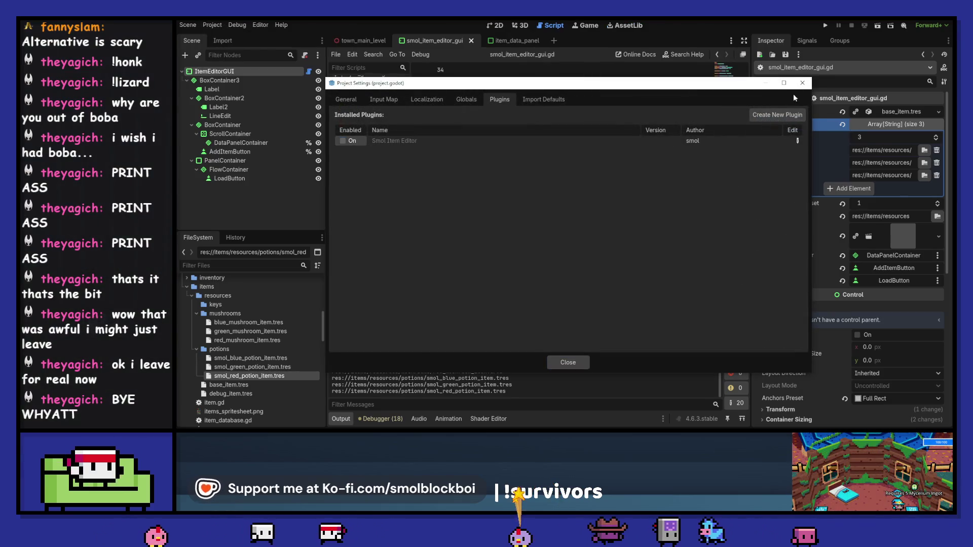
key(Escape)
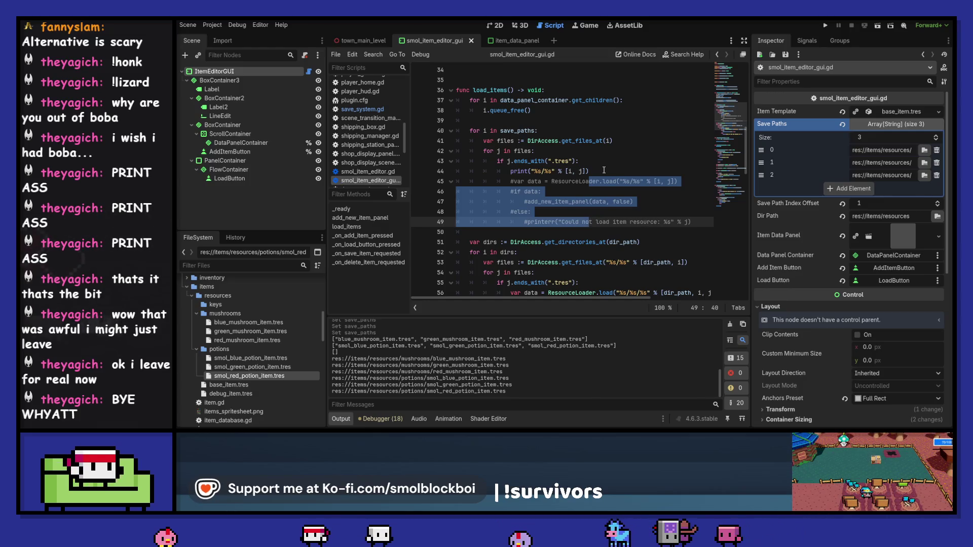
Clear the output log and uncomment the 'var data' resource-loading line
scroll(604, 171, down, 2)
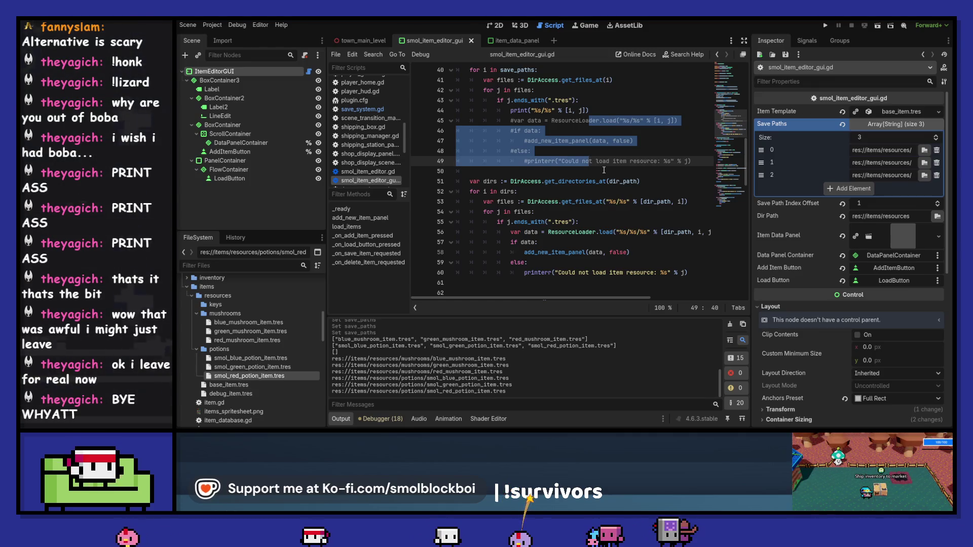
scroll(604, 171, down, 4)
scroll(603, 170, up, 14)
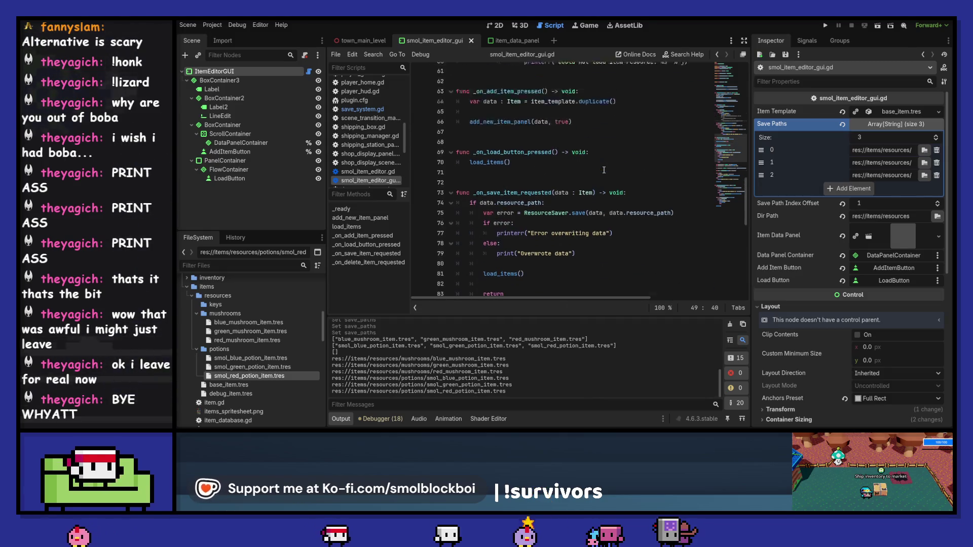
scroll(604, 171, down, 5)
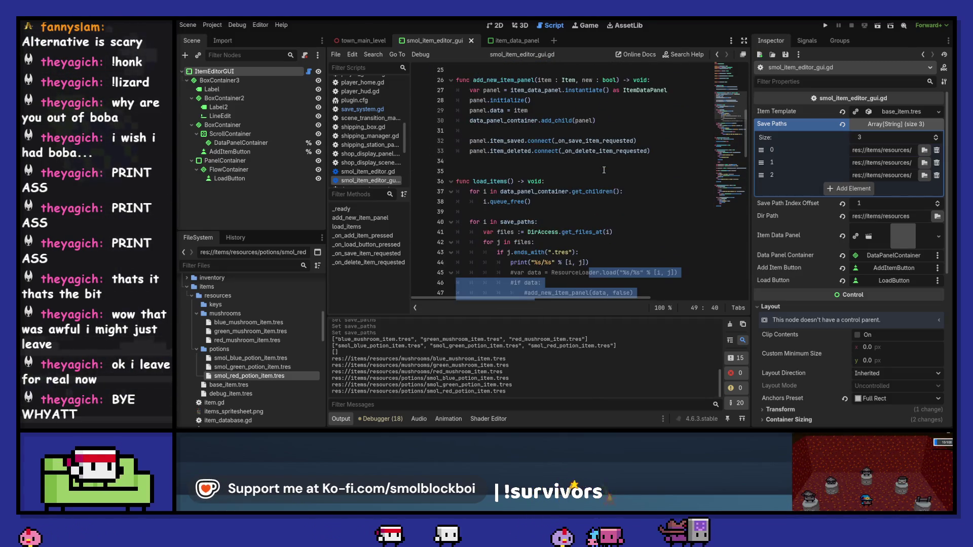
scroll(603, 170, down, 2)
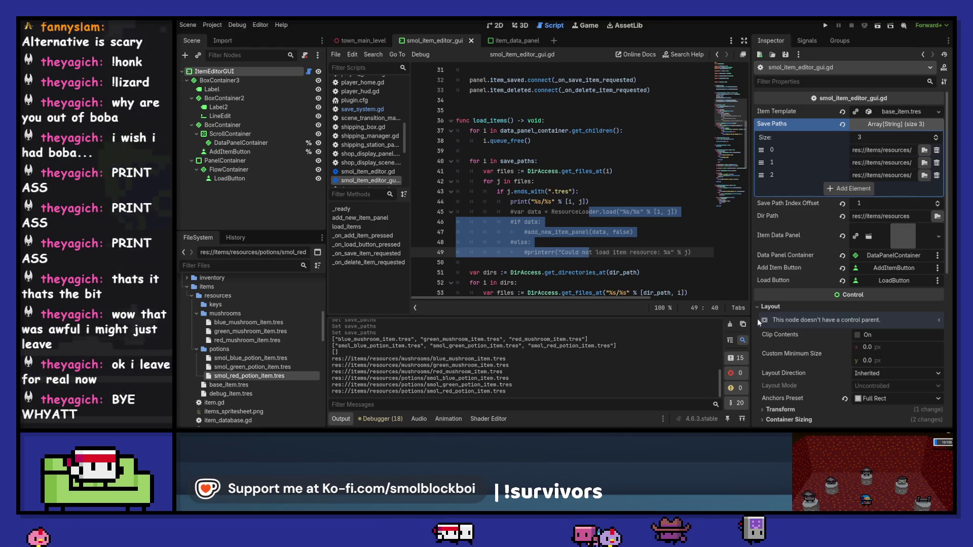
key(F6)
click(646, 221)
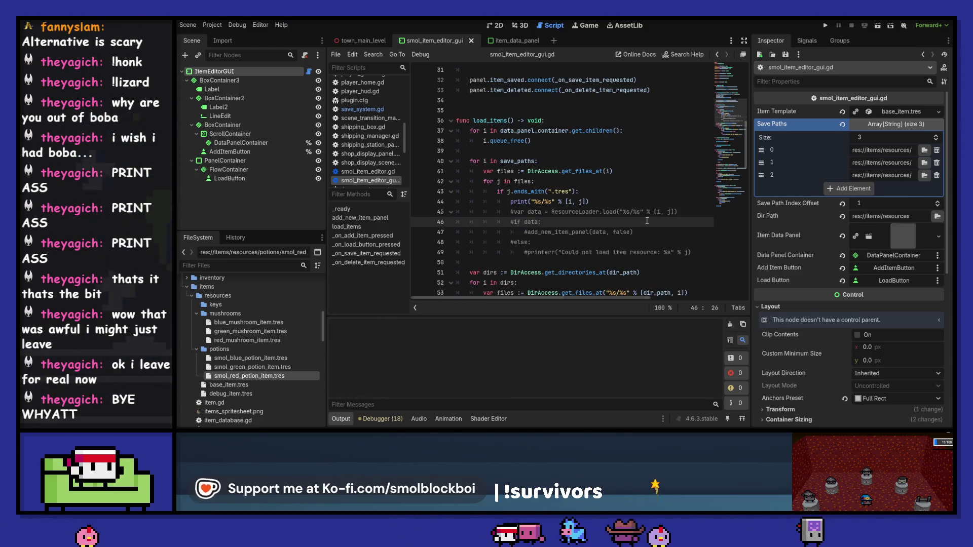
scroll(624, 181, down, 1)
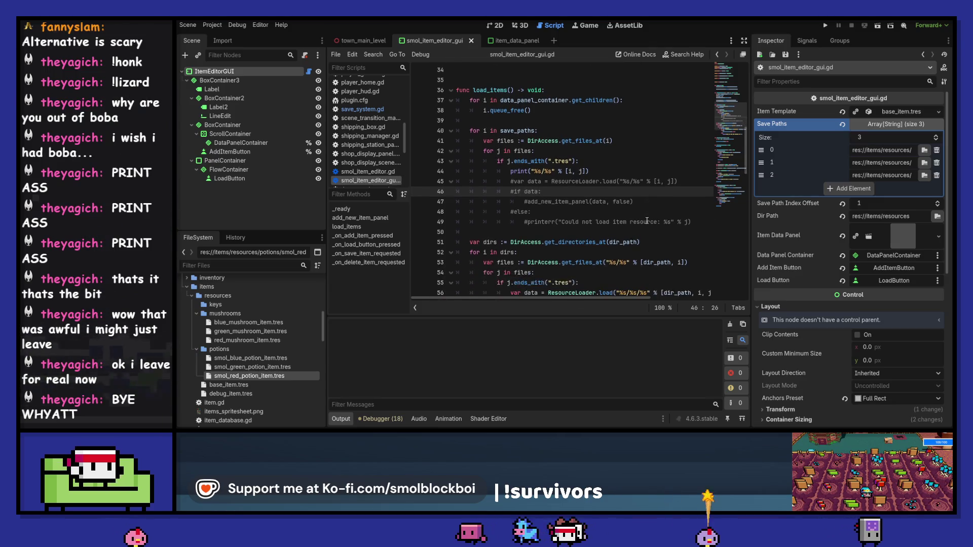
click(623, 181)
key(ctrl+k)
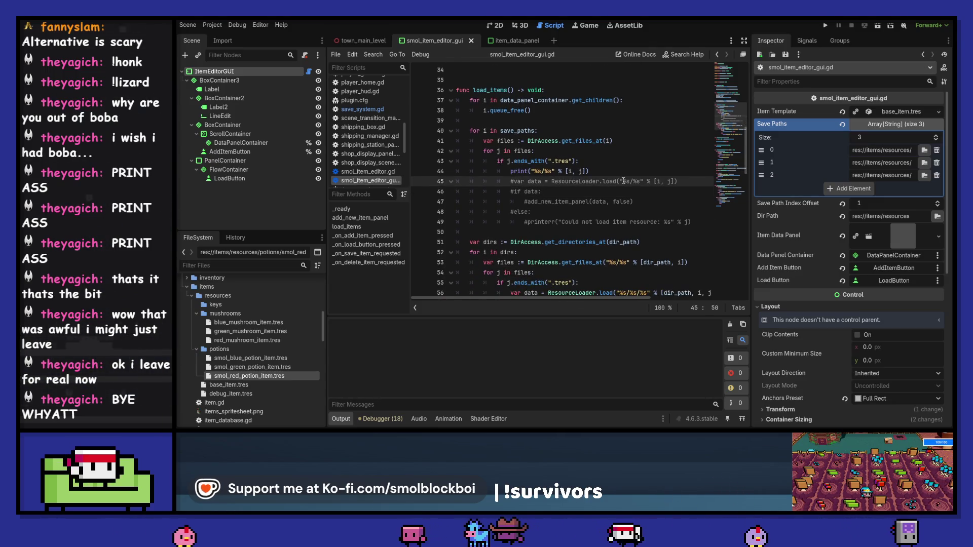
Uncomment the if/else lines that add item panels and save the script
drag(611, 190, 616, 223)
key(ctrl+k)
click(616, 212)
key(ctrl+s)
Comment out the old dir_path loop block
scroll(616, 213, down, 3)
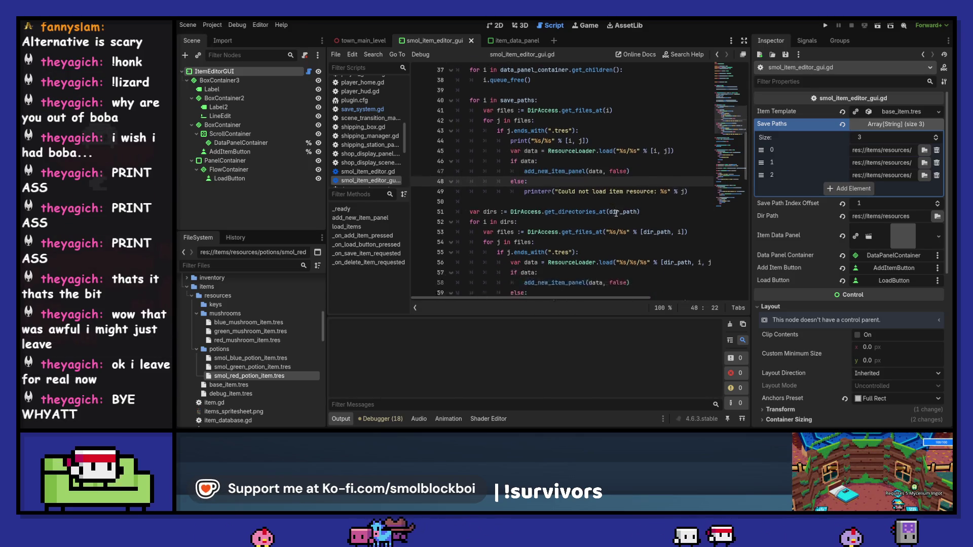
drag(565, 150, 595, 244)
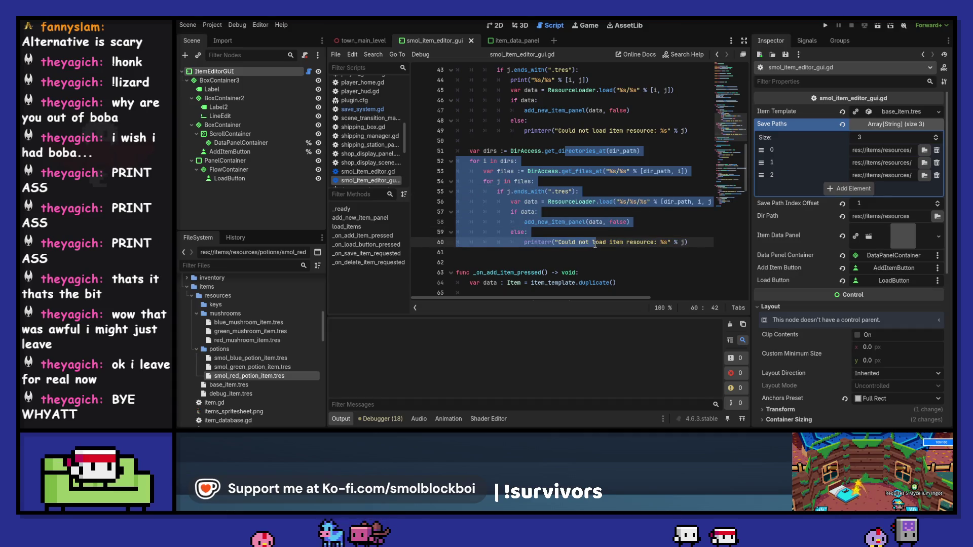
key(ctrl+k)
click(212, 25)
click(228, 36)
Enable Smol Item Editor and load item resources, showing three mushrooms and three smol potions
click(343, 141)
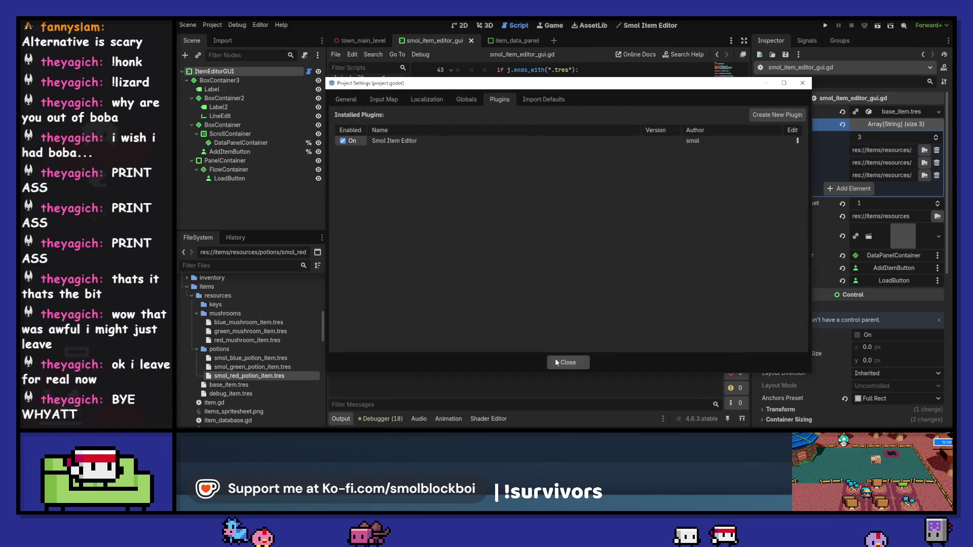
click(557, 363)
click(630, 25)
click(557, 293)
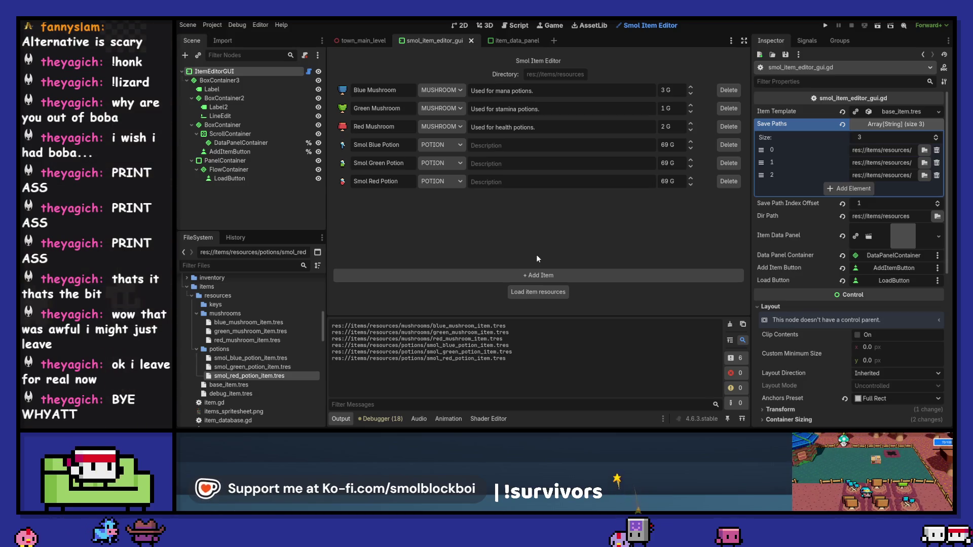
scroll(284, 353, down, 3)
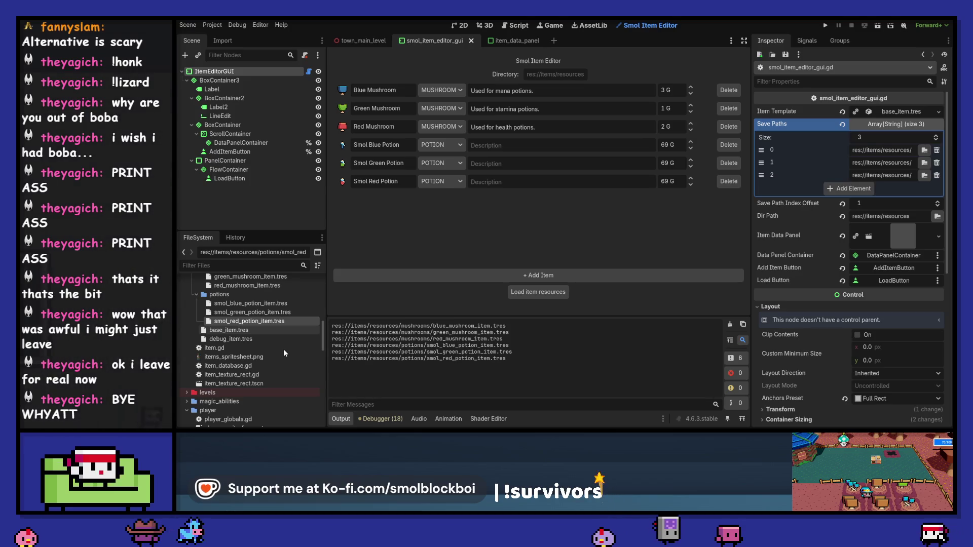
scroll(283, 349, up, 3)
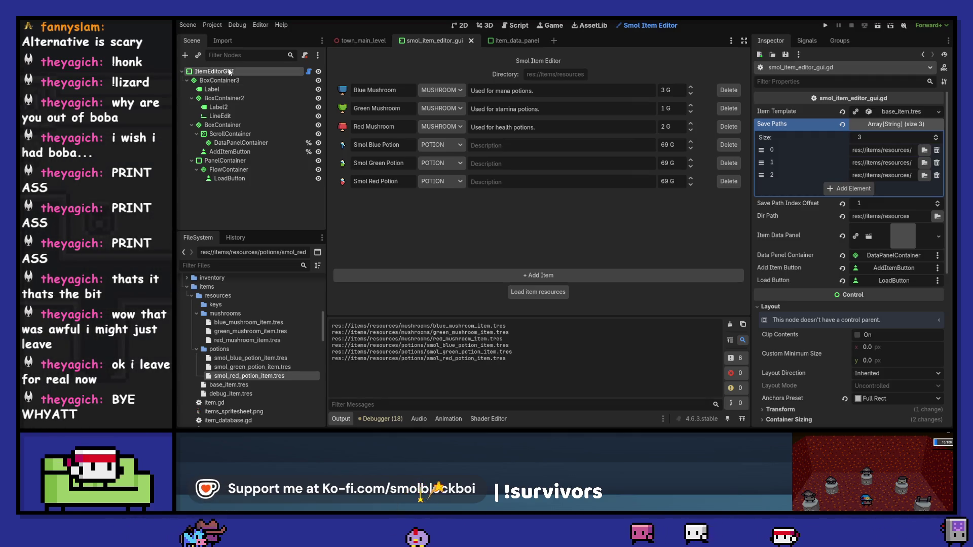
Disable the Smol Item Editor plugin and clear the output log
click(213, 24)
click(223, 35)
click(343, 141)
click(572, 361)
click(730, 325)
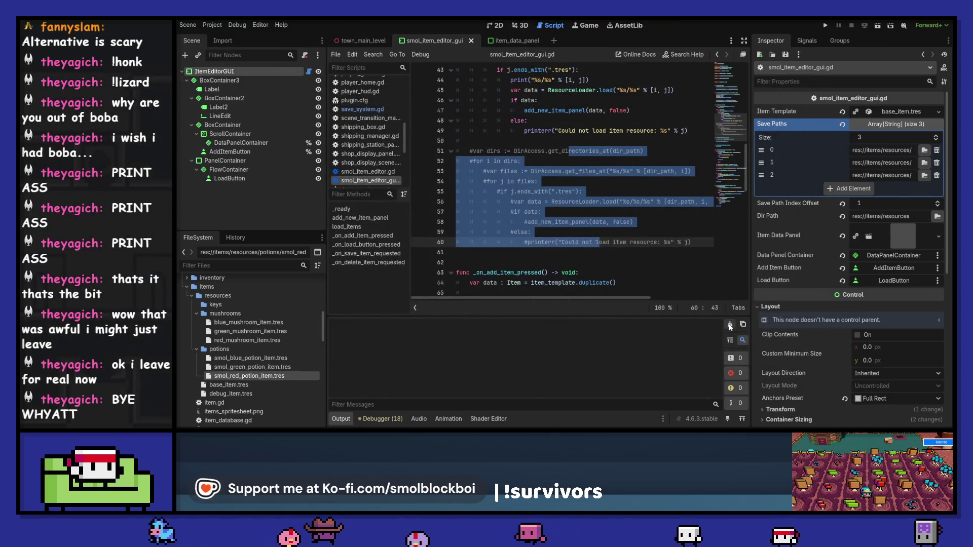
click(696, 242)
Delete the commented-out dir_path loop
mouse_move(700, 242)
mouse_down()
mouse_move(456, 150)
mouse_move(457, 141)
mouse_up()
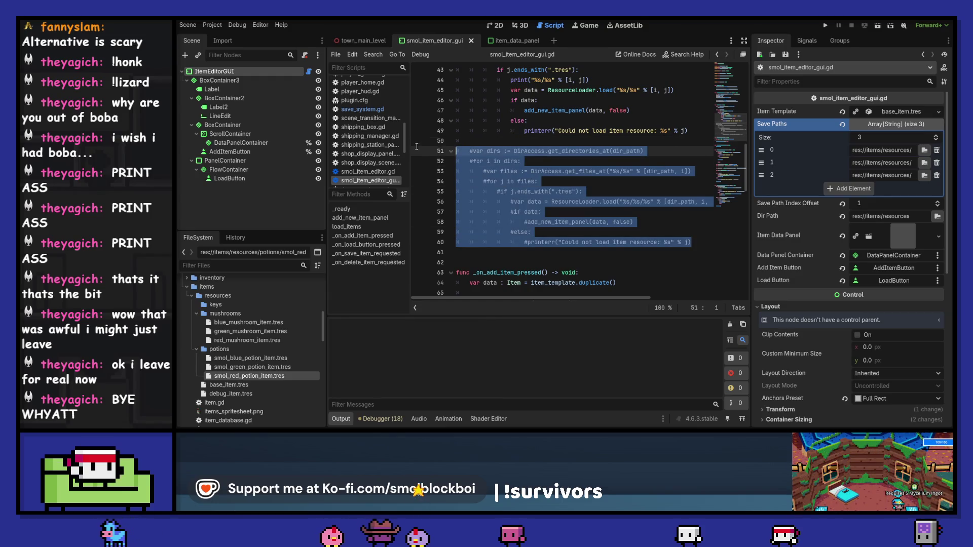
key(BackSpace)
key(BackSpace)
scroll(524, 145, up, 10)
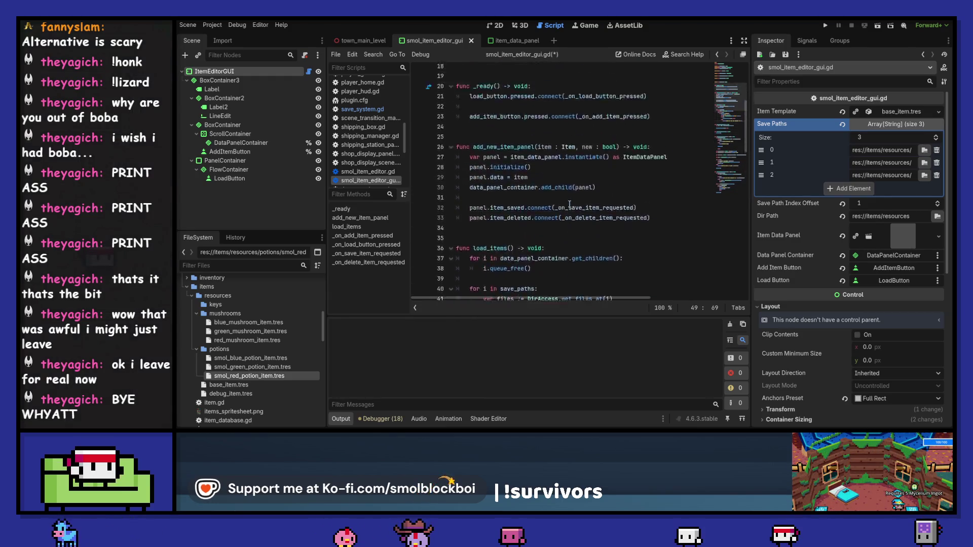
double_click(524, 145)
key(ctrl+f)
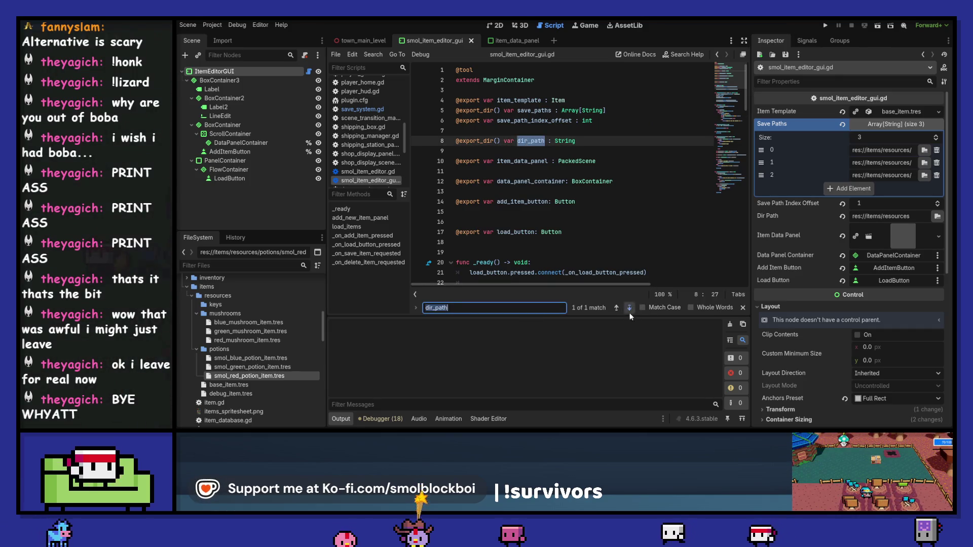
drag(579, 154, 456, 131)
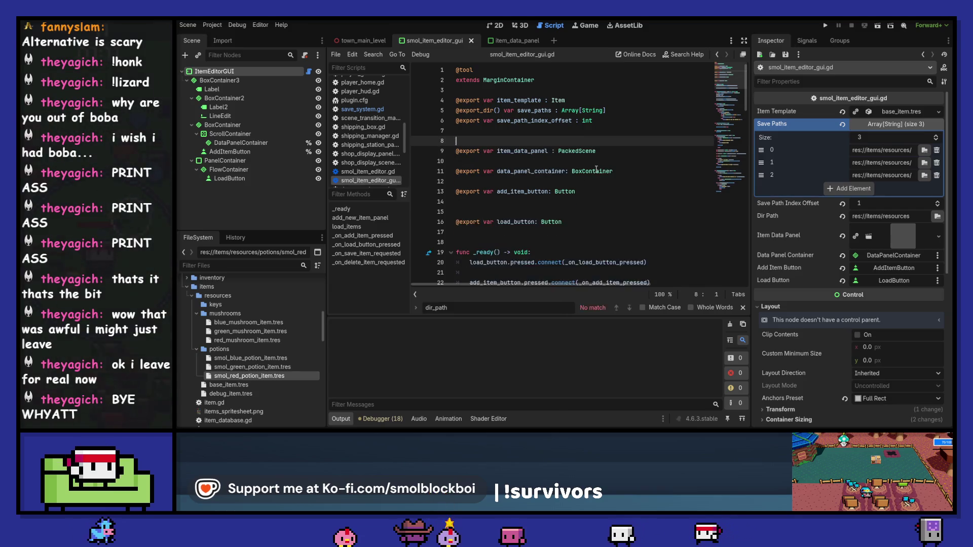
key(BackSpace)
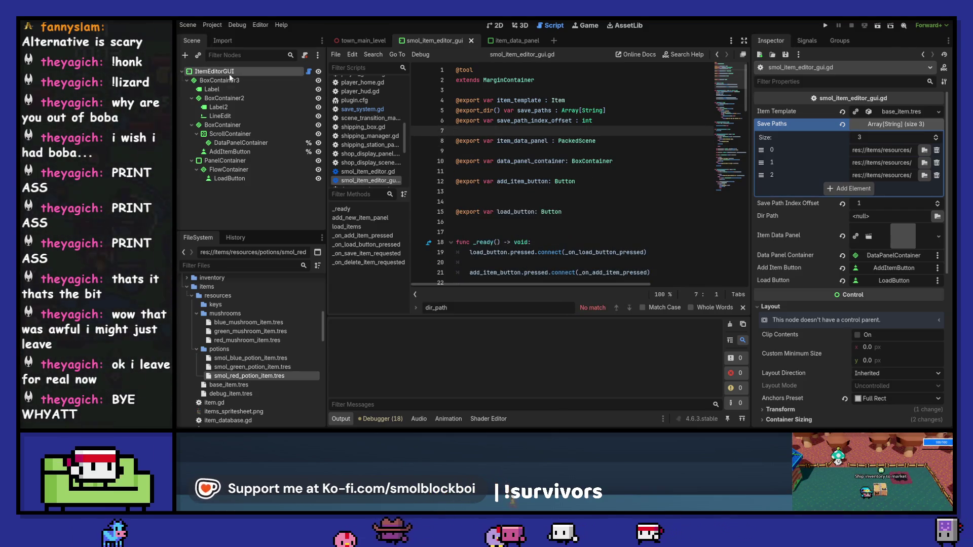
key(ctrl+s)
click(240, 73)
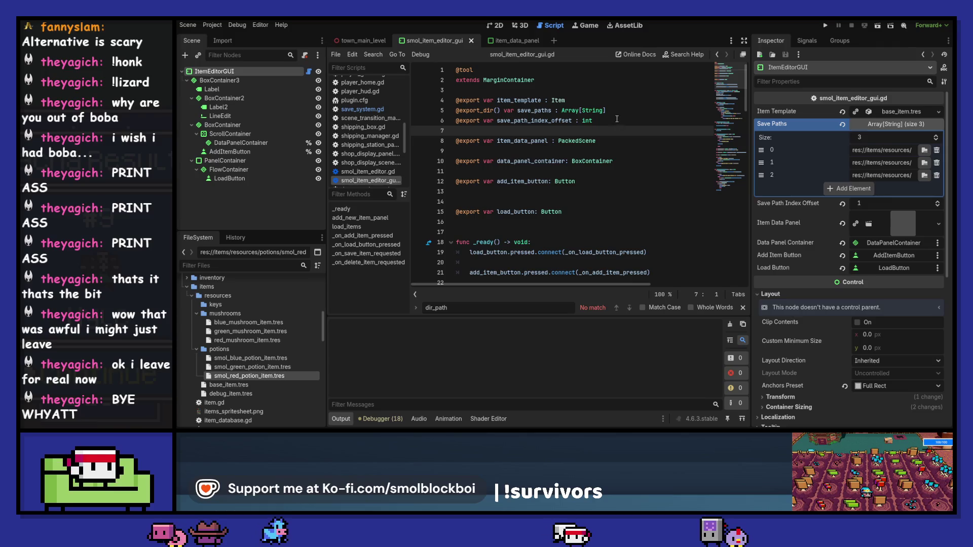
Change the save_paths declaration on line 5 to Dictionary[String, String]
click(568, 111)
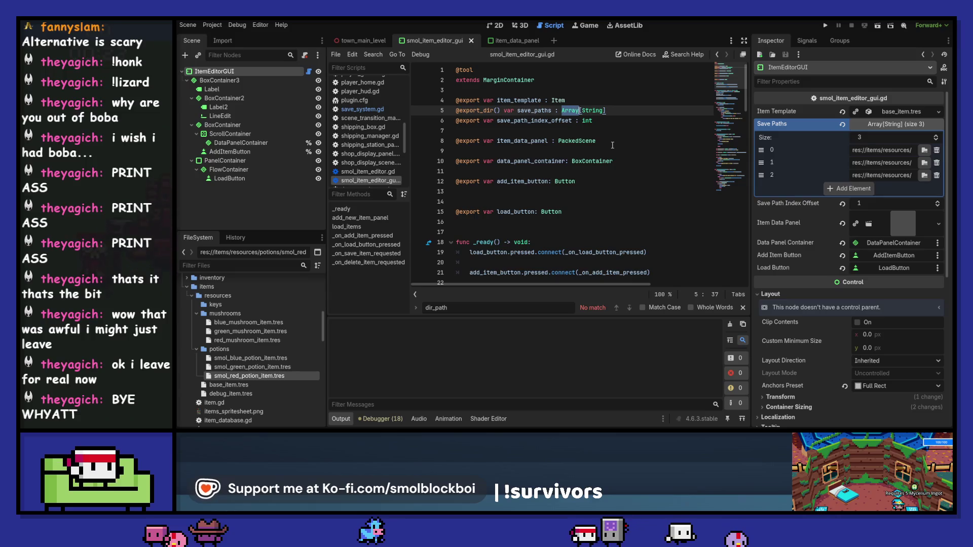
text(ict)
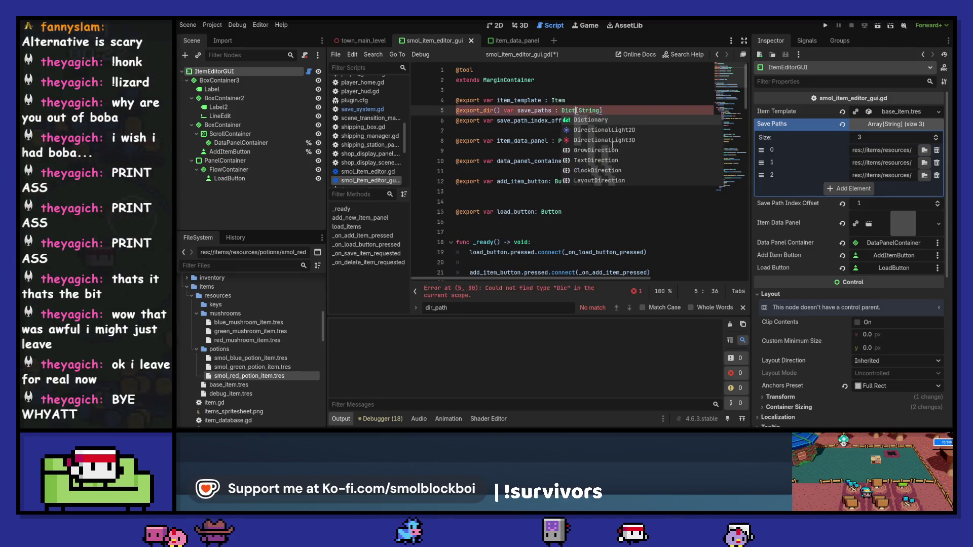
key(Return)
text(String)
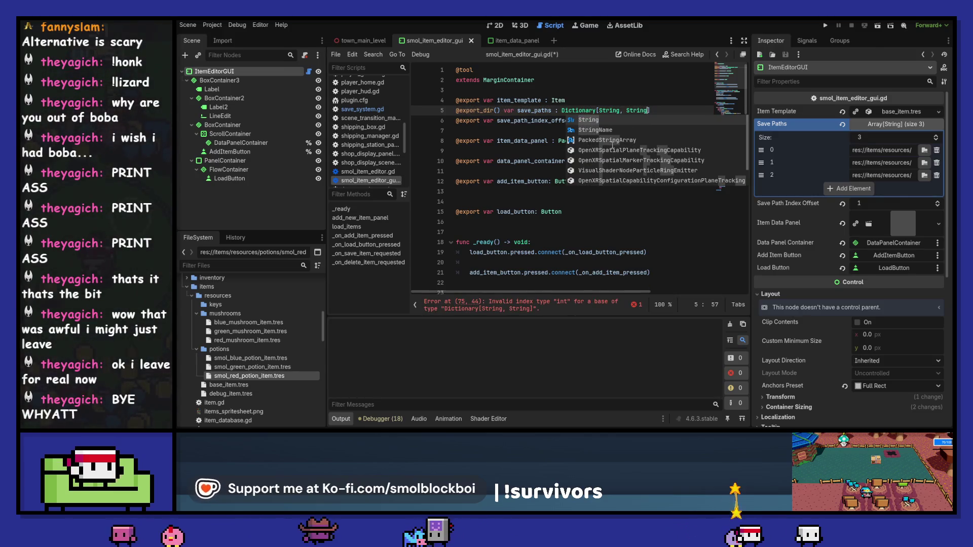
Split the save_string expression on line 75 across two lines after the opening parenthesis
double_click(529, 110)
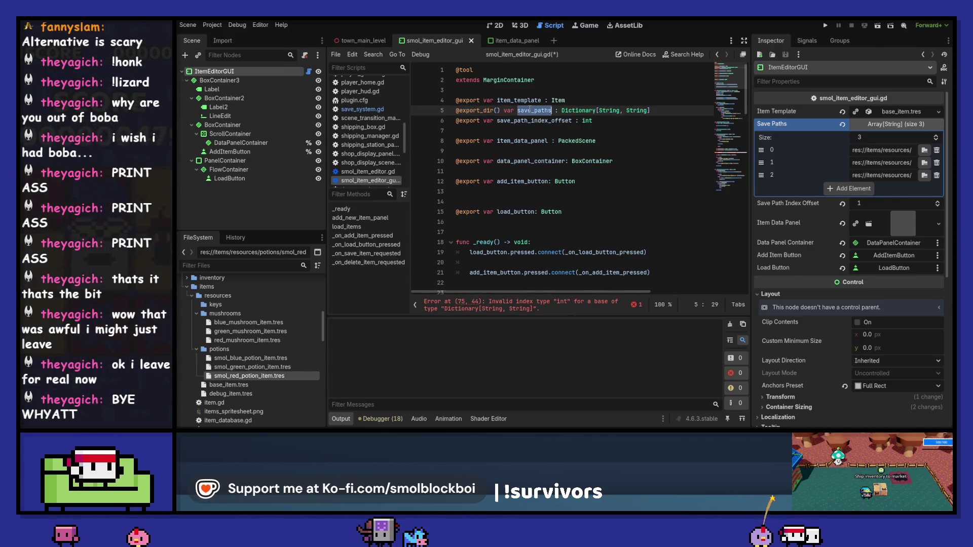
scroll(603, 138, down, 14)
scroll(603, 138, down, 7)
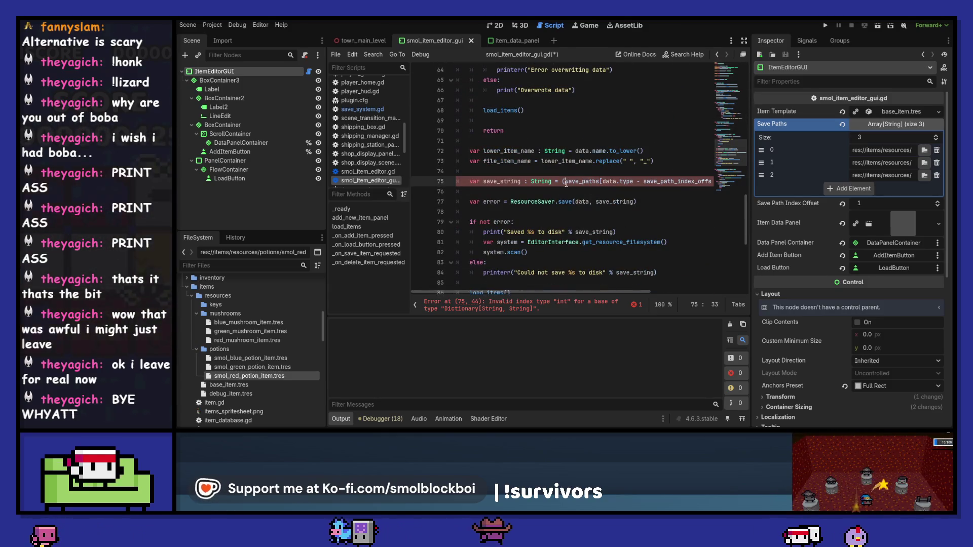
key(Return)
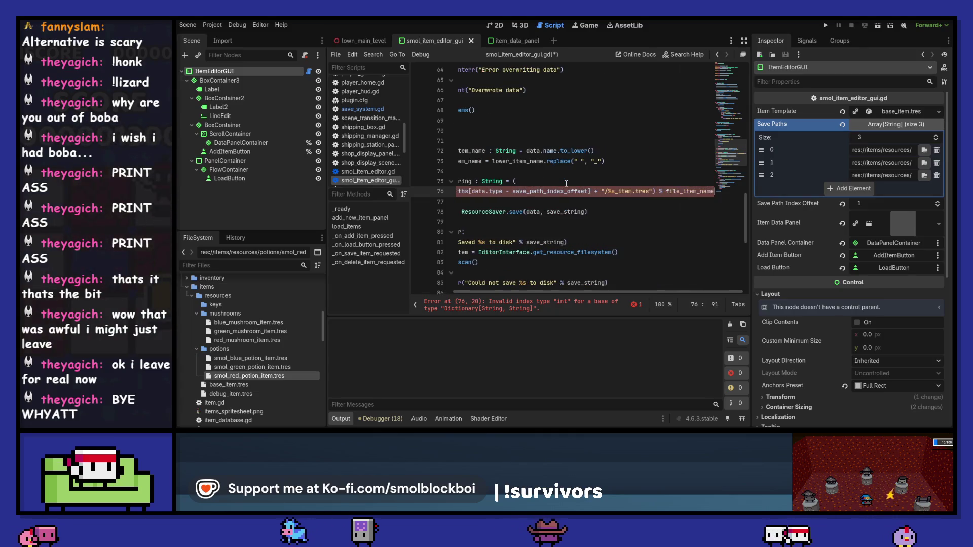
key(End)
key(Left)
key(Left)
key(Left)
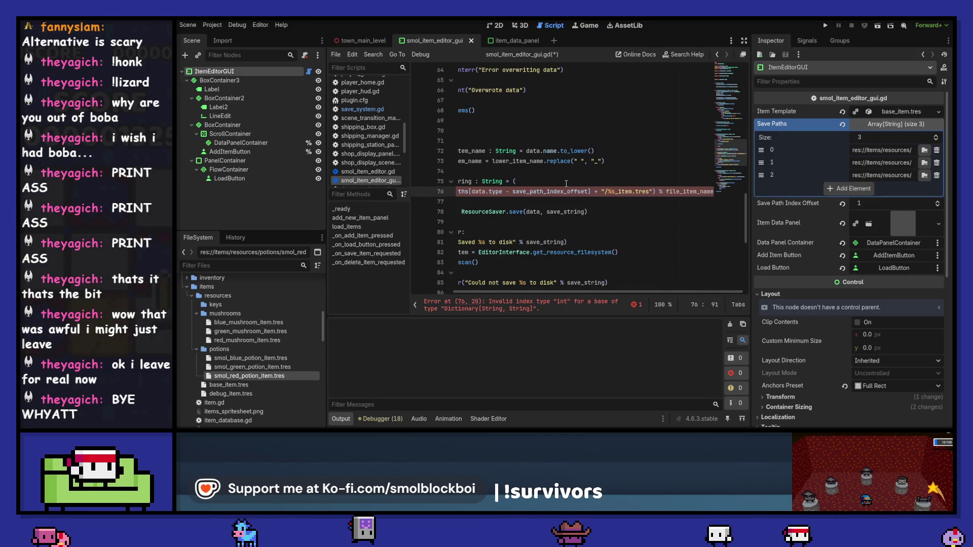
key(Left)
key(Left)
key(Left)
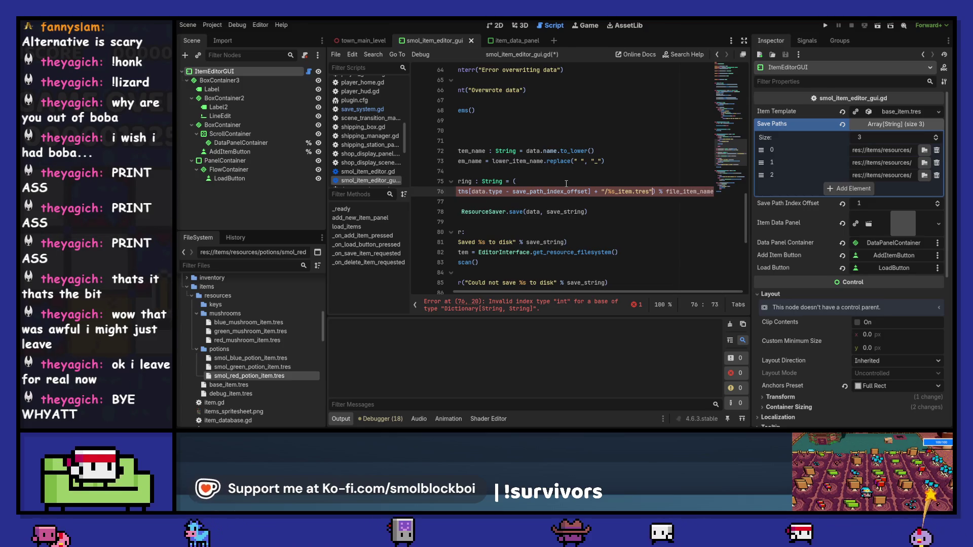
key(ctrl+Left)
key(ctrl+Left)
key(ctrl+Left)
key(Return)
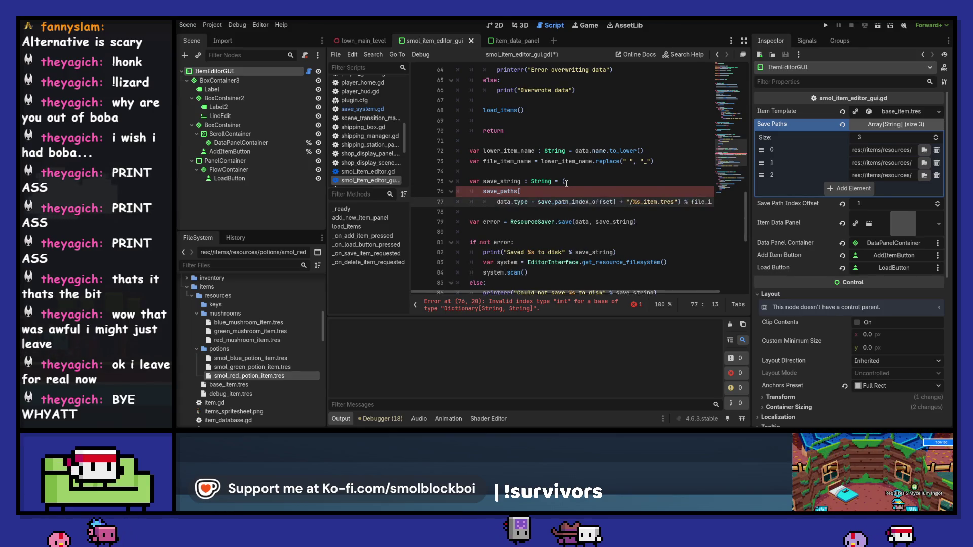
key(ctrl+z)
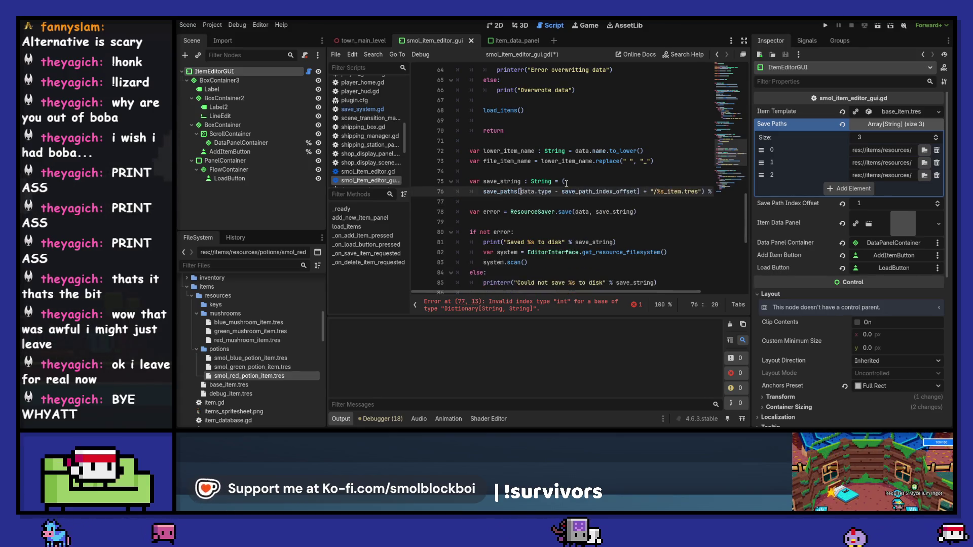